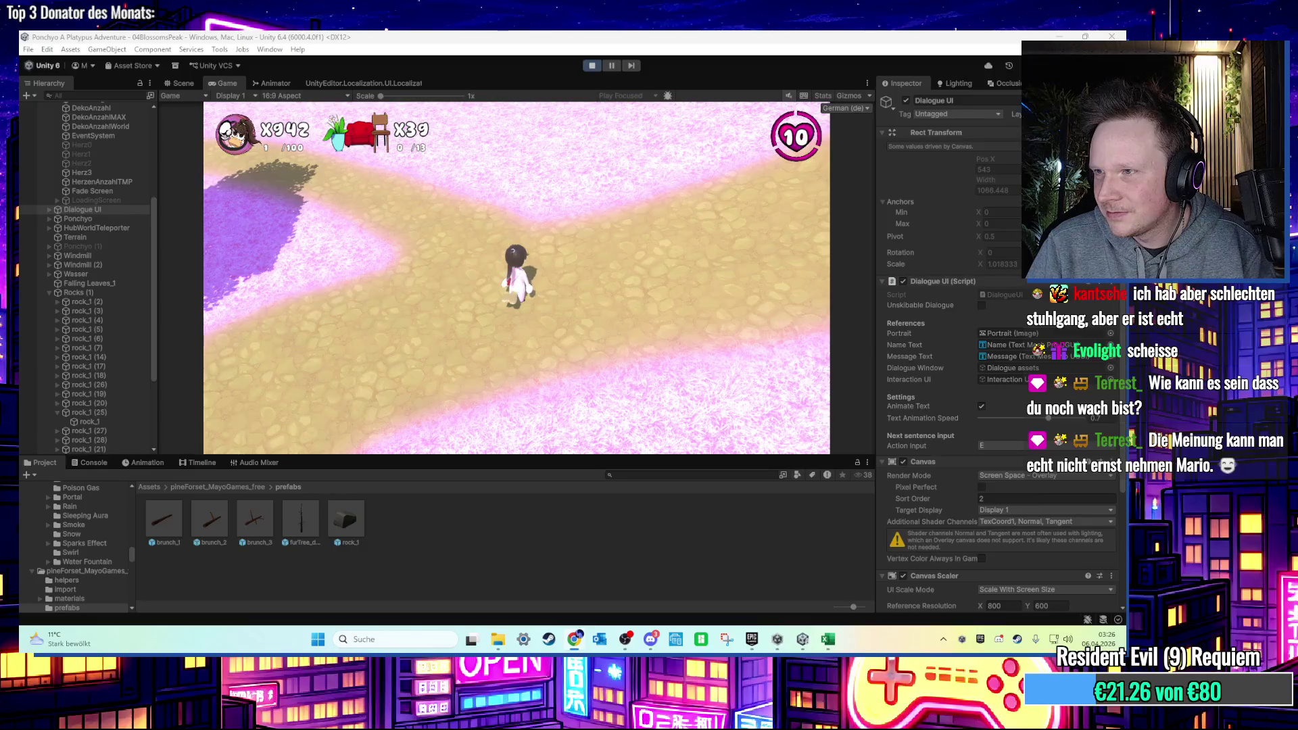
Walk the character along the path and onto the rocks, then stop Play mode.
key("w")
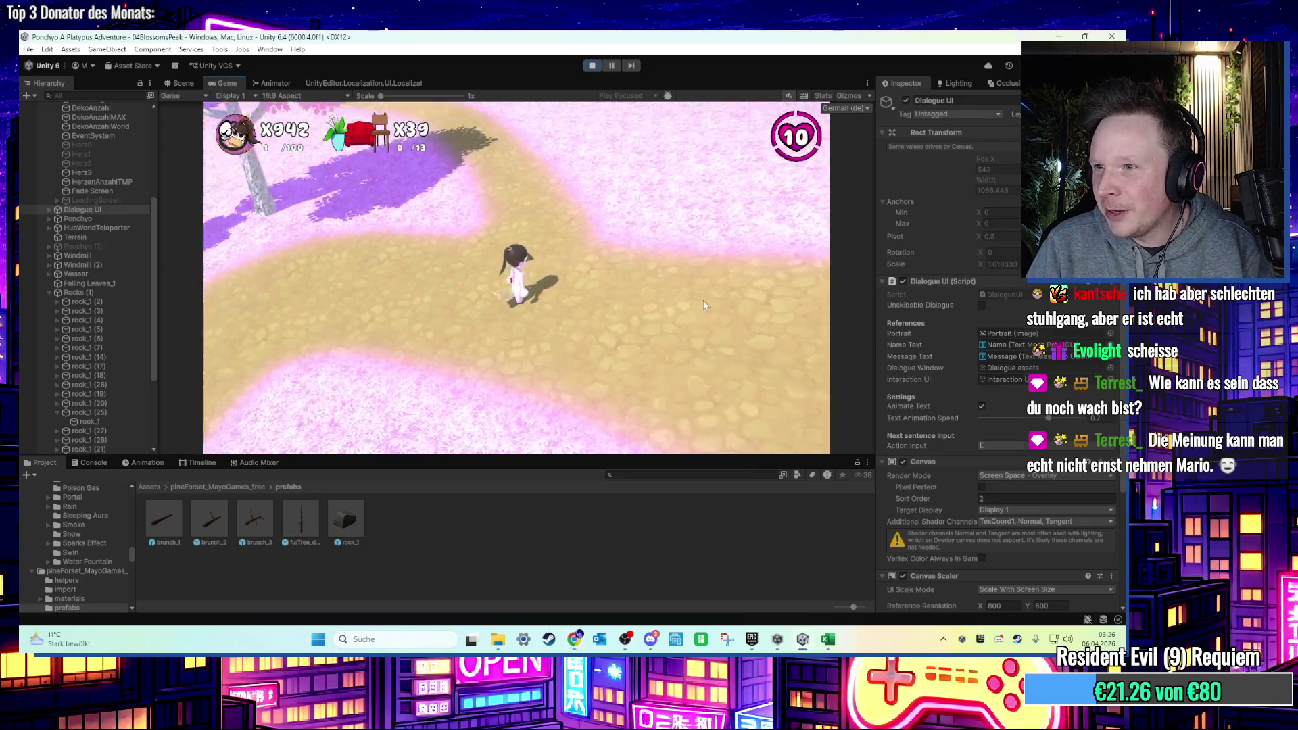
key("w")
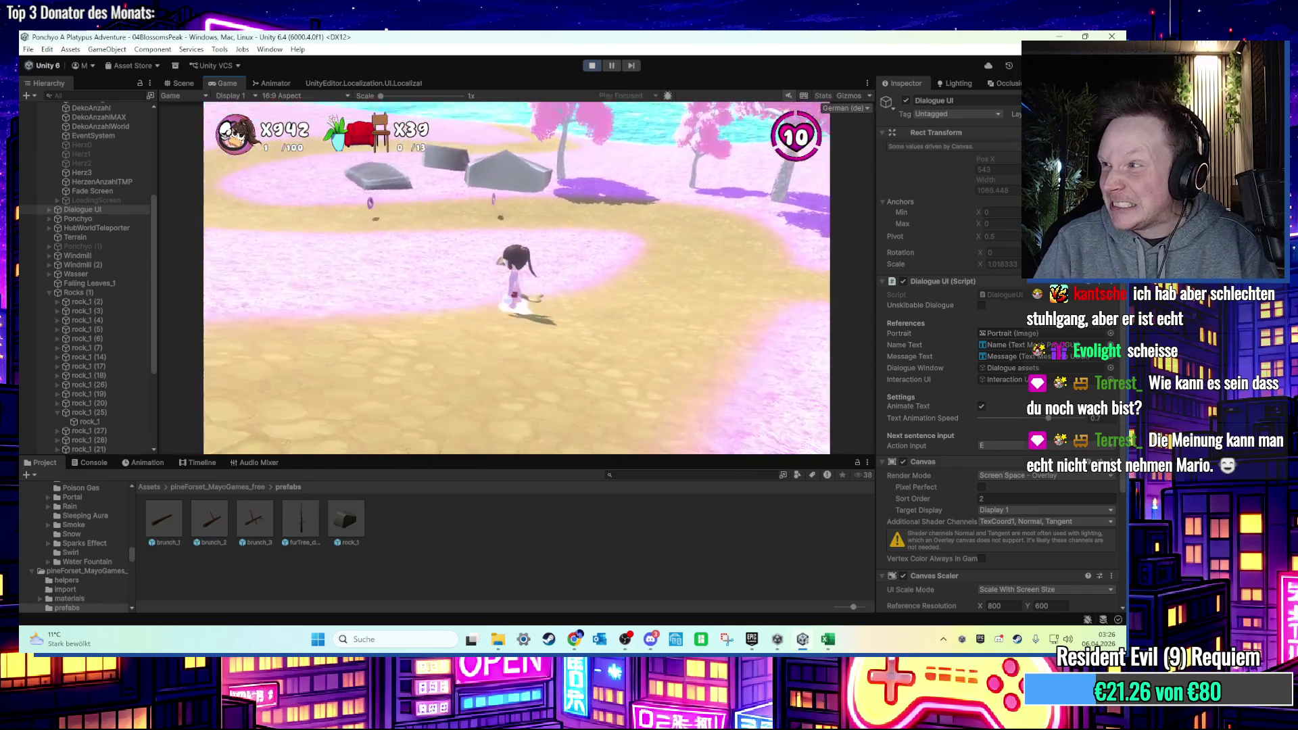
key("w")
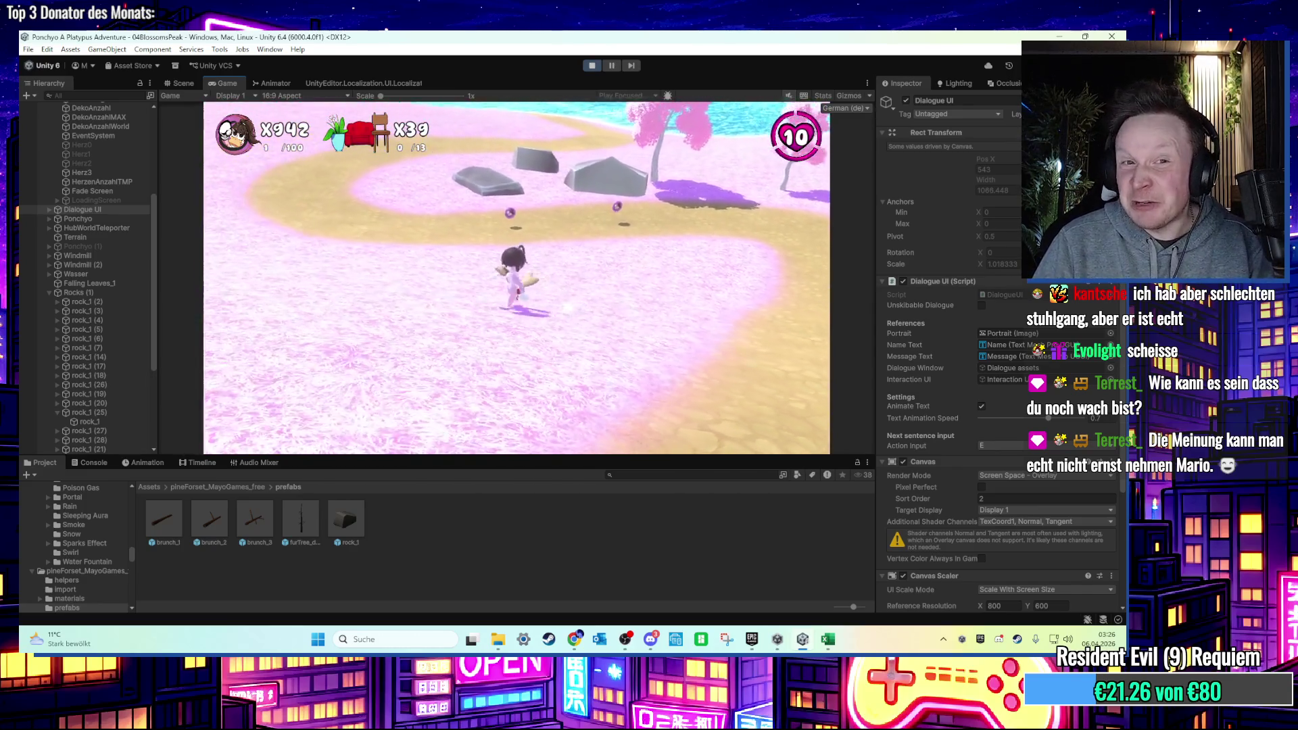
key("w")
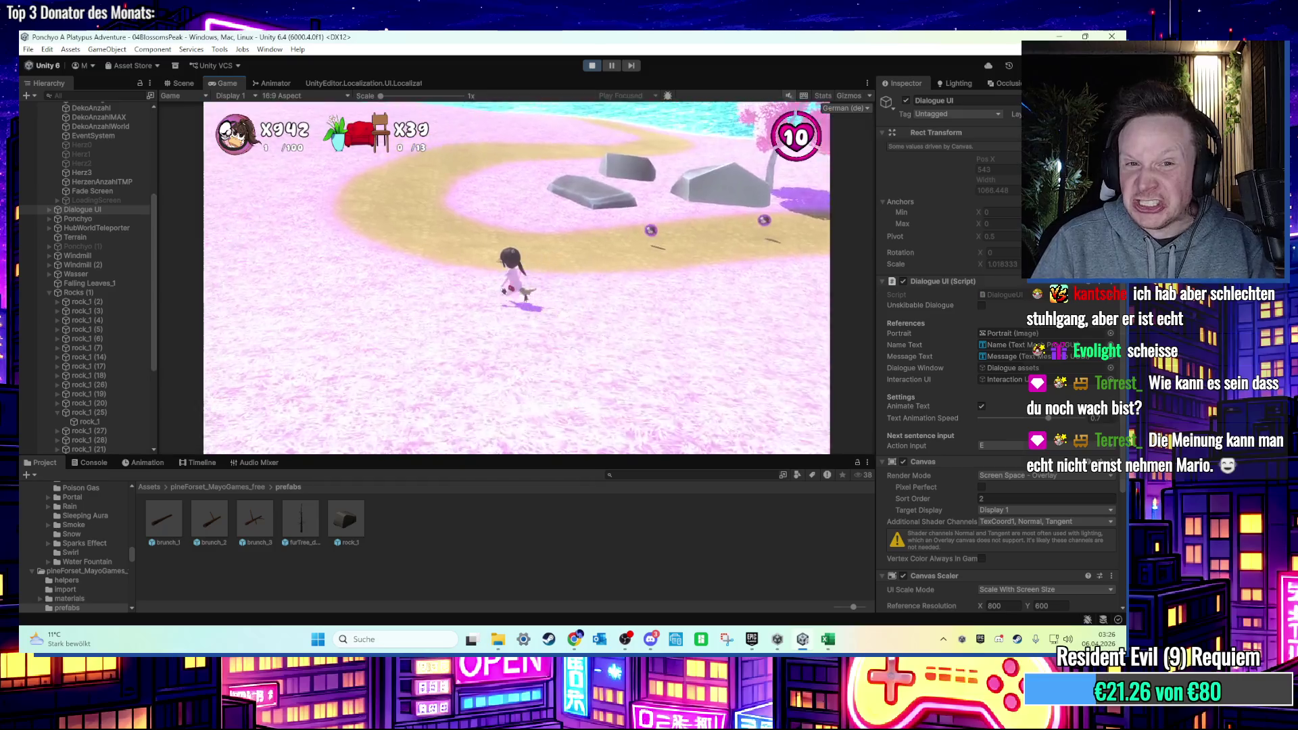
key("w")
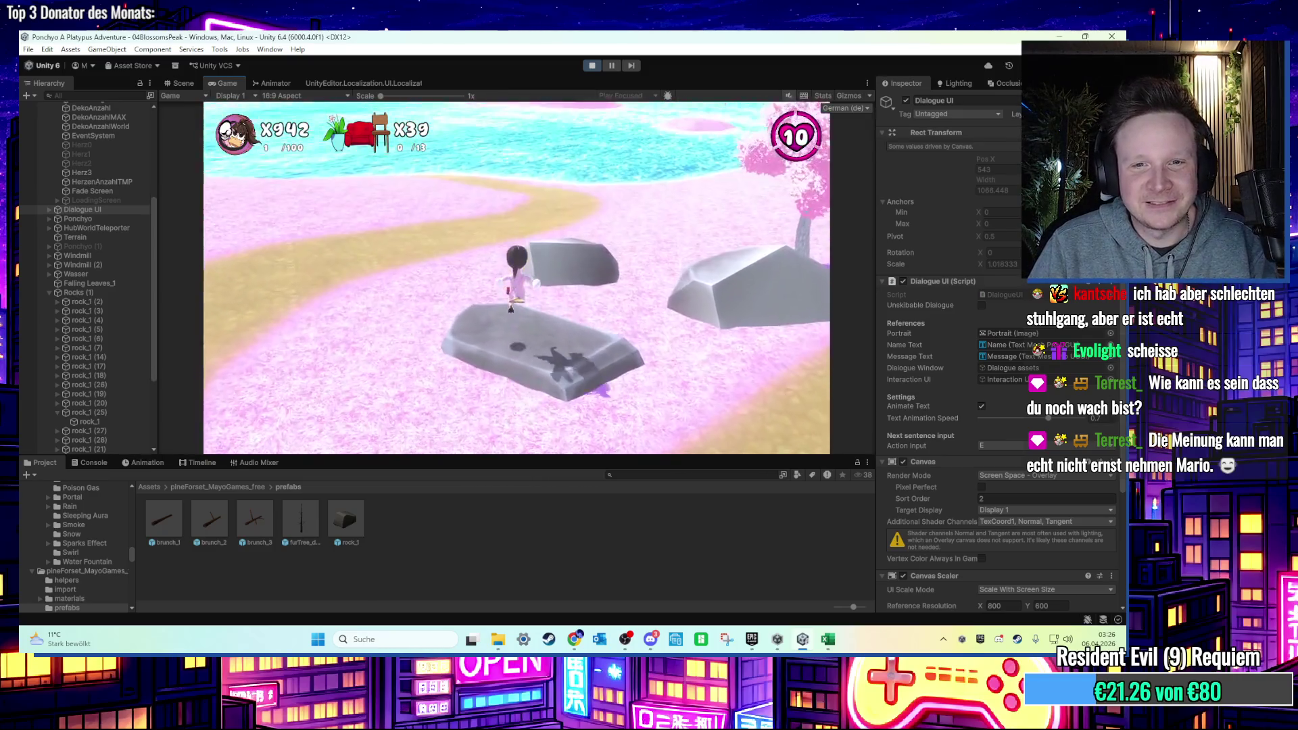
key("w")
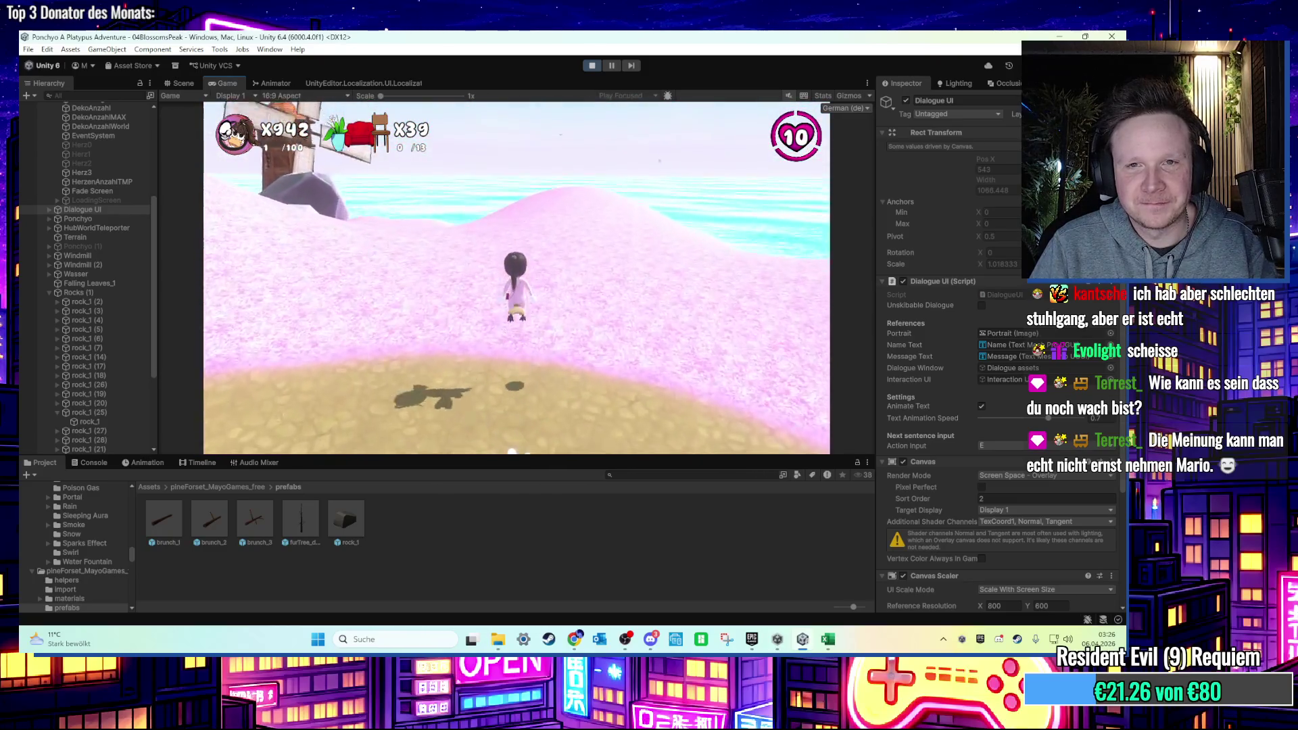
key("super")
left_click(590, 66)
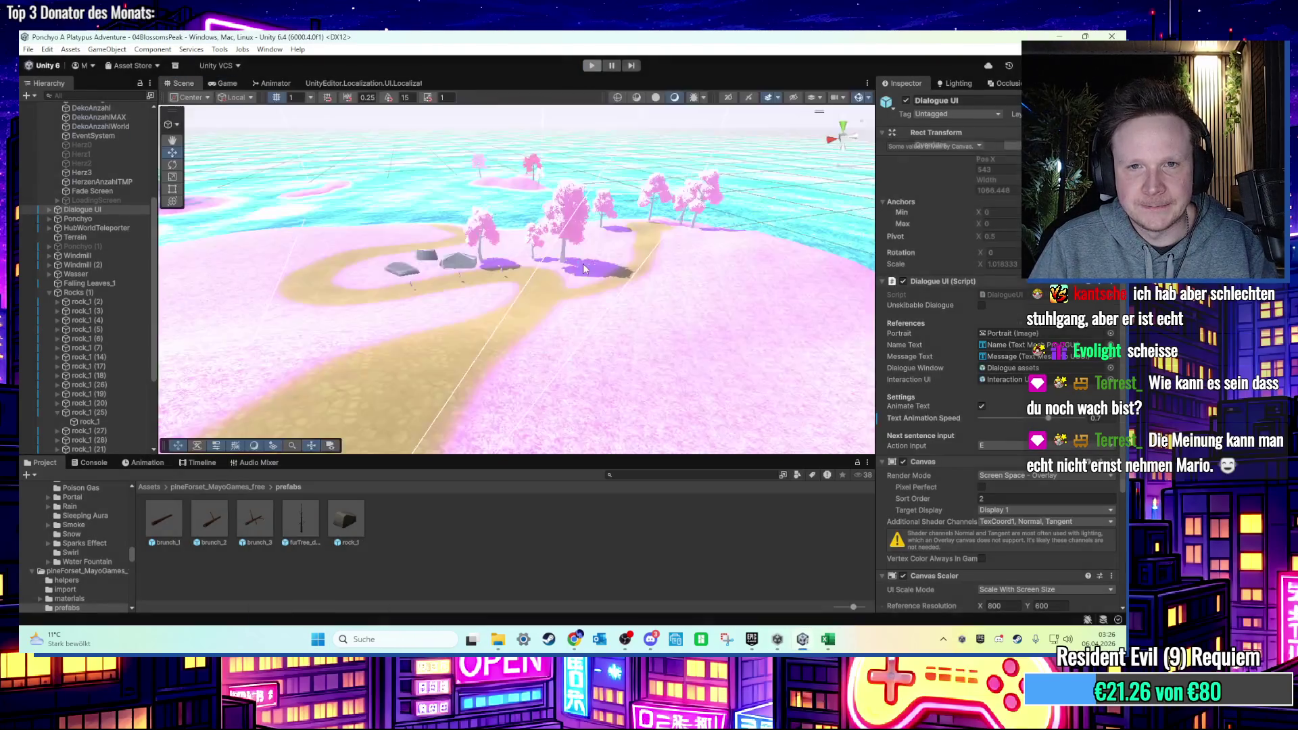
Select the island Terrain, choose Paint Trees, and pick the third blossom tree prototype.
left_click(515, 268)
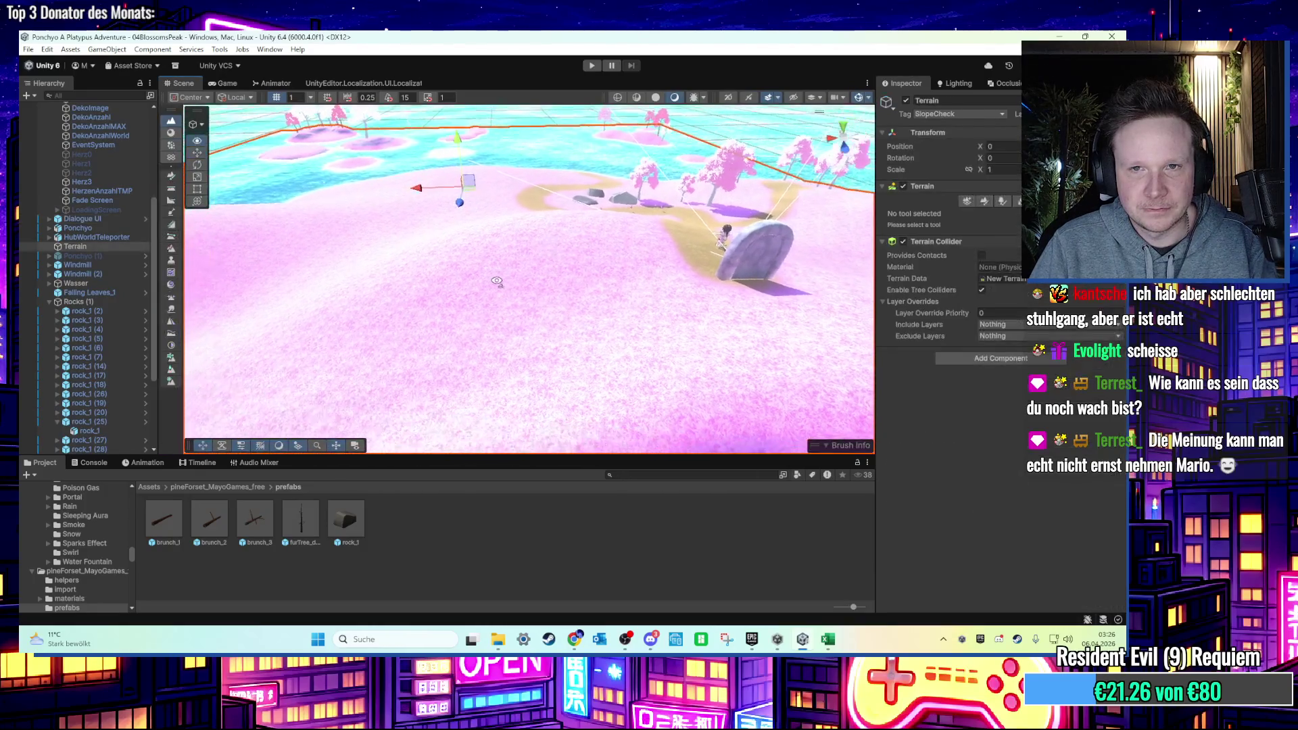
left_click(1001, 202)
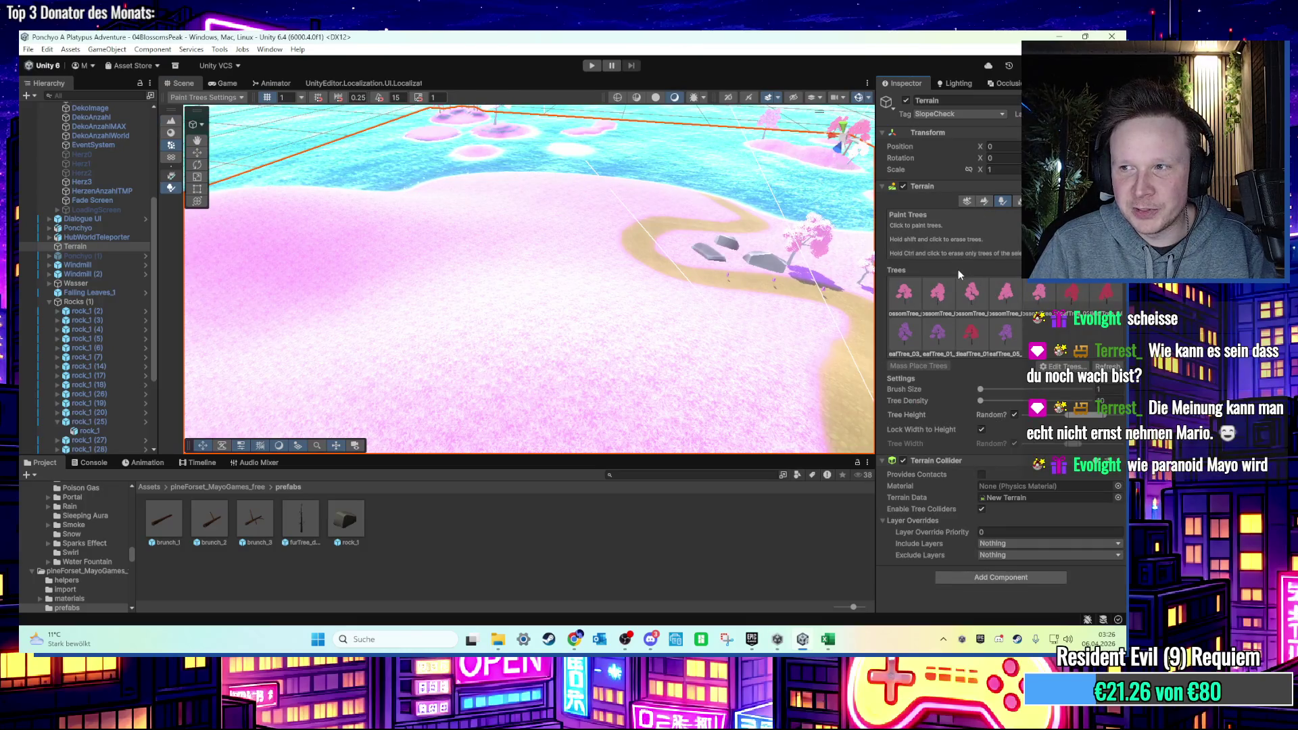
left_click(976, 320)
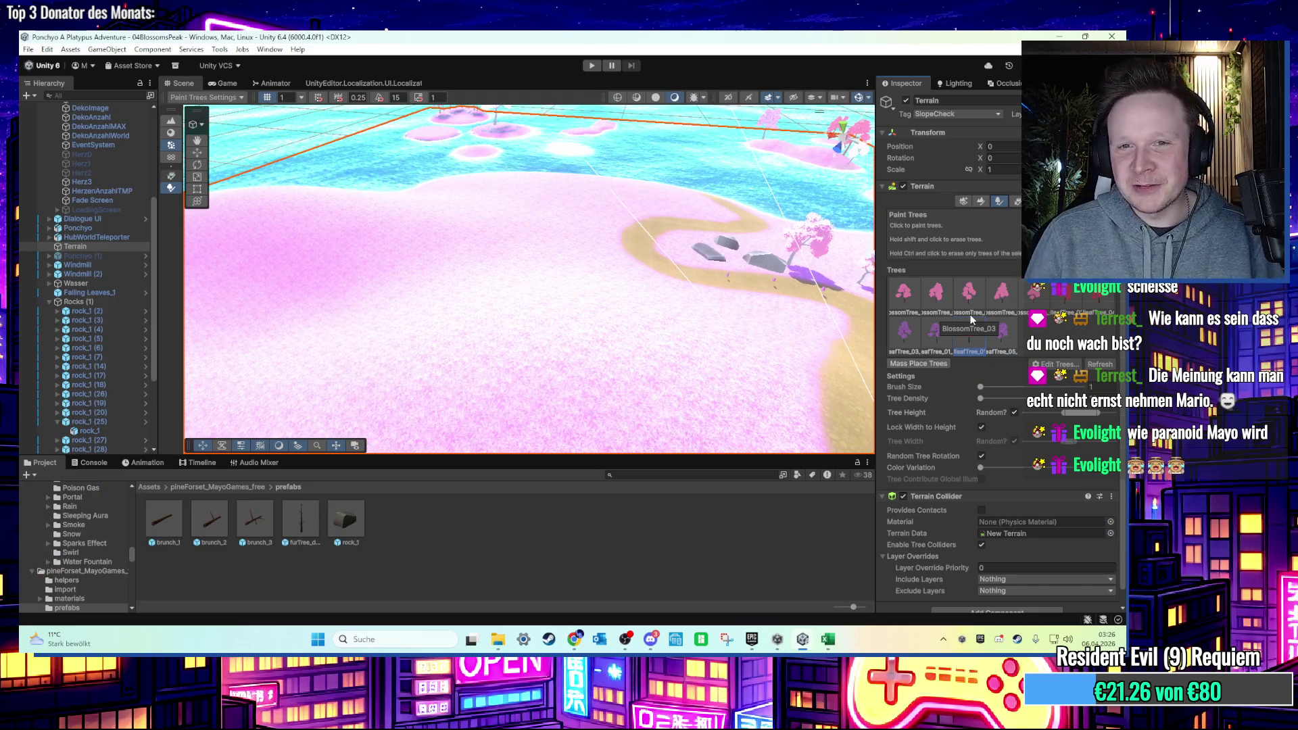
scroll(969, 314, "down", 1)
scroll(518, 276, "down", 1)
scroll(519, 276, "up", 6)
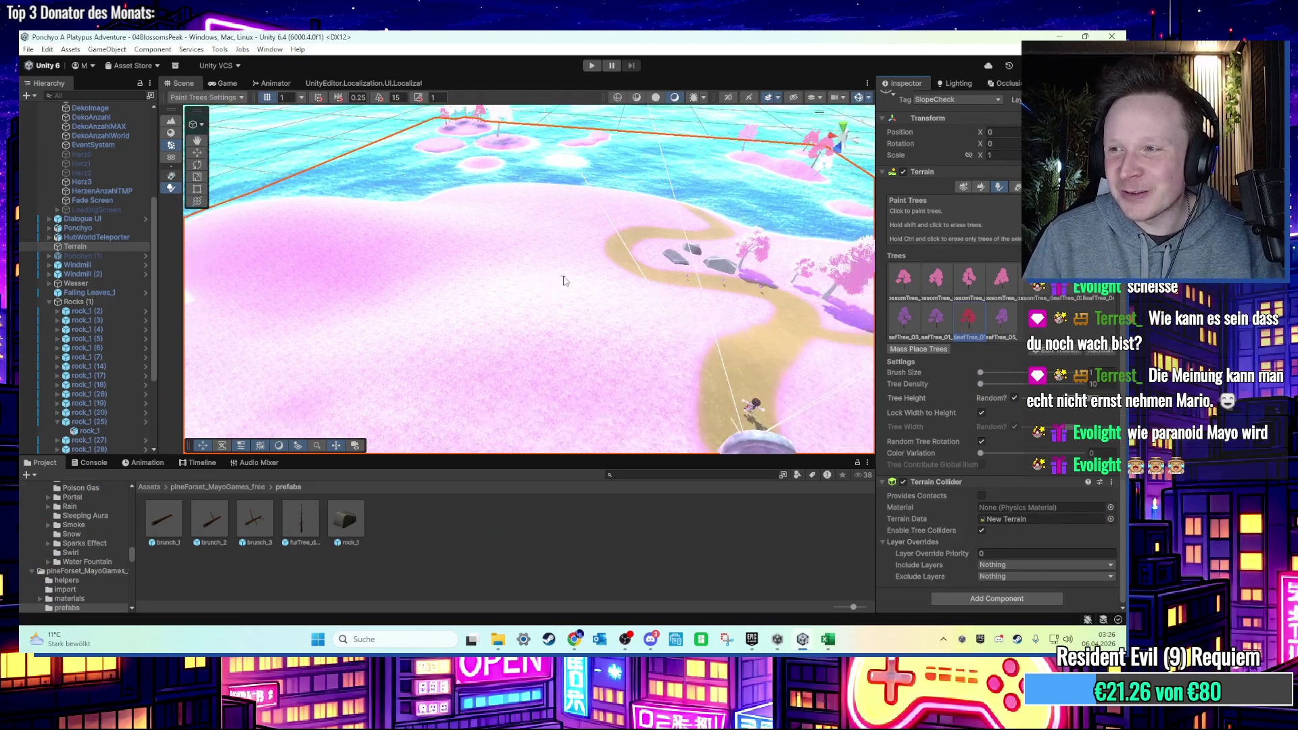
scroll(368, 282, "up", 2)
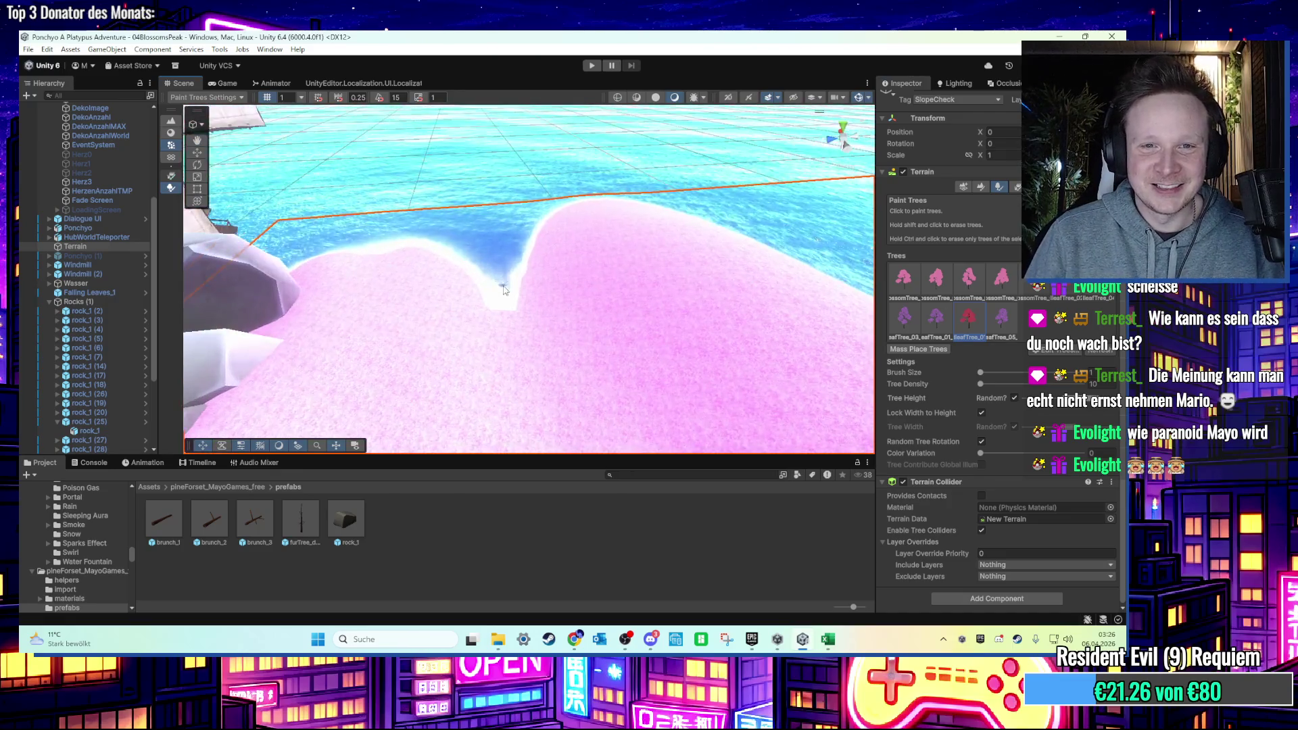
scroll(515, 284, "down", 4)
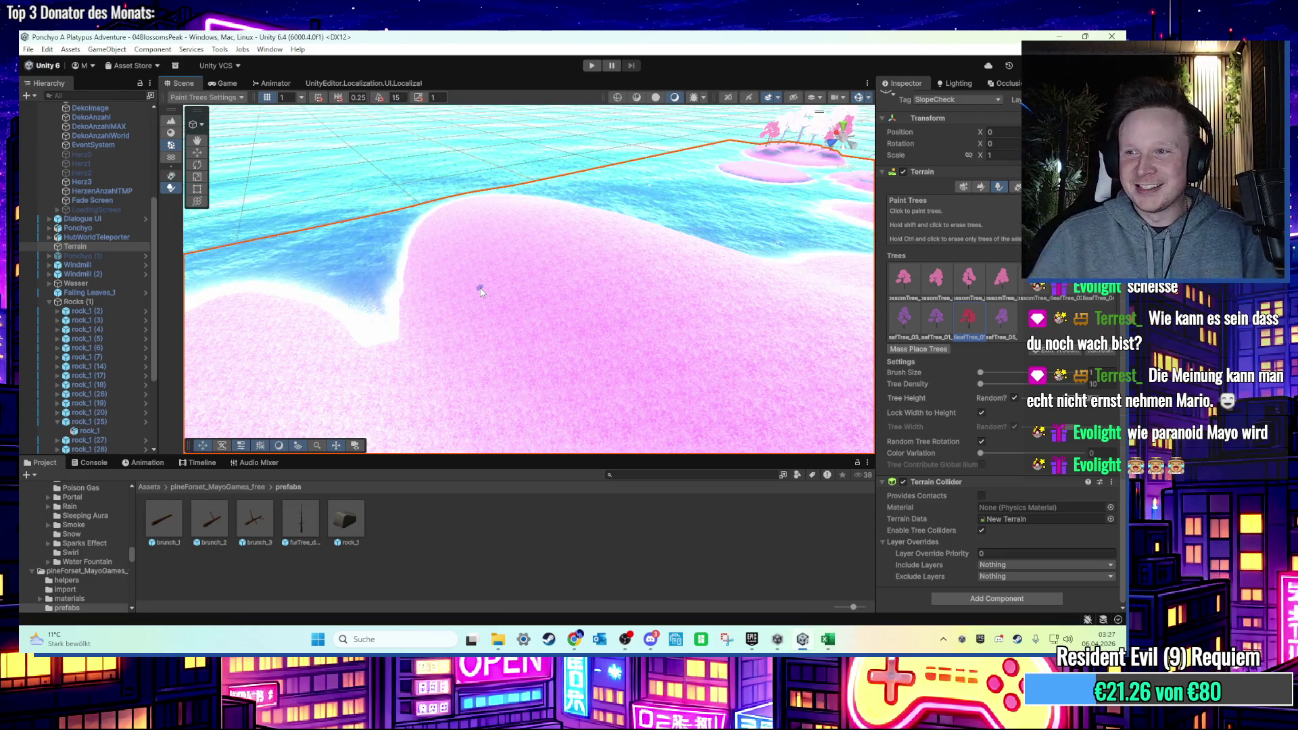
scroll(438, 209, "up", 3)
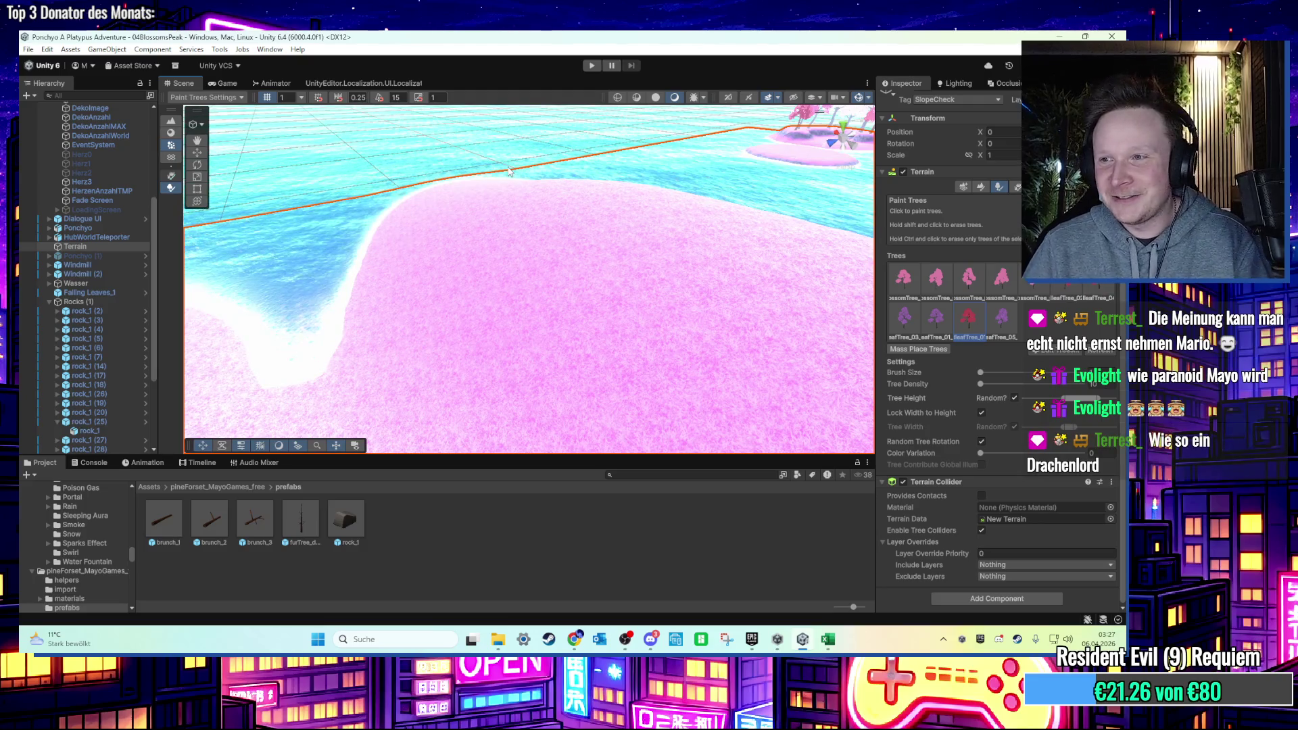
scroll(735, 301, "down", 2)
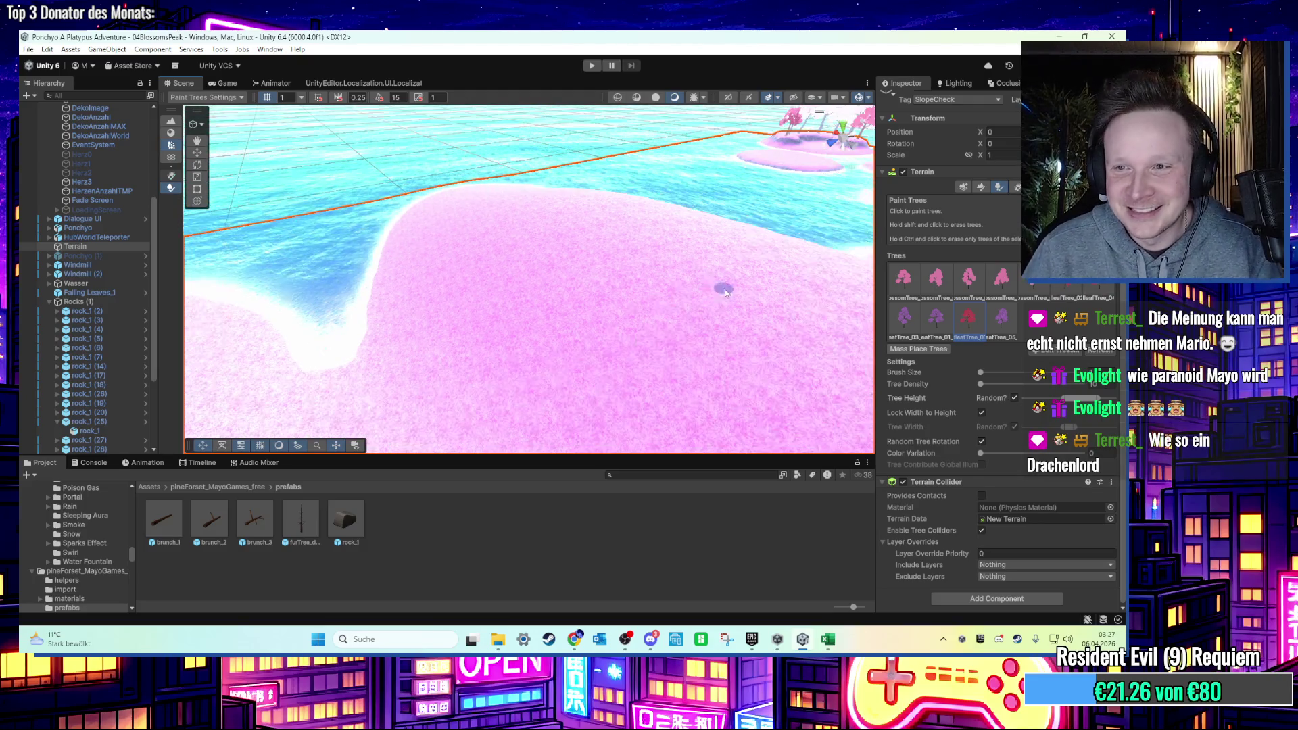
scroll(490, 289, "up", 1)
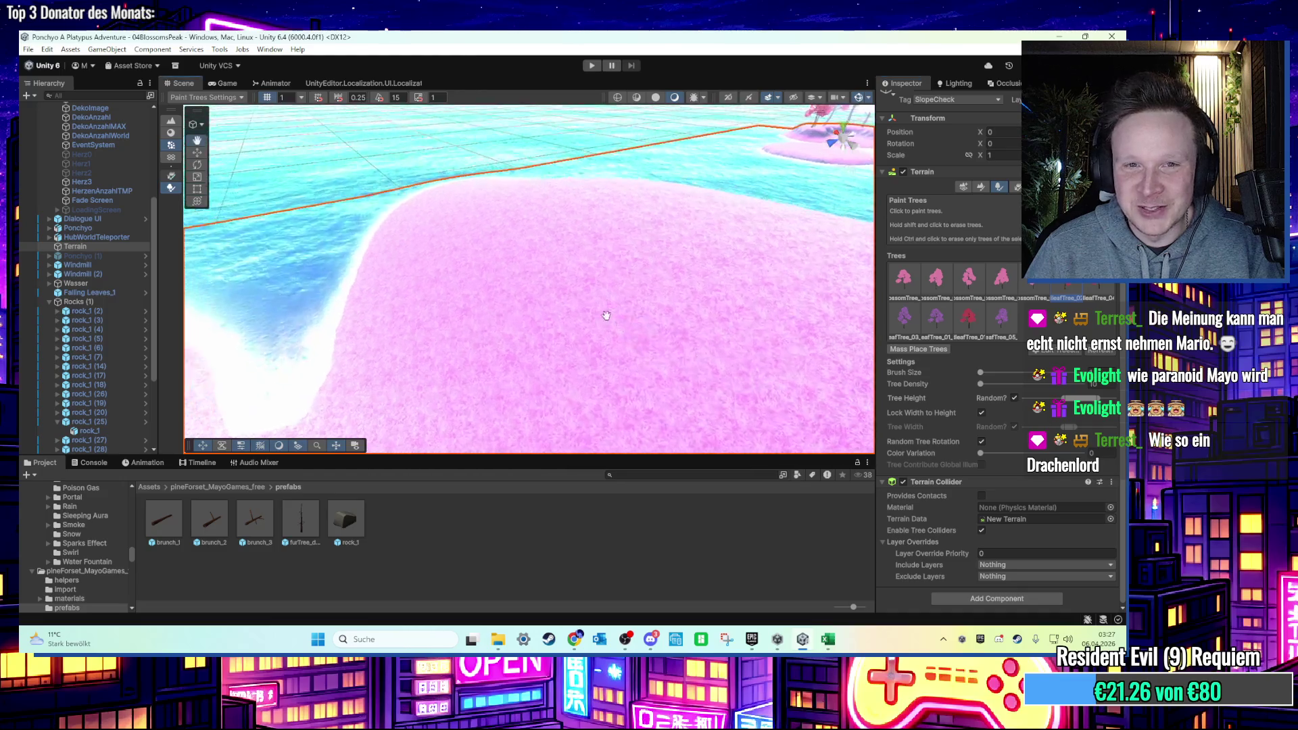
Paint two pink blossom trees on the shore.
left_click(489, 290)
left_click(596, 289)
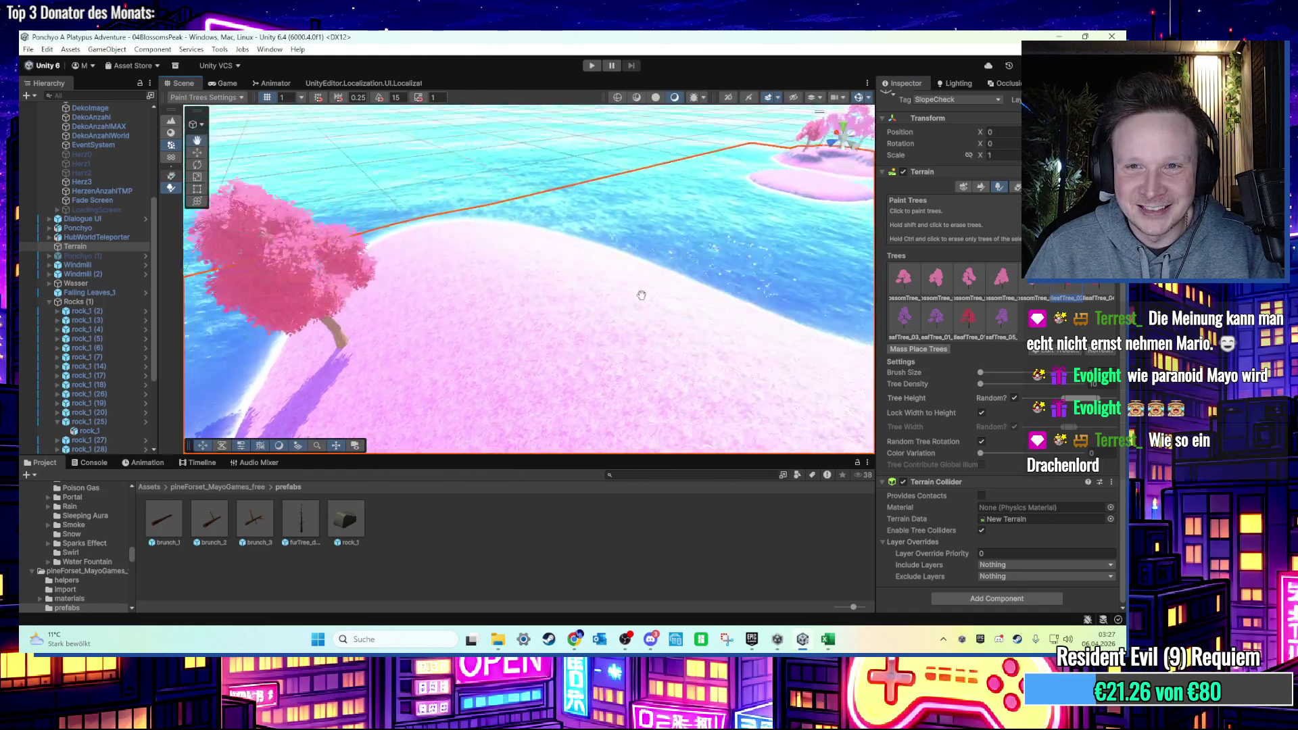
scroll(725, 303, "up", 1)
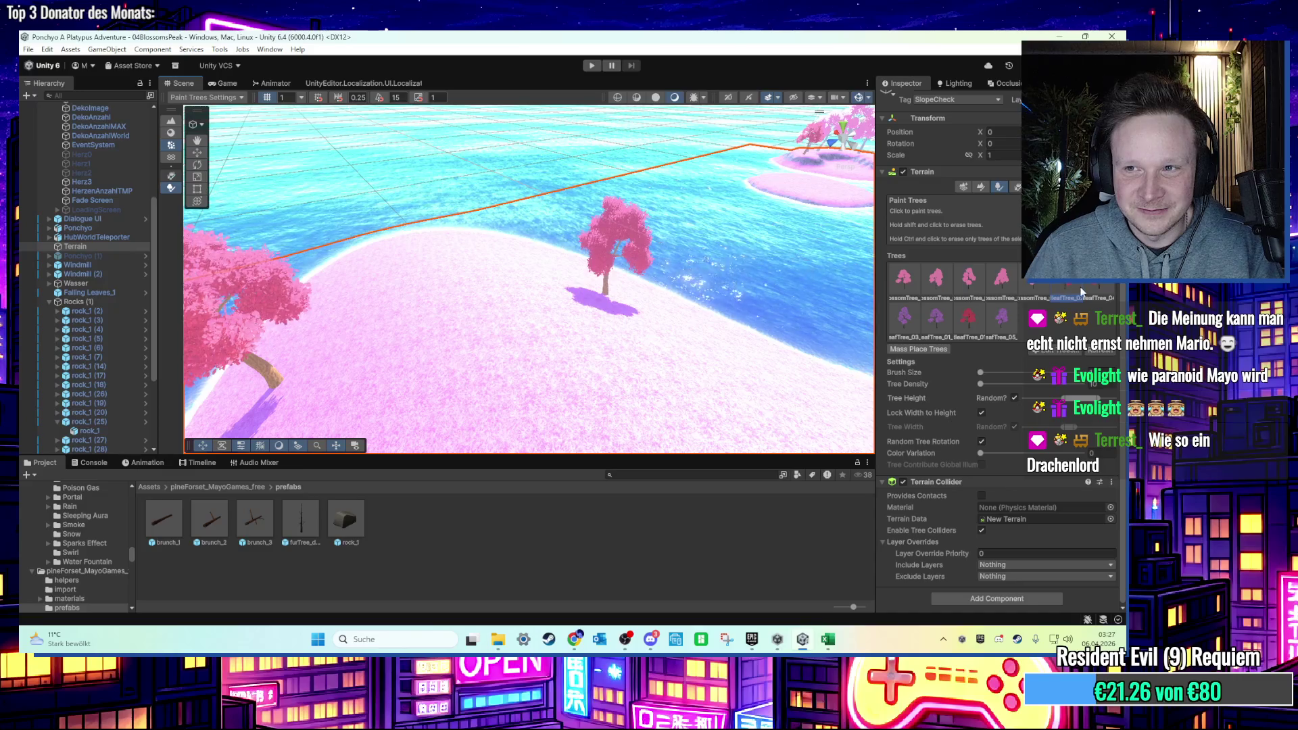
scroll(561, 295, "up", 1)
mouse_move(429, 290)
left_mouse_down()
mouse_move(609, 293)
mouse_move(879, 346)
left_mouse_up()
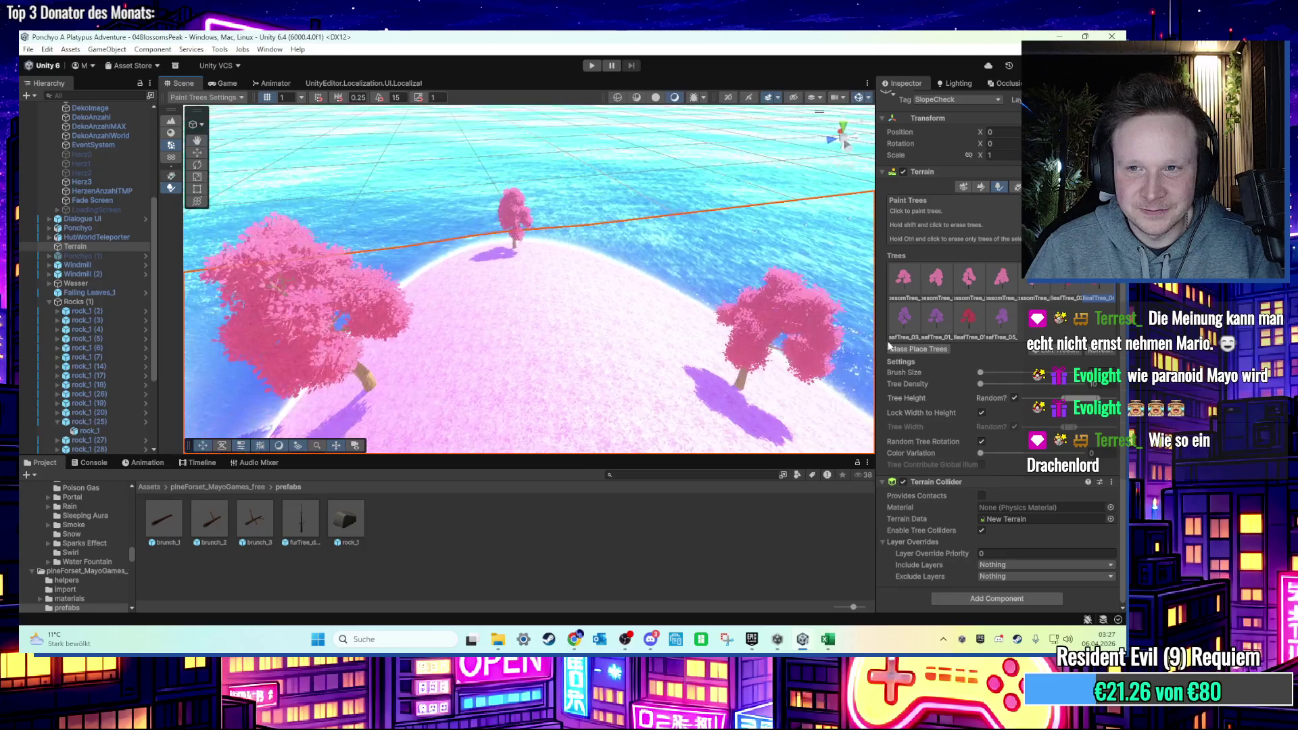
Select leafTree_01 and paint purple leafy trees across the hill.
left_click(946, 326)
left_click(440, 267)
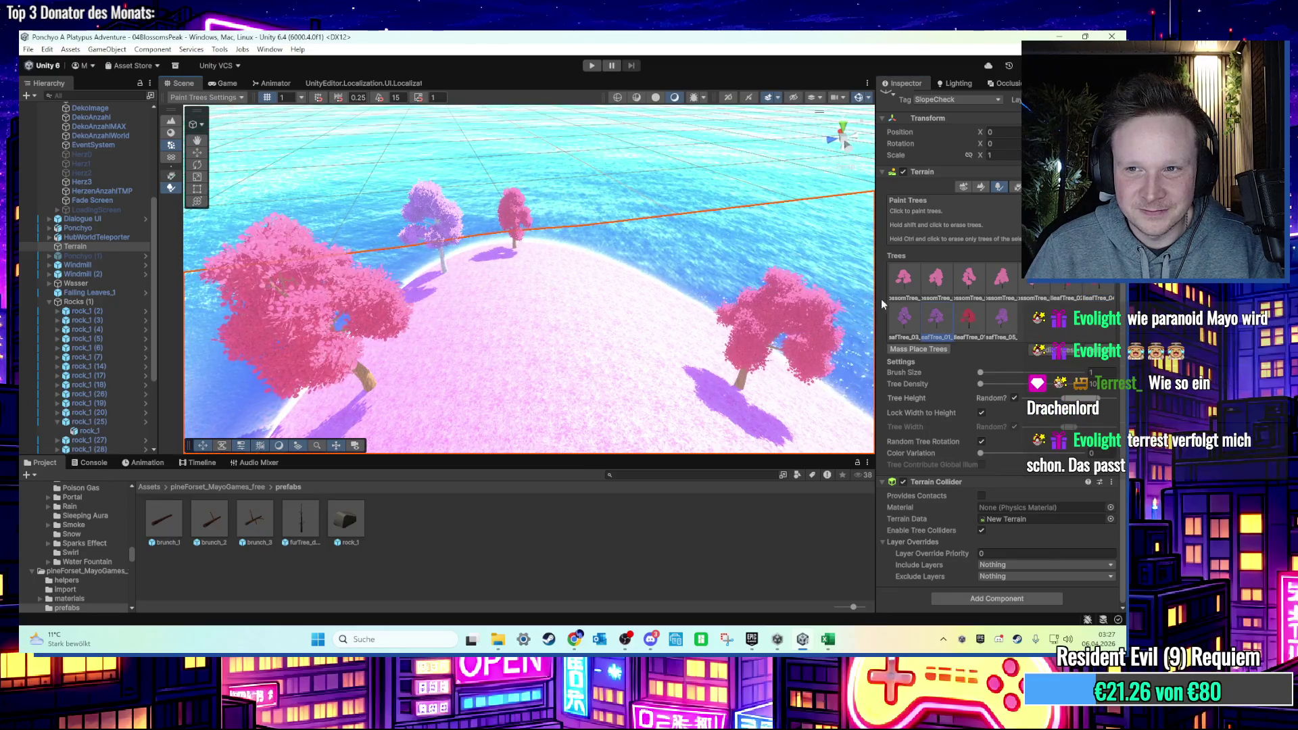
left_click_drag(721, 291, 764, 318)
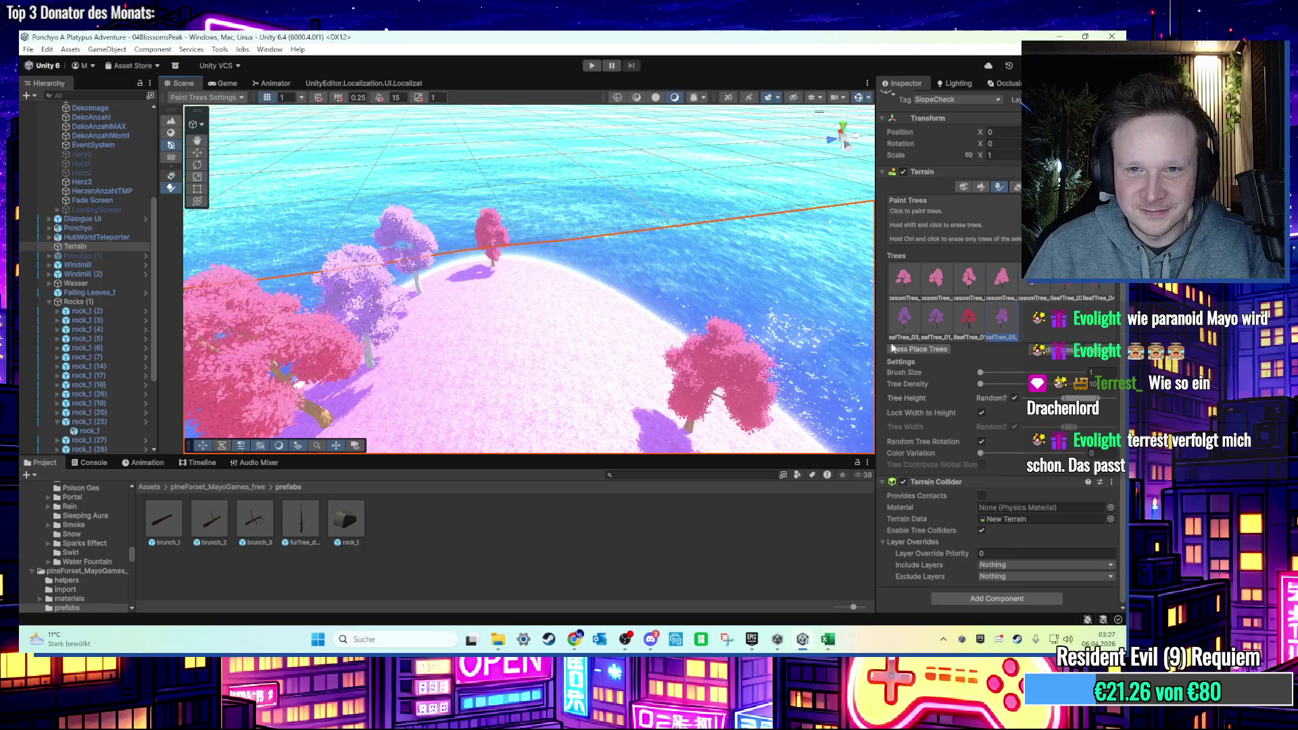
left_click(582, 284)
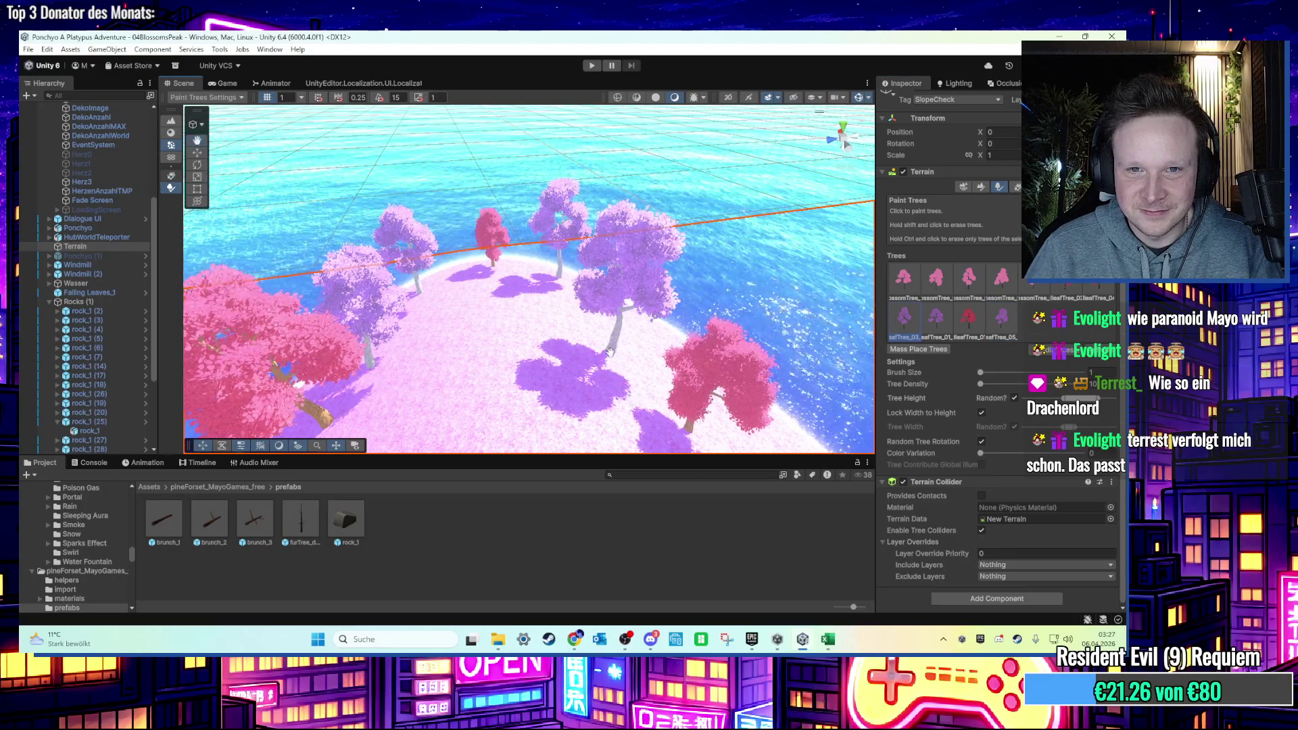
scroll(616, 297, "up", 5)
scroll(616, 296, "down", 5)
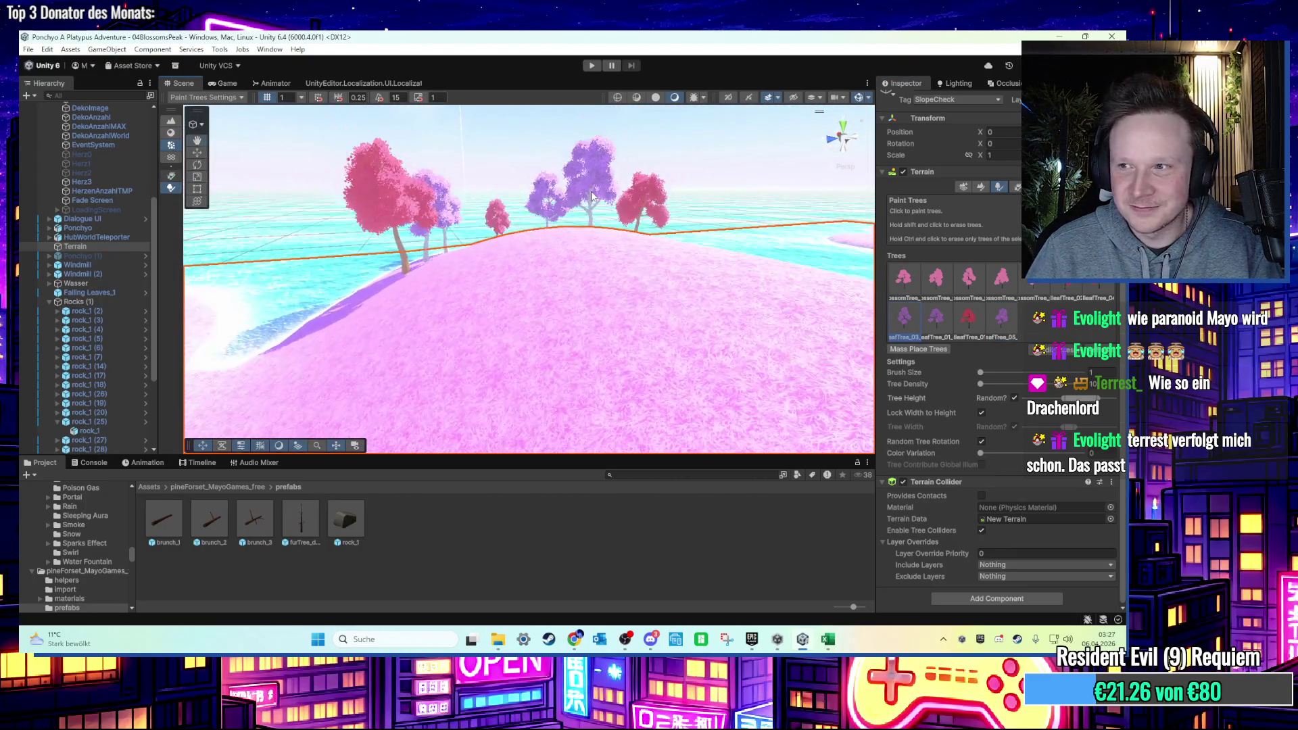
mouse_move(586, 199)
left_mouse_down()
mouse_move(615, 249)
mouse_move(588, 261)
mouse_move(615, 202)
mouse_move(622, 137)
left_mouse_up()
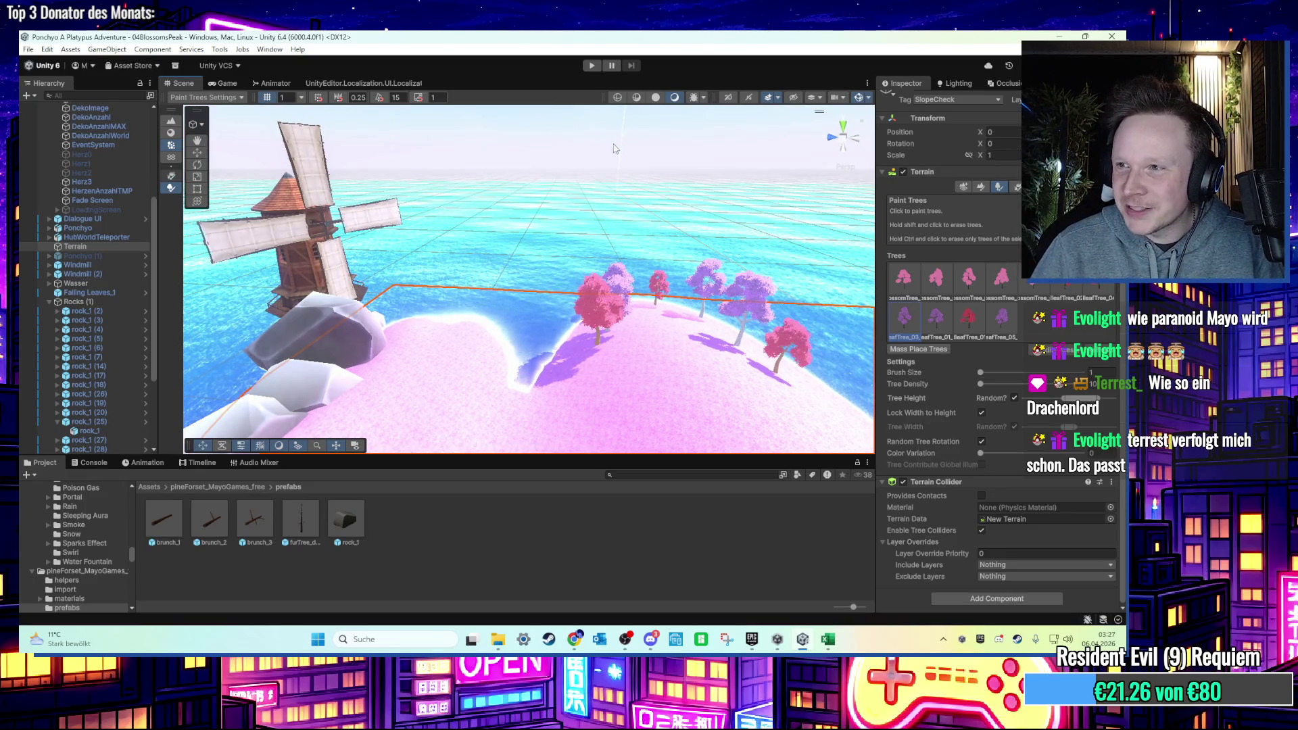
left_click_drag(601, 201, 573, 161)
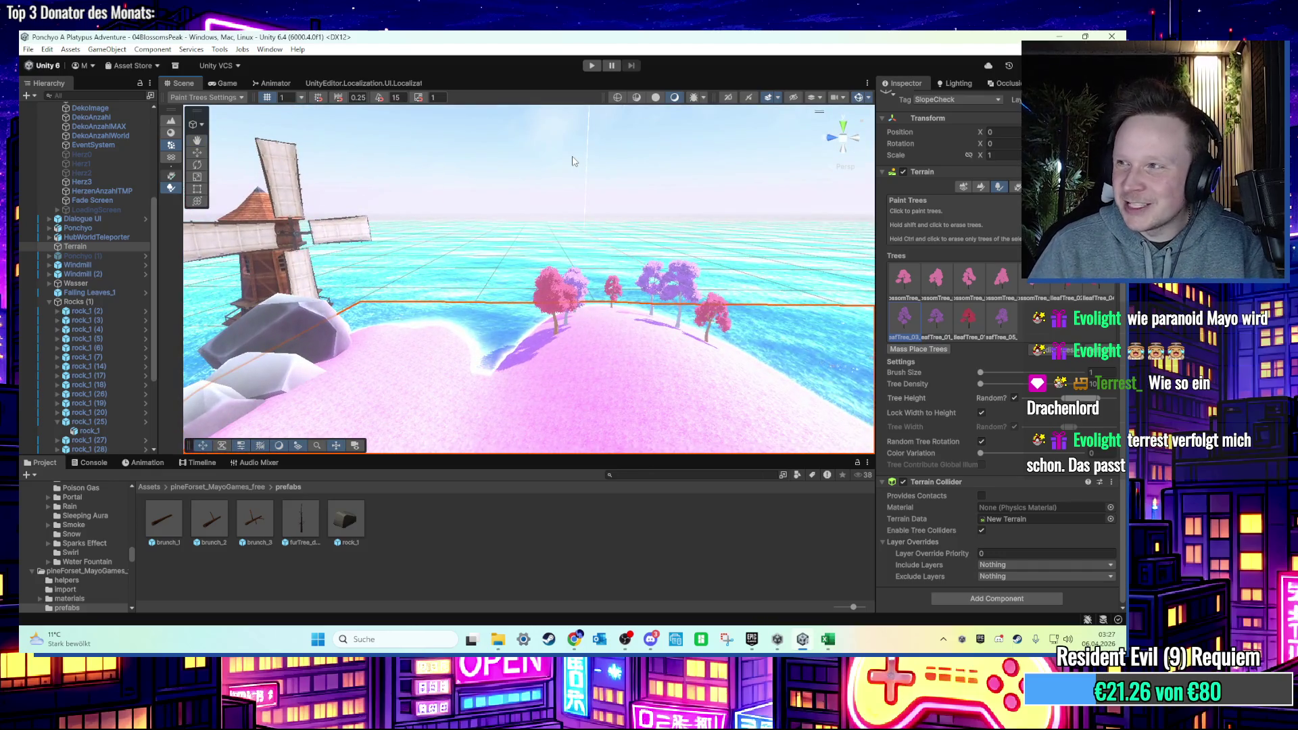
mouse_move(475, 236)
left_mouse_down()
mouse_move(579, 351)
mouse_move(625, 308)
mouse_move(628, 263)
mouse_move(768, 334)
mouse_move(729, 264)
mouse_move(735, 319)
mouse_move(658, 269)
mouse_move(776, 287)
left_mouse_up()
left_click(981, 188)
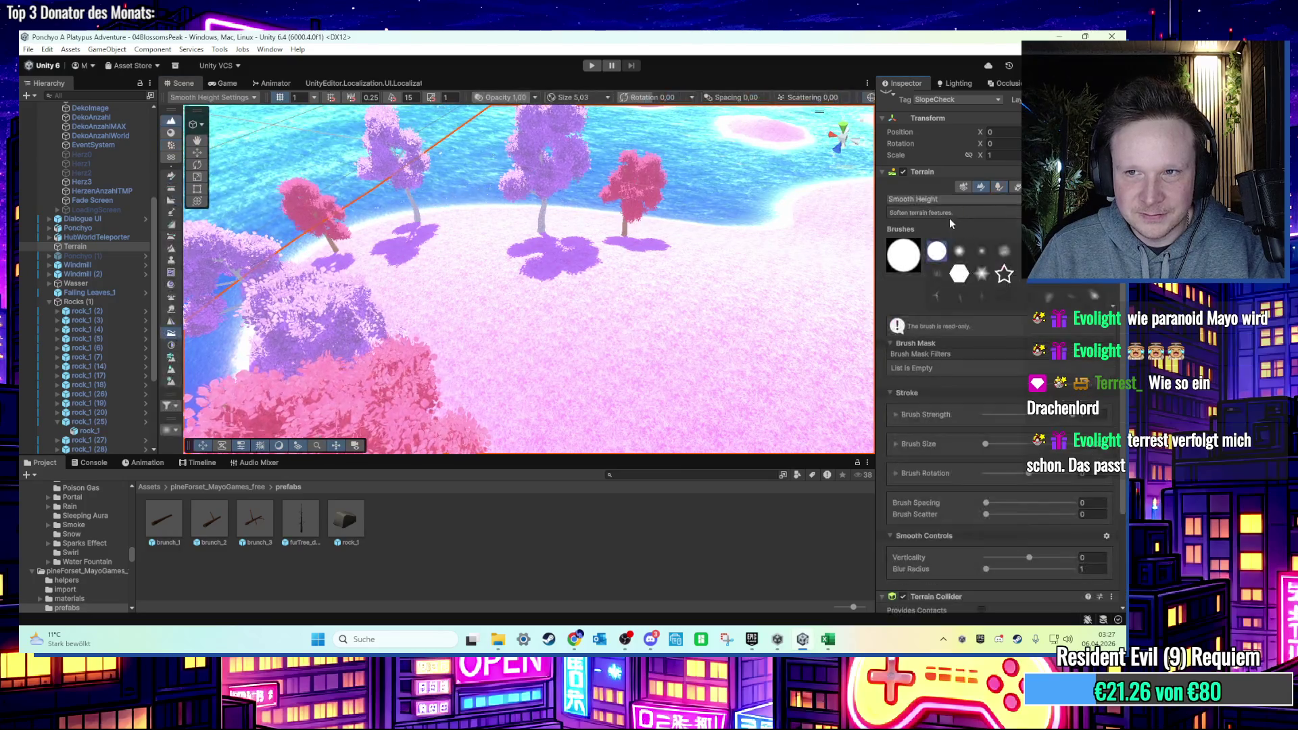
Switch the terrain to Paint Texture and undo a stray sand-coloured stroke.
left_click(950, 199)
left_click(947, 328)
scroll(946, 348, "down", 5)
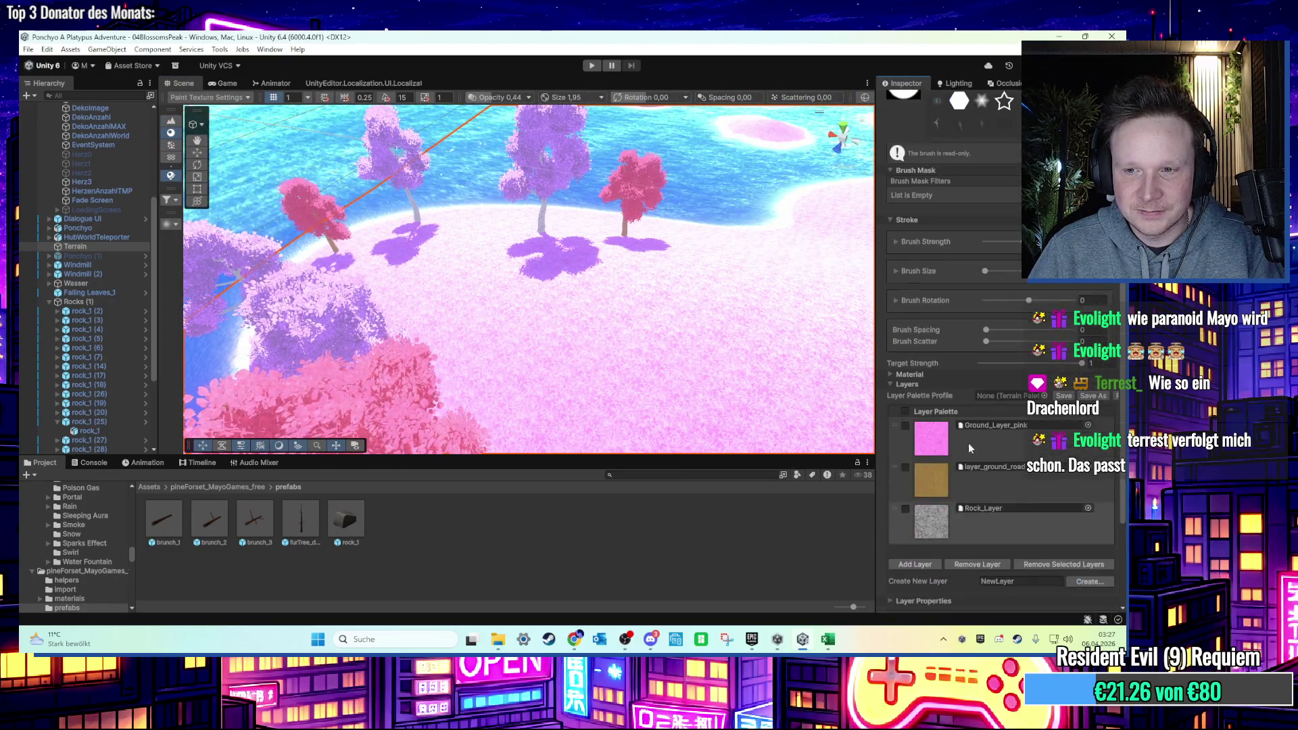
mouse_move(622, 352)
left_mouse_down()
mouse_move(596, 319)
mouse_move(568, 313)
mouse_move(628, 214)
mouse_move(579, 324)
mouse_move(596, 249)
mouse_move(484, 327)
mouse_move(420, 277)
mouse_move(530, 261)
mouse_move(569, 425)
left_mouse_up()
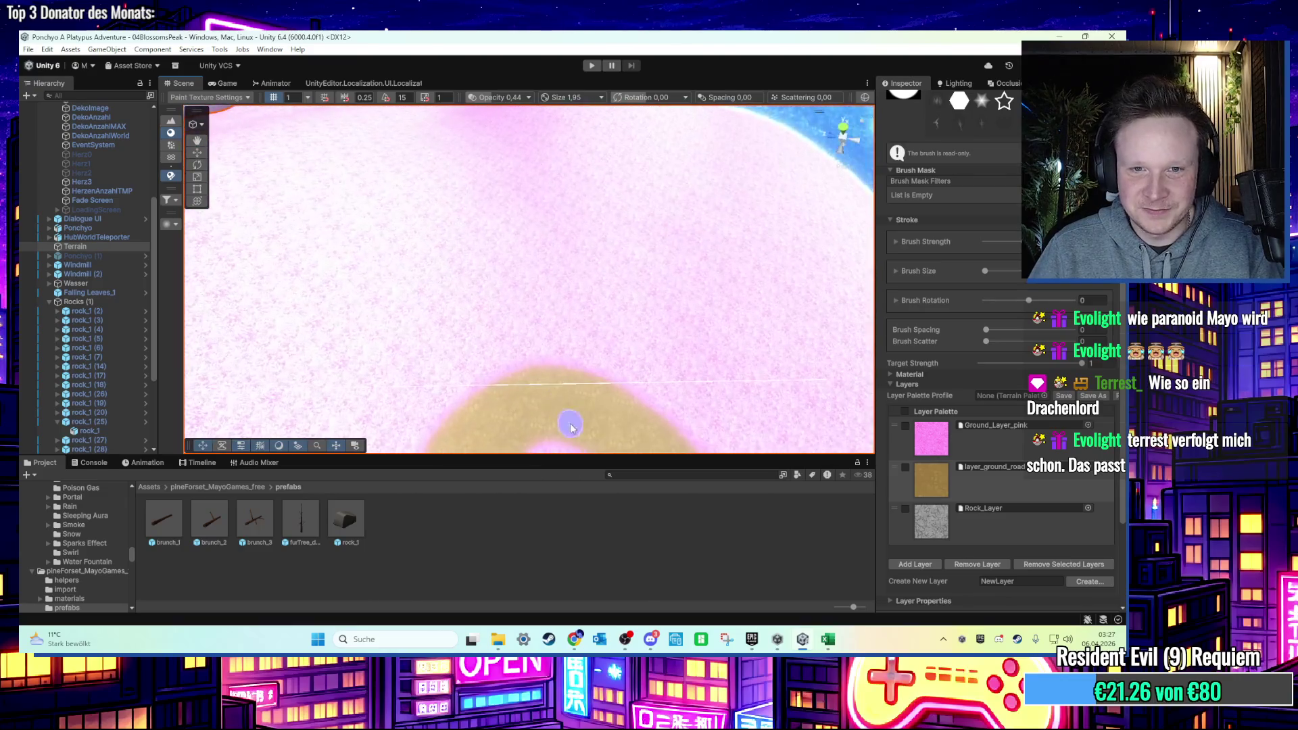
key("ctrl+z")
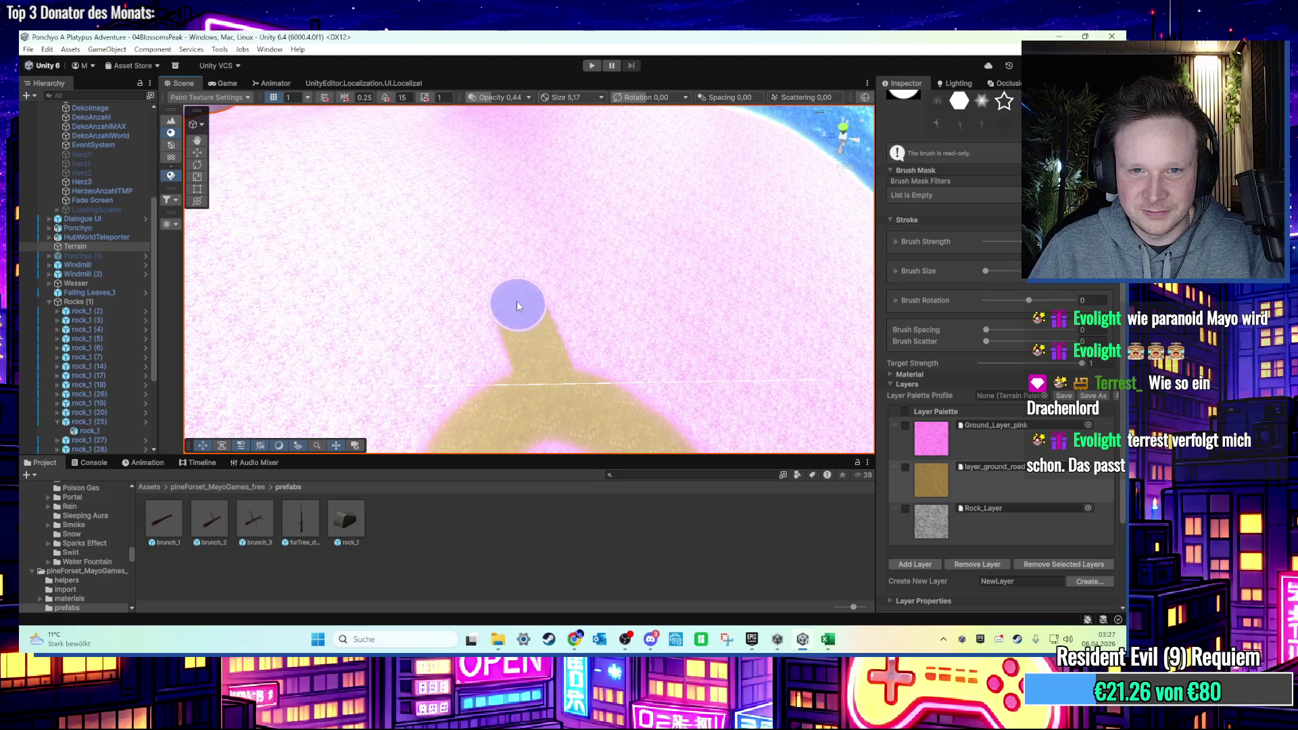
mouse_move(500, 211)
left_mouse_down()
mouse_move(516, 244)
mouse_move(510, 363)
mouse_move(552, 317)
mouse_move(534, 343)
mouse_move(537, 319)
left_mouse_up()
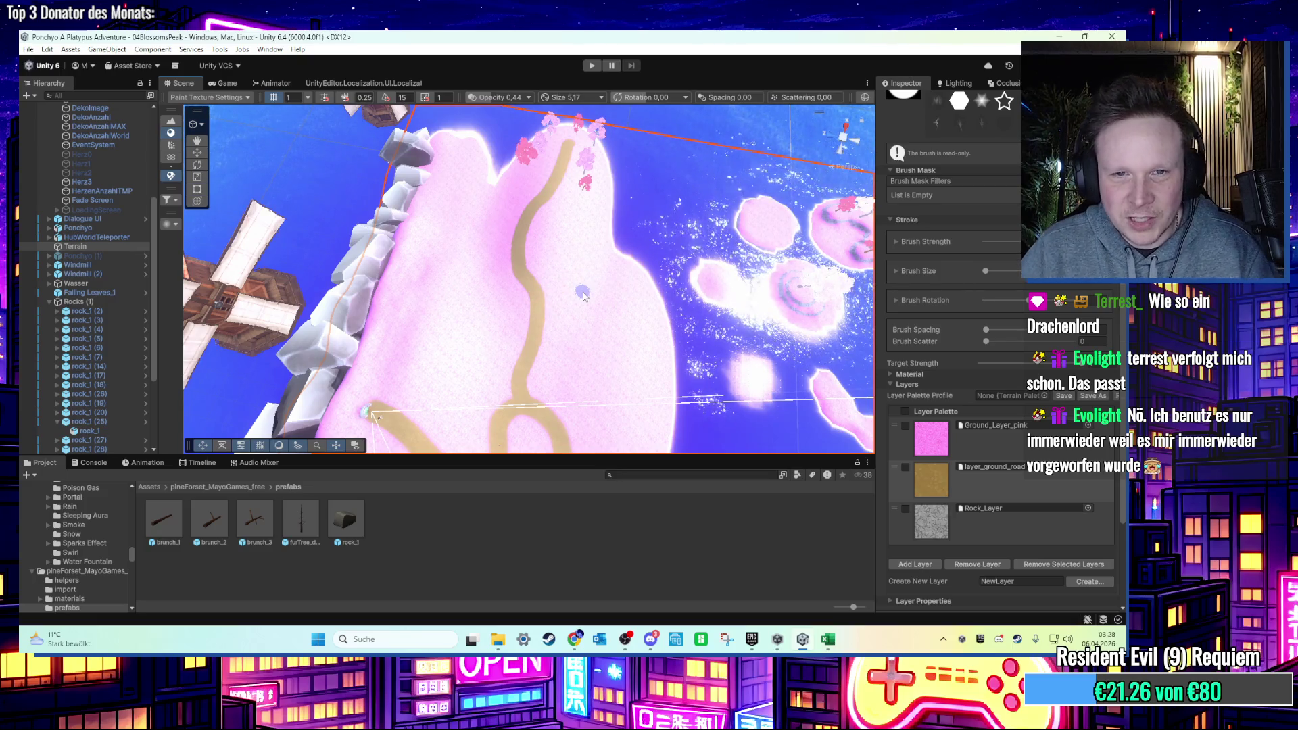
Paint the sandy road branching right and upward over the hill, then deselect the tool.
left_click_drag(544, 295, 575, 277)
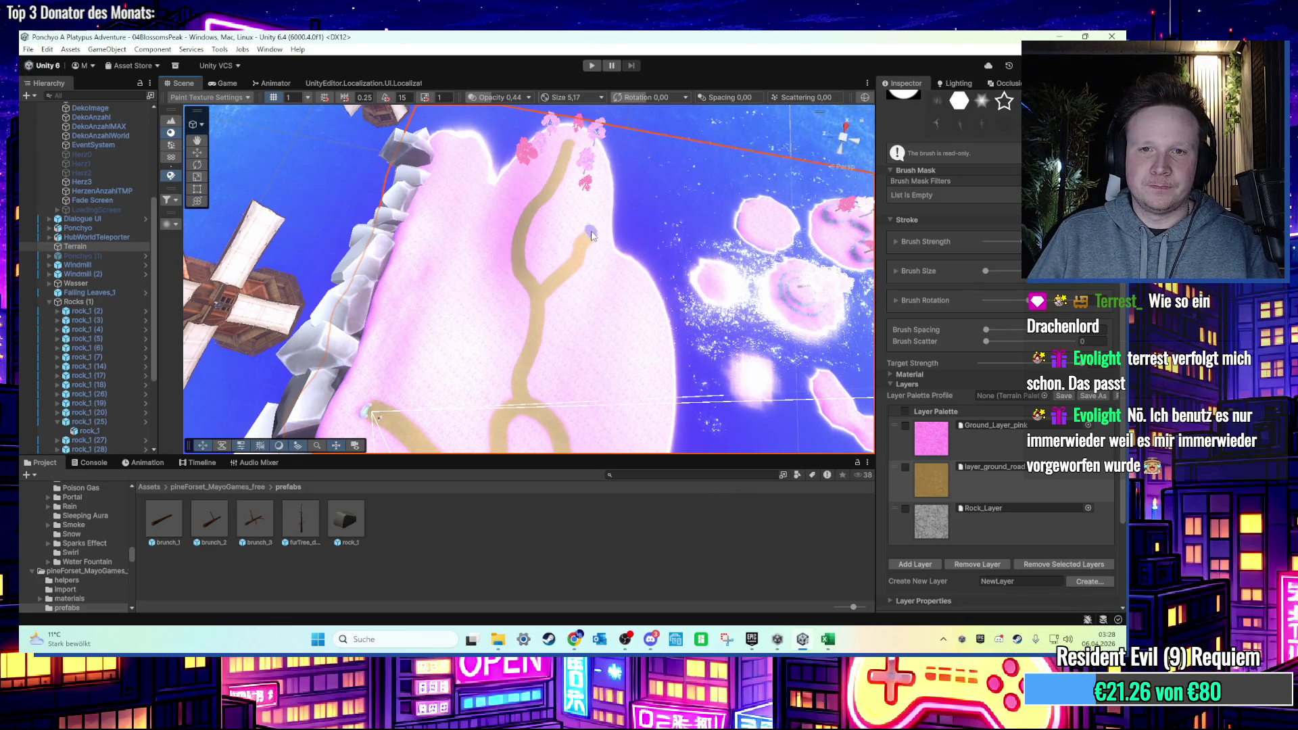
left_click_drag(587, 218, 580, 205)
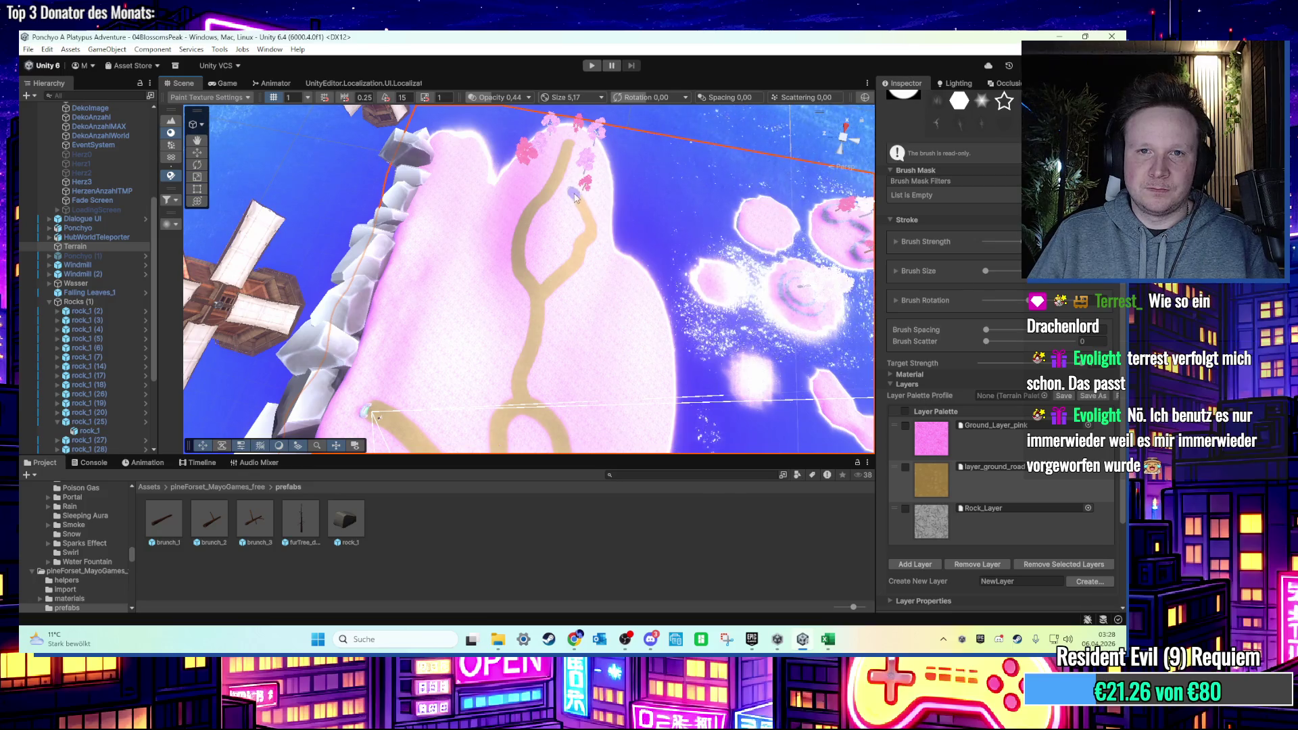
scroll(561, 270, "up", 10)
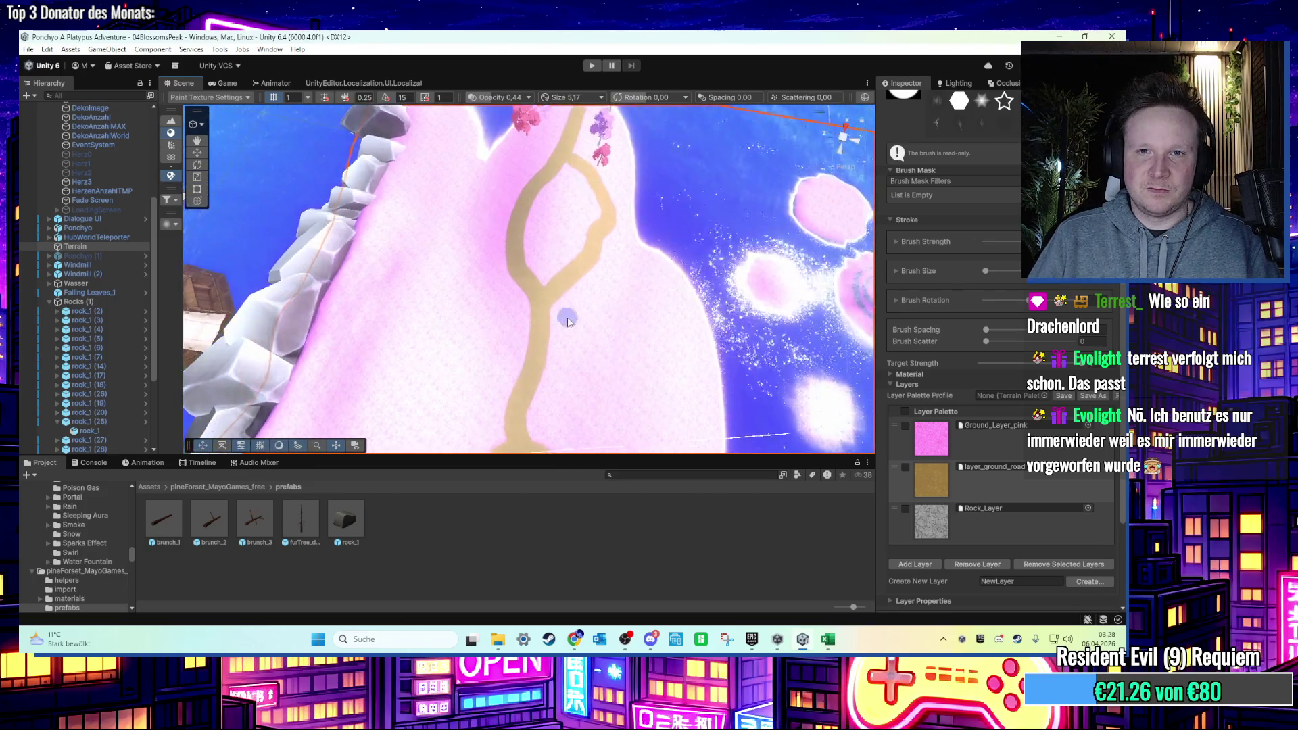
scroll(551, 347, "down", 5)
mouse_move(536, 252)
left_mouse_down()
mouse_move(508, 380)
mouse_move(513, 295)
mouse_move(518, 326)
mouse_move(579, 360)
mouse_move(542, 425)
mouse_move(455, 381)
mouse_move(709, 316)
mouse_move(689, 345)
left_mouse_up()
scroll(455, 381, "down", 10)
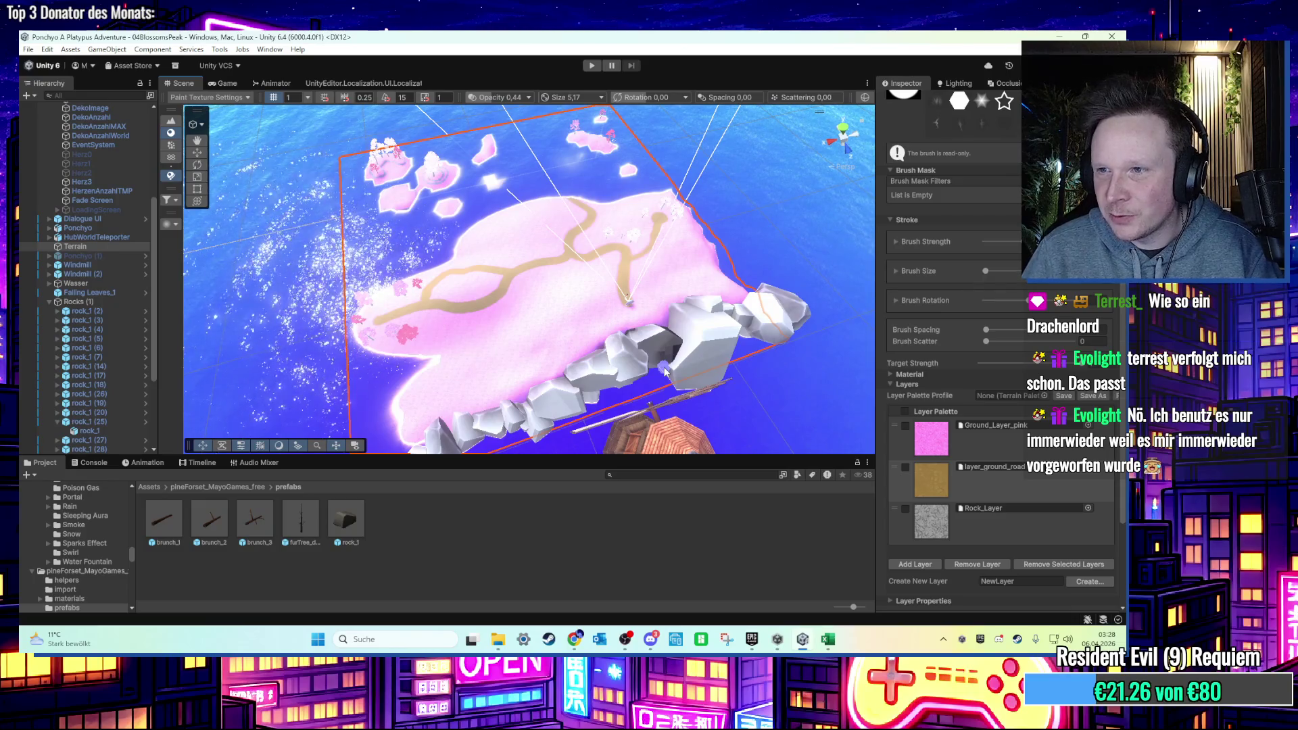
left_click_drag(610, 313, 205, 223)
left_click(193, 160)
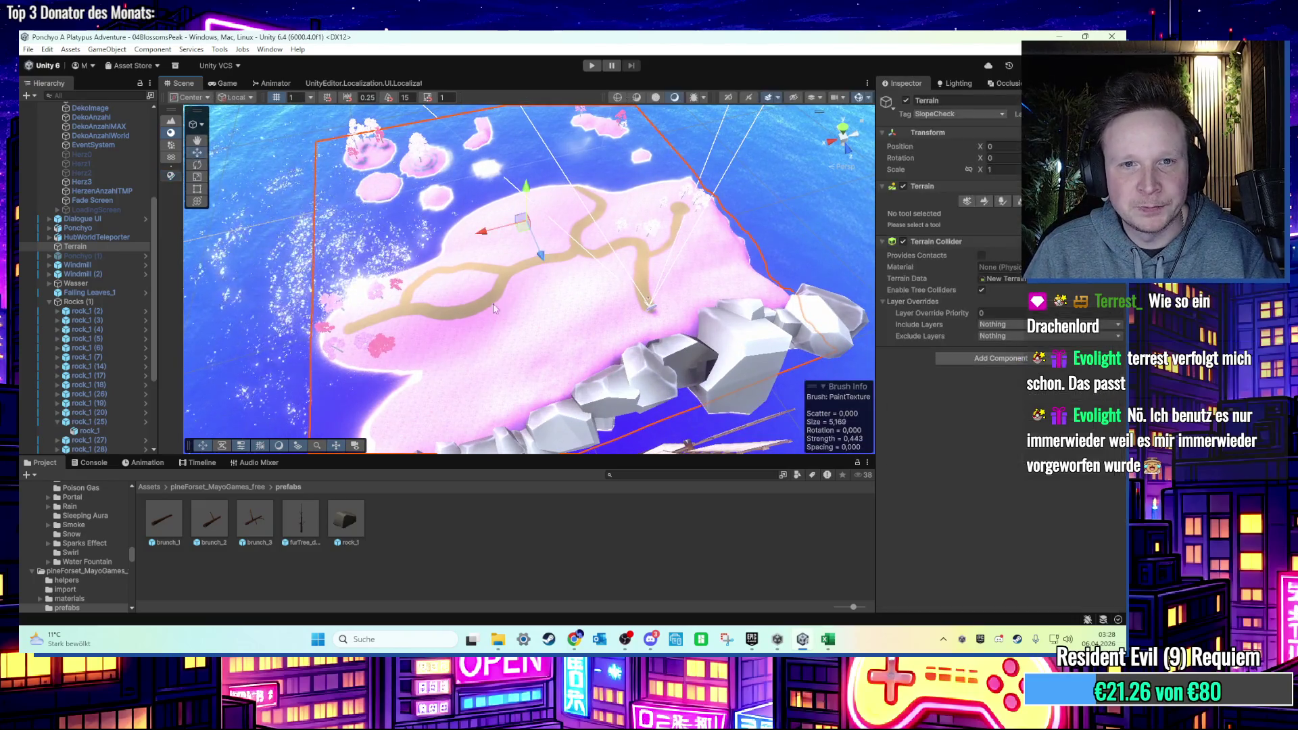
scroll(490, 298, "up", 10)
scroll(500, 224, "up", 5)
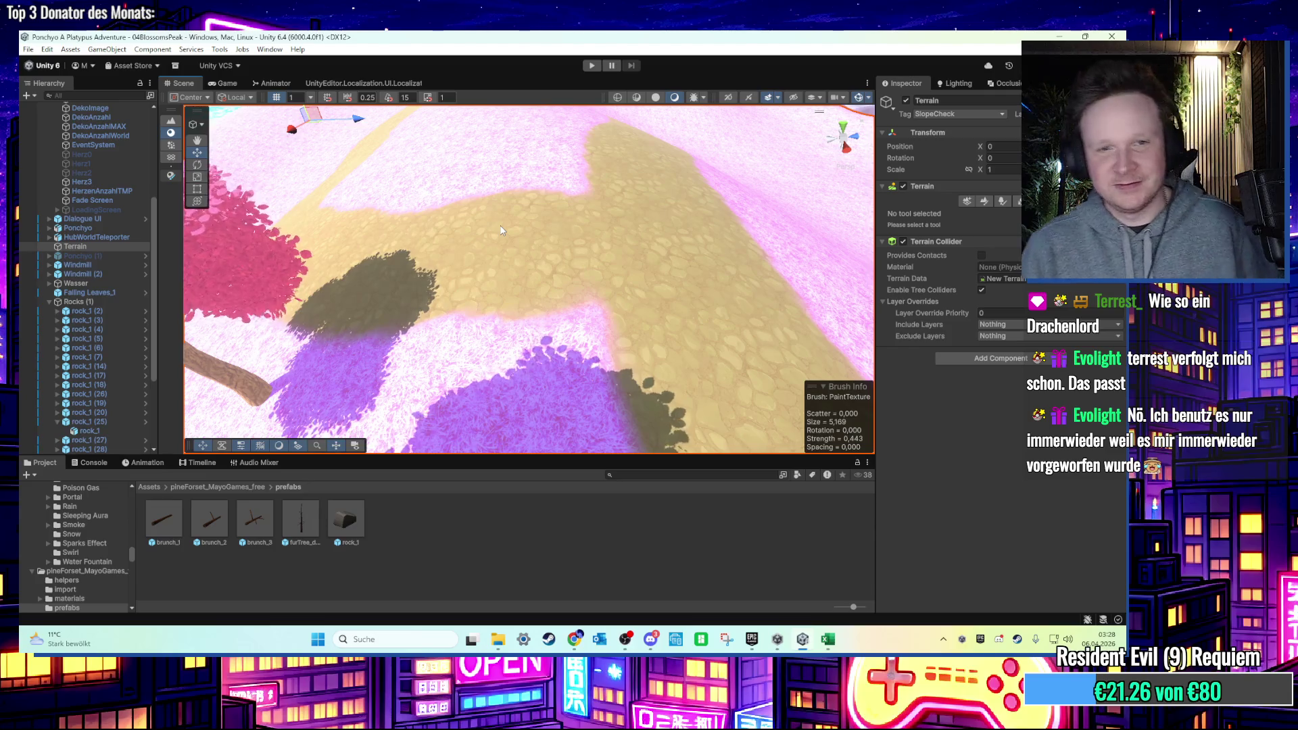
scroll(552, 287, "down", 8)
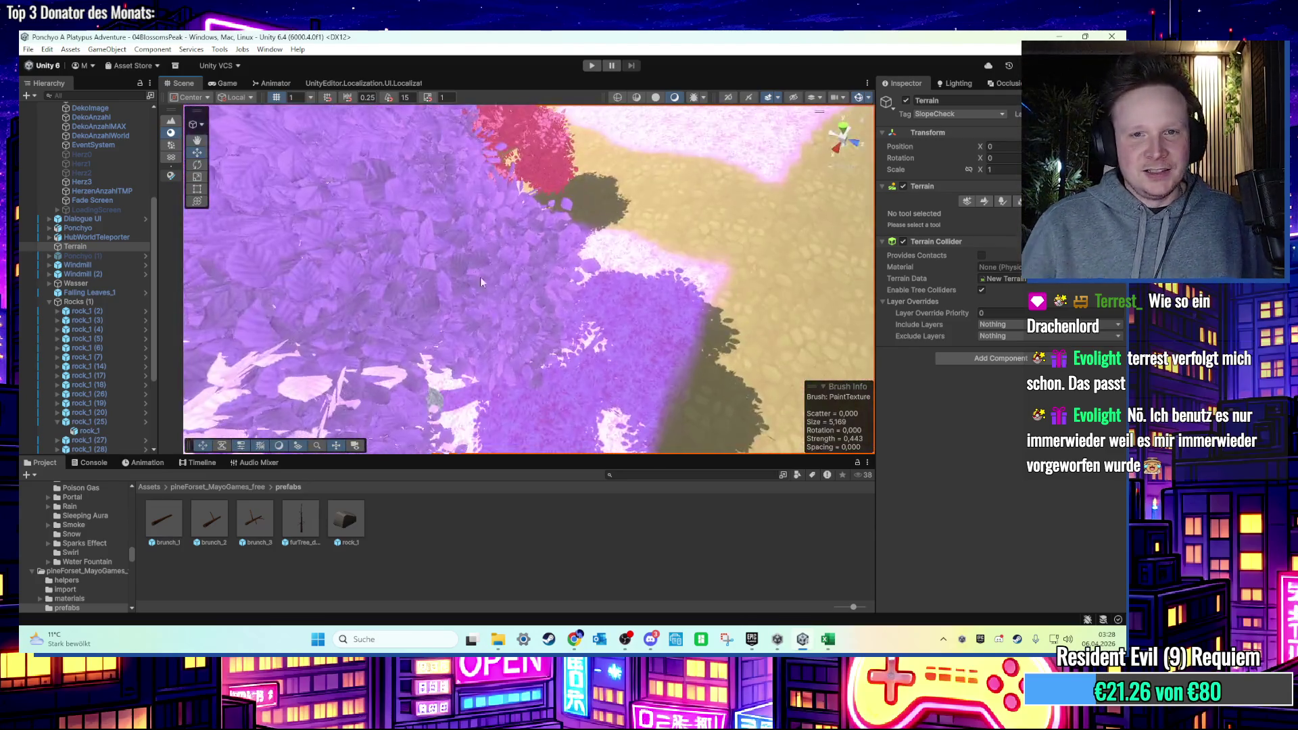
scroll(492, 286, "down", 10)
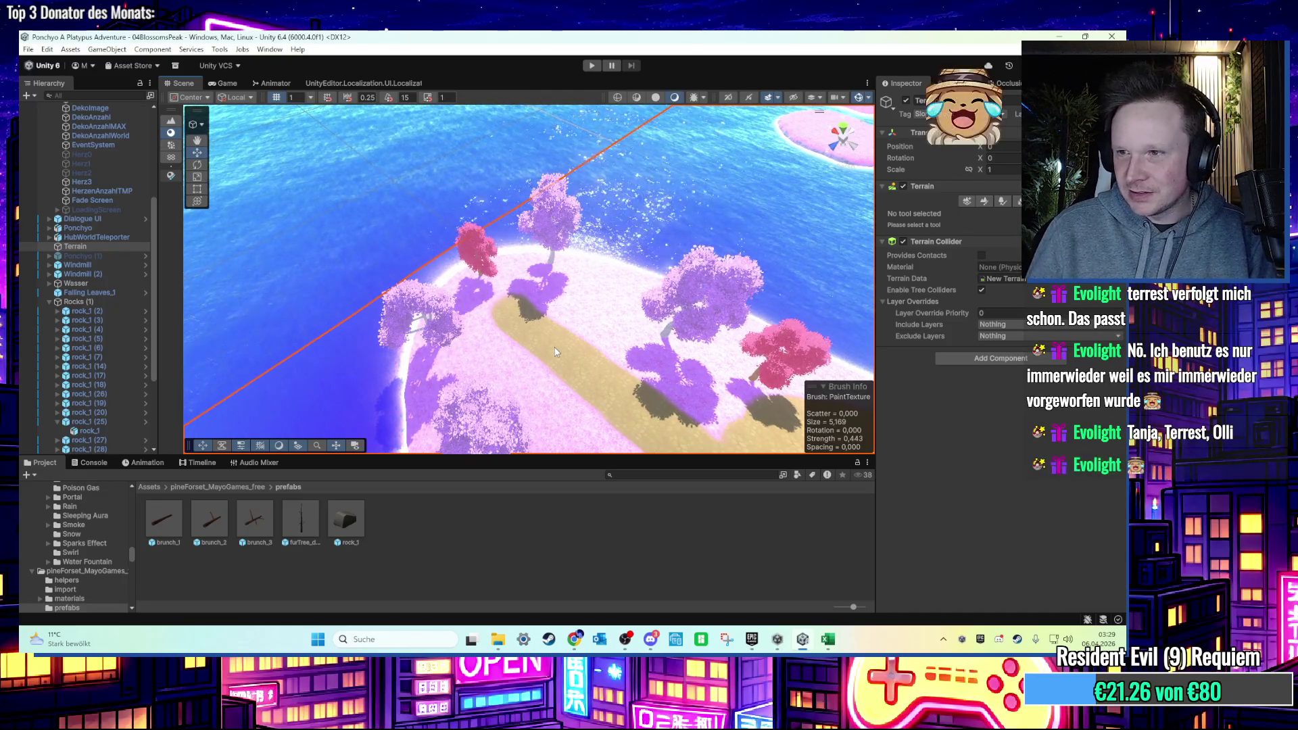
mouse_move(489, 352)
left_mouse_down()
mouse_move(434, 153)
mouse_move(499, 197)
mouse_move(478, 270)
left_mouse_up()
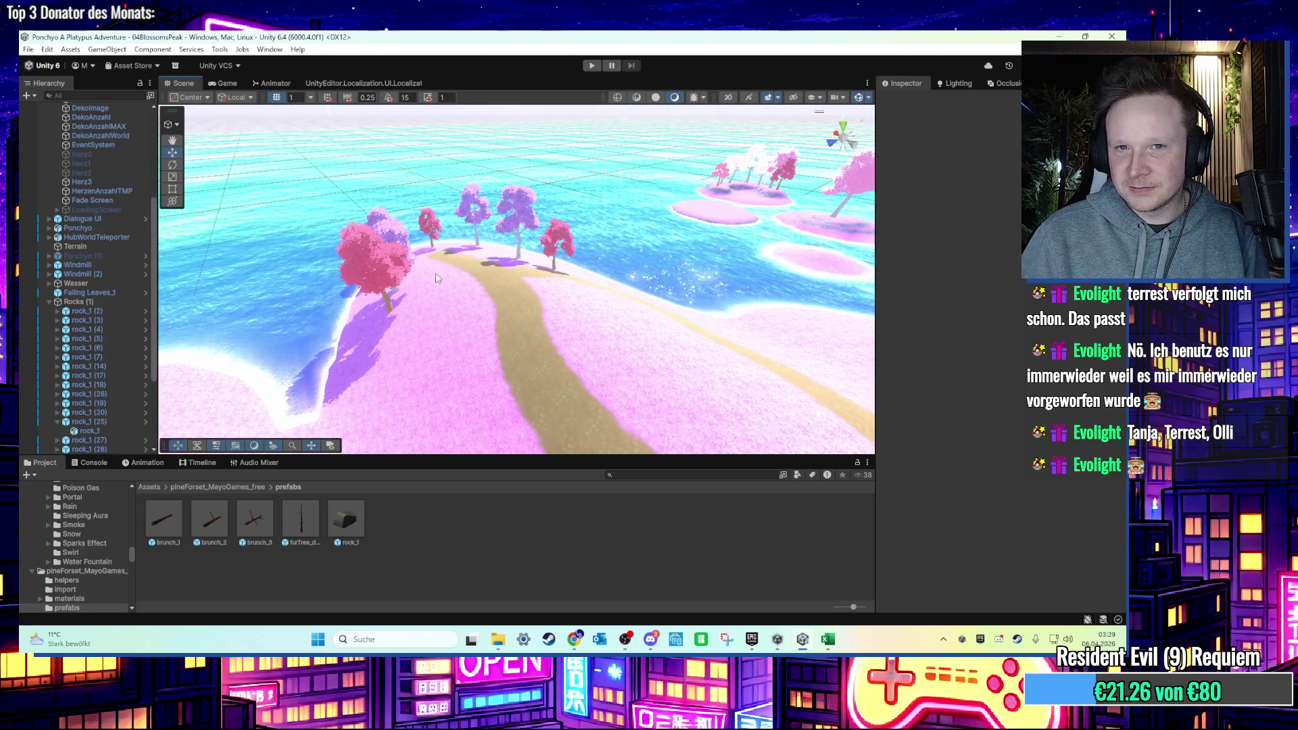
scroll(452, 280, "up", 3)
scroll(487, 252, "down", 3)
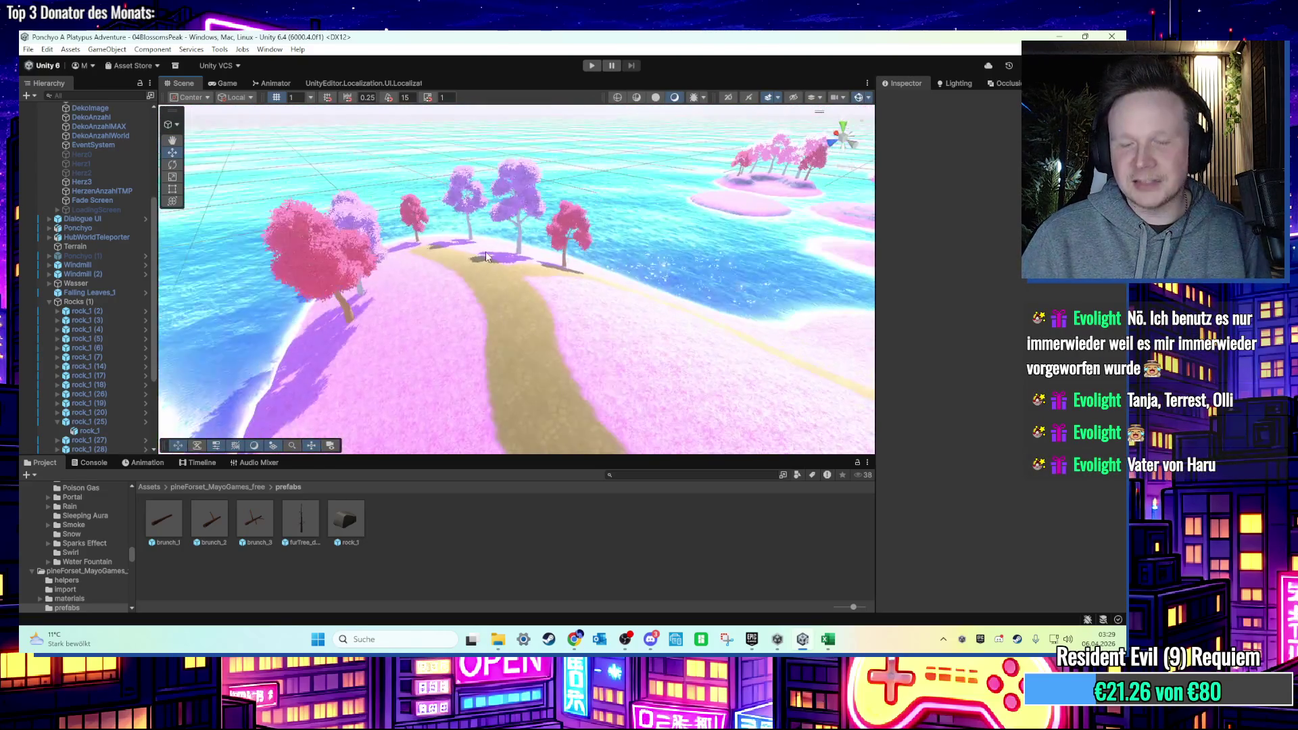
scroll(485, 252, "down", 3)
mouse_move(485, 252)
left_mouse_down()
mouse_move(512, 322)
mouse_move(501, 196)
mouse_move(555, 316)
left_mouse_up()
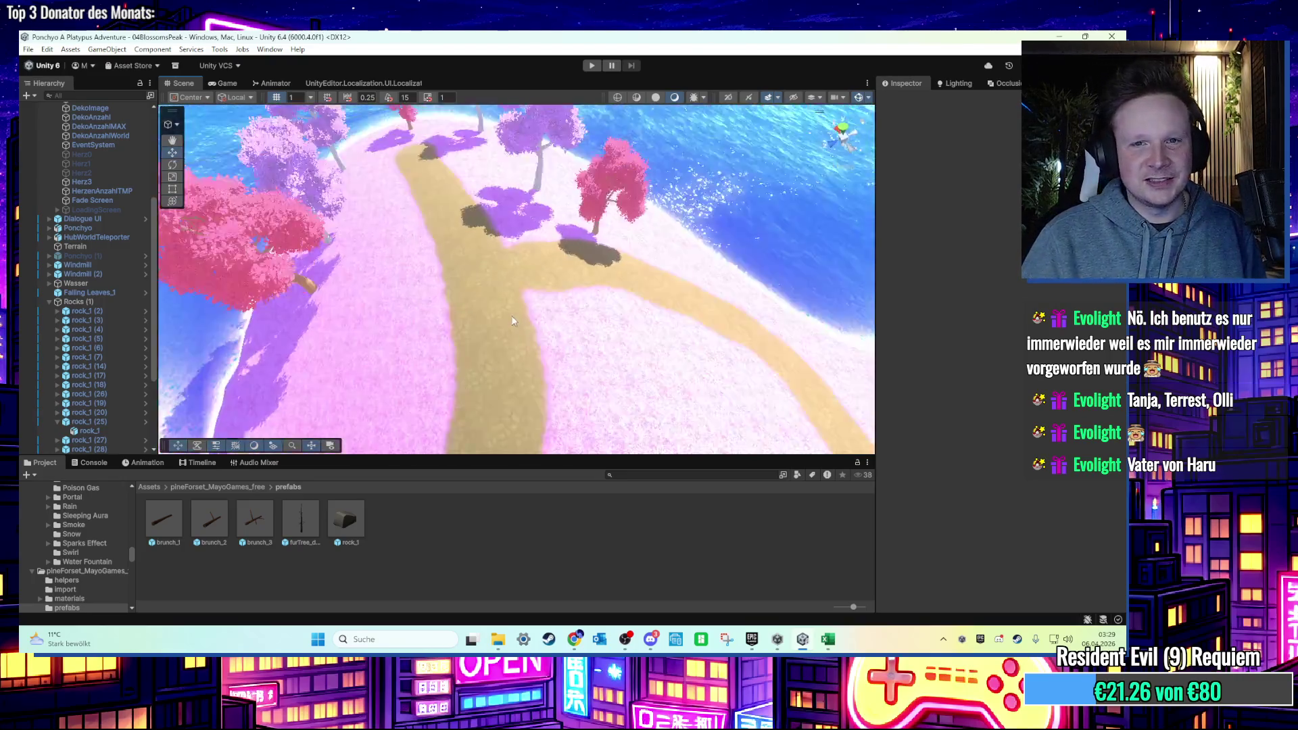
left_click(501, 196)
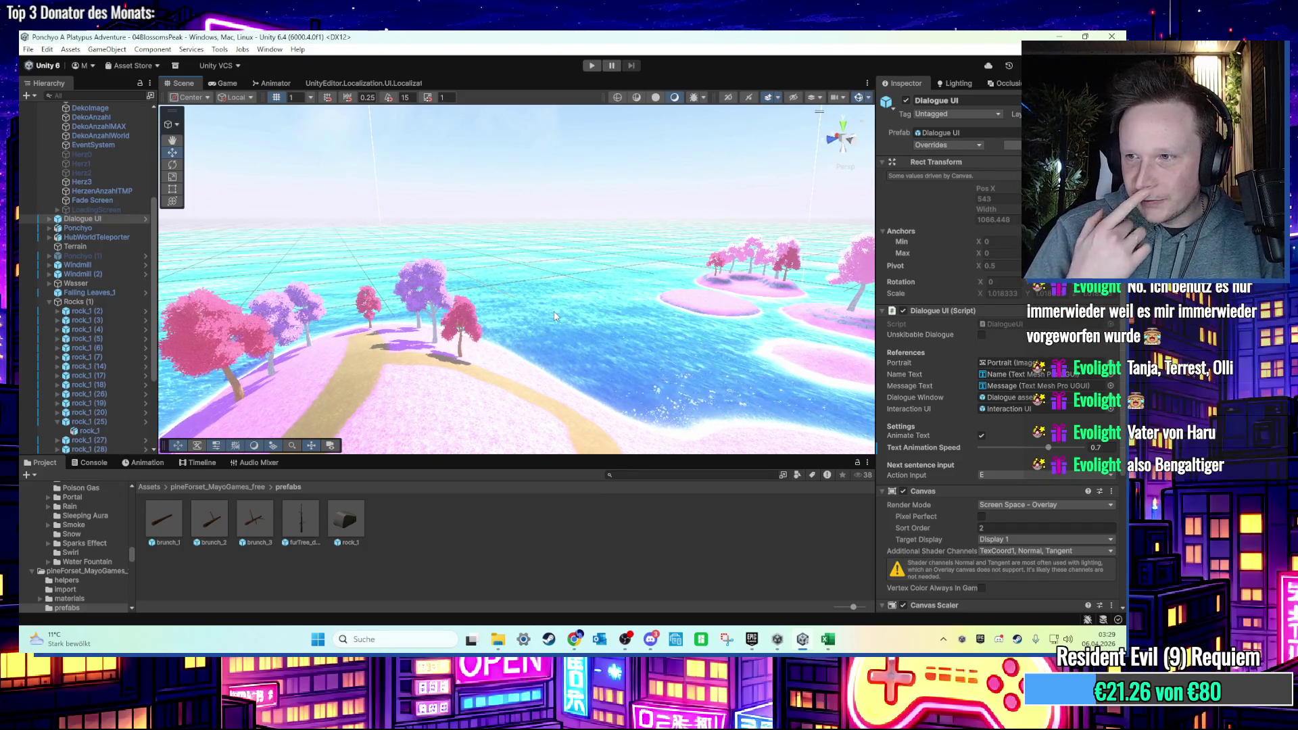
mouse_move(567, 317)
left_mouse_down()
mouse_move(669, 276)
mouse_move(495, 261)
mouse_move(710, 296)
mouse_move(633, 293)
mouse_move(532, 349)
mouse_move(529, 319)
left_mouse_up()
left_click(504, 342)
Keep Paint Texture selected as the terrain tool, viewing the rock and water.
left_click(967, 211)
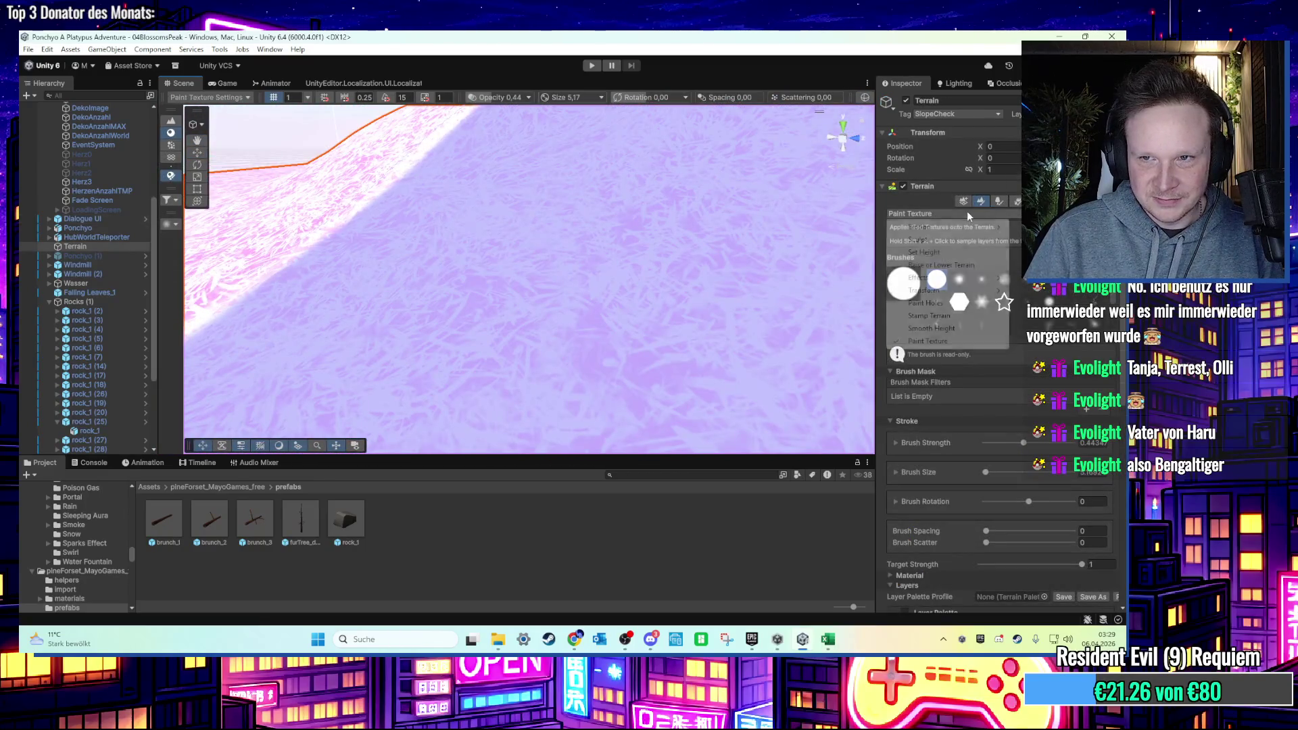
left_click(927, 341)
scroll(1007, 486, "down", 5)
scroll(571, 253, "down", 5)
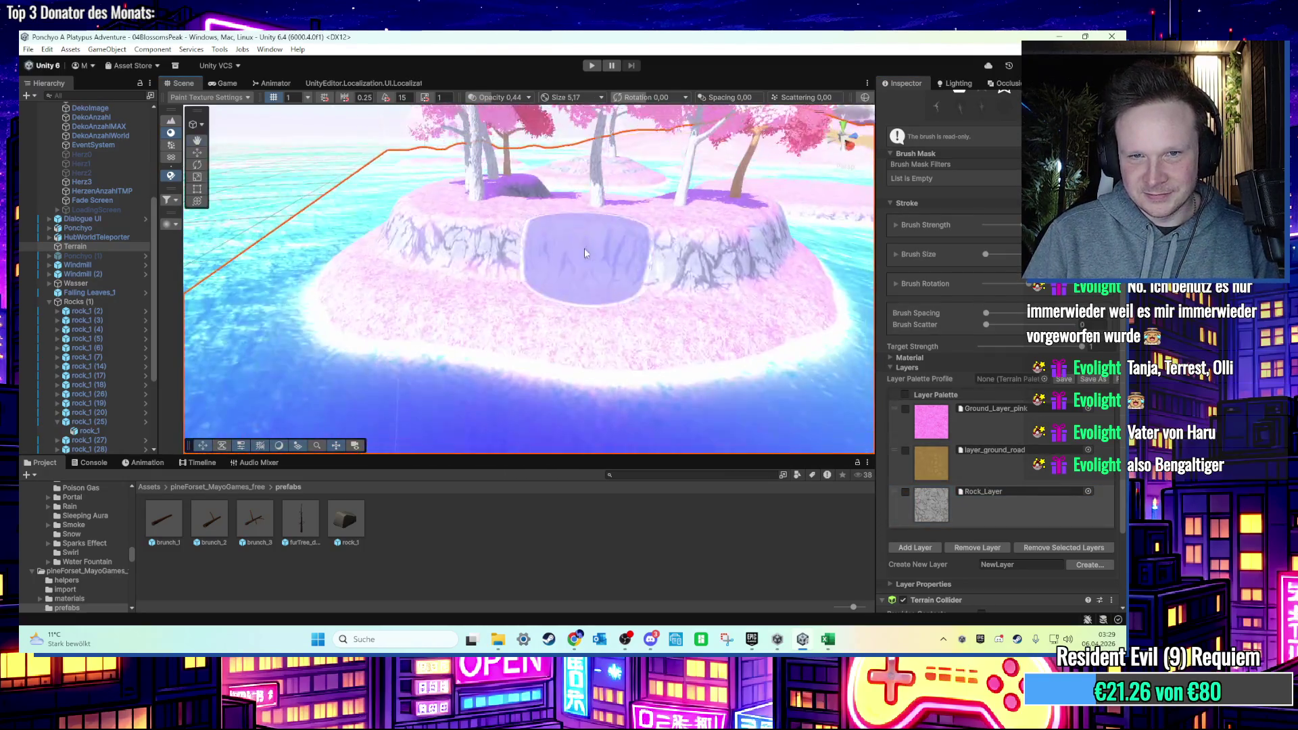
scroll(474, 254, "up", 3)
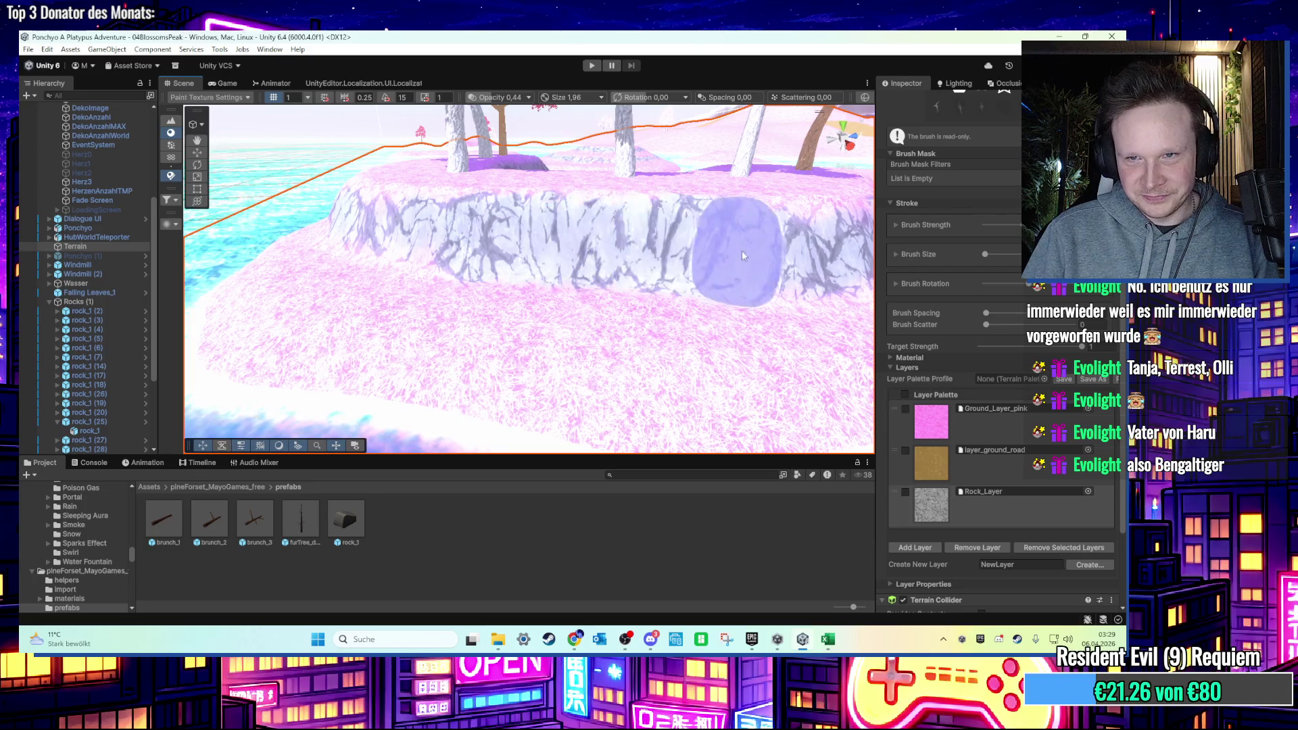
mouse_move(741, 256)
left_mouse_down()
mouse_move(476, 258)
mouse_move(504, 269)
mouse_move(483, 288)
mouse_move(546, 295)
mouse_move(553, 314)
mouse_move(534, 346)
mouse_move(437, 351)
left_mouse_up()
scroll(474, 331, "down", 10)
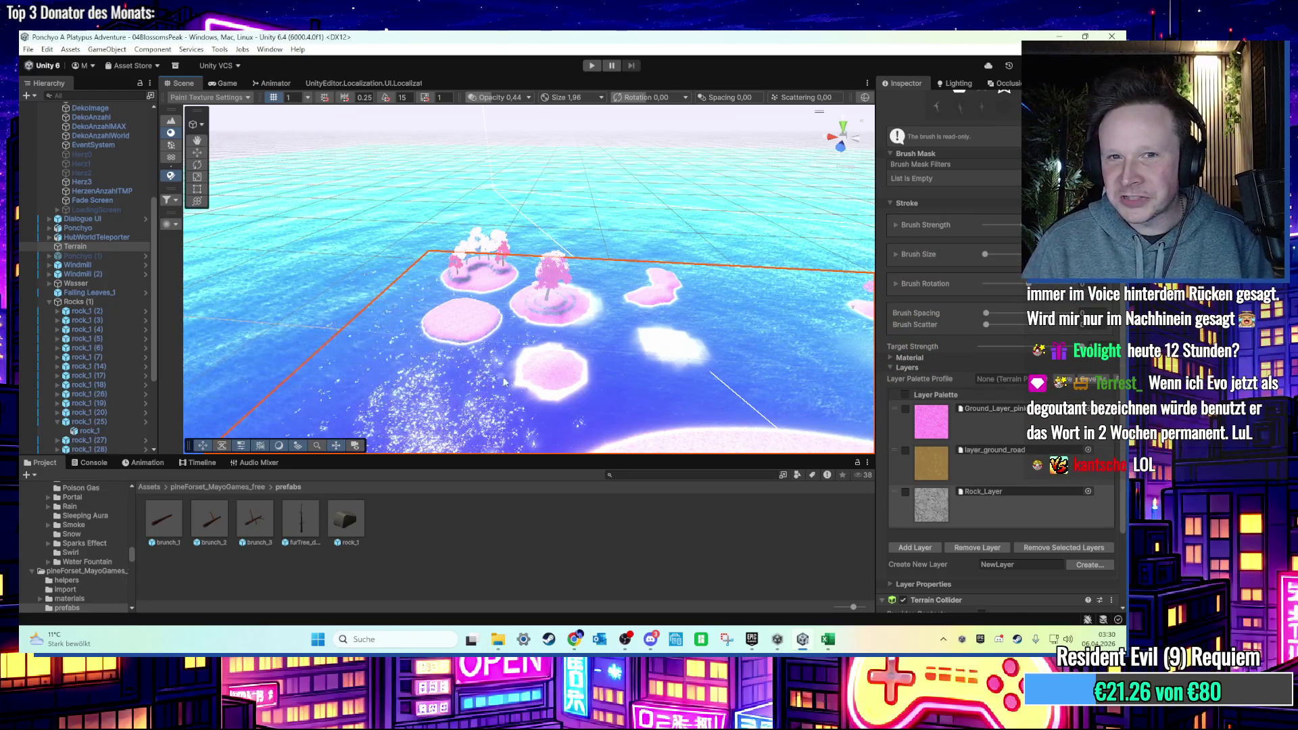
Select LevelCanvas, then reselect the Terrain with the texture brush at size 1.96.
left_click(500, 258)
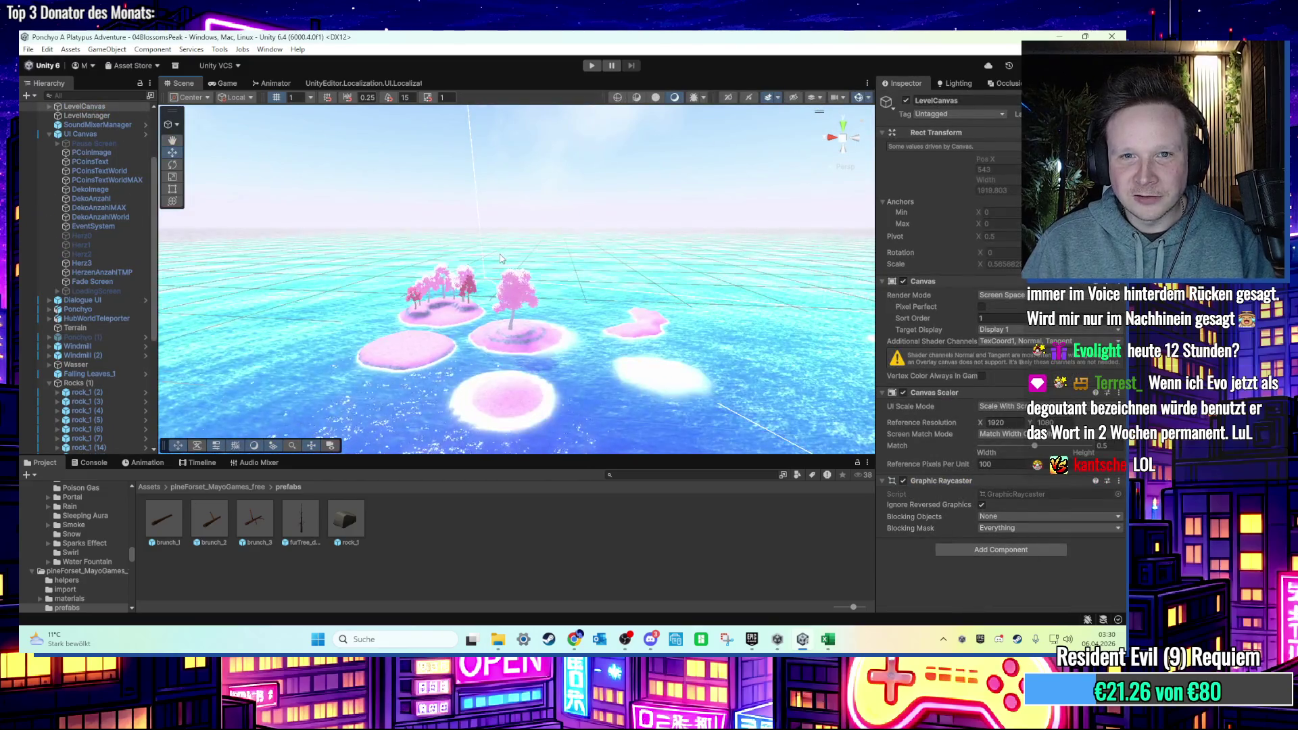
scroll(587, 329, "up", 6)
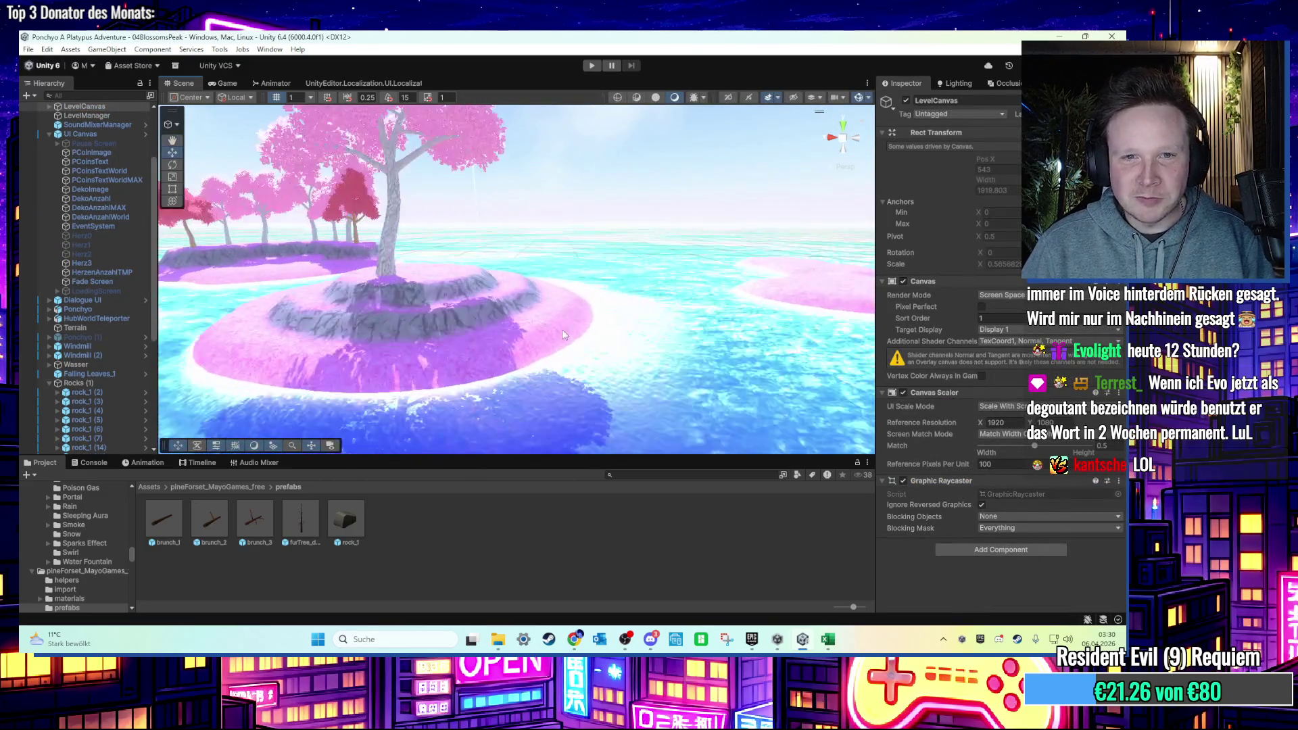
scroll(570, 363, "up", 4)
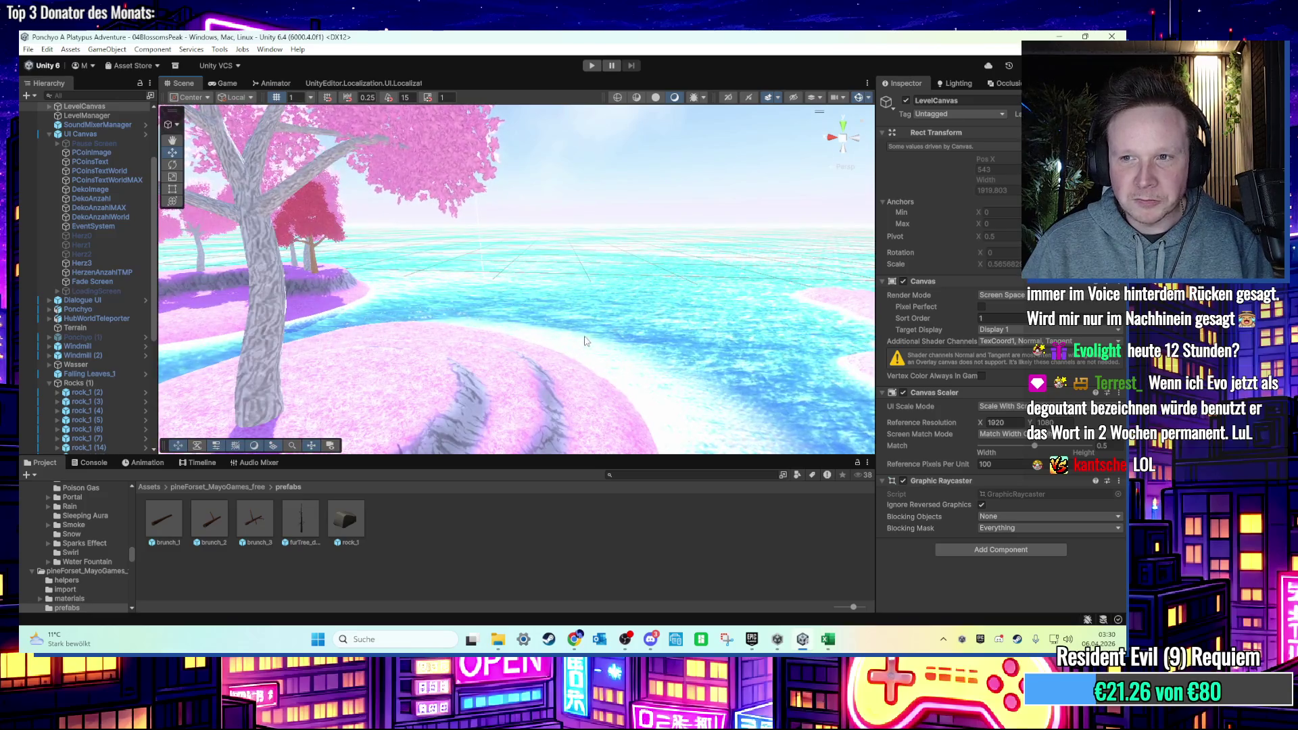
scroll(587, 342, "down", 4)
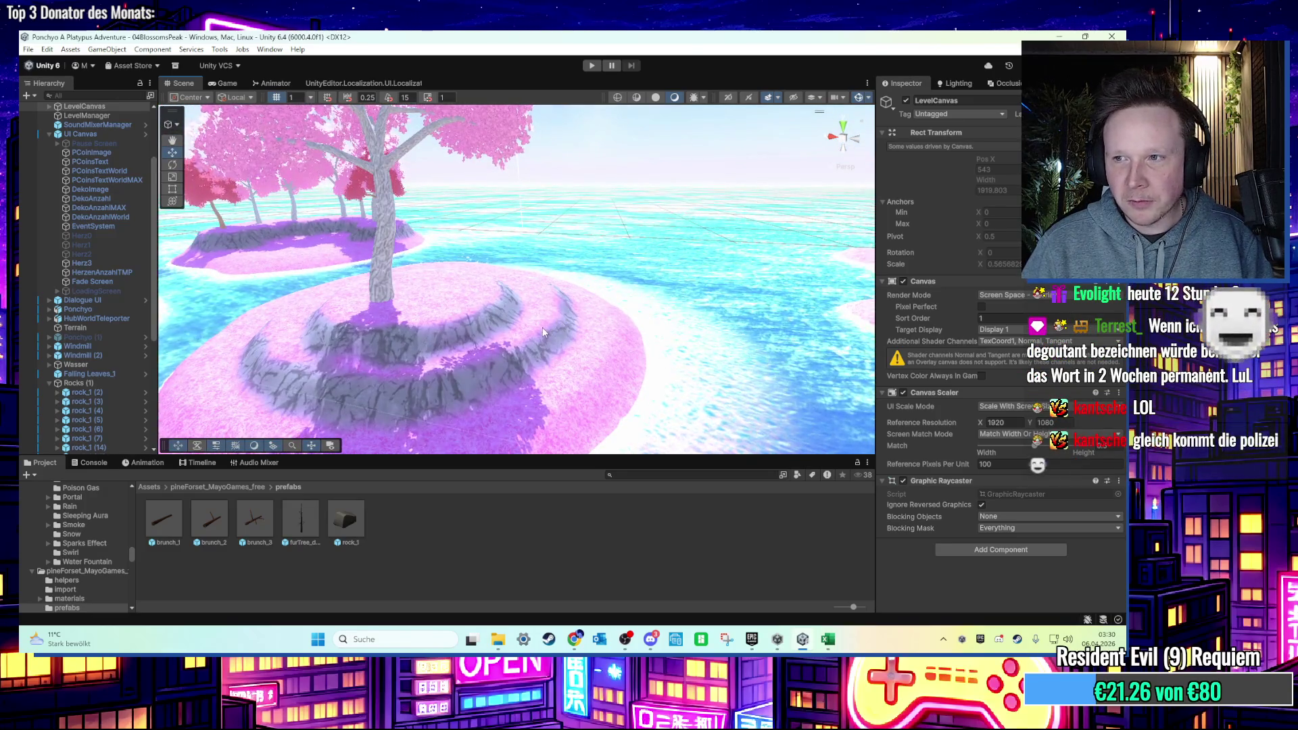
left_click(544, 330)
scroll(542, 334, "up", 2)
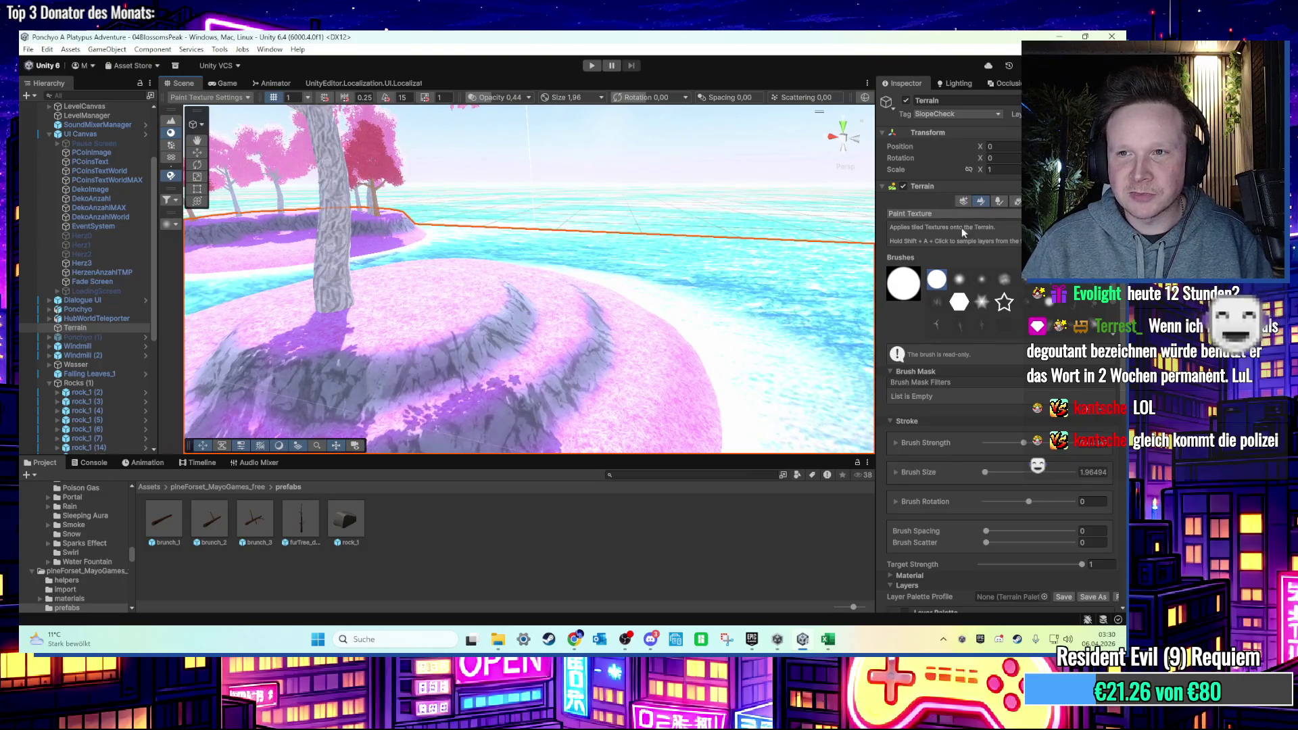
Switch to Paint Trees and plant pink blossom trees on the near small island.
scroll(993, 376, "down", 5)
scroll(1003, 400, "up", 5)
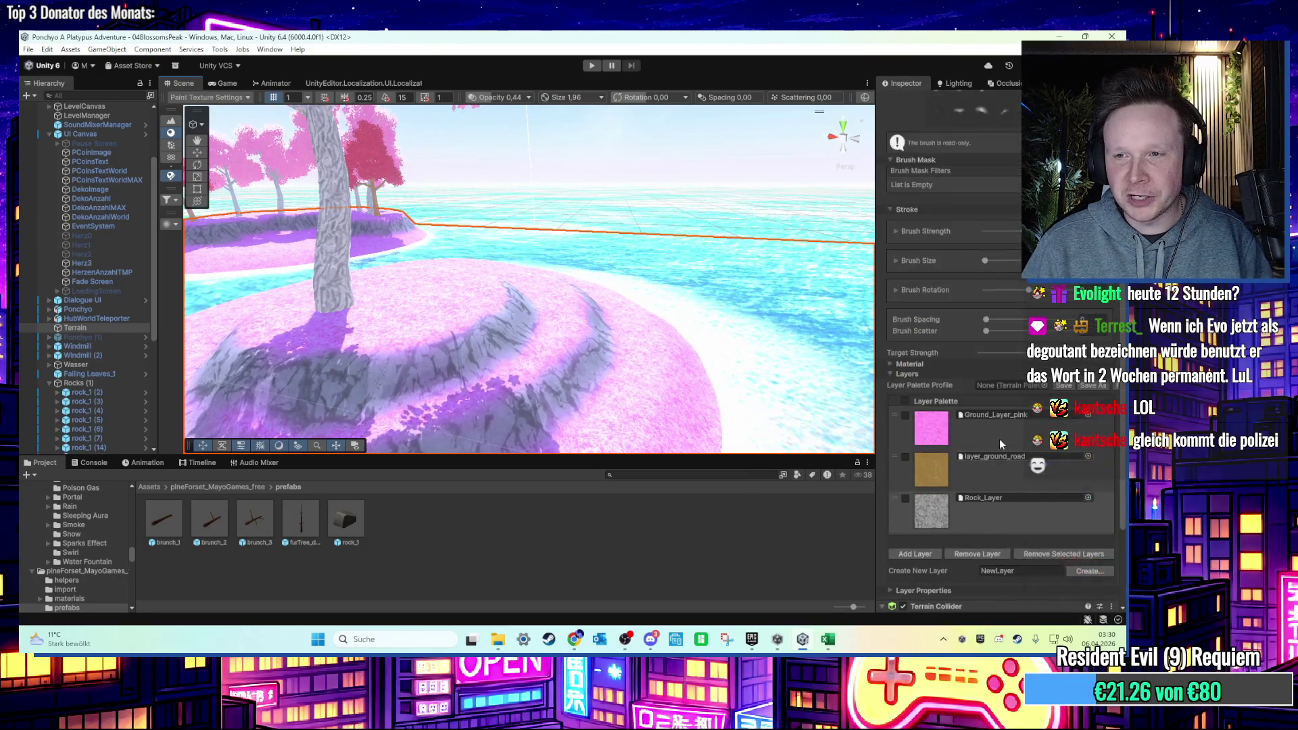
left_click(998, 202)
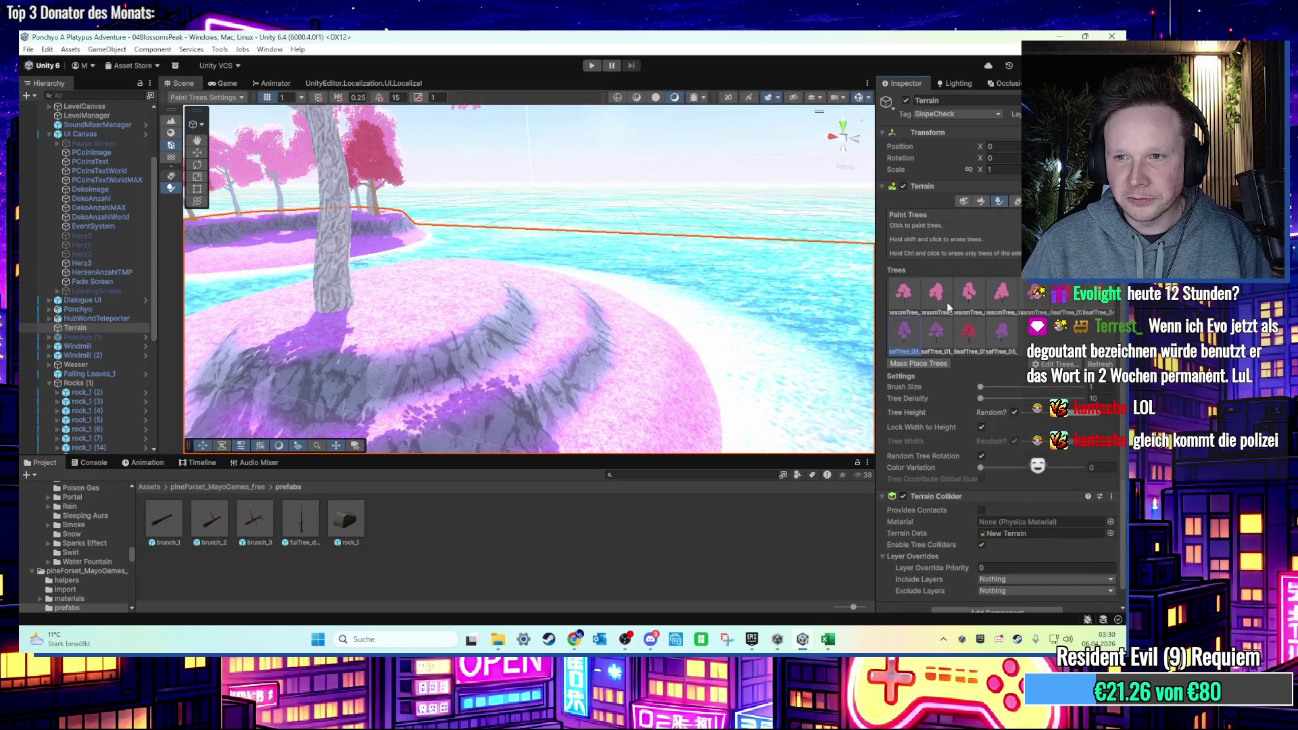
scroll(796, 301, "up", 1)
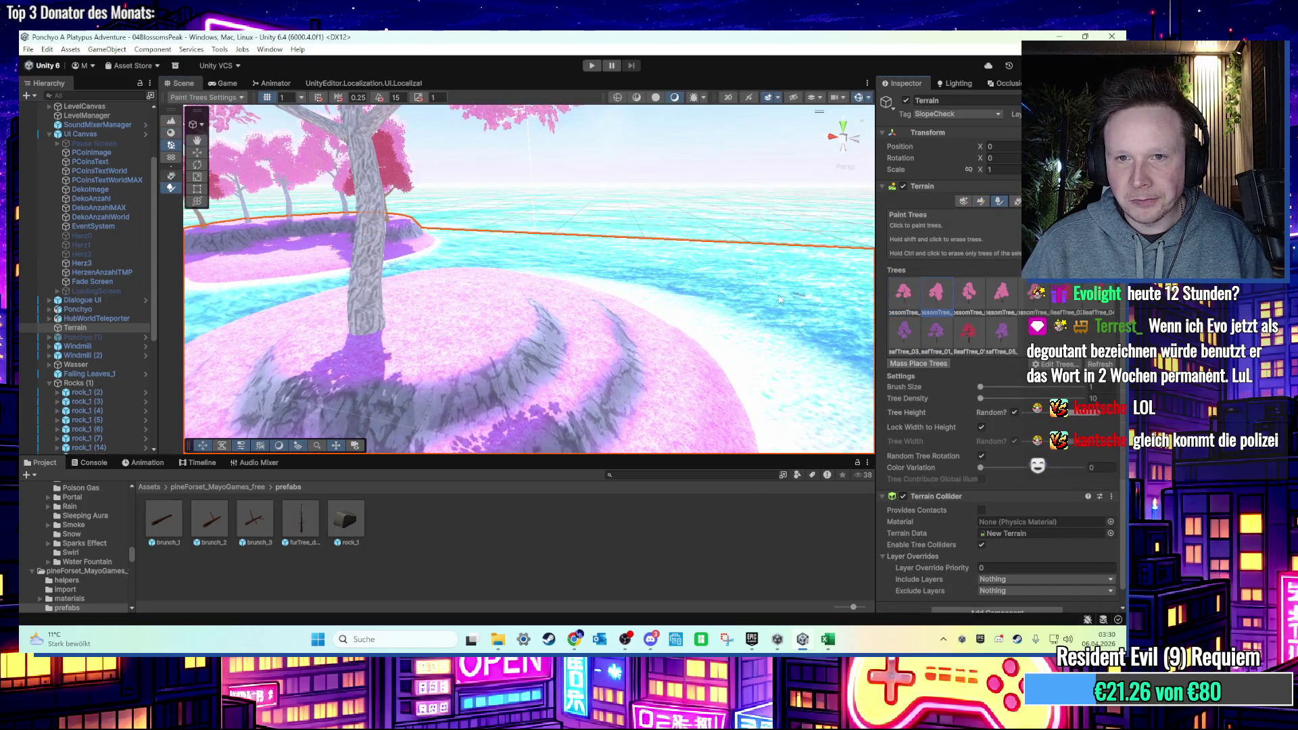
left_click_drag(820, 299, 617, 334)
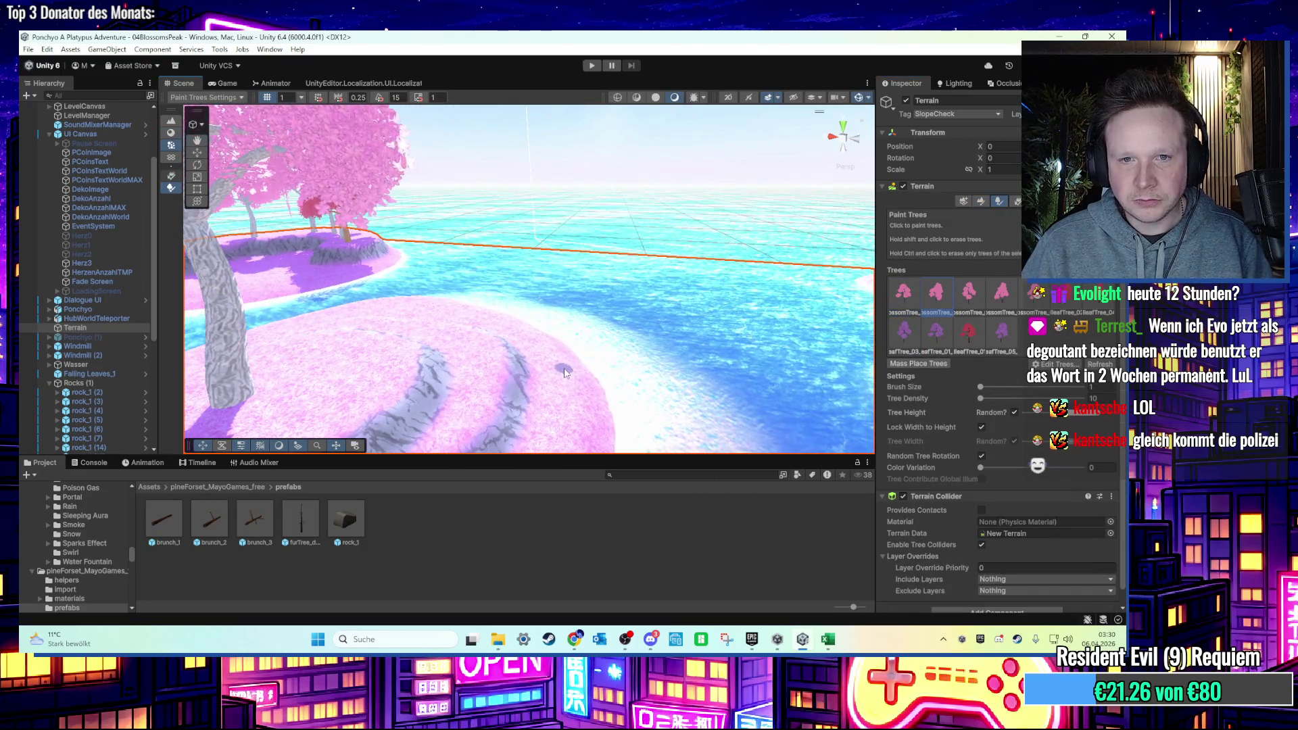
scroll(575, 365, "up", 2)
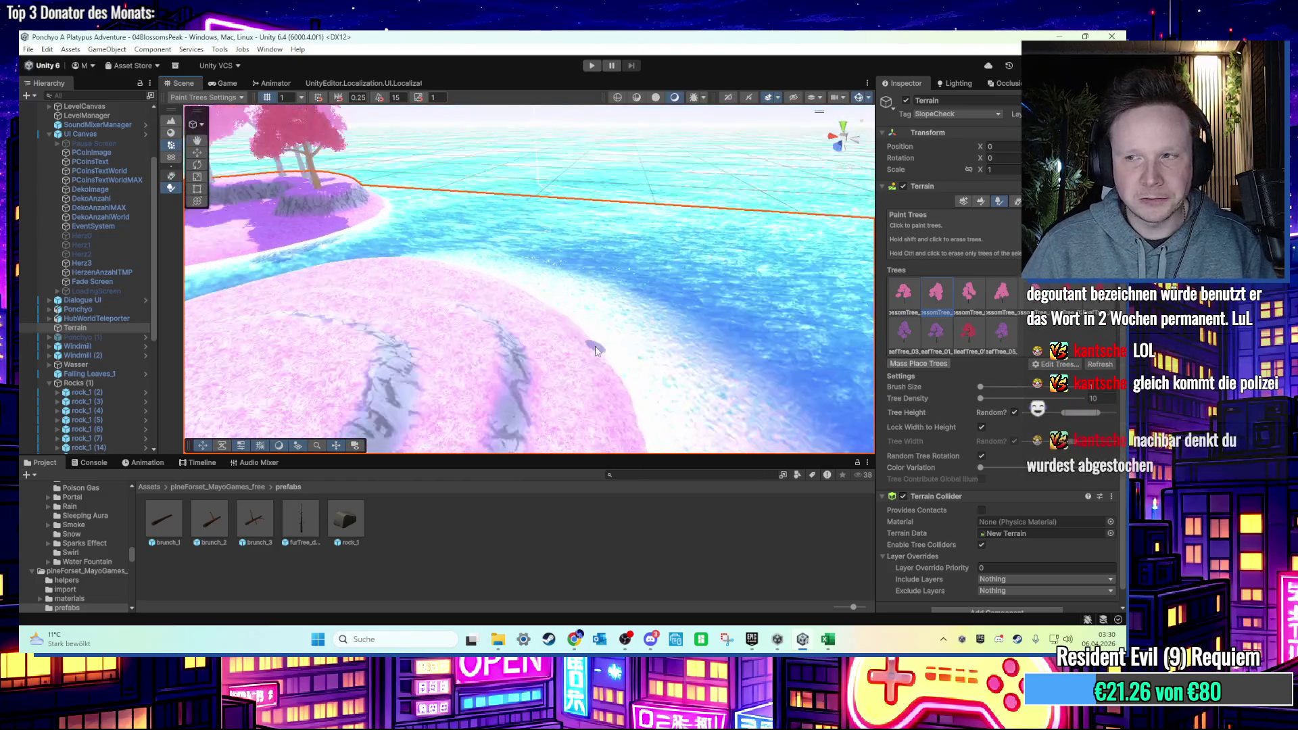
left_click(601, 346)
Look down the river between the islands and return the terrain to Paint Texture.
scroll(559, 330, "down", 3)
left_click_drag(558, 330, 467, 340)
scroll(467, 340, "down", 5)
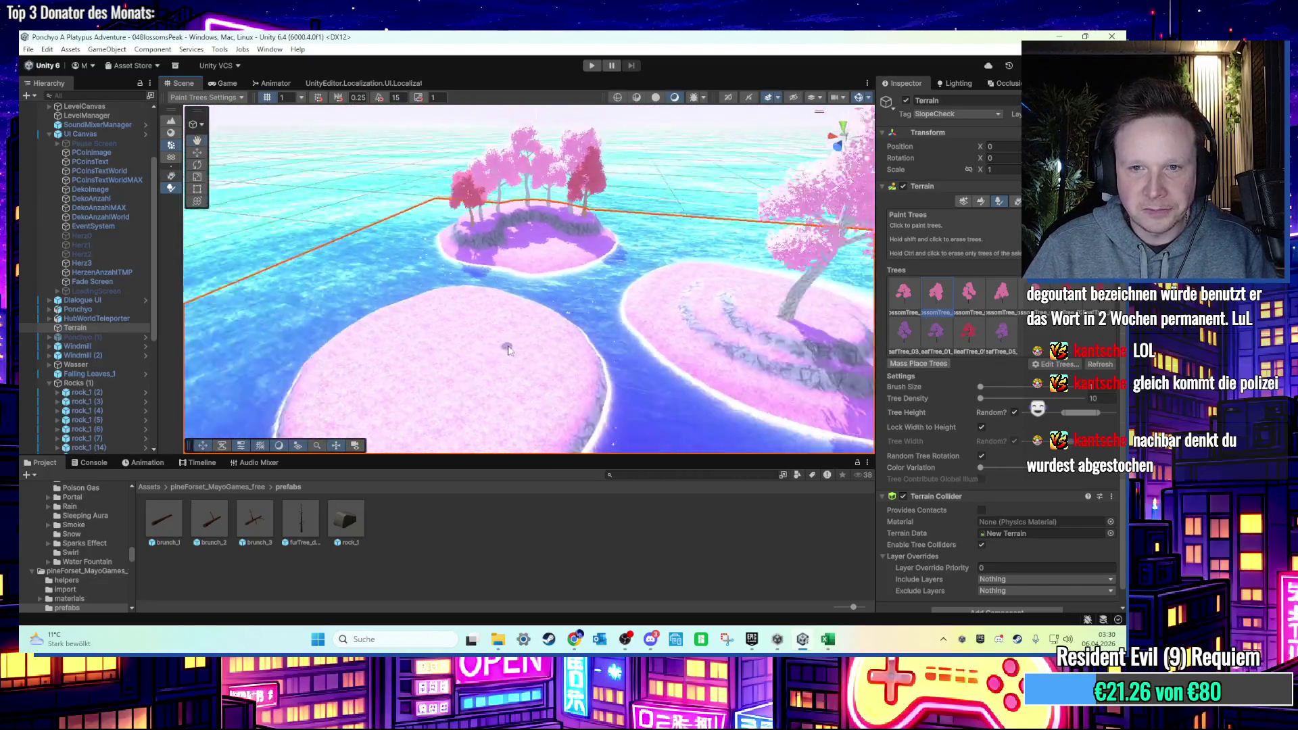
scroll(497, 350, "up", 5)
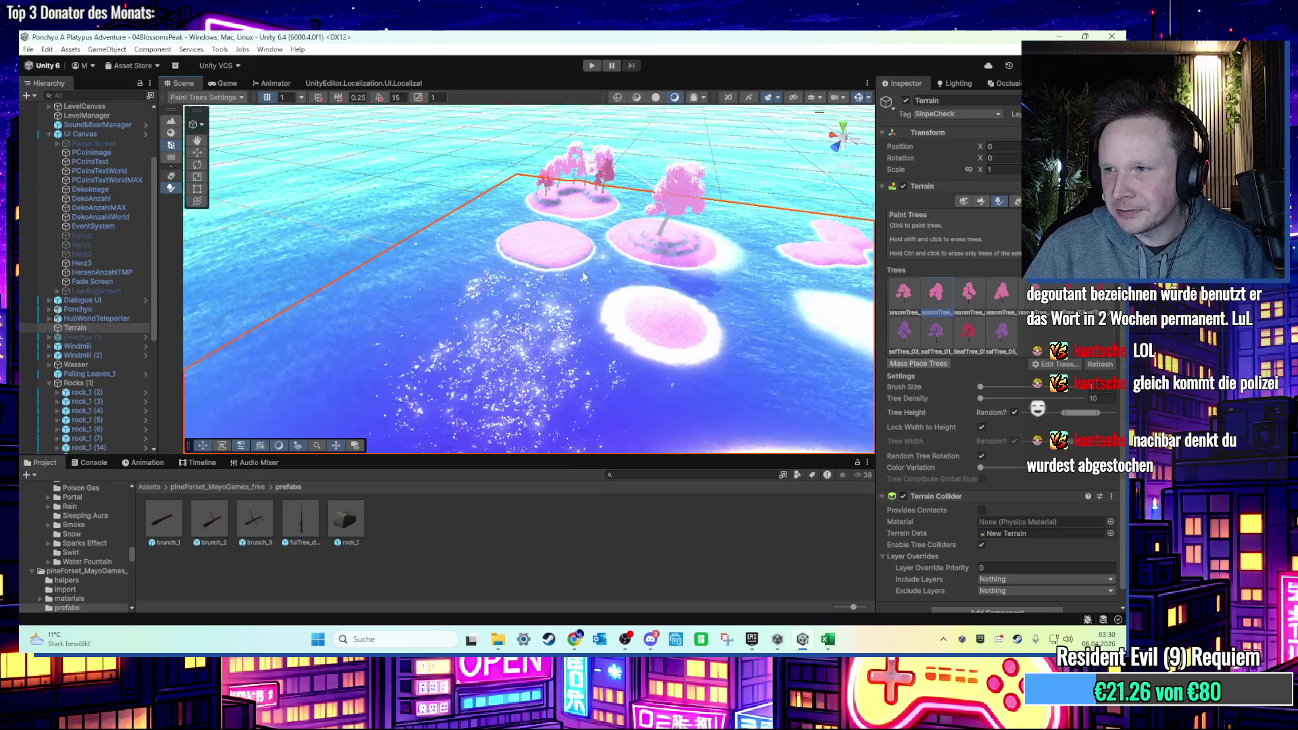
scroll(588, 276, "up", 10)
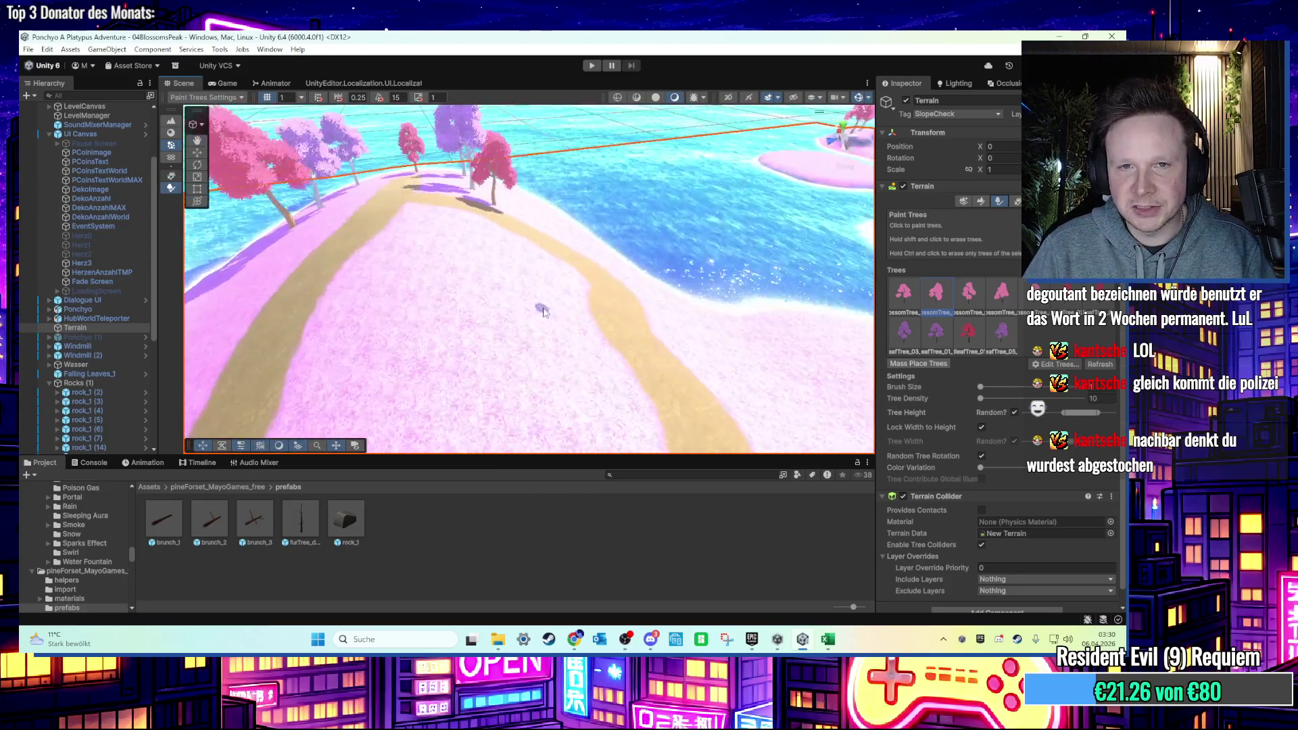
scroll(541, 312, "up", 5)
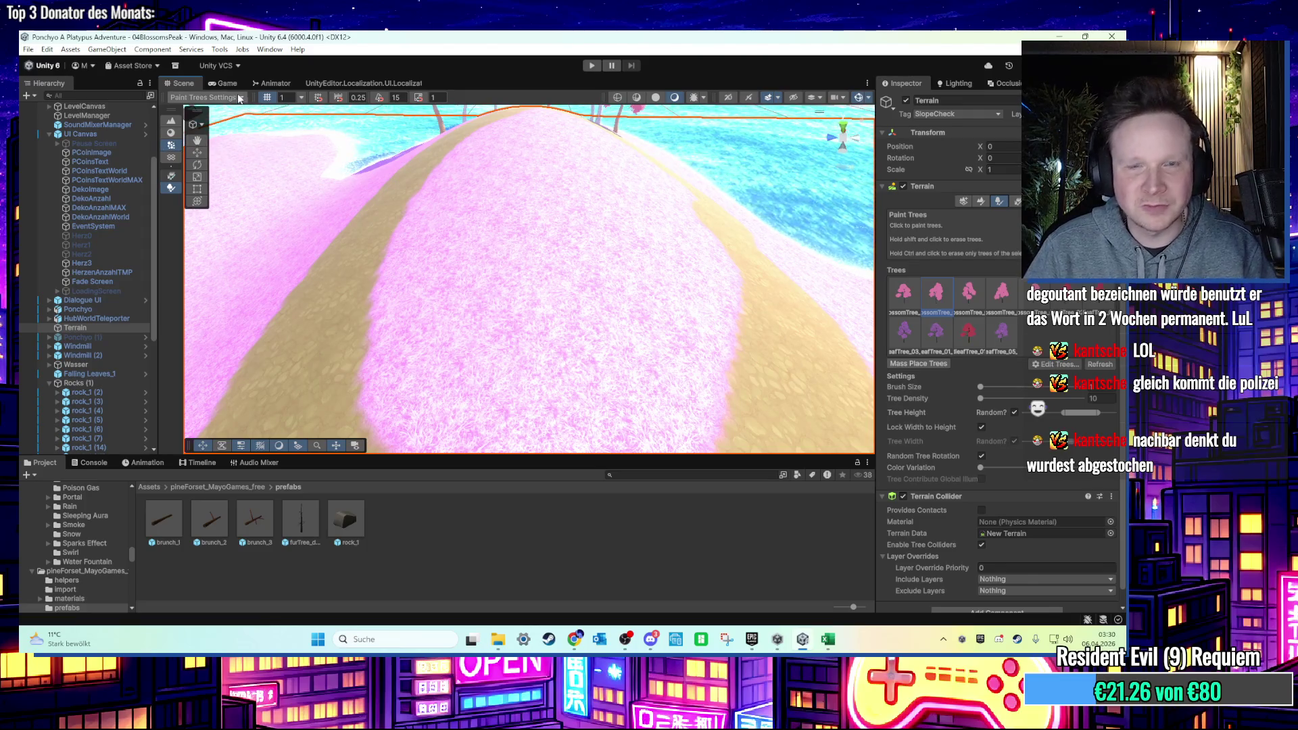
left_click(980, 202)
left_click(973, 214)
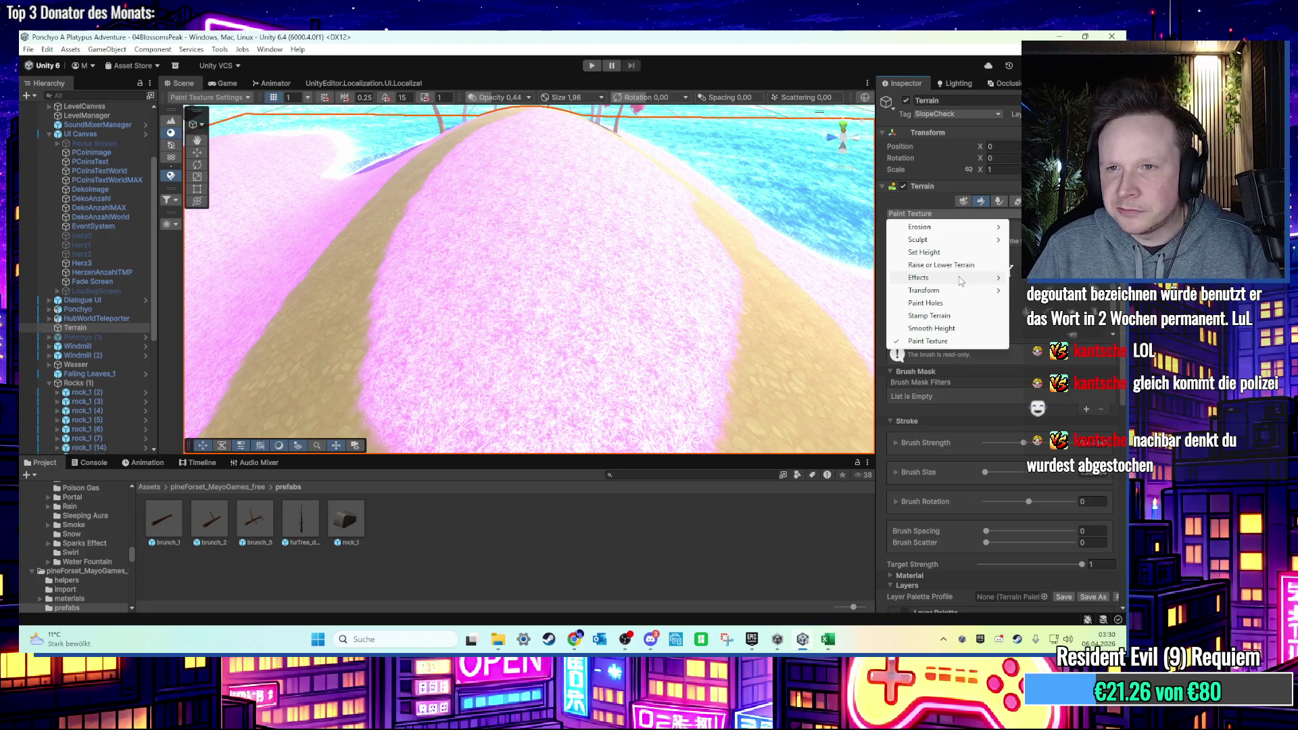
Switch to Set Height and try heights 10 and 20 on the hill, undoing both.
left_click(936, 254)
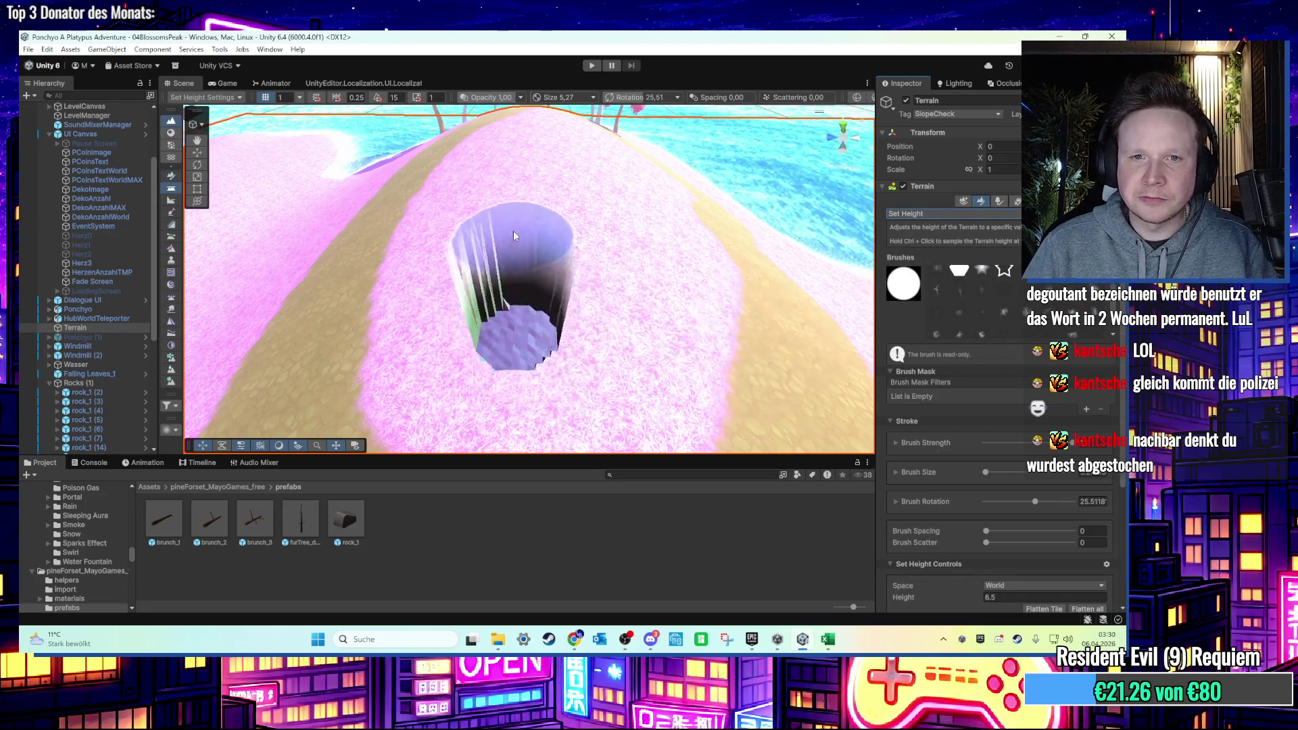
left_click(628, 263)
scroll(1003, 455, "down", 2)
left_click(1010, 476)
type("10")
left_click_drag(524, 304, 514, 277)
key("ctrl+z")
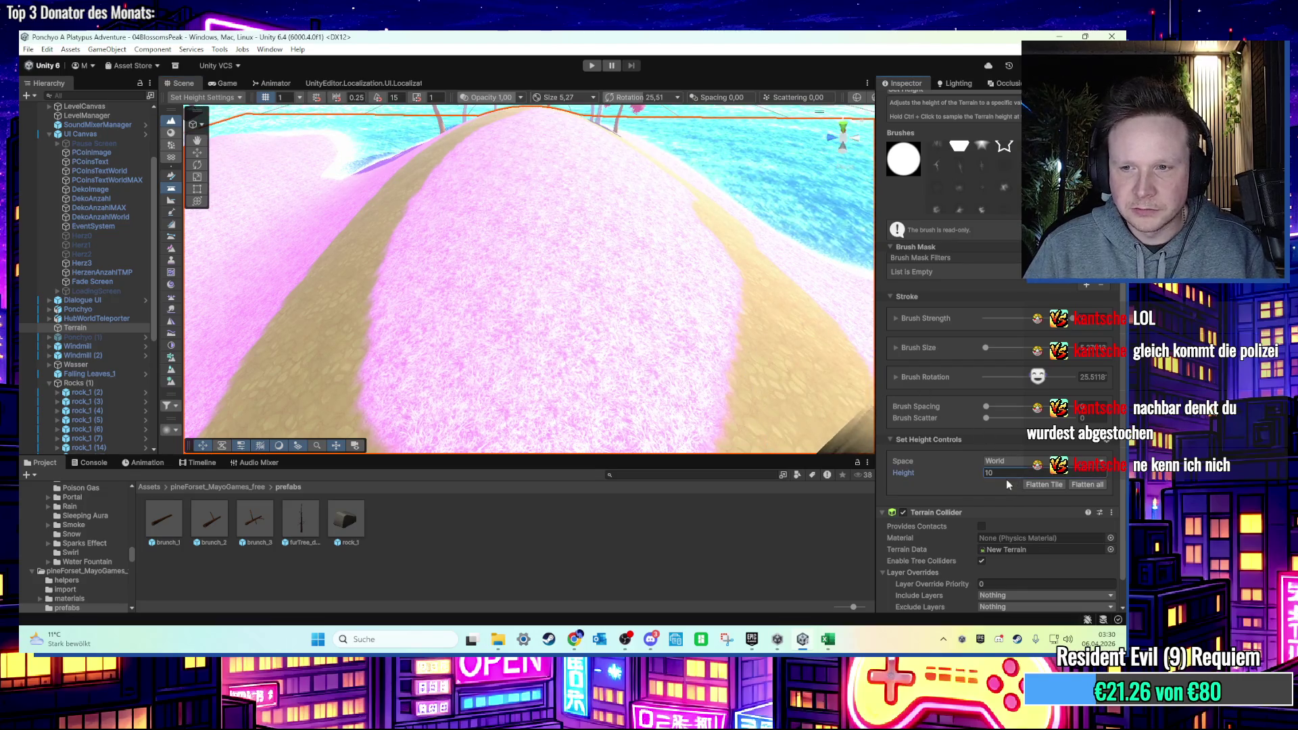
type("20")
left_click(543, 257)
left_click(840, 392)
key("ctrl+z")
Try heights 3 and 50 on the hill, undoing the resulting holes.
key("ctrl+z")
left_click(708, 331)
key("ctrl+z")
type("3")
left_click(742, 348)
key("ctrl+z")
left_click(558, 262)
key("ctrl+z")
key("BackSpace")
type("50")
left_click(551, 256)
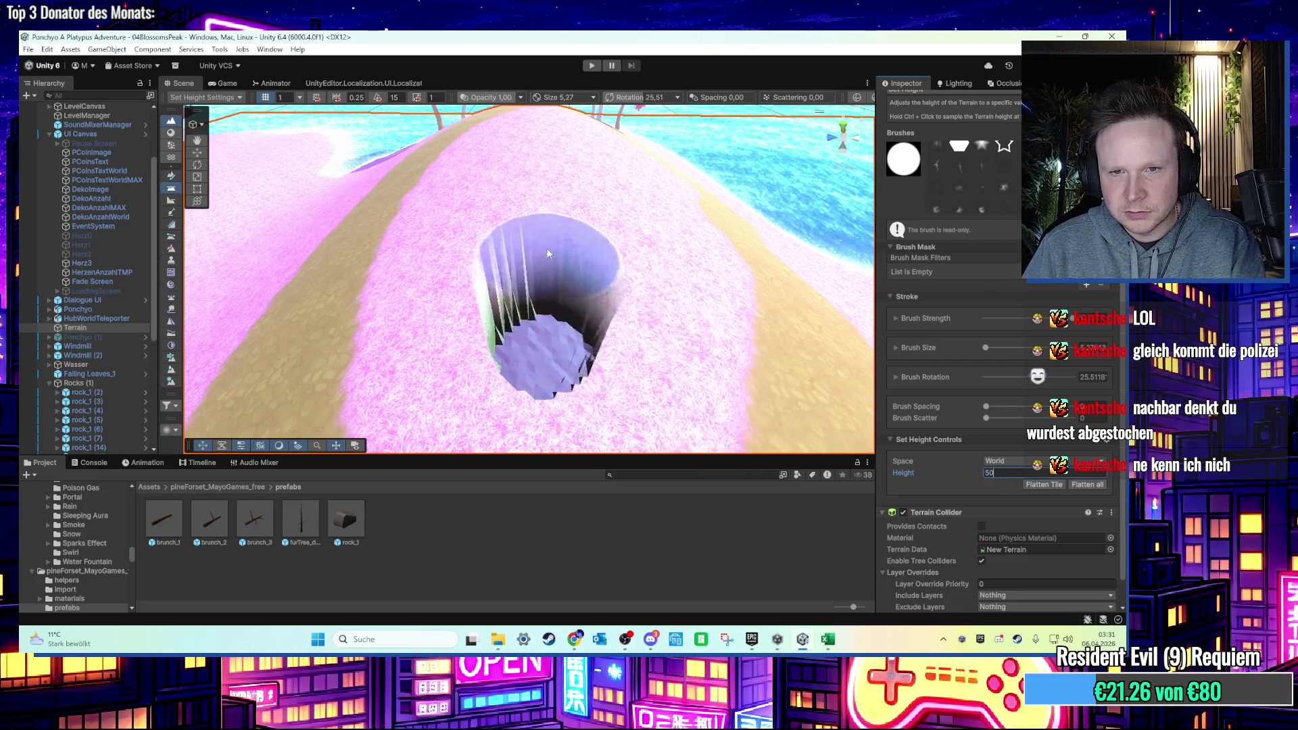
scroll(551, 256, "up", 3)
scroll(580, 249, "down", 4)
key("ctrl+z")
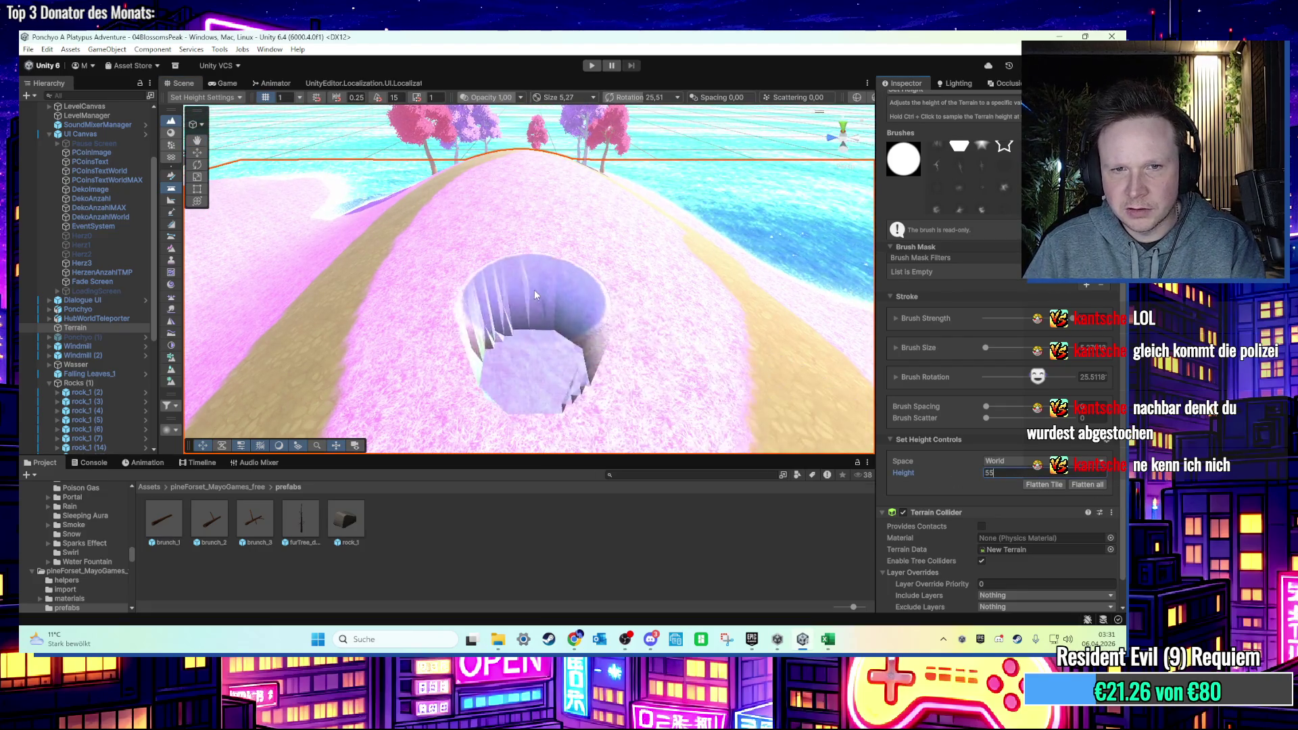
Try heights 55, 57 and 58, undo them, and flatten the hill at height 59.
key("Return")
left_click(1010, 475)
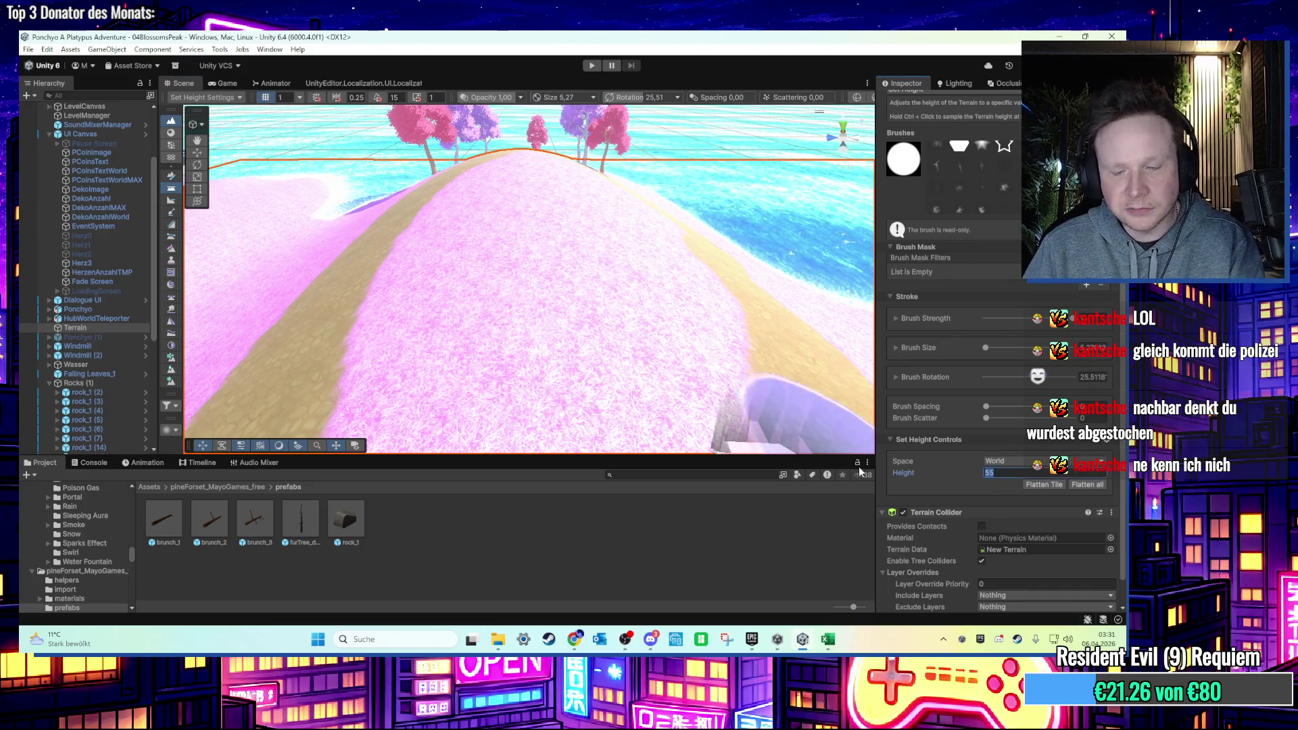
type("57")
key("Return")
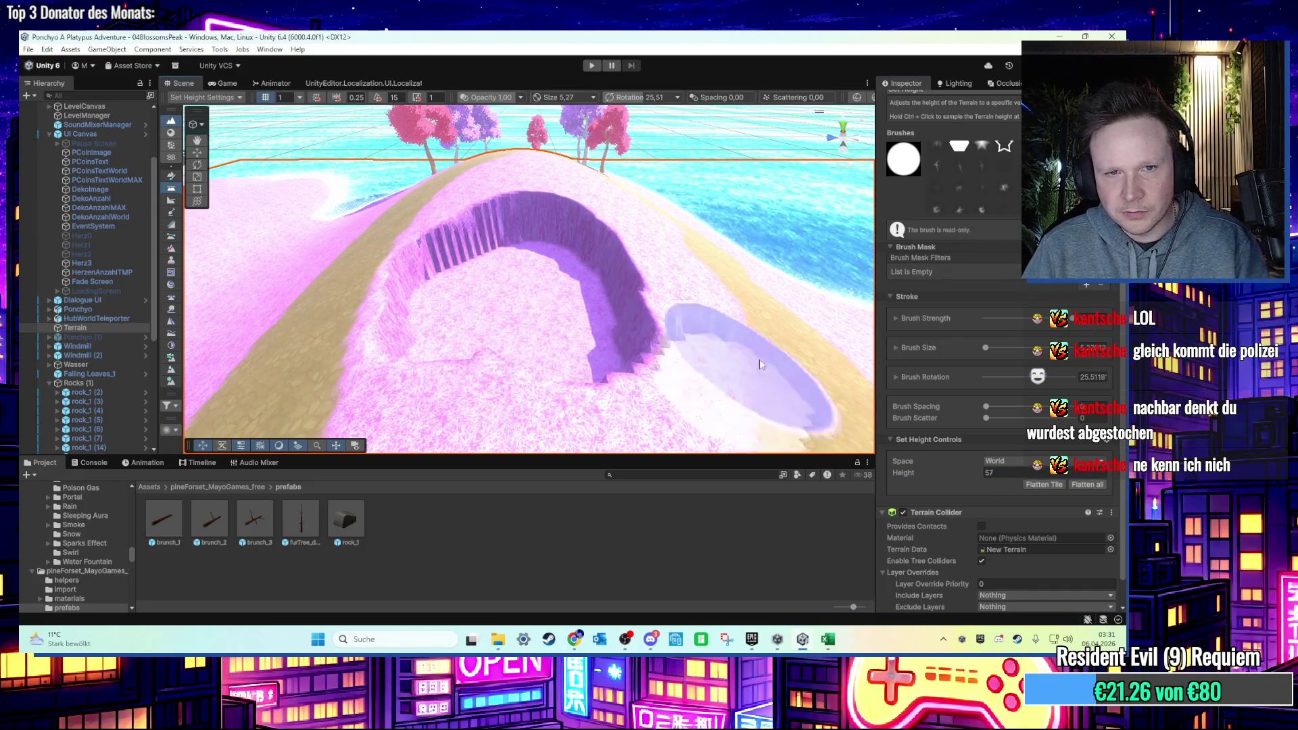
left_click_drag(540, 290, 653, 306)
key("ctrl+z")
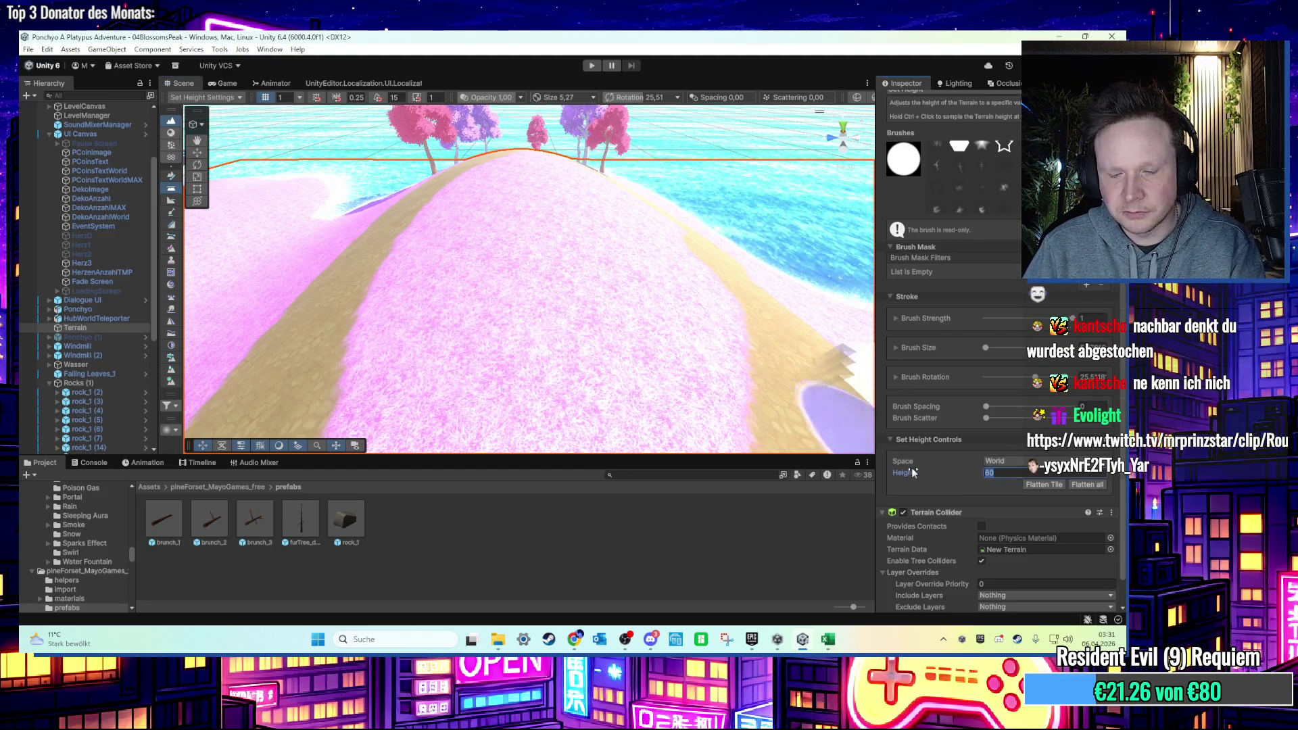
type("58")
left_click(523, 306)
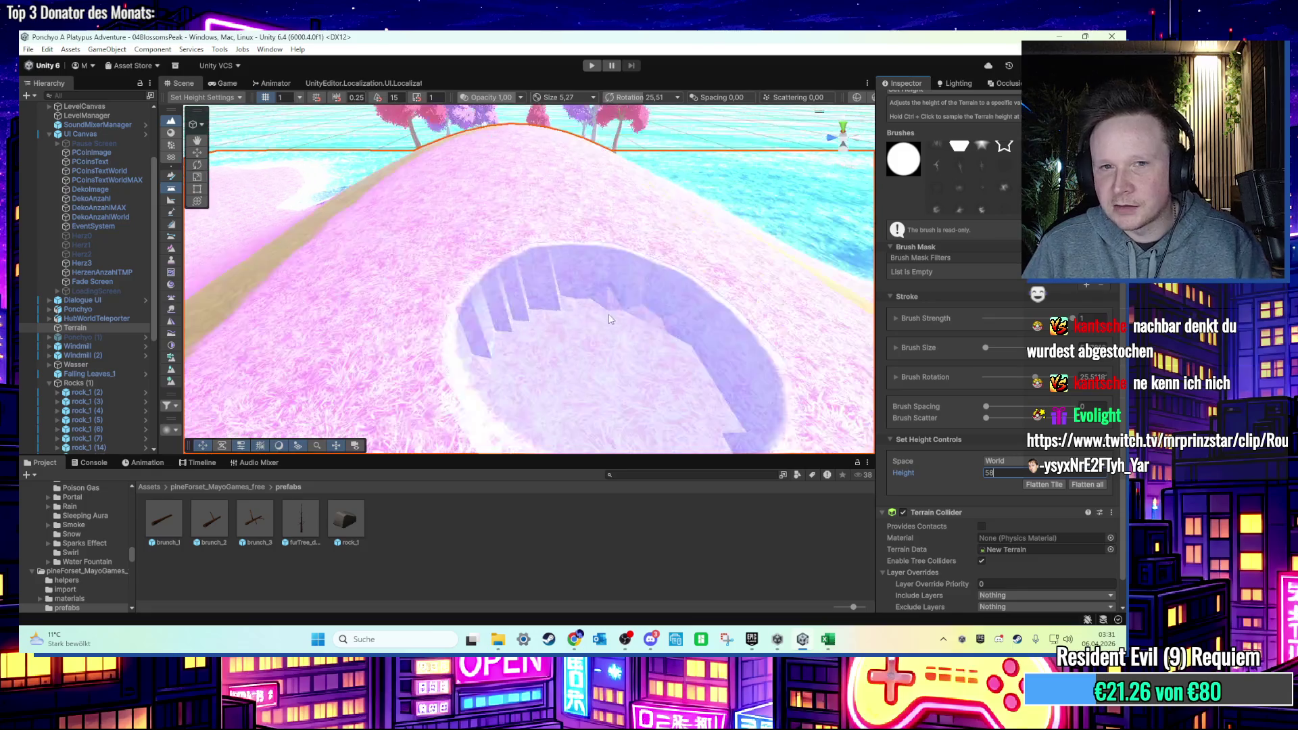
key("ctrl+z")
type("59")
left_click(609, 334)
Orbit and zoom around the flattened plateau toward the windmill and trees.
right_click(568, 304)
scroll(526, 304, "up", 2)
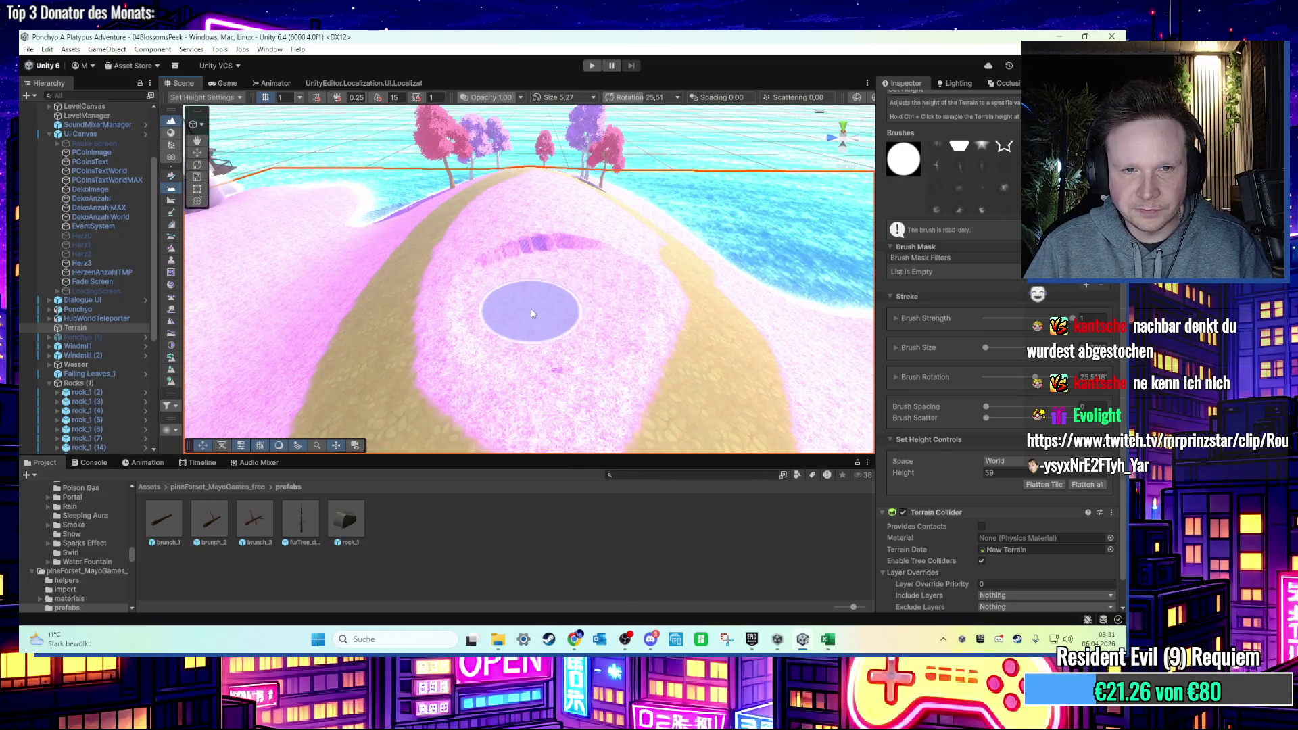
scroll(532, 312, "up", 2)
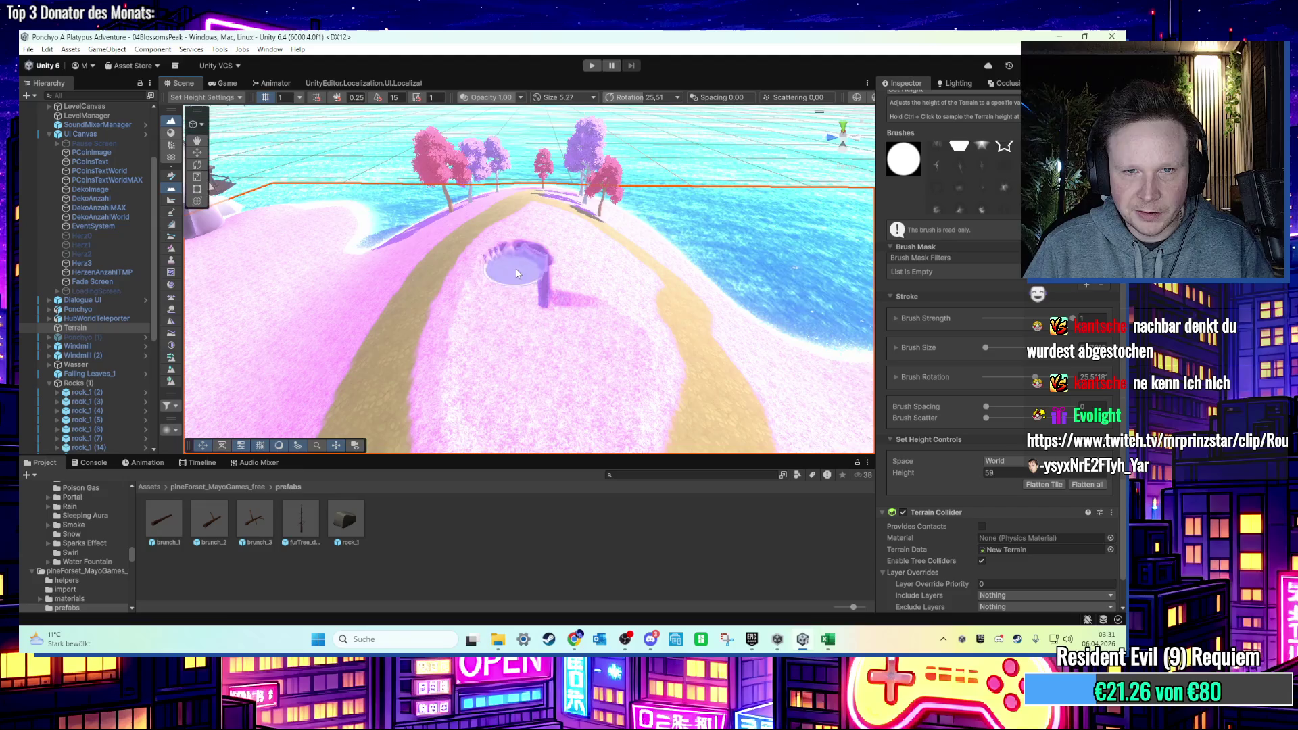
scroll(520, 317, "up", 2)
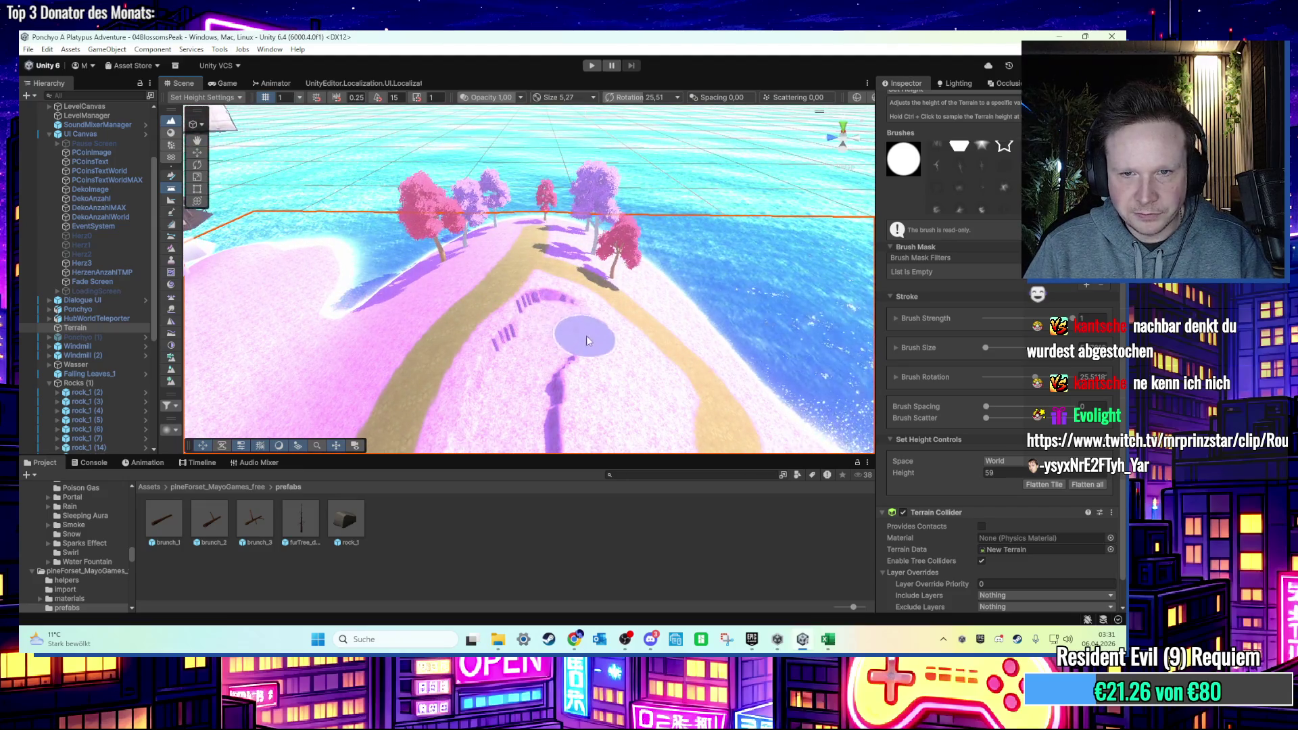
scroll(634, 390, "down", 3)
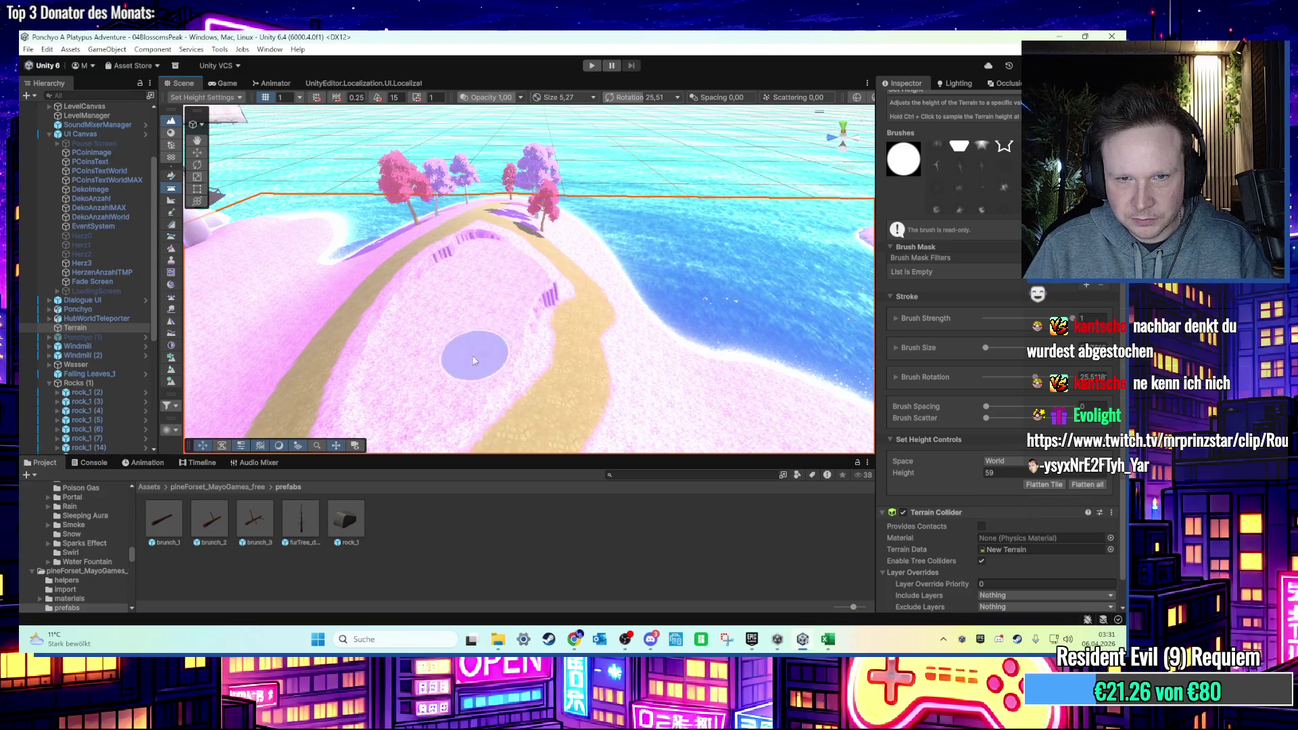
scroll(485, 307, "up", 3)
scroll(486, 307, "down", 3)
left_click_drag(485, 307, 581, 306)
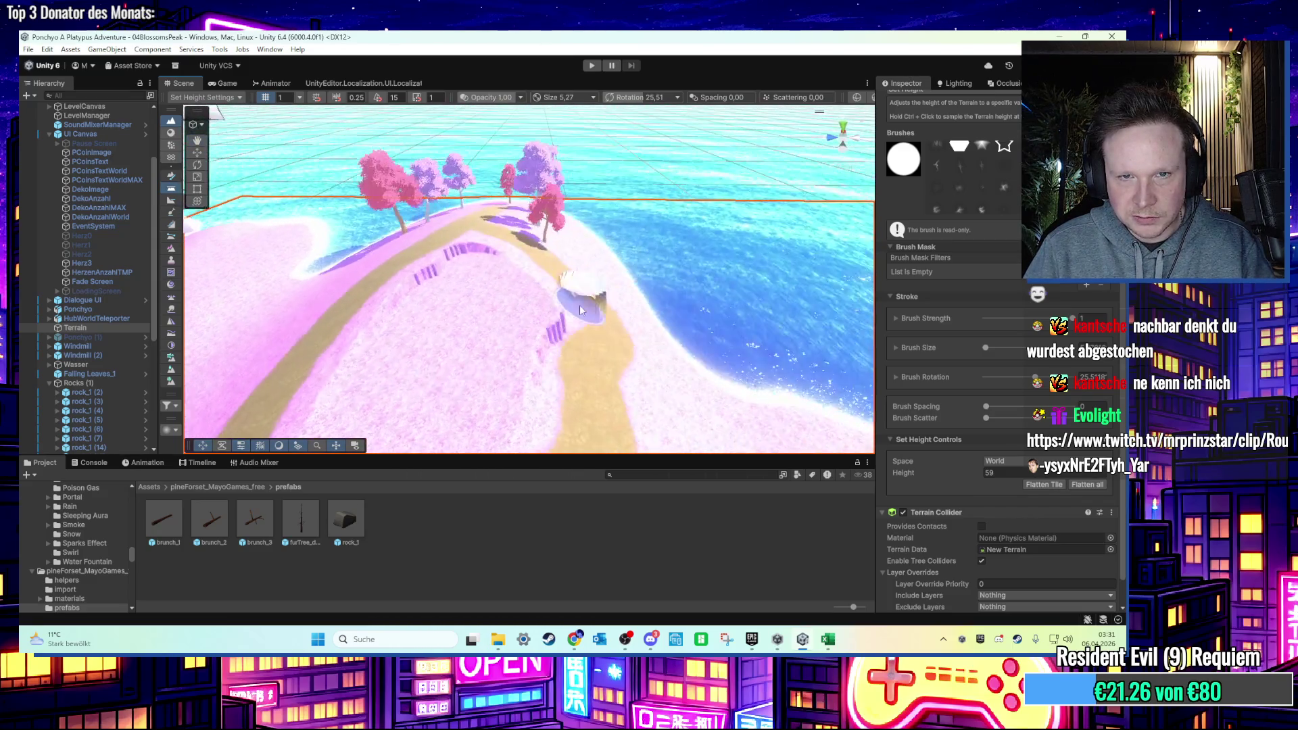
scroll(580, 306, "up", 5)
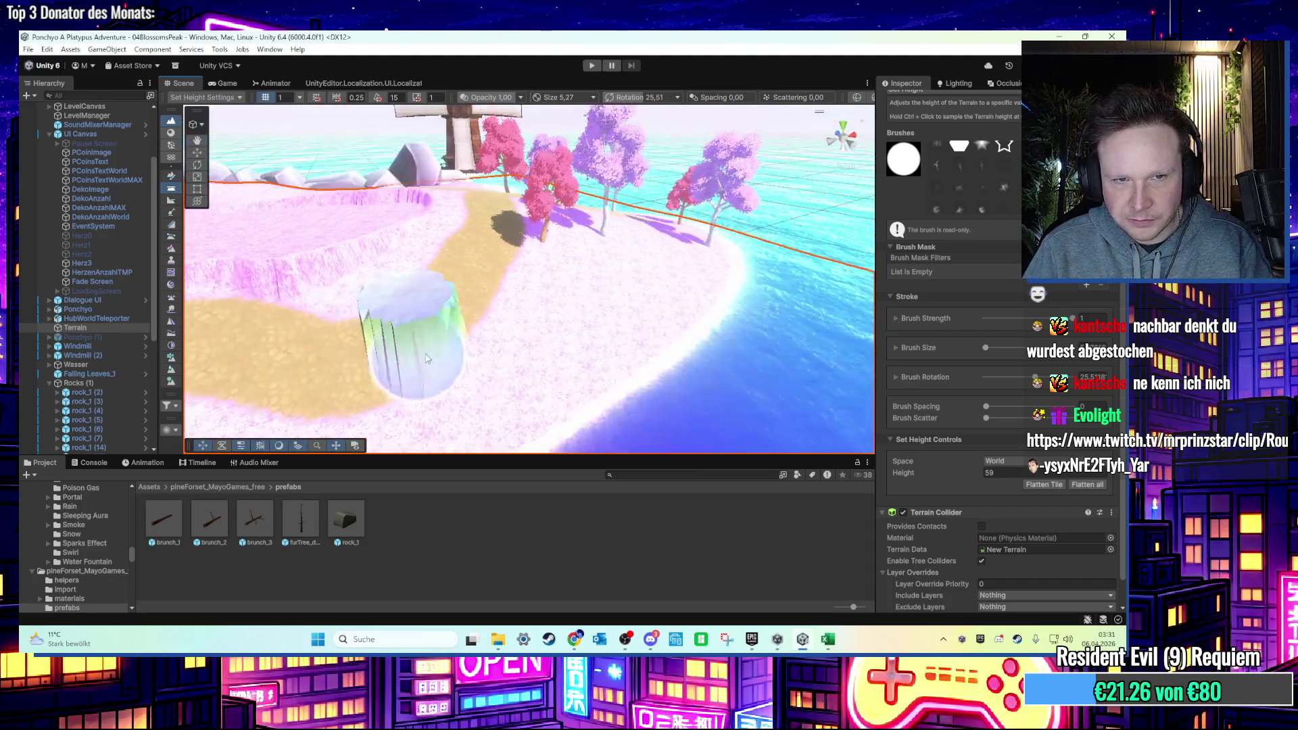
scroll(415, 356, "down", 3)
mouse_move(464, 338)
left_mouse_down()
mouse_move(840, 348)
mouse_move(595, 340)
left_mouse_up()
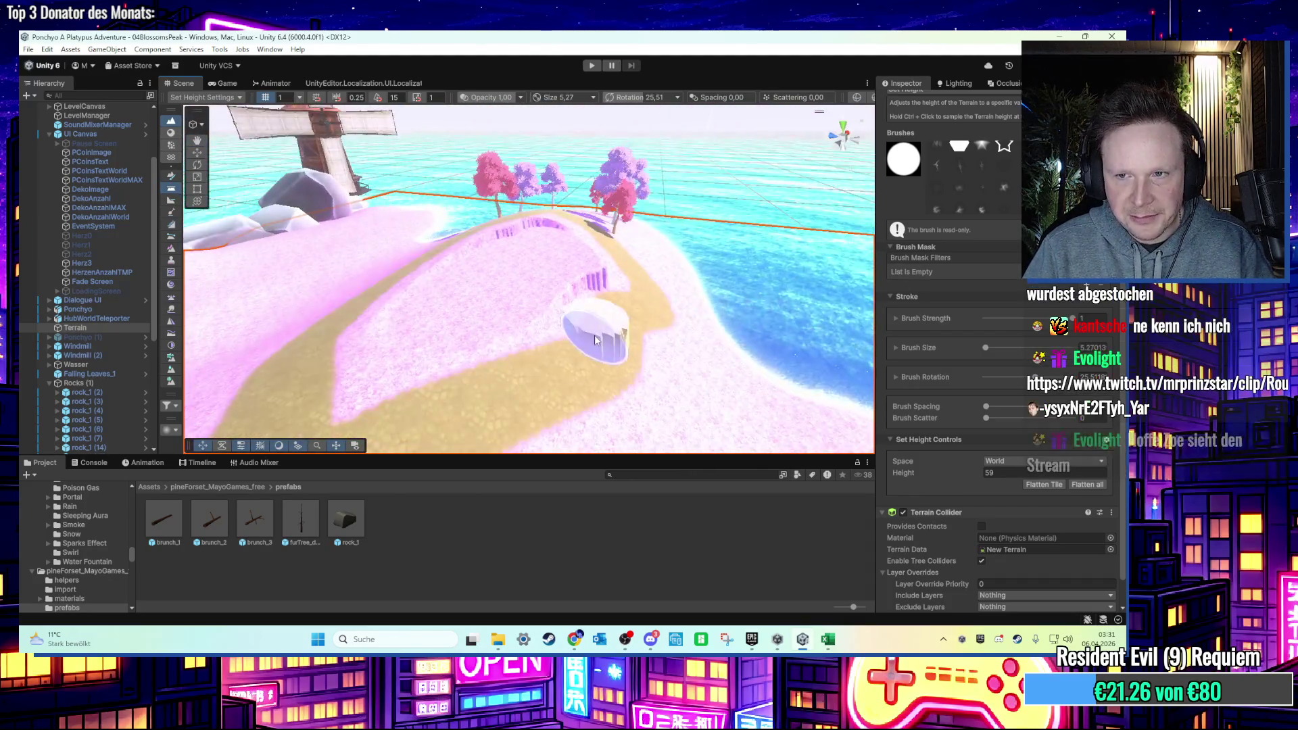
scroll(992, 489, "up", 2)
left_click(974, 152)
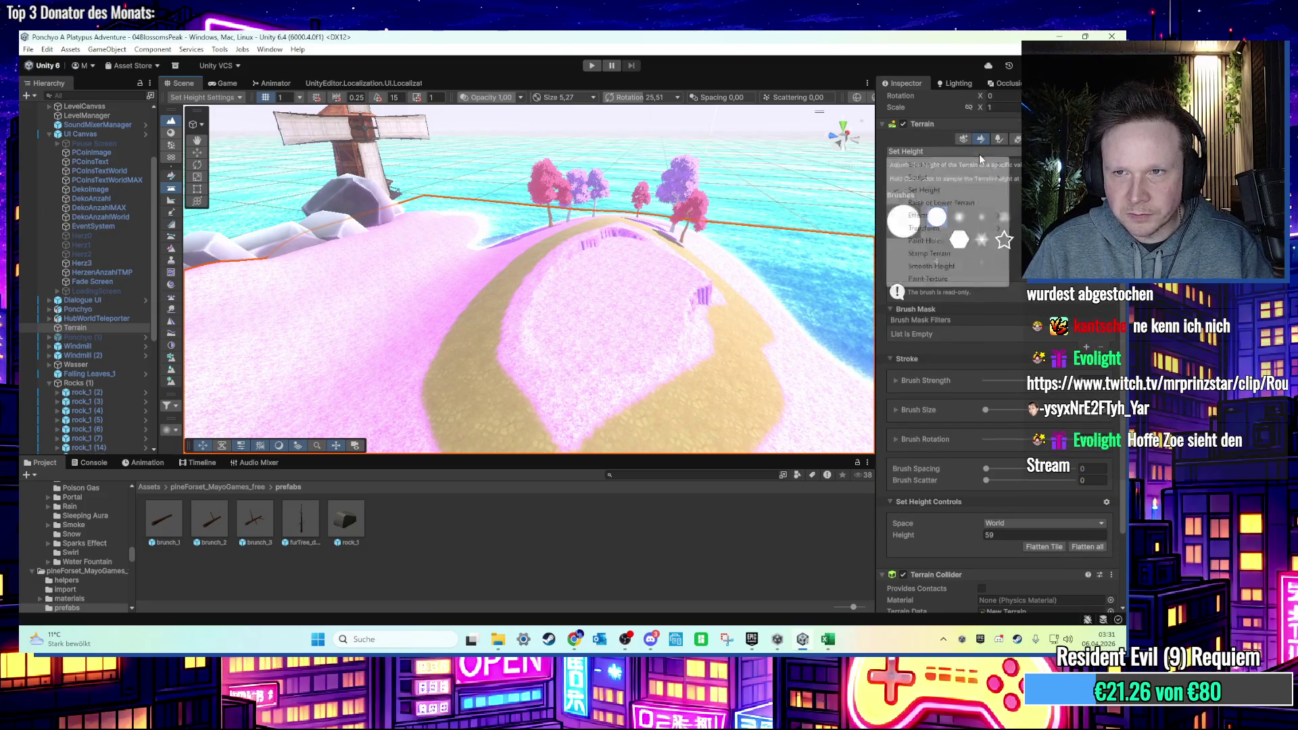
Switch to Smooth Height and soften the plateau's stepped cliff edges into gentle slopes.
left_click(932, 266)
scroll(595, 290, "up", 5)
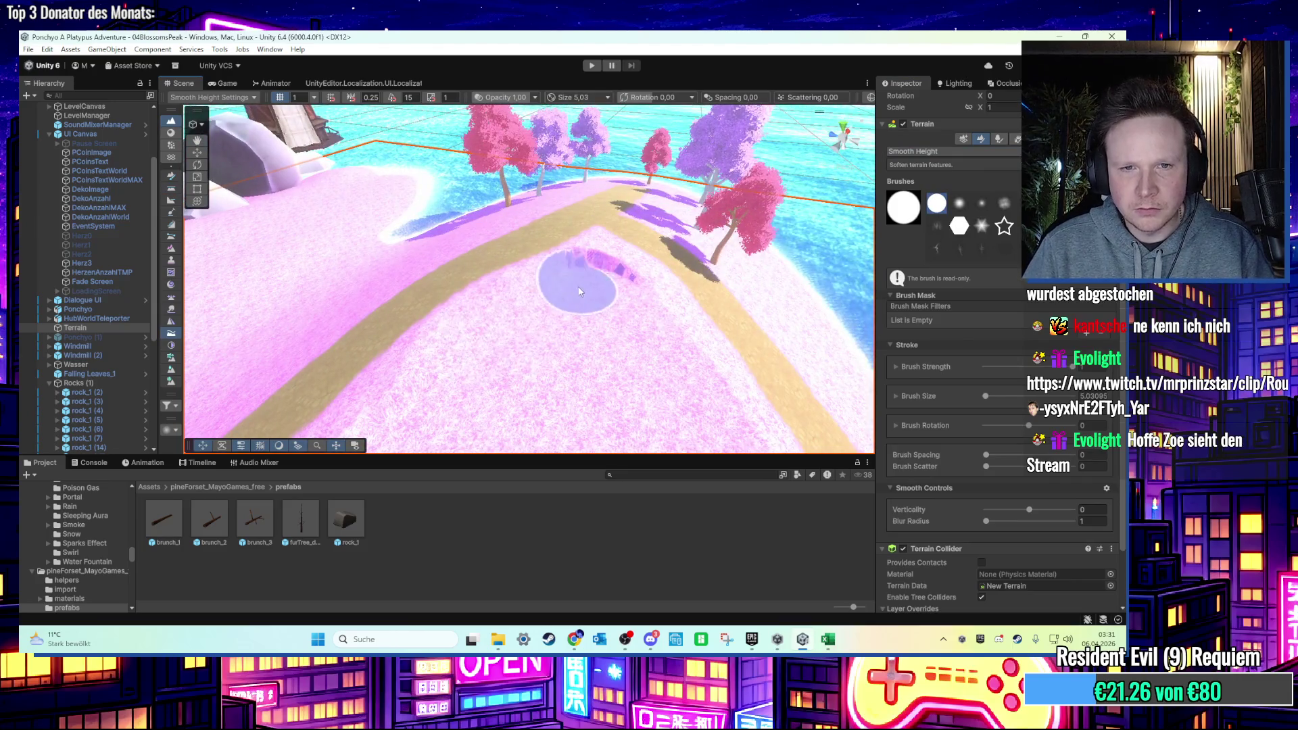
scroll(607, 288, "up", 5)
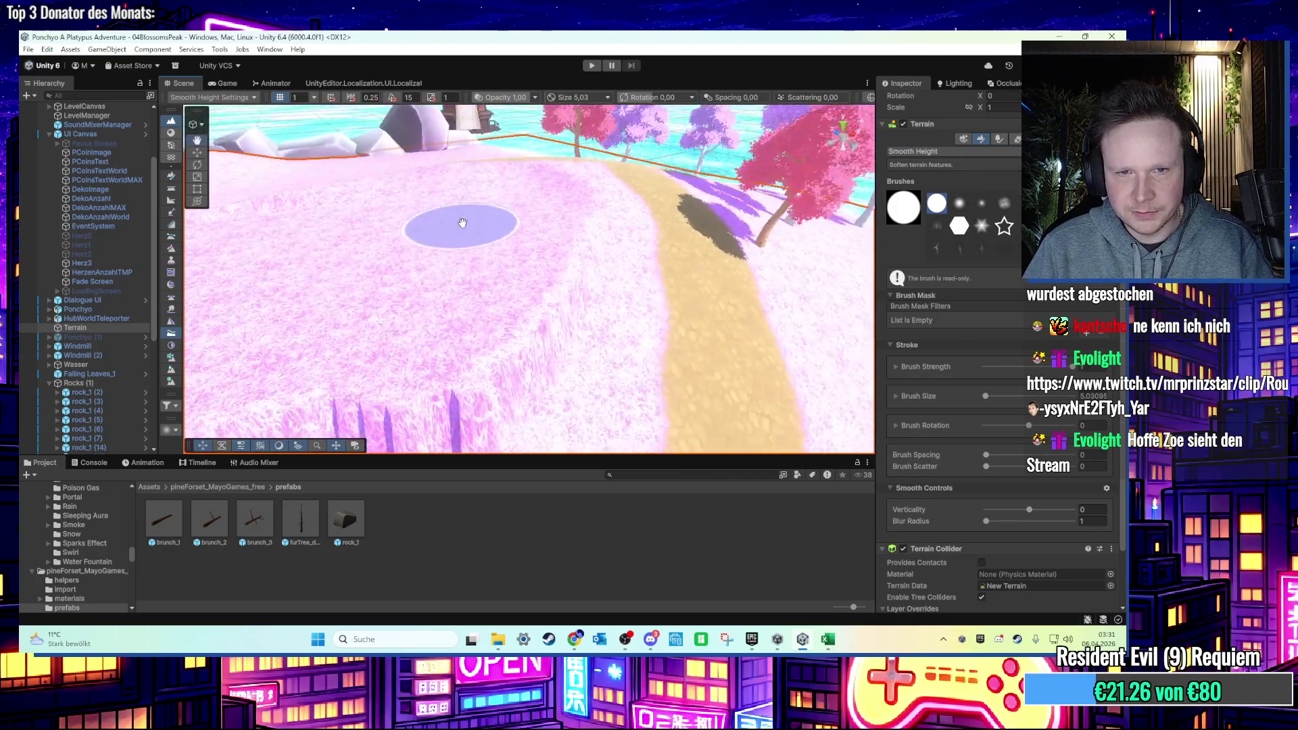
scroll(474, 211, "down", 5)
scroll(492, 217, "up", 3)
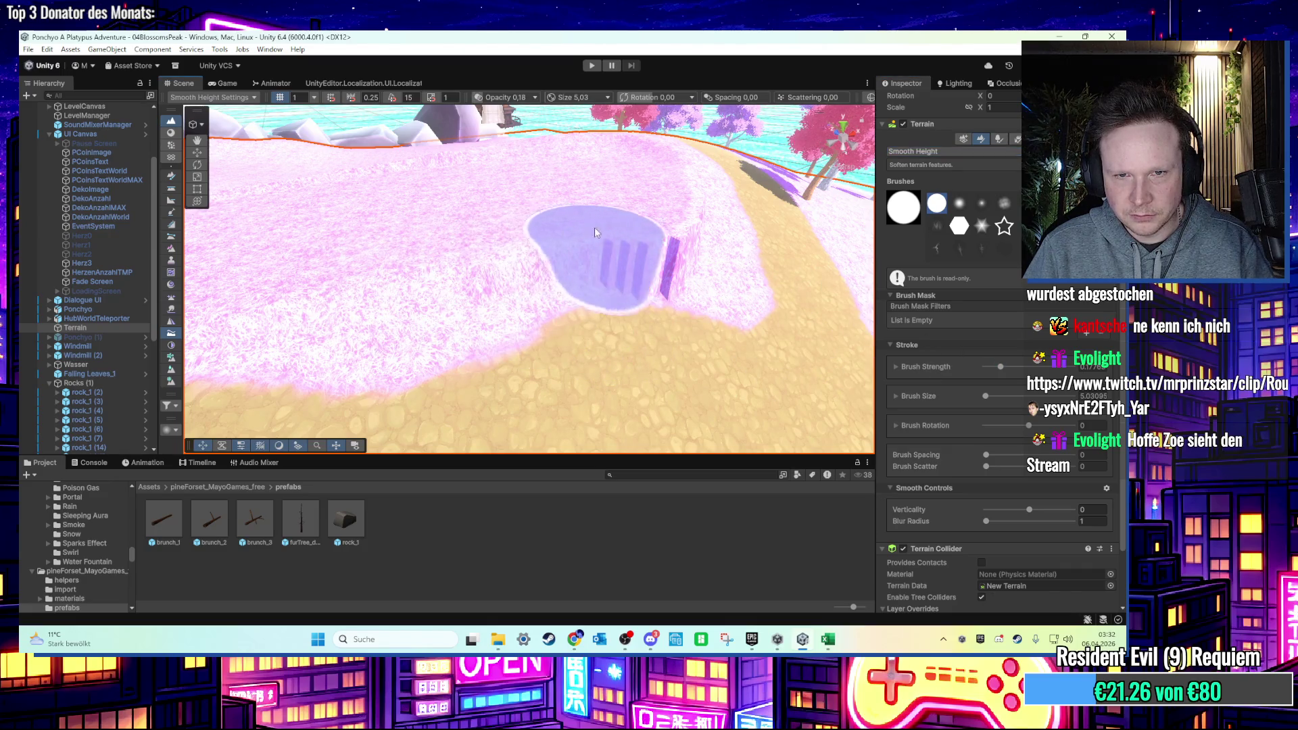
scroll(642, 217, "down", 2)
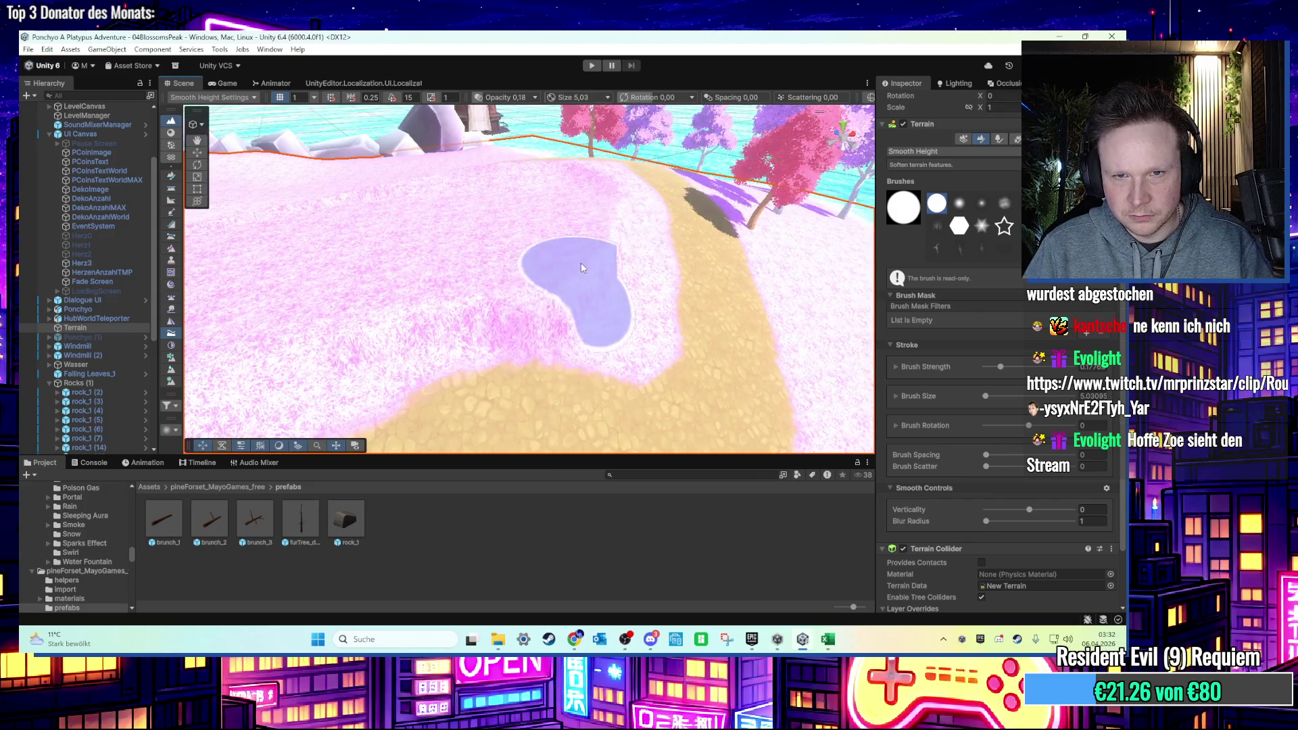
scroll(582, 262, "down", 2)
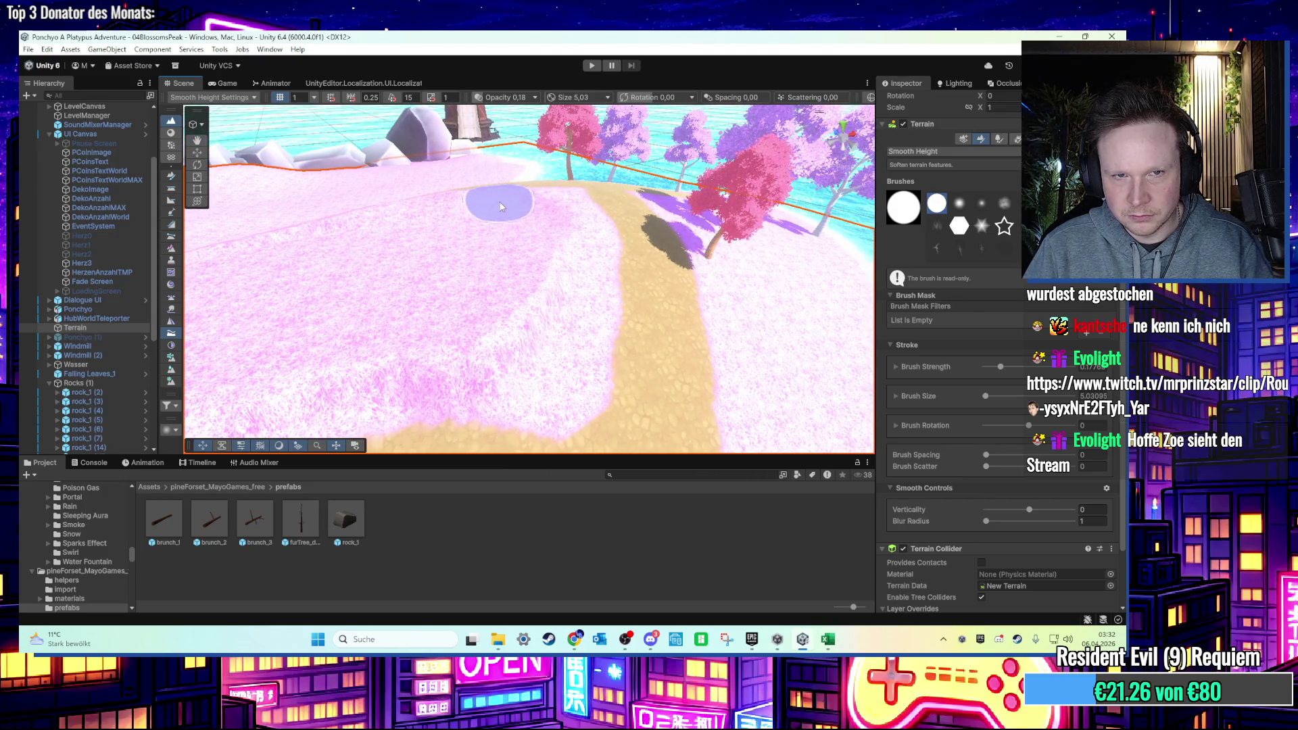
scroll(521, 213, "up", 3)
scroll(379, 284, "up", 3)
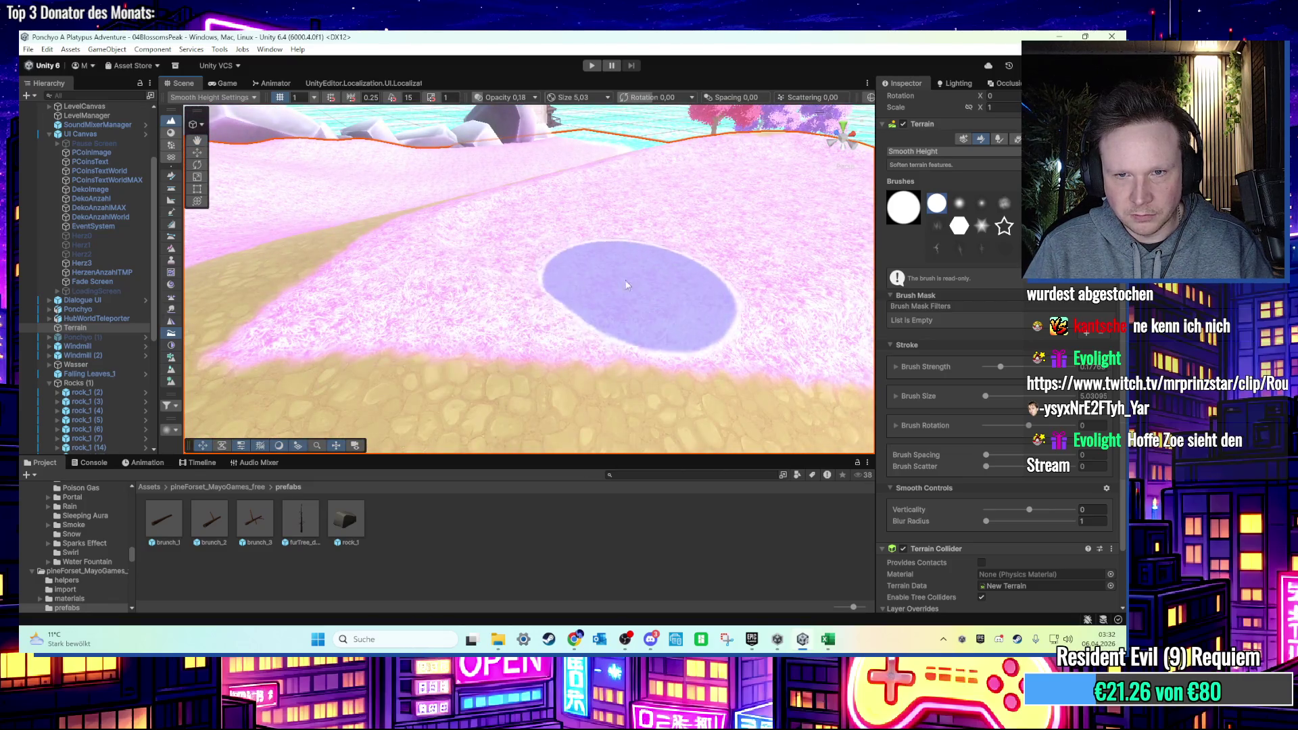
scroll(626, 284, "down", 2)
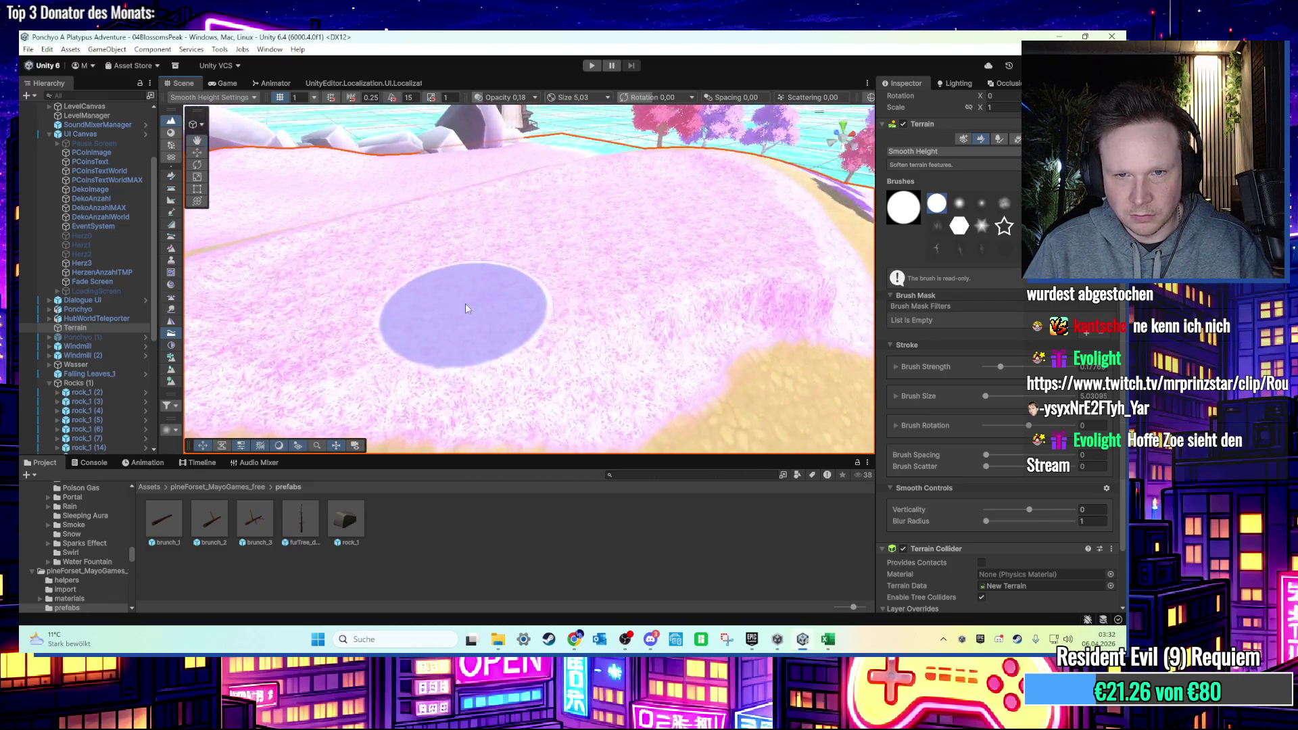
scroll(479, 247, "up", 5)
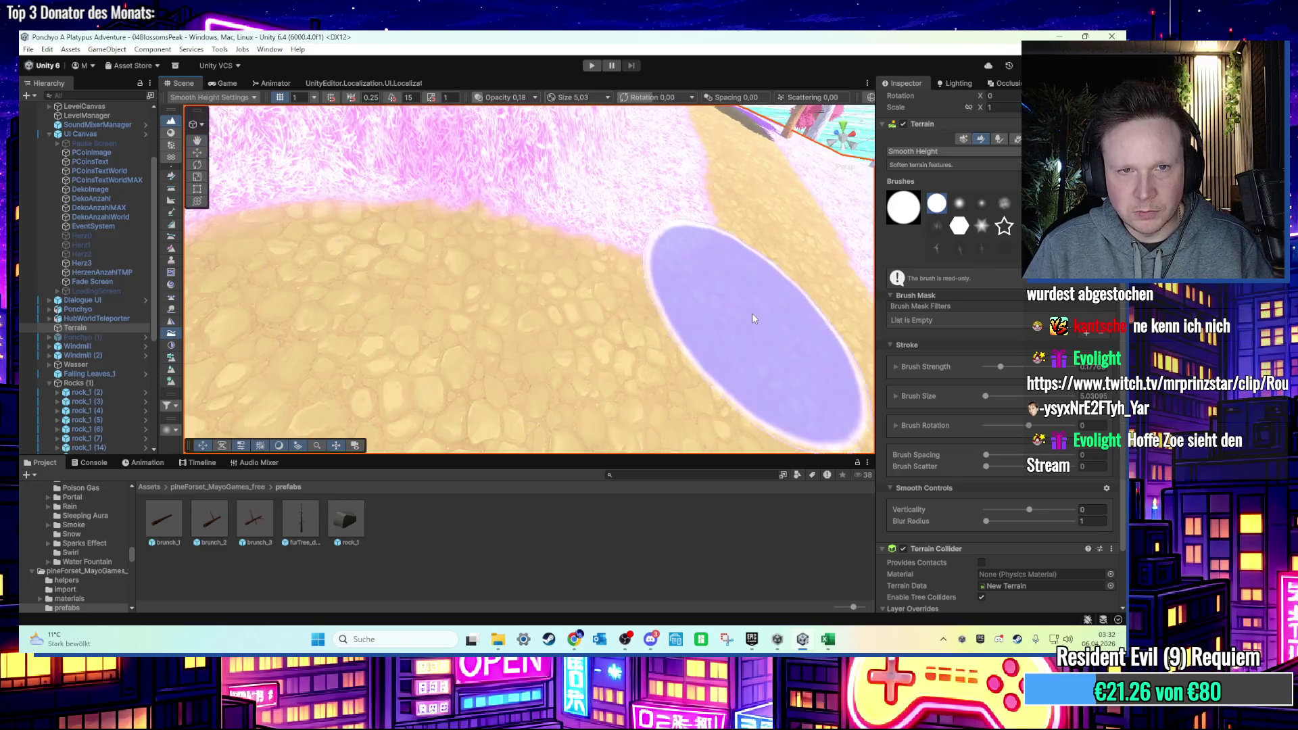
scroll(978, 394, "down", 3)
scroll(980, 399, "up", 4)
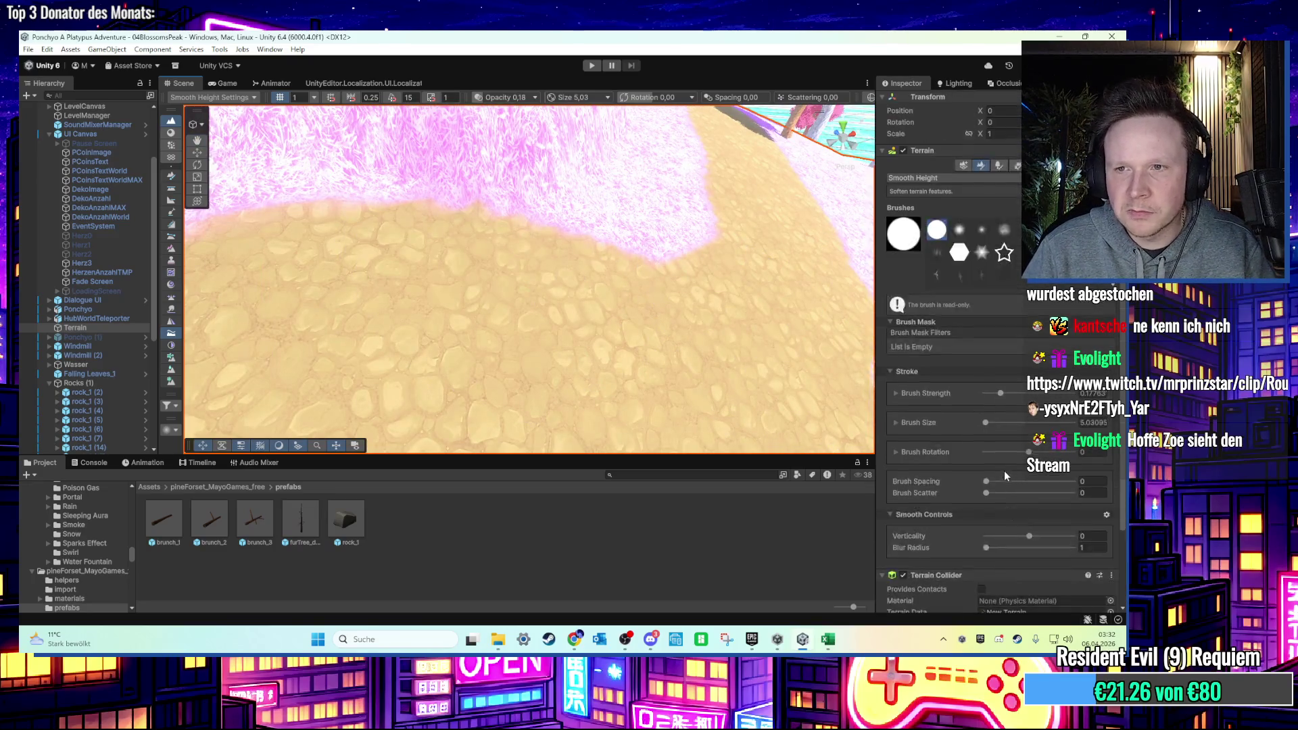
left_click(991, 214)
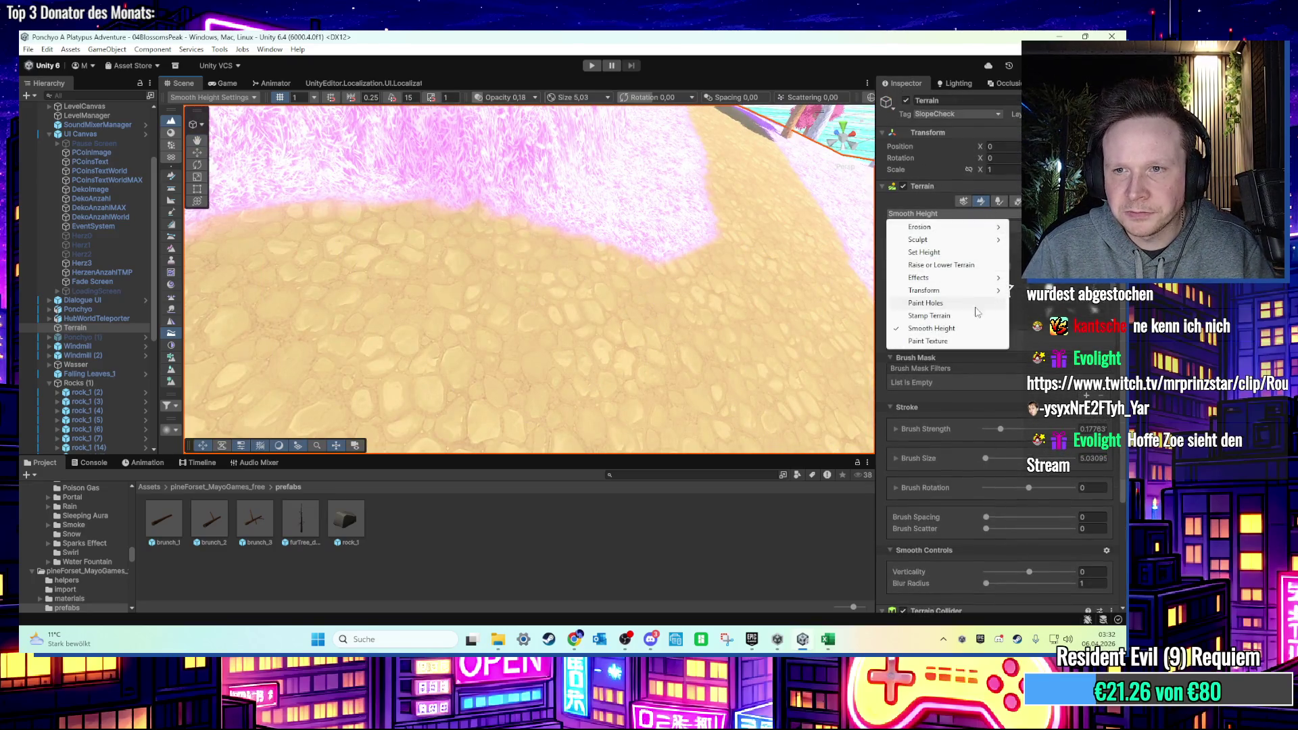
Paint grey Rock_Layer texture along the plateau's cliff edge and up the cliff face.
left_click(976, 341)
scroll(997, 497, "down", 3)
scroll(560, 227, "down", 5)
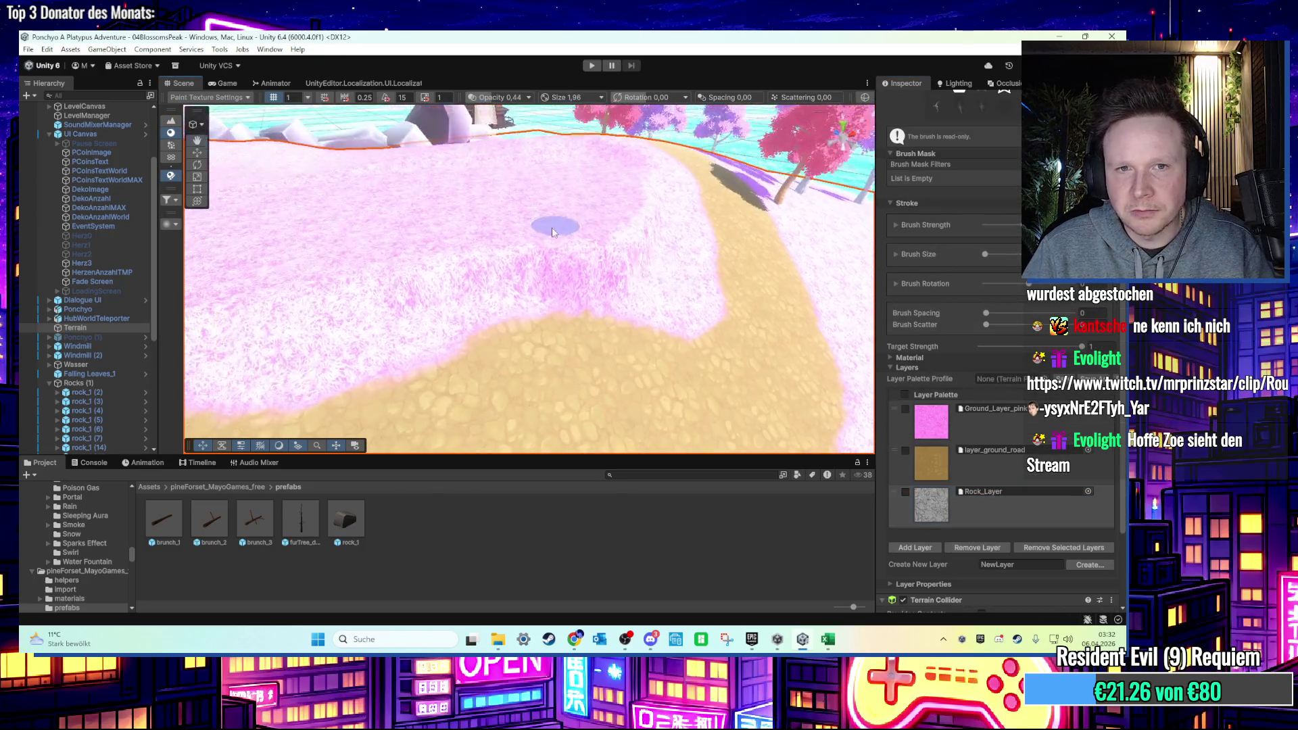
scroll(437, 285, "up", 3)
scroll(460, 240, "down", 6)
scroll(557, 283, "up", 3)
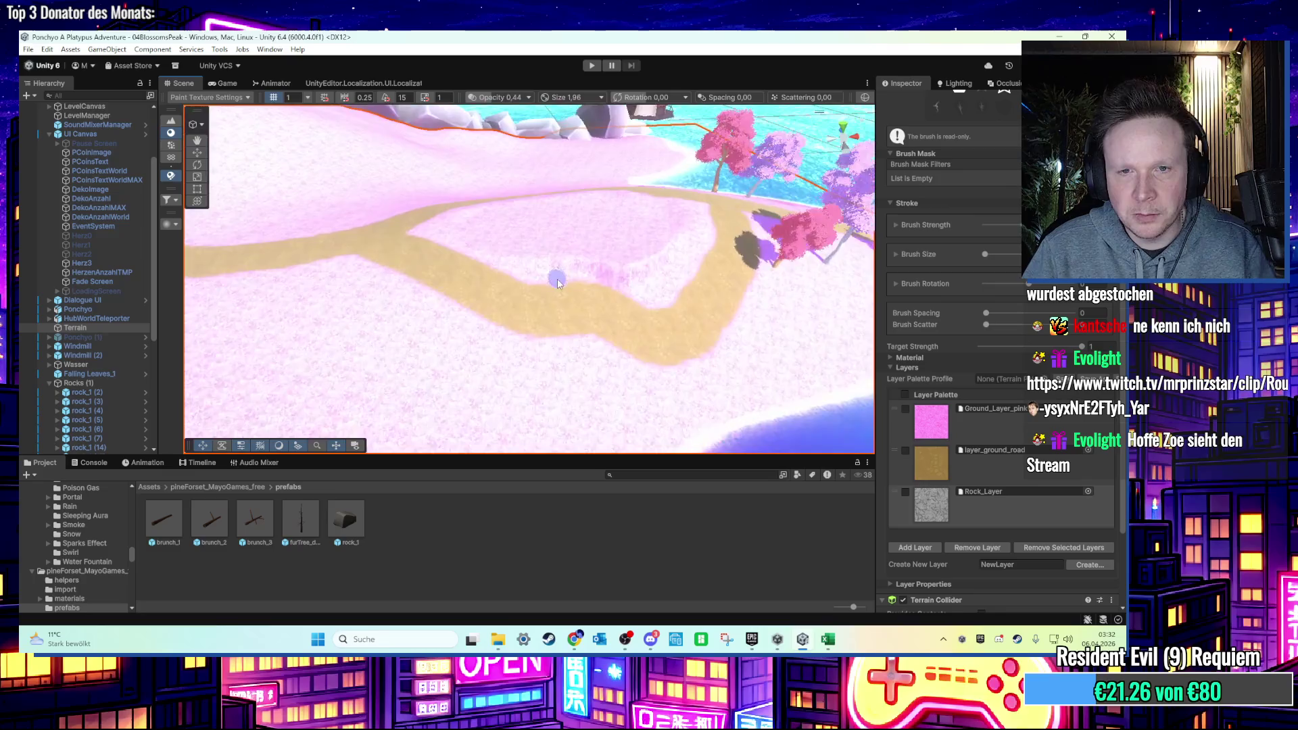
scroll(558, 283, "up", 6)
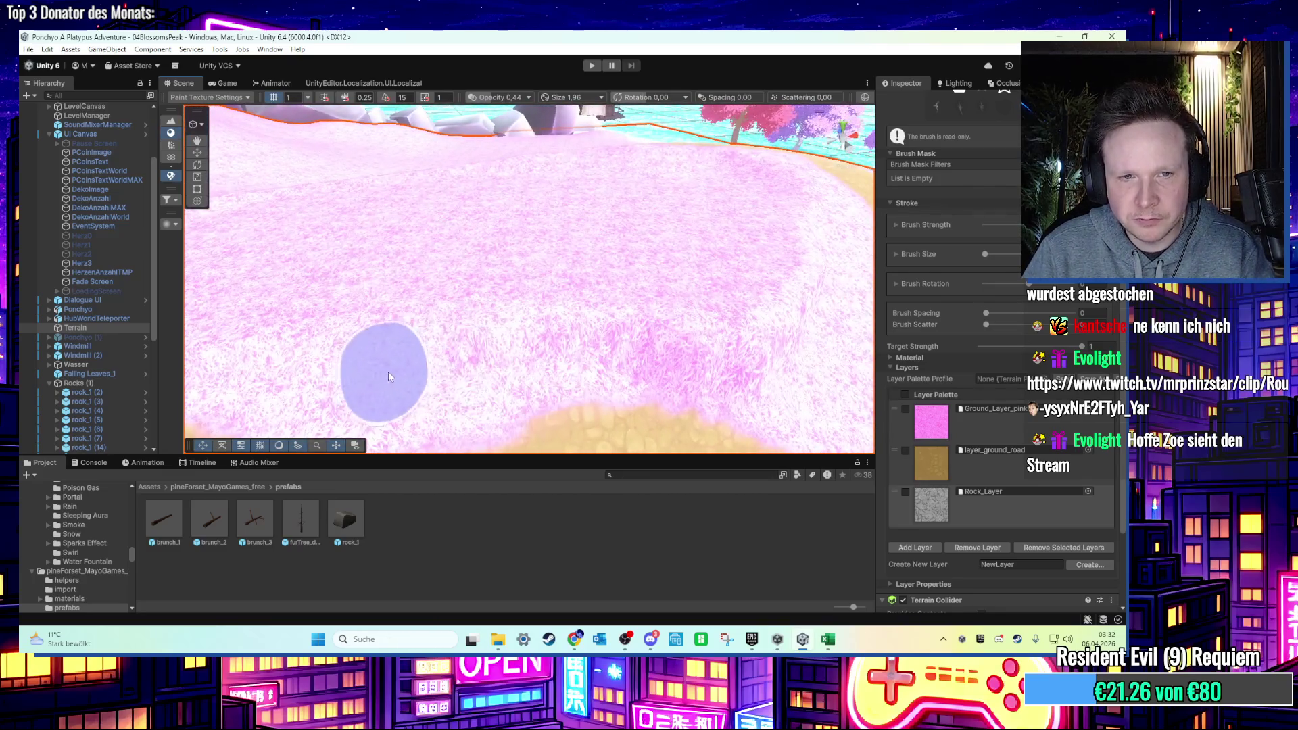
scroll(561, 352, "down", 2)
mouse_move(687, 317)
left_mouse_down()
mouse_move(618, 313)
mouse_move(477, 338)
left_mouse_up()
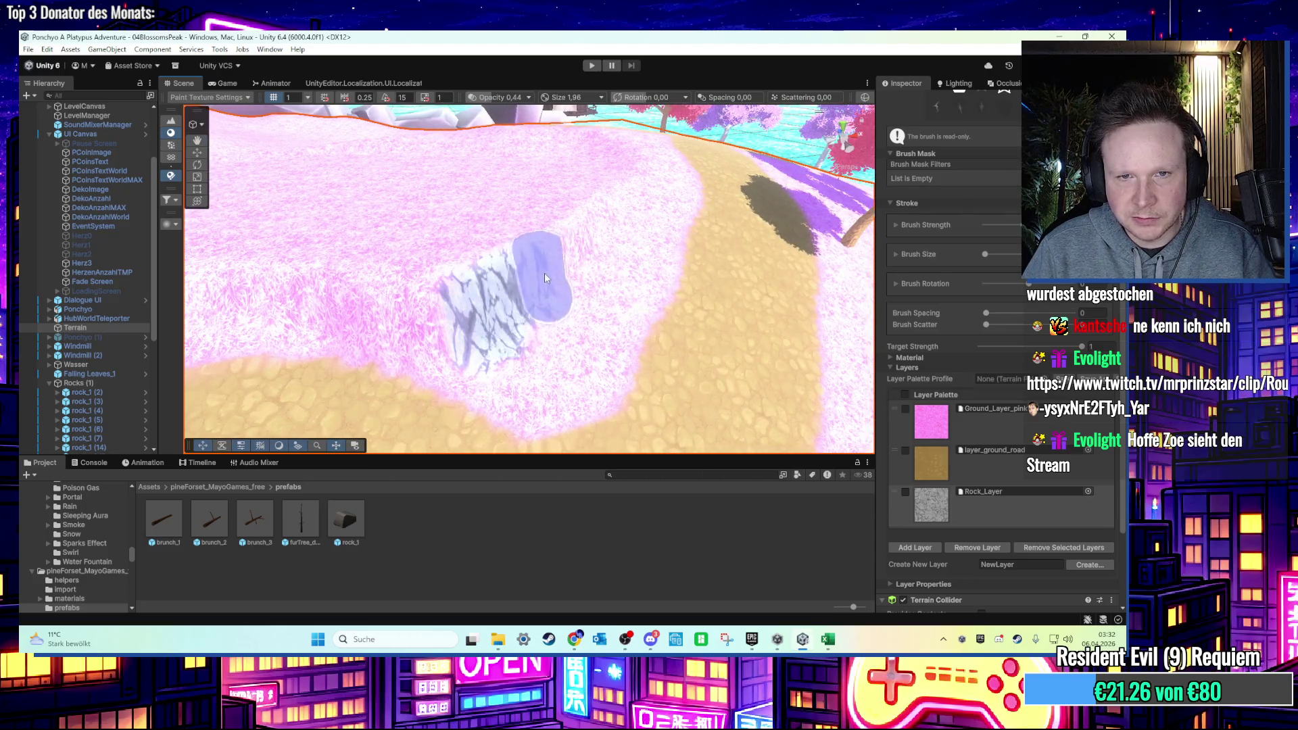
left_click_drag(608, 223, 528, 305)
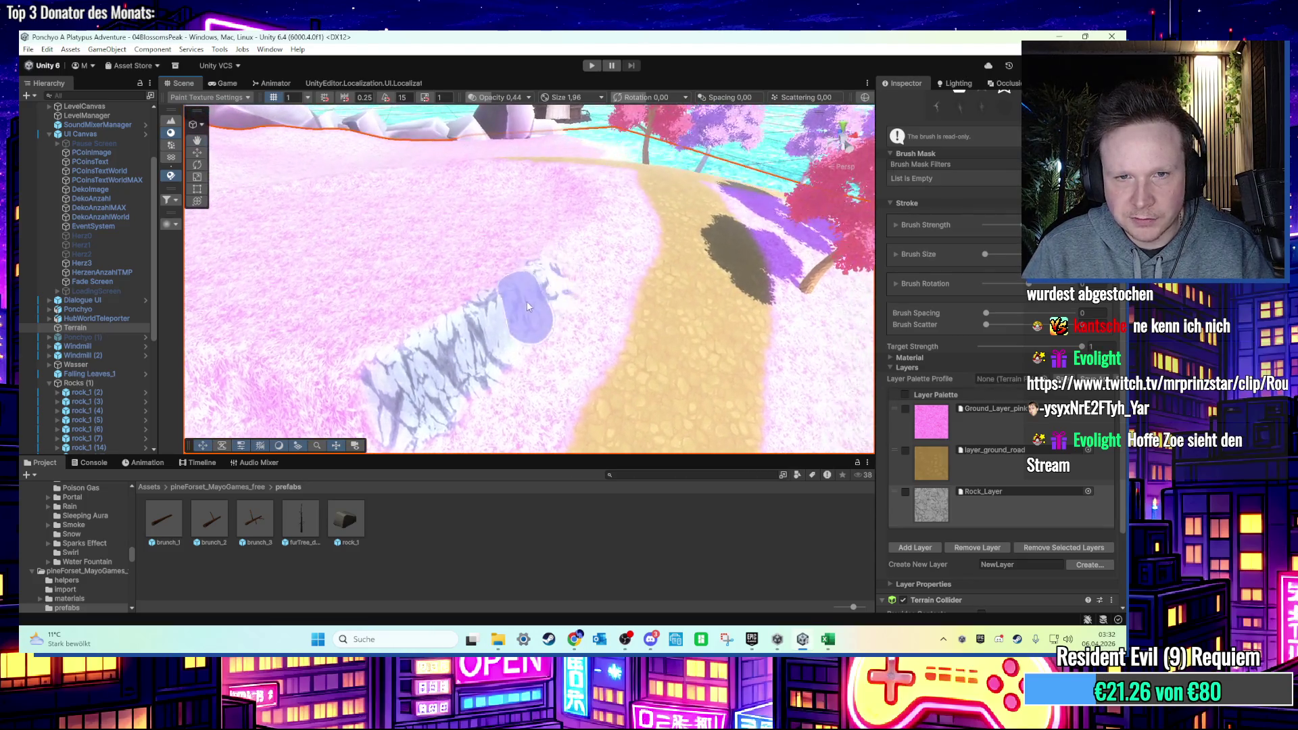
left_click_drag(585, 235, 630, 279)
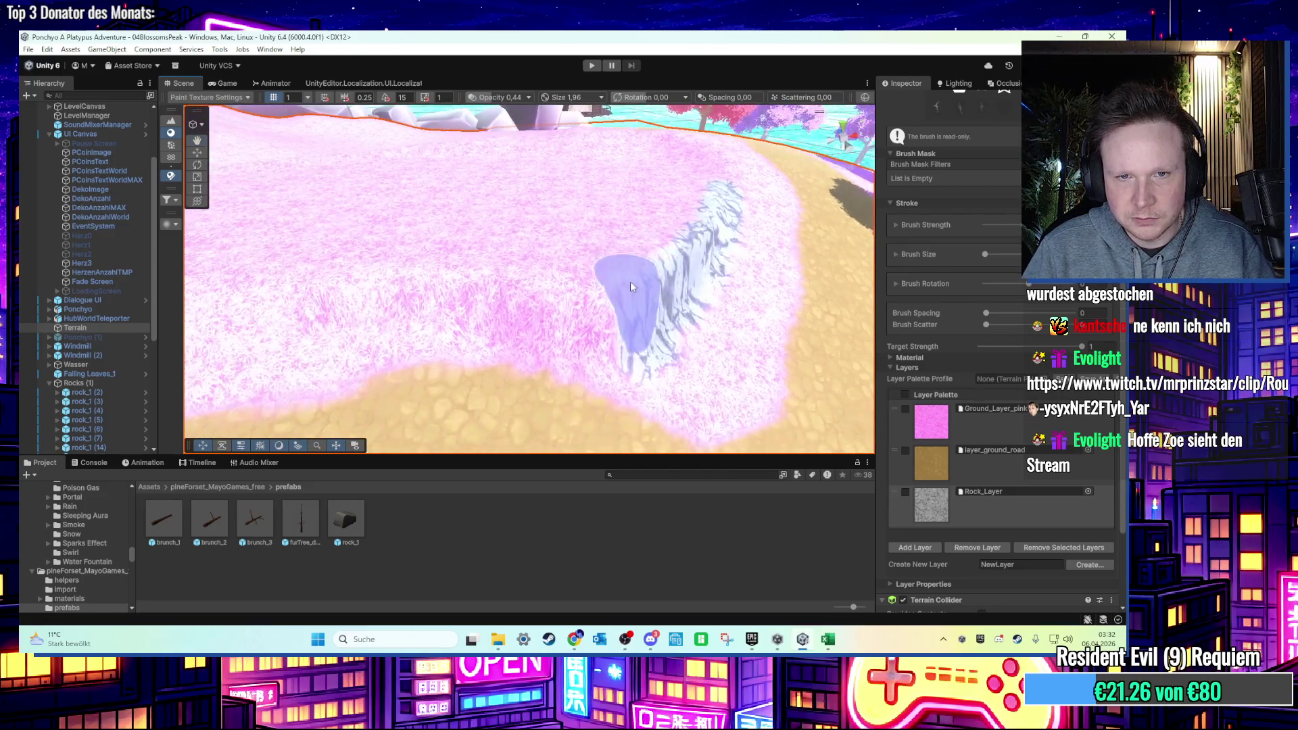
left_click_drag(445, 304, 606, 300)
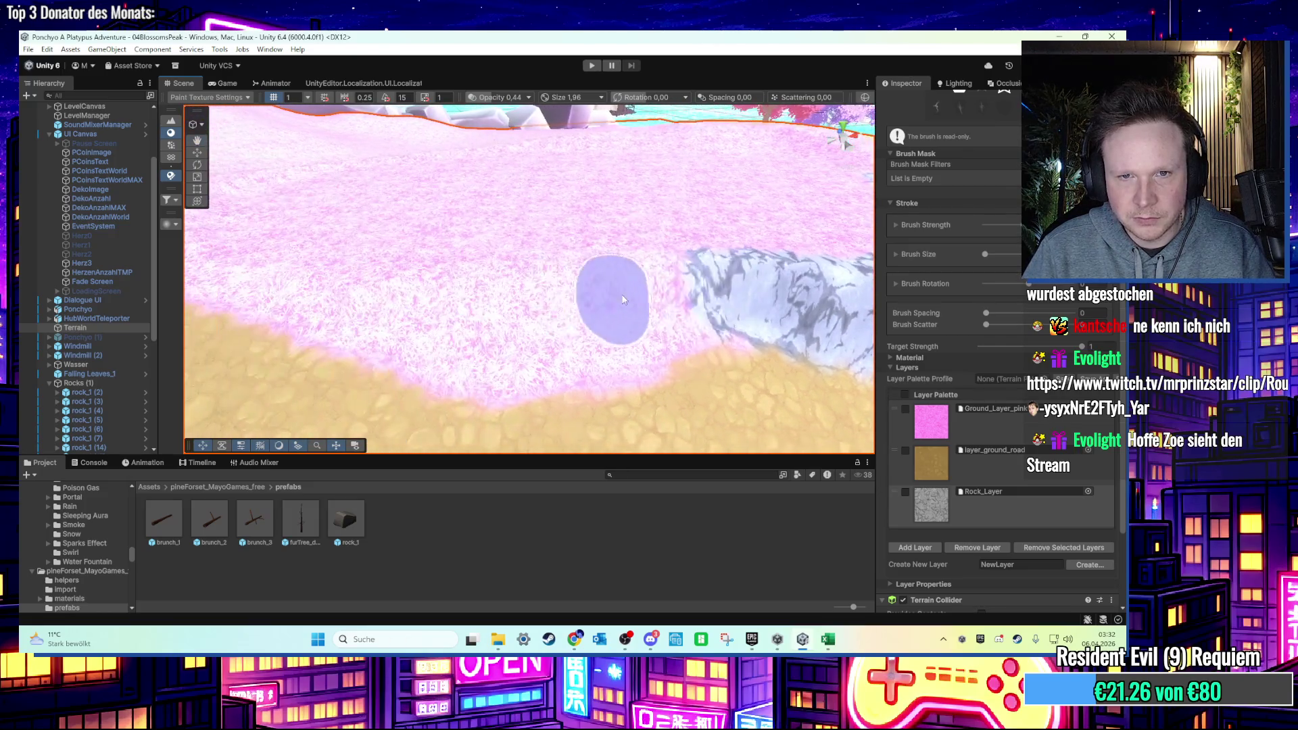
Repaint the strip at the base of the rock ridge with the pink ground texture.
mouse_move(367, 291)
left_mouse_down()
mouse_move(505, 323)
mouse_move(609, 318)
left_mouse_up()
left_click(982, 464)
mouse_move(480, 343)
left_mouse_down()
mouse_move(579, 368)
mouse_move(652, 348)
left_mouse_up()
left_click(1006, 434)
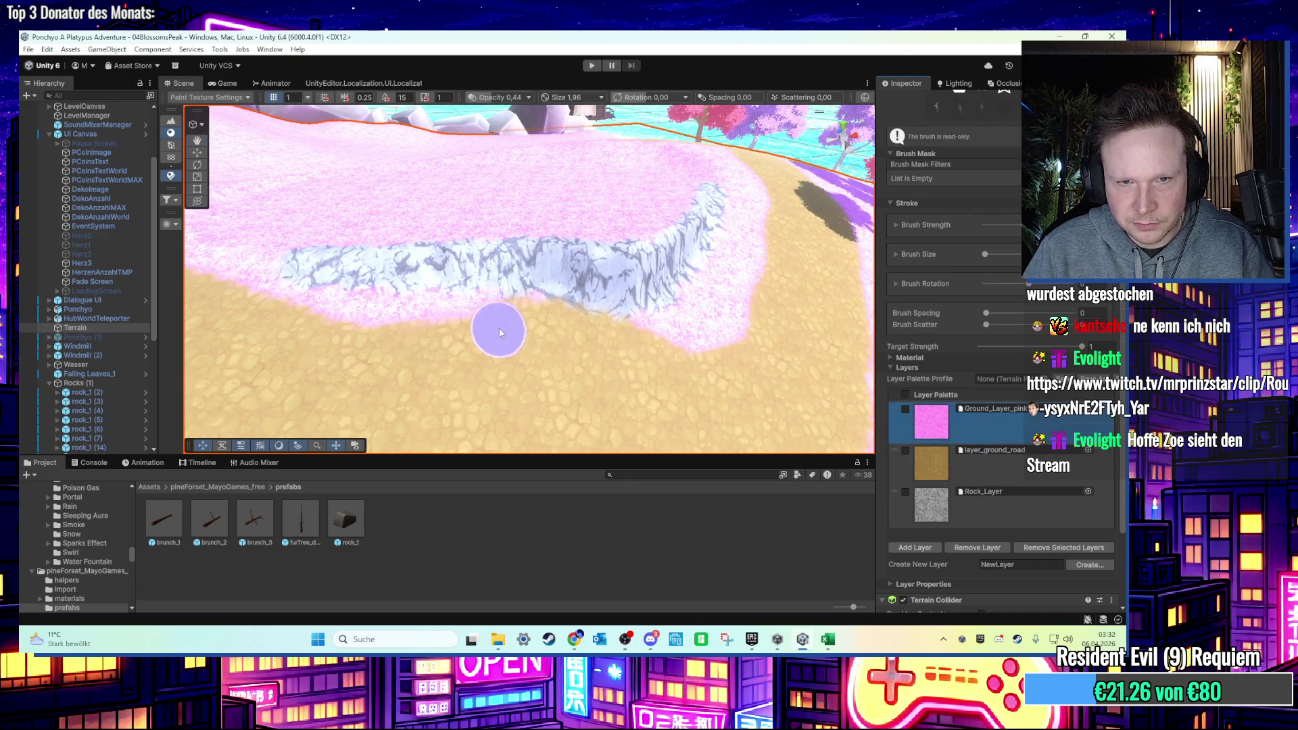
mouse_move(636, 344)
left_mouse_down()
mouse_move(653, 348)
mouse_move(609, 368)
mouse_move(630, 385)
mouse_move(661, 362)
mouse_move(621, 357)
left_mouse_up()
Widen the sandy path over its pink edges using the sand road texture layer.
left_click(994, 463)
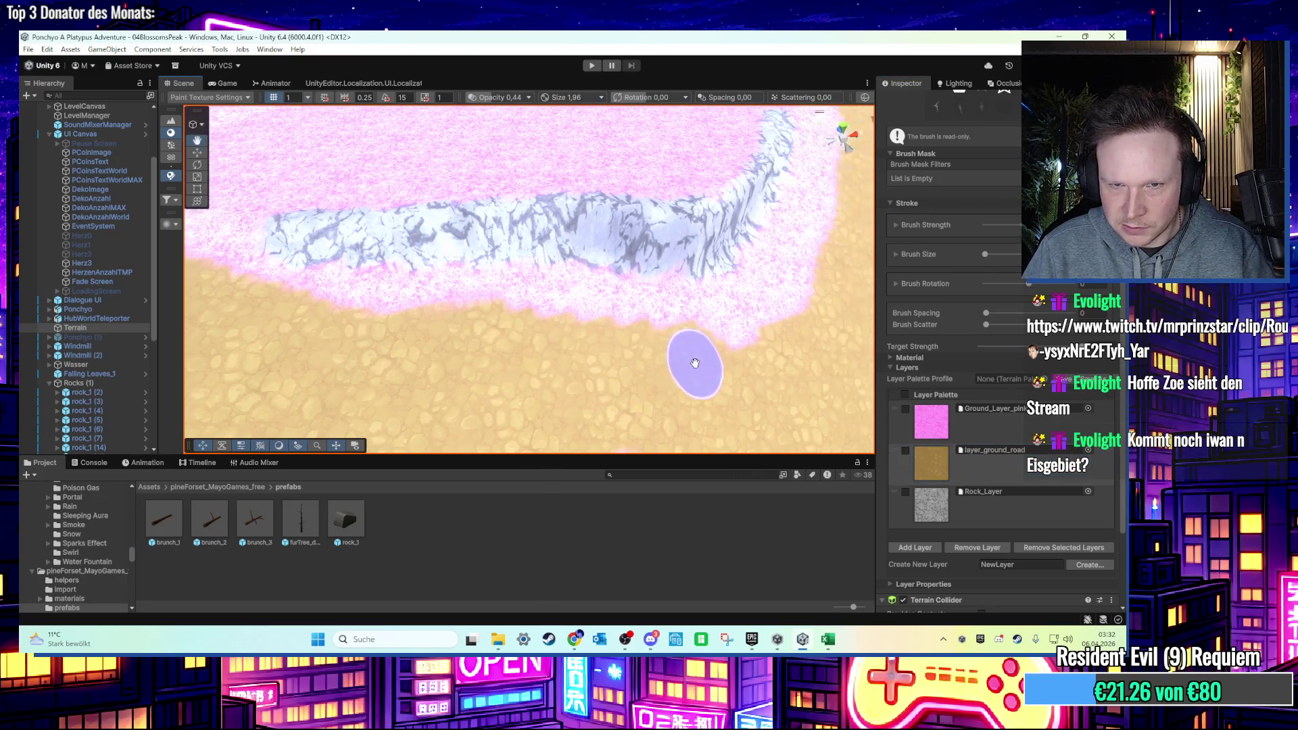
scroll(549, 347, "up", 3)
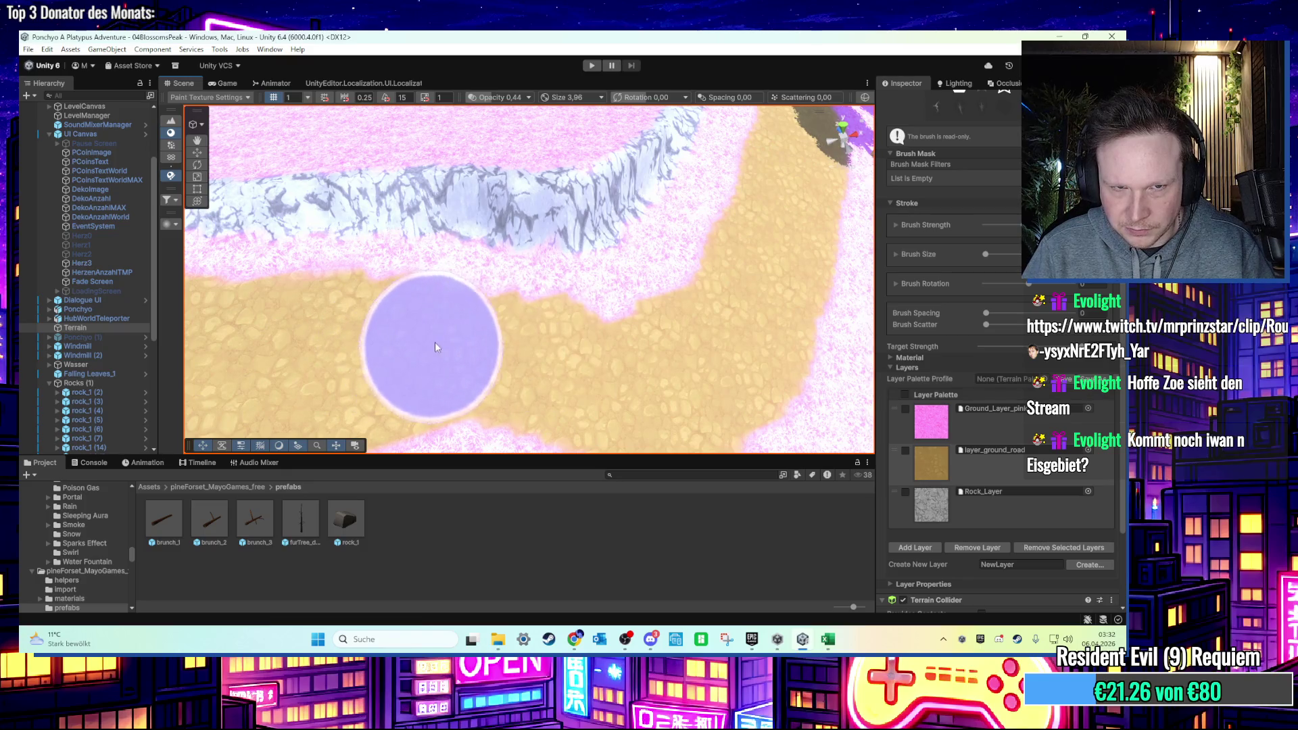
left_click_drag(362, 341, 401, 338)
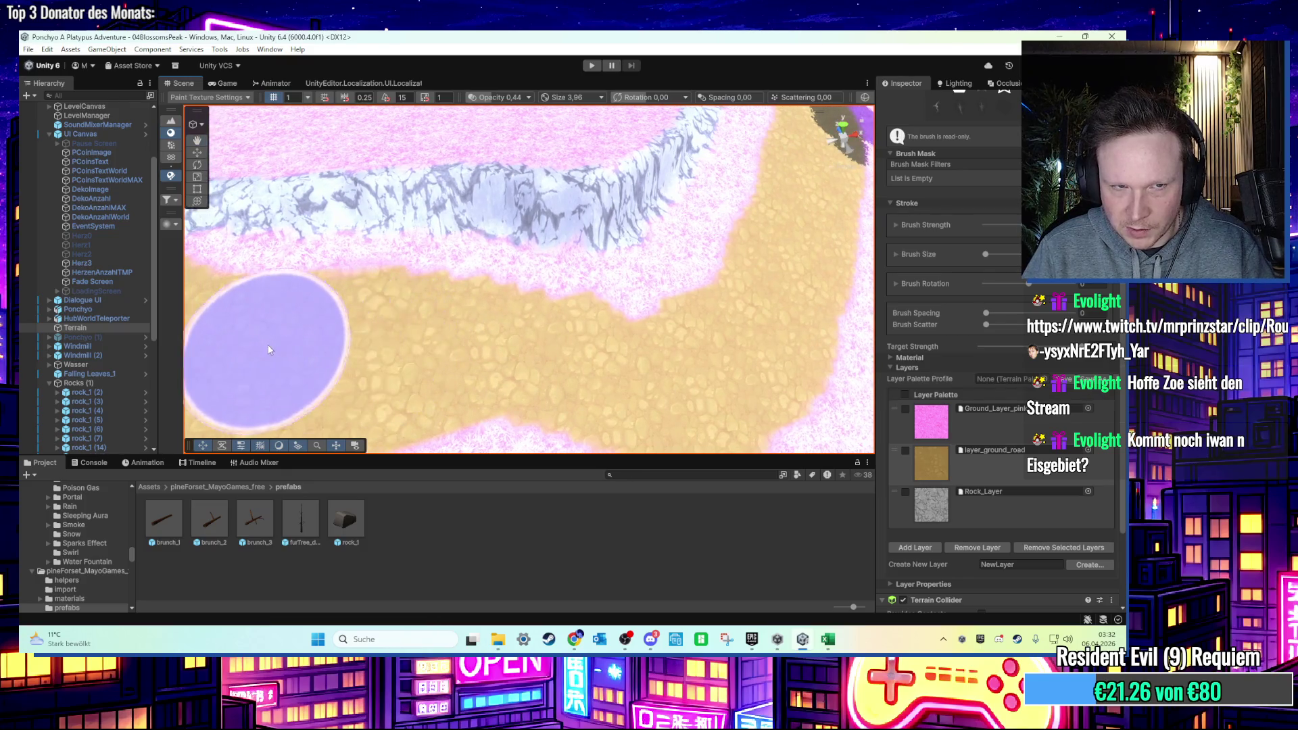
mouse_move(509, 347)
left_mouse_down()
mouse_move(631, 331)
mouse_move(636, 371)
mouse_move(762, 301)
mouse_move(755, 327)
mouse_move(721, 341)
mouse_move(695, 327)
left_mouse_up()
mouse_move(626, 413)
left_mouse_down()
mouse_move(687, 351)
mouse_move(626, 371)
mouse_move(551, 432)
mouse_move(615, 385)
left_mouse_up()
scroll(595, 345, "down", 6)
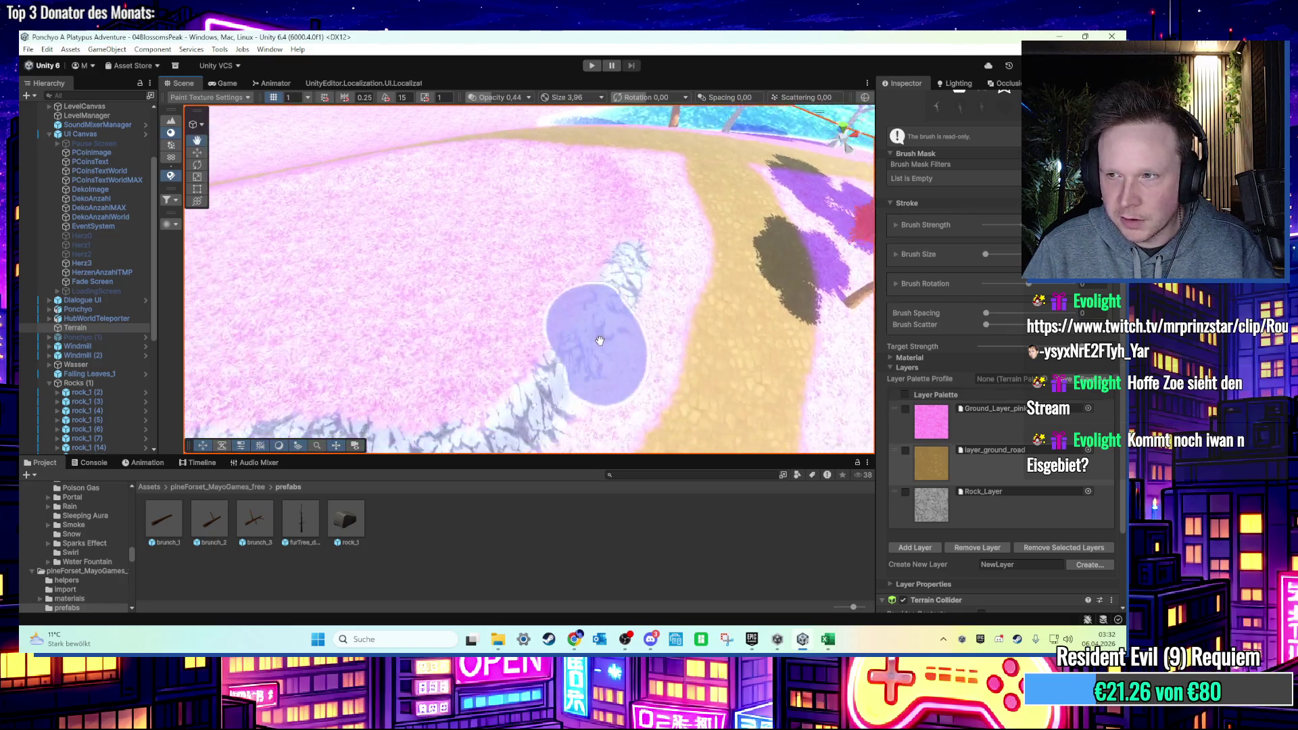
scroll(416, 335, "up", 5)
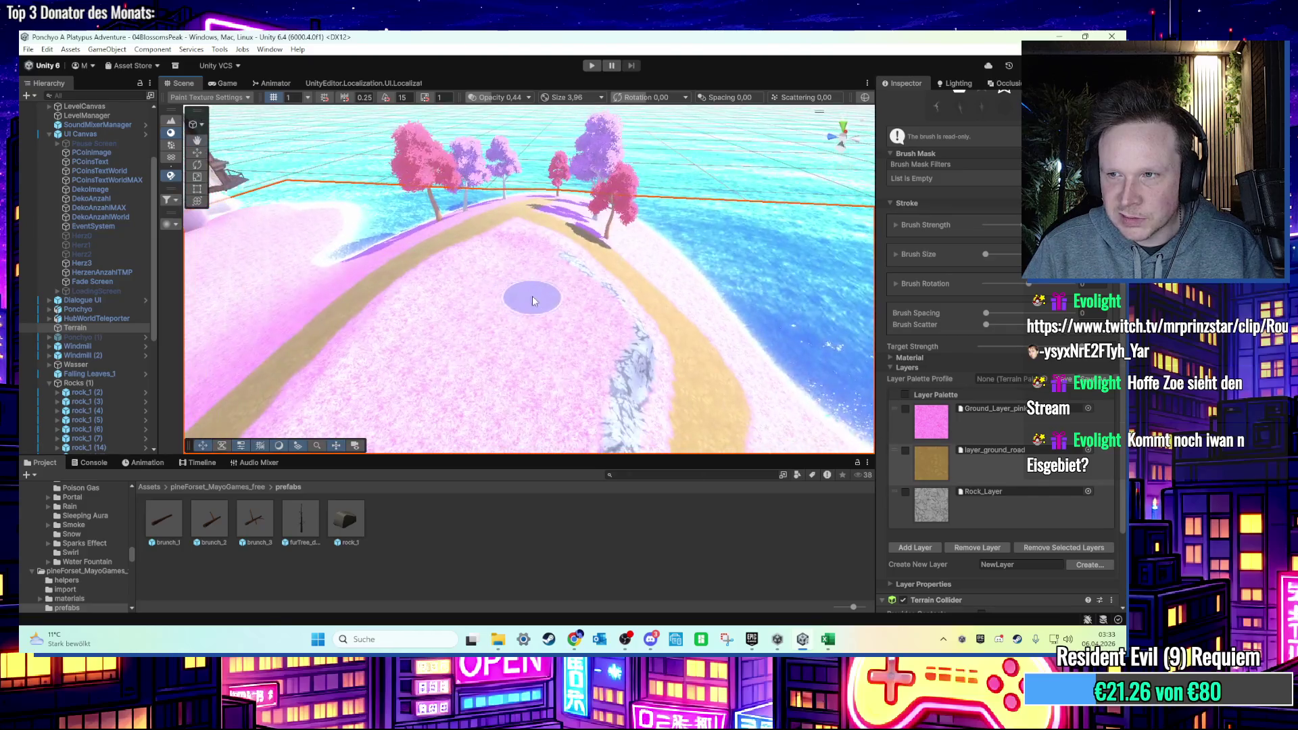
mouse_move(444, 321)
left_mouse_down()
mouse_move(599, 307)
mouse_move(593, 247)
mouse_move(515, 210)
mouse_move(512, 402)
mouse_move(559, 314)
mouse_move(586, 295)
mouse_move(624, 332)
left_mouse_up()
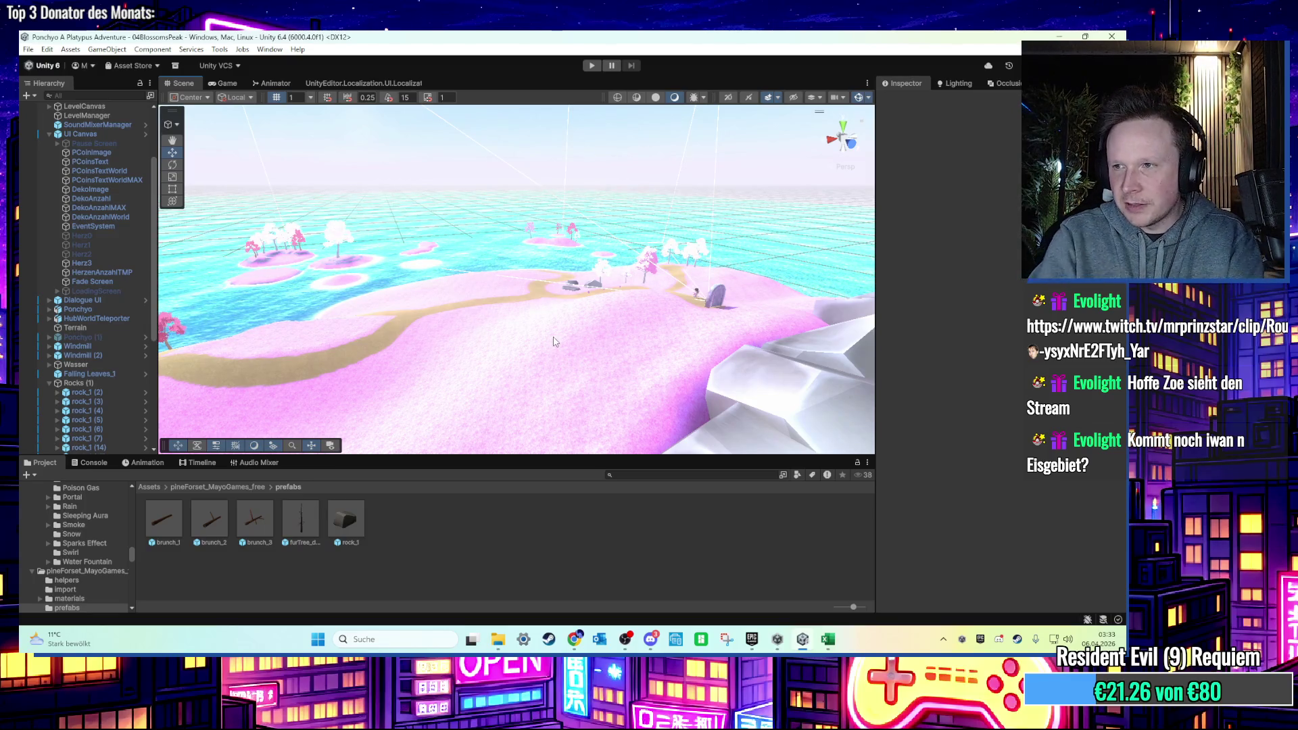
mouse_move(494, 324)
left_mouse_down()
mouse_move(457, 200)
mouse_move(610, 220)
mouse_move(758, 206)
mouse_move(629, 243)
mouse_move(625, 295)
left_mouse_up()
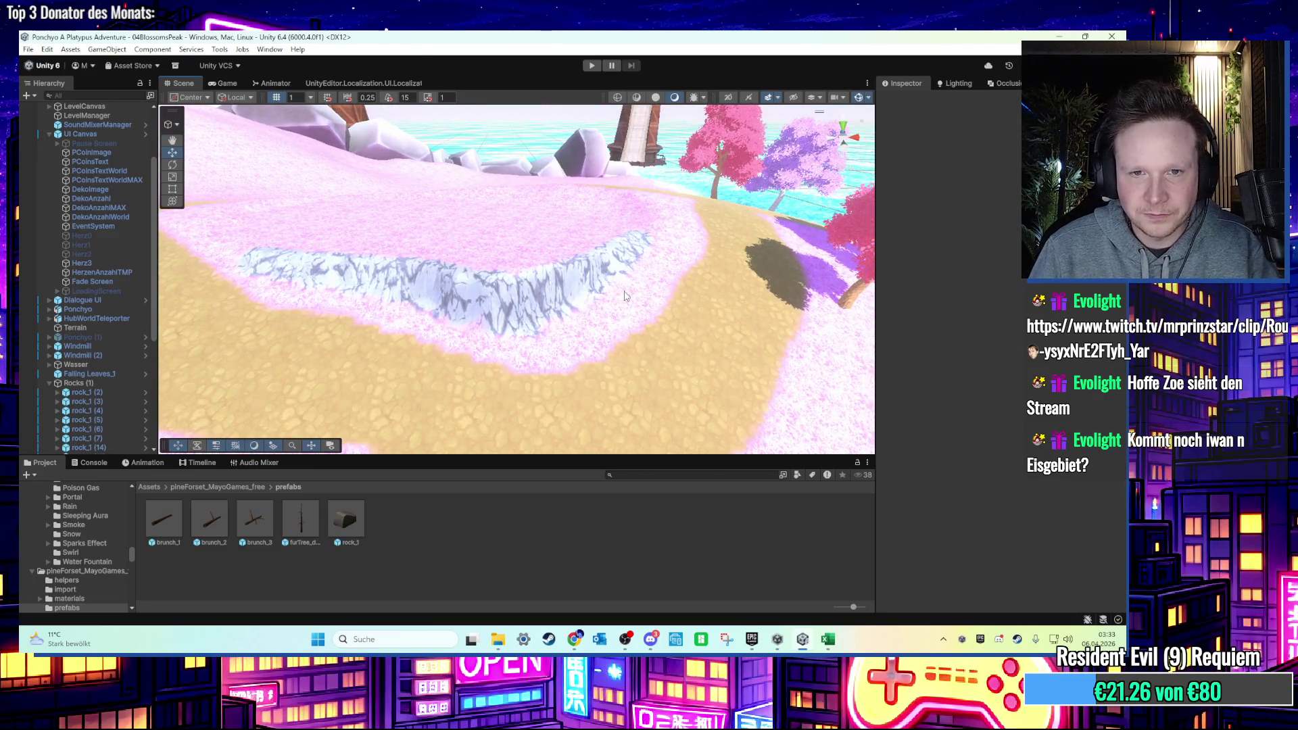
mouse_move(598, 329)
left_mouse_down()
mouse_move(675, 343)
mouse_move(679, 311)
mouse_move(638, 310)
mouse_move(668, 292)
mouse_move(664, 273)
mouse_move(609, 345)
mouse_move(606, 310)
mouse_move(602, 378)
mouse_move(643, 346)
mouse_move(692, 367)
mouse_move(588, 343)
mouse_move(601, 331)
mouse_move(744, 365)
mouse_move(690, 331)
mouse_move(632, 323)
mouse_move(646, 319)
mouse_move(595, 272)
mouse_move(642, 282)
mouse_move(612, 271)
mouse_move(580, 262)
mouse_move(516, 292)
mouse_move(643, 290)
mouse_move(663, 319)
mouse_move(647, 338)
mouse_move(593, 347)
mouse_move(590, 327)
left_mouse_up()
left_click(510, 302)
Switch to Raise or Lower Terrain and test bumps on the path, undoing the spikes.
scroll(520, 294, "up", 3)
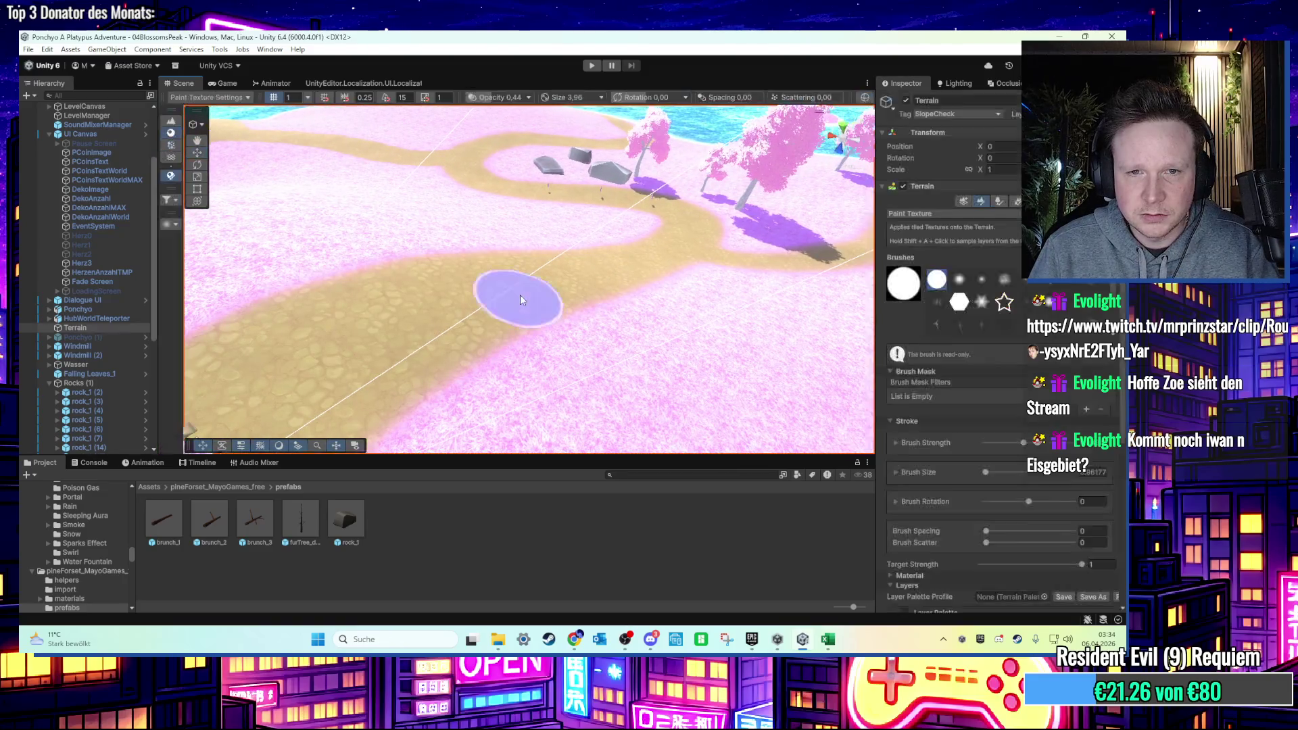
left_click(956, 213)
left_click(960, 267)
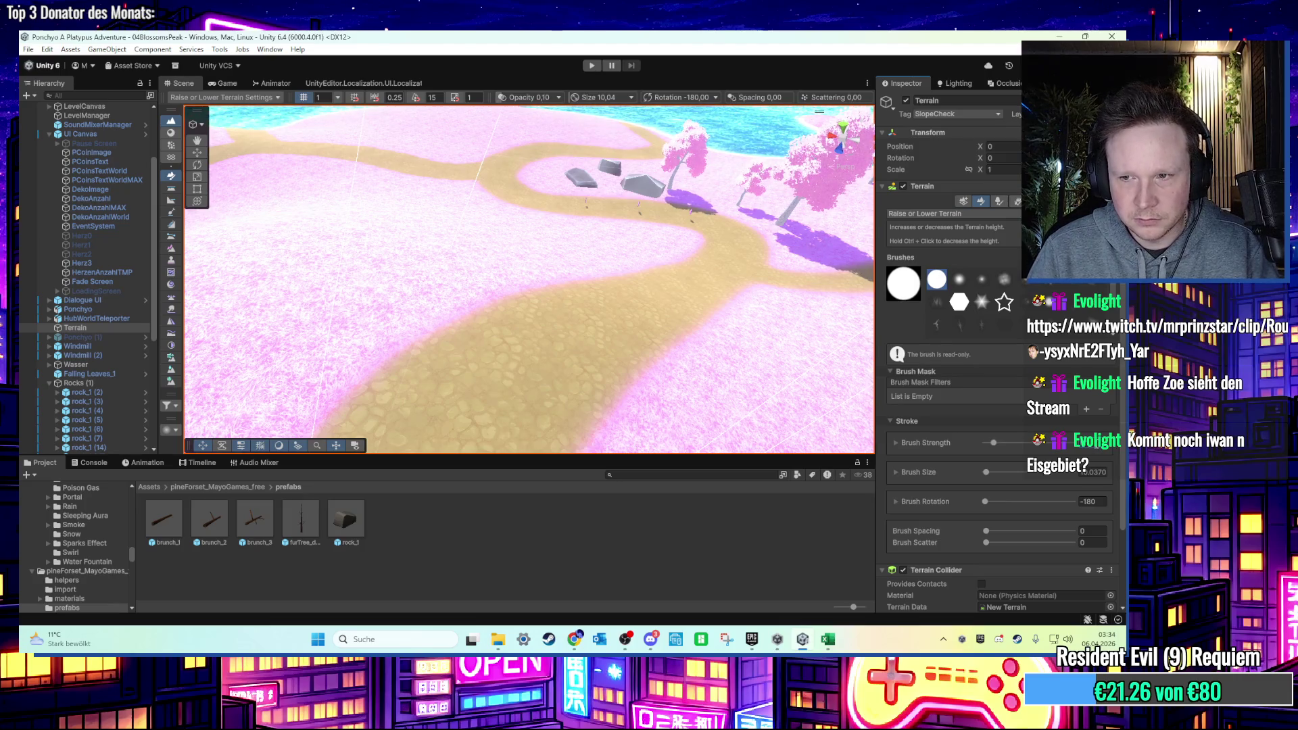
left_click(520, 338)
scroll(539, 268, "up", 2)
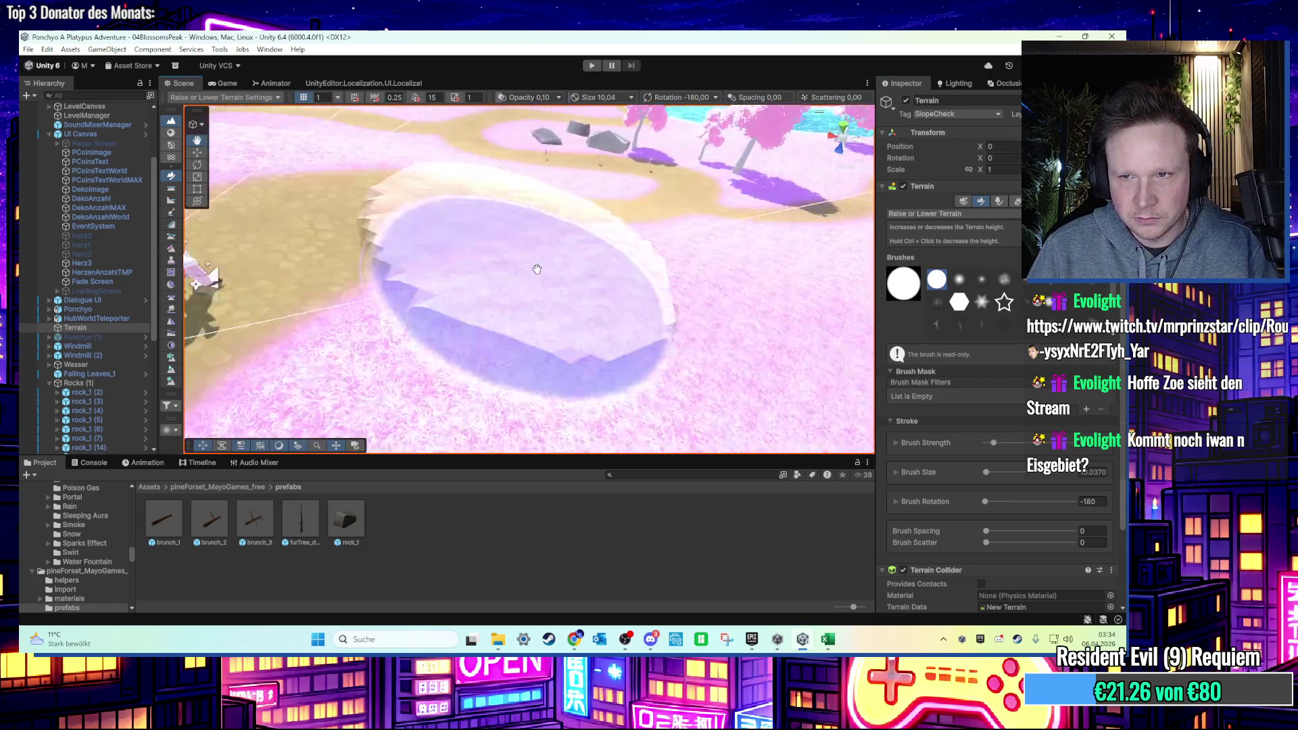
left_click(592, 266, "ctrl")
mouse_move(592, 266)
left_mouse_down()
mouse_move(609, 262)
mouse_move(613, 238)
mouse_move(502, 263)
left_mouse_up()
key("ctrl+z")
key("ctrl+z")
key("ctrl+z")
left_click(568, 279)
key("ctrl+z")
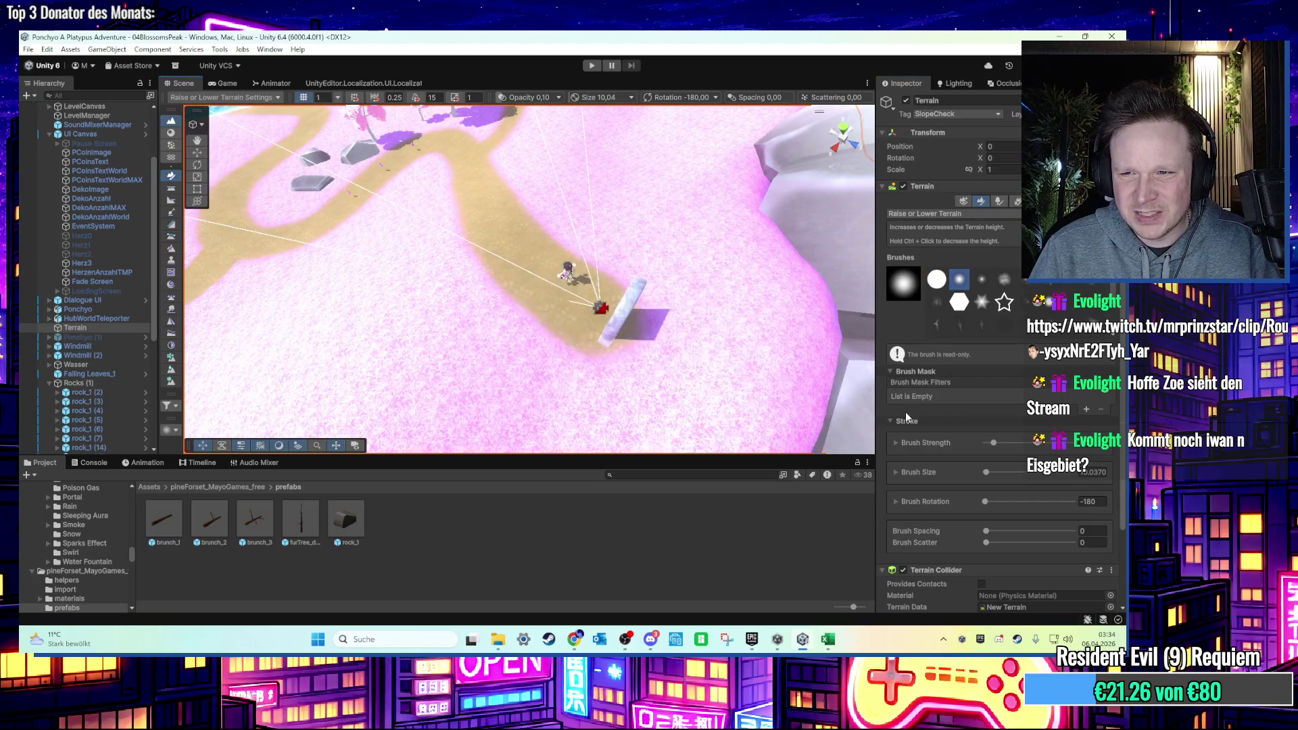
Lower the brush strength and resize the brush to about 6, undoing test strokes.
left_click(993, 444)
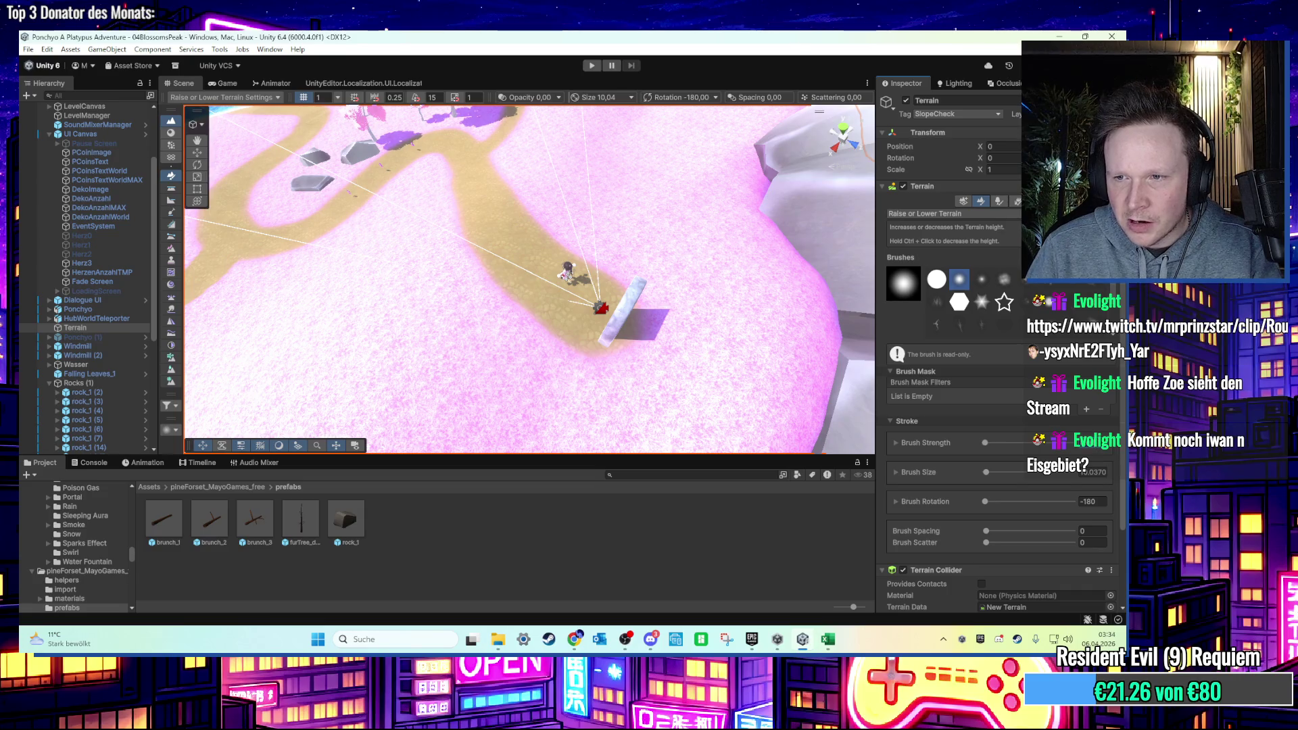
scroll(568, 277, "up", 3)
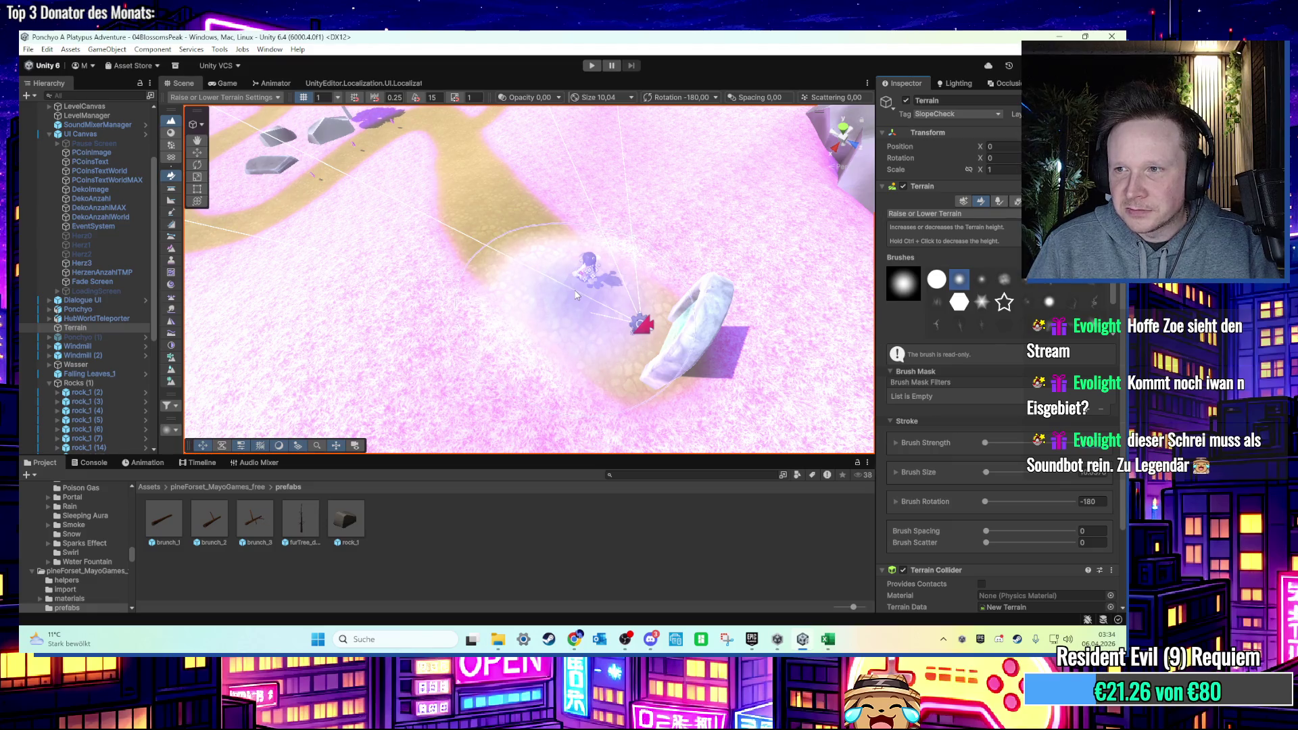
key("a")
left_click_drag(579, 294, 530, 243)
key("ctrl+z")
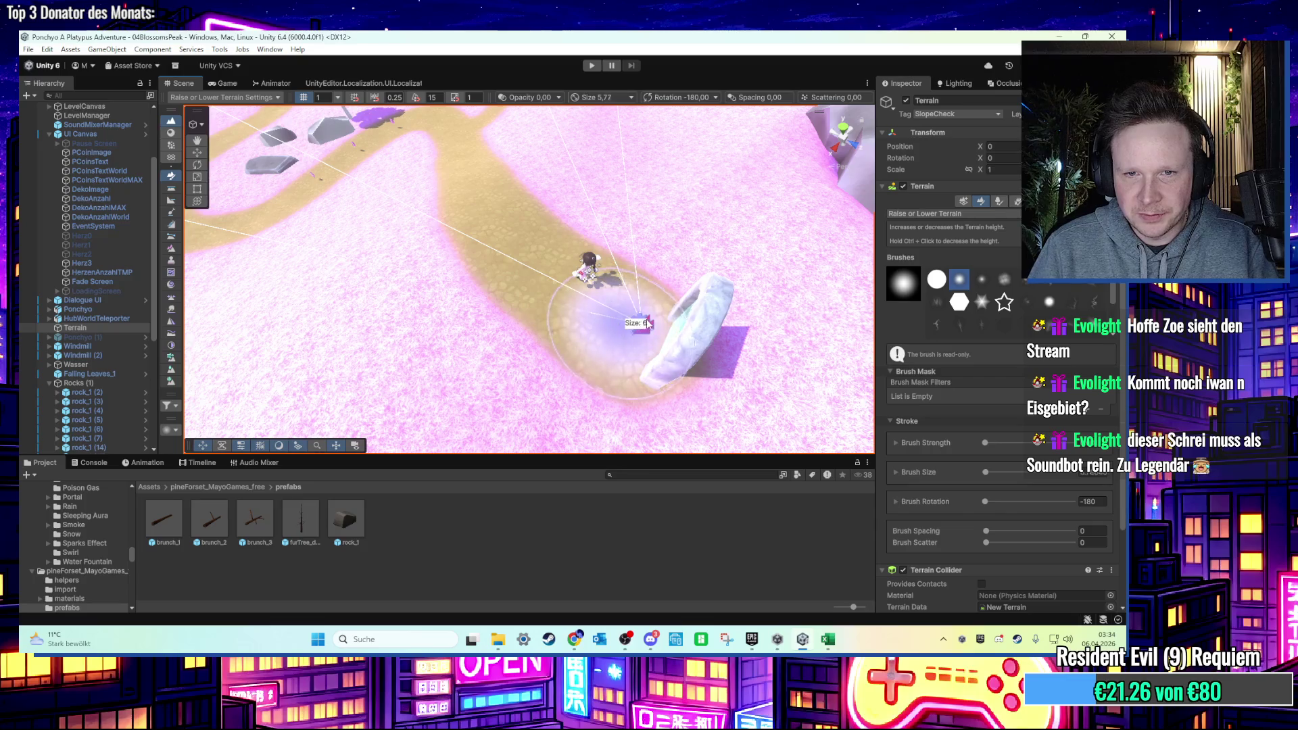
key("a")
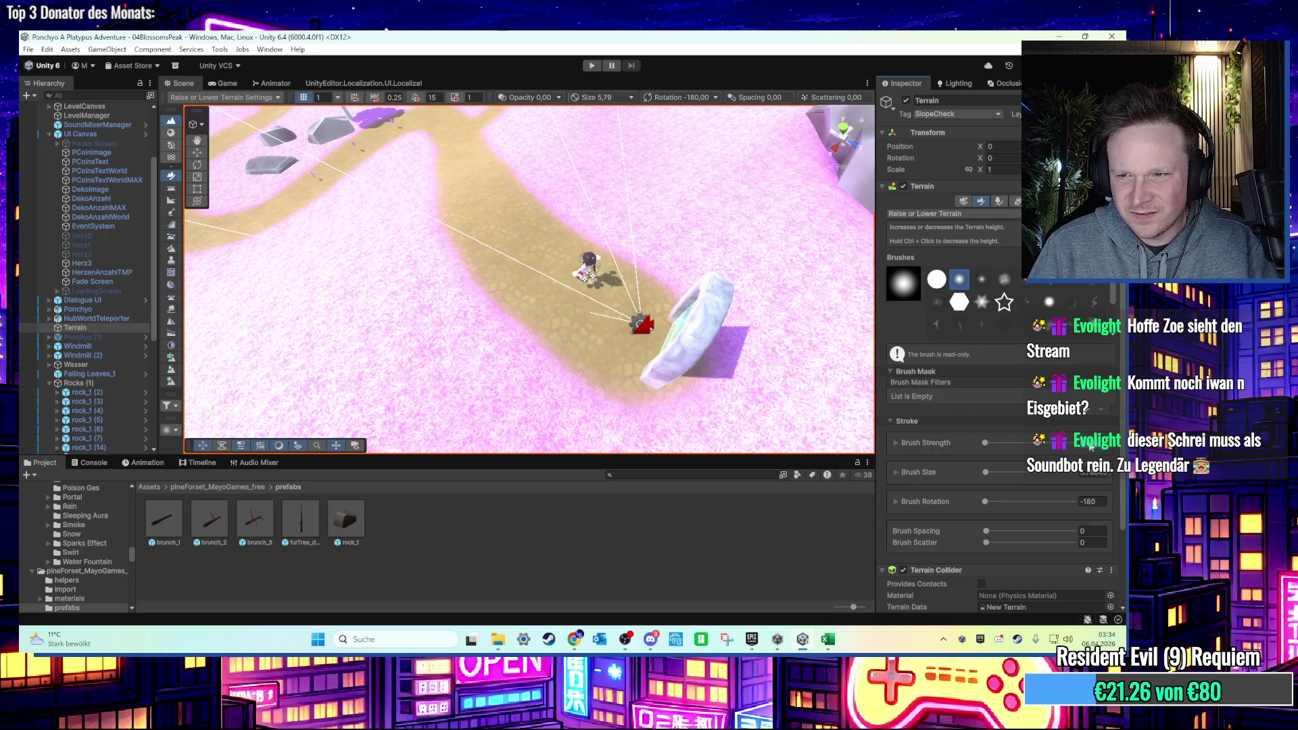
mouse_move(626, 354)
left_mouse_down()
mouse_move(483, 234)
mouse_move(585, 326)
left_mouse_up()
key("ctrl+z")
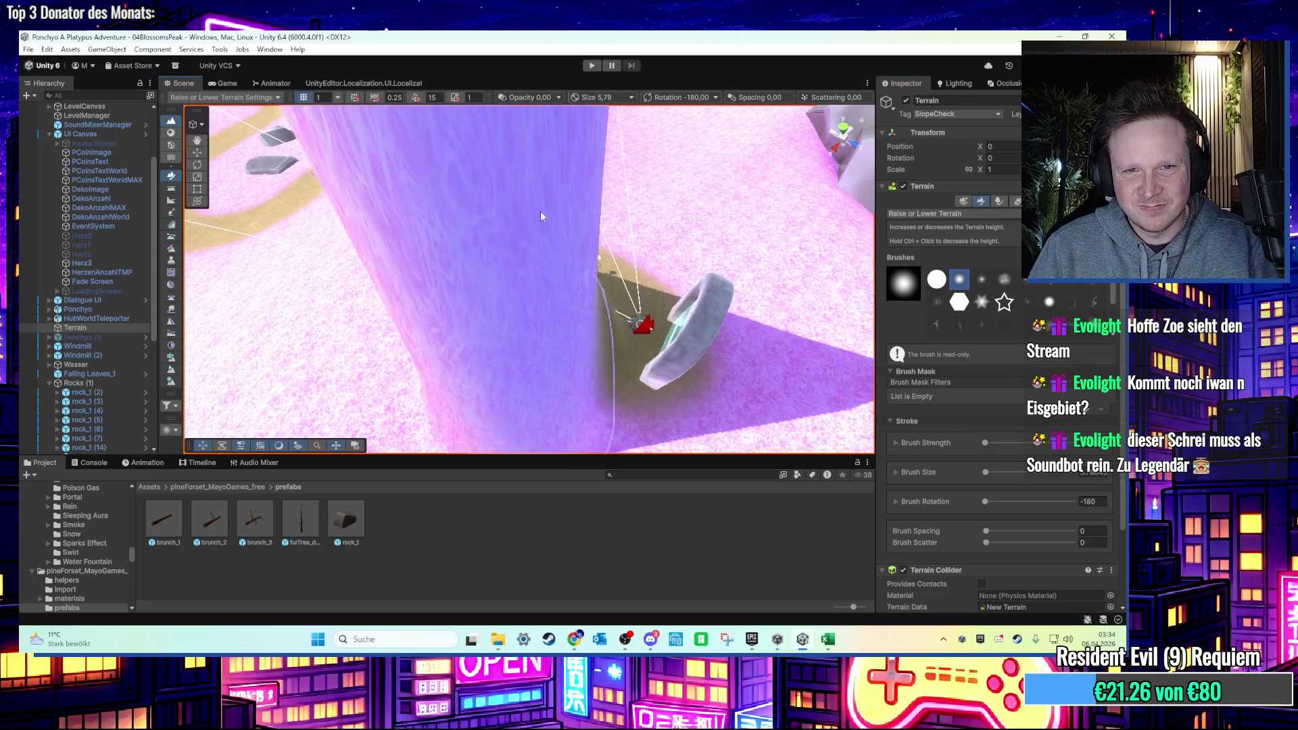
left_click_drag(985, 472, 943, 468)
mouse_move(645, 337)
left_mouse_down()
mouse_move(628, 311)
mouse_move(599, 310)
left_mouse_up()
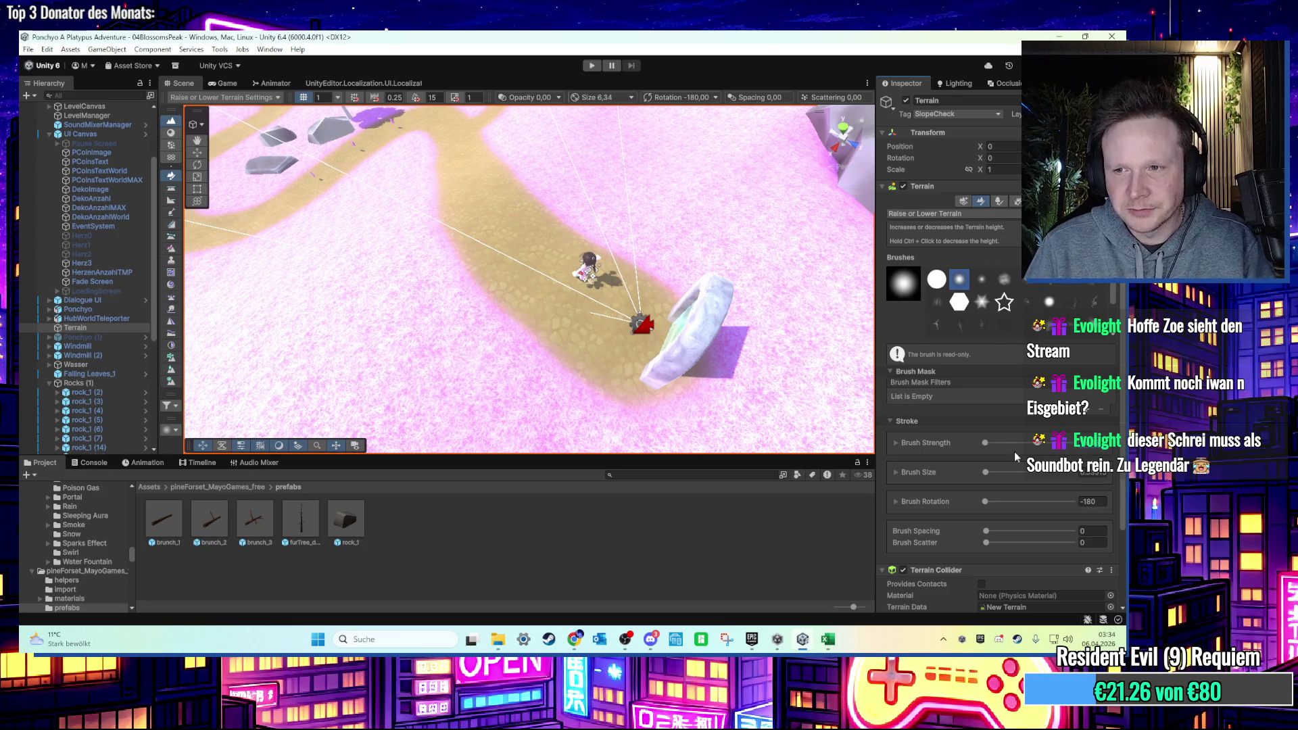
Try lowering a trench into the path several times, undoing each attempt.
left_click_drag(576, 302, 499, 228)
key("ctrl+z")
left_click_drag(595, 291, 615, 302)
key("ctrl+z")
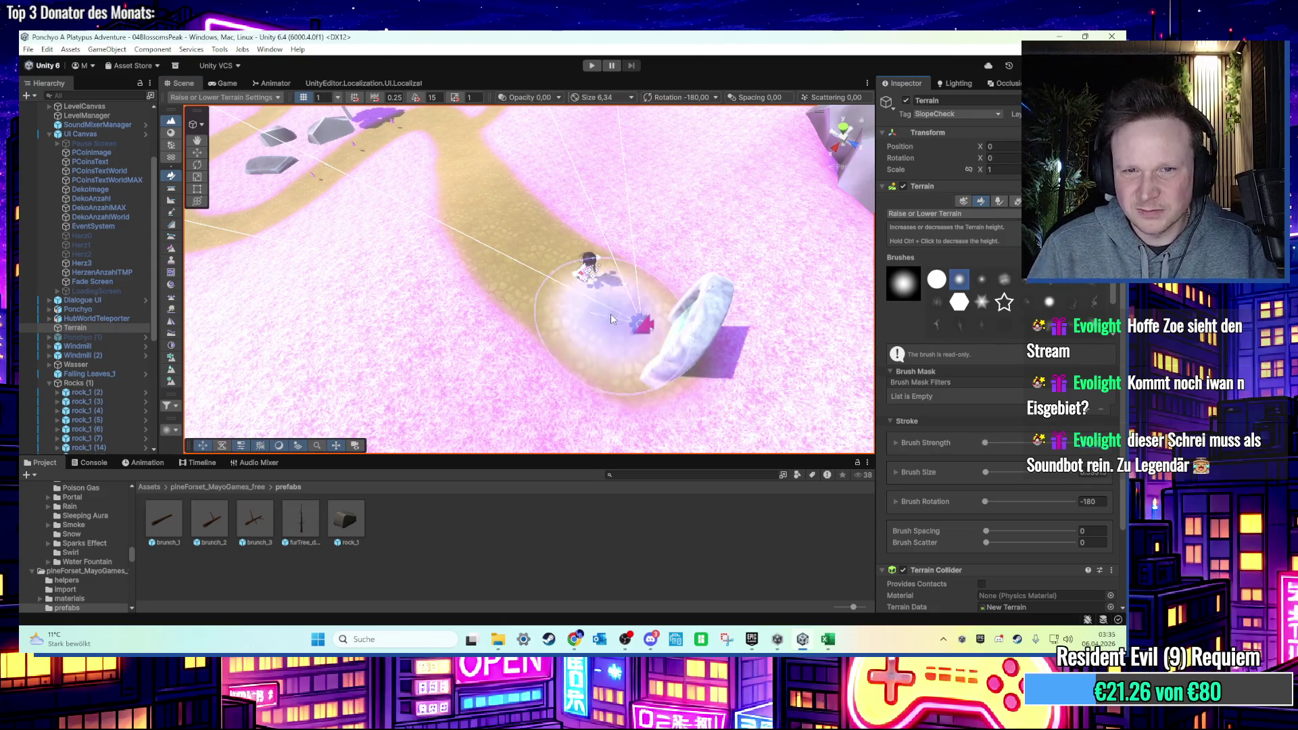
left_click_drag(595, 297, 432, 202)
key("ctrl+z")
left_click_drag(607, 311, 426, 184)
key("ctrl+z")
key("ctrl+z")
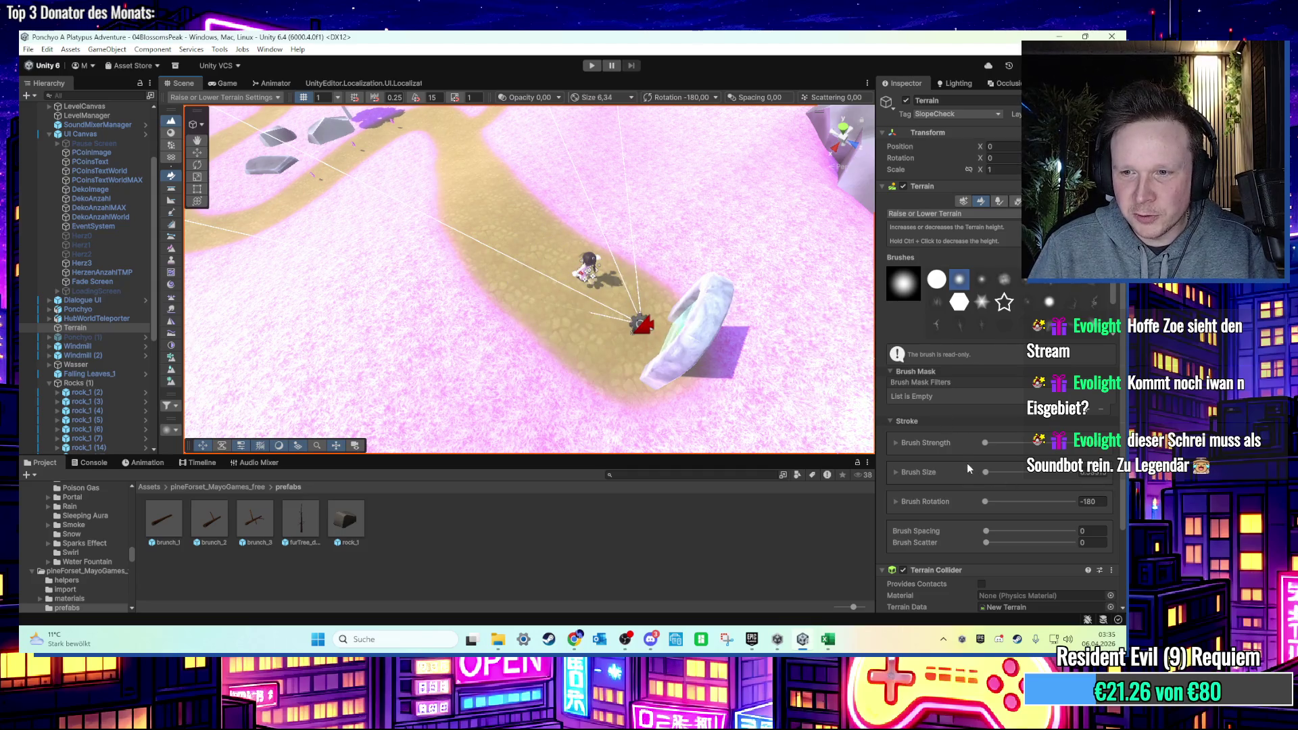
Pick a different brush tip and lower a trench from the character up-left along the path.
left_click(981, 280)
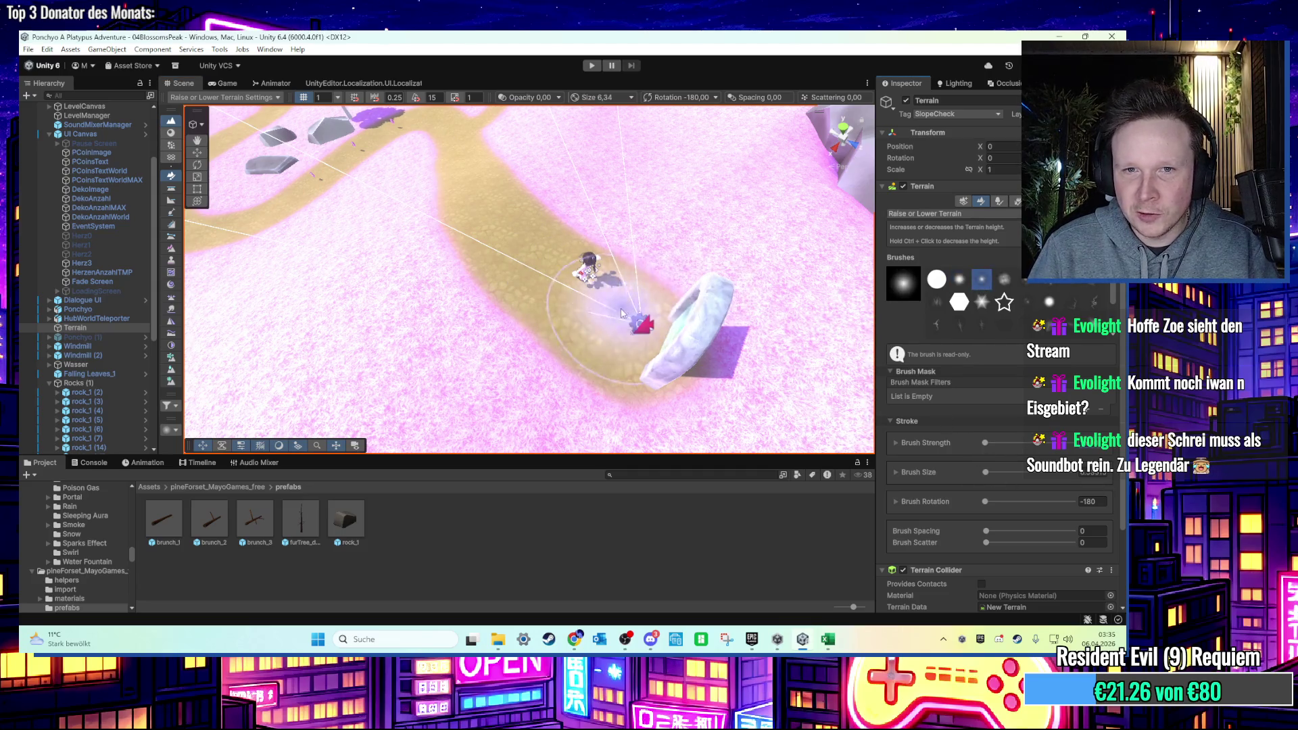
left_click(569, 302)
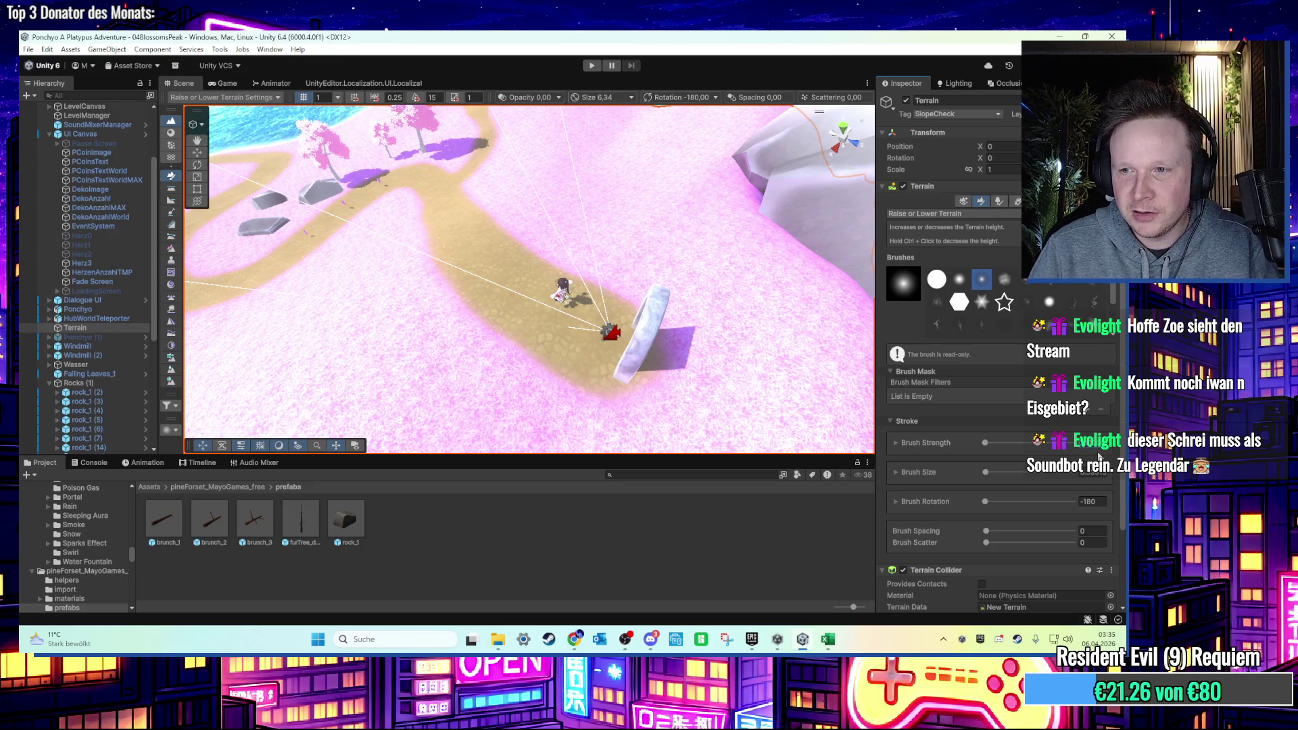
left_click(535, 290)
left_click(502, 277, "ctrl")
left_click_drag(502, 278, 405, 183)
scroll(439, 251, "up", 3)
left_click(959, 215)
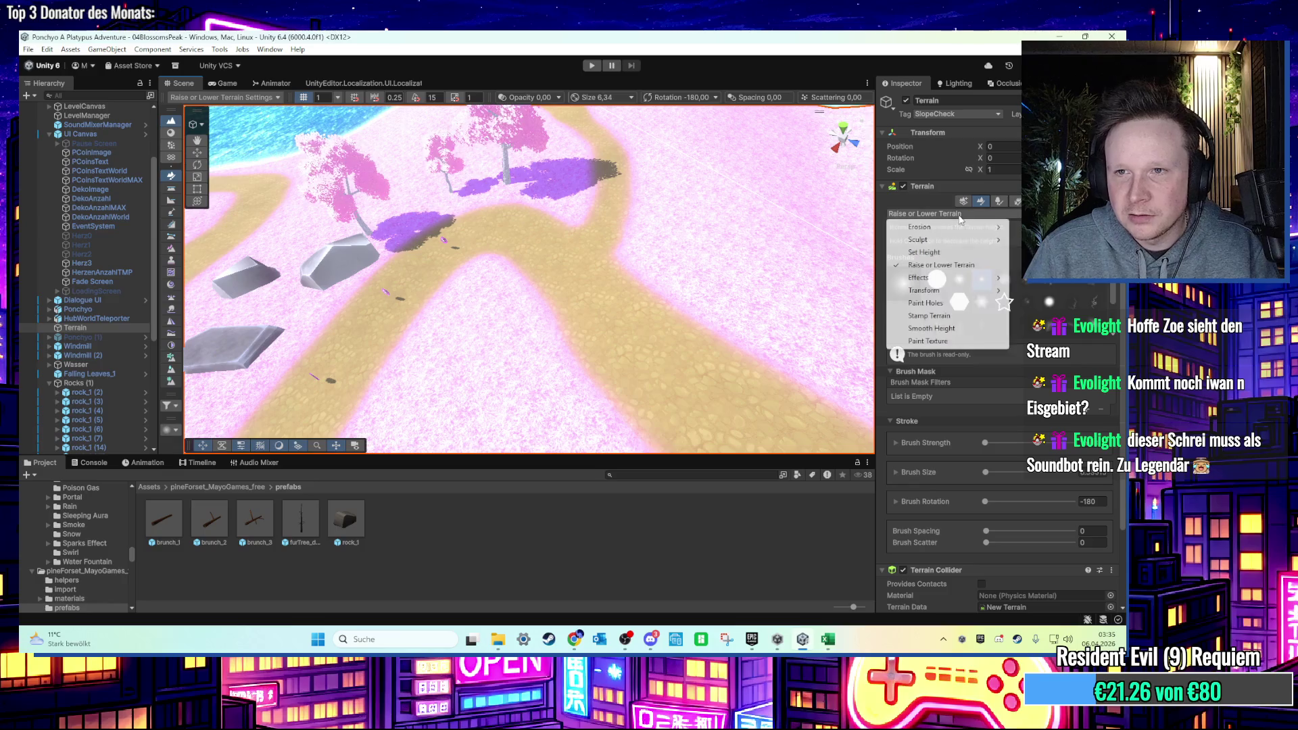
Try Effects > Slope Flatten and Transform > Smudge, then settle on Transform > Twist.
mouse_move(961, 283)
left_click(1041, 316)
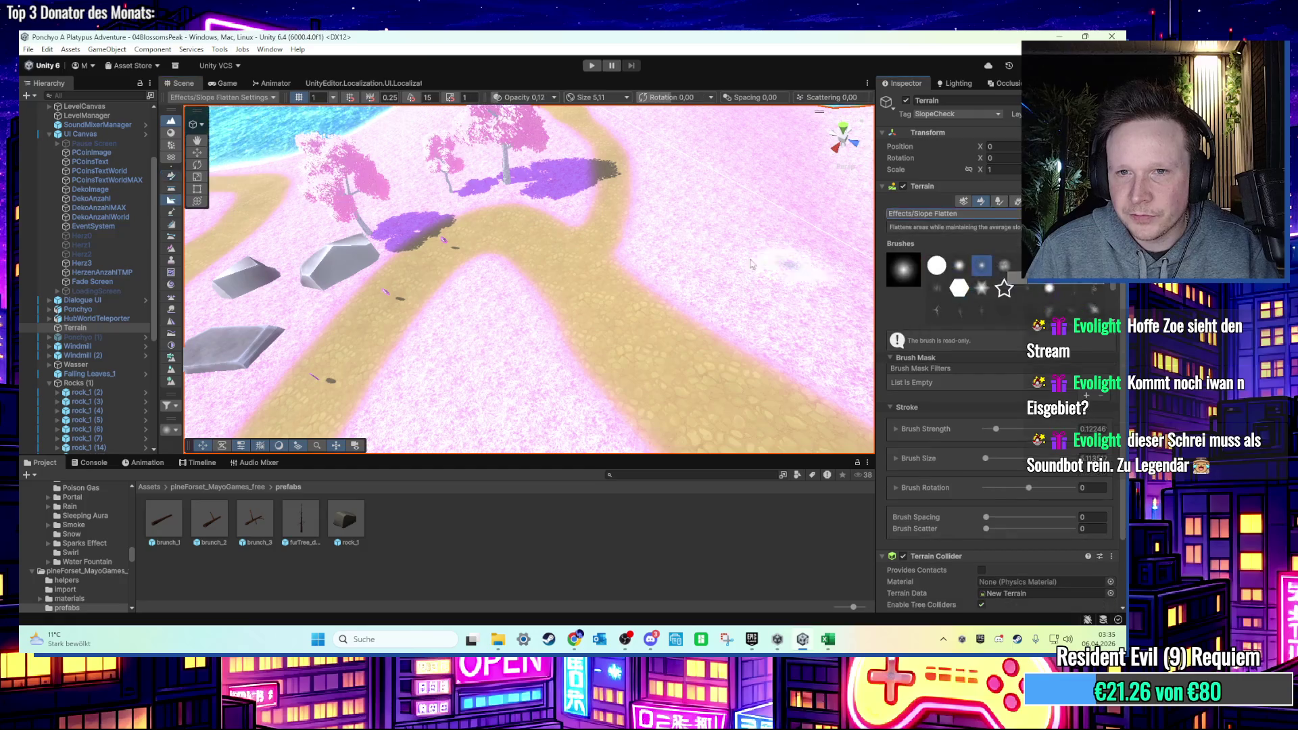
scroll(467, 270, "up", 5)
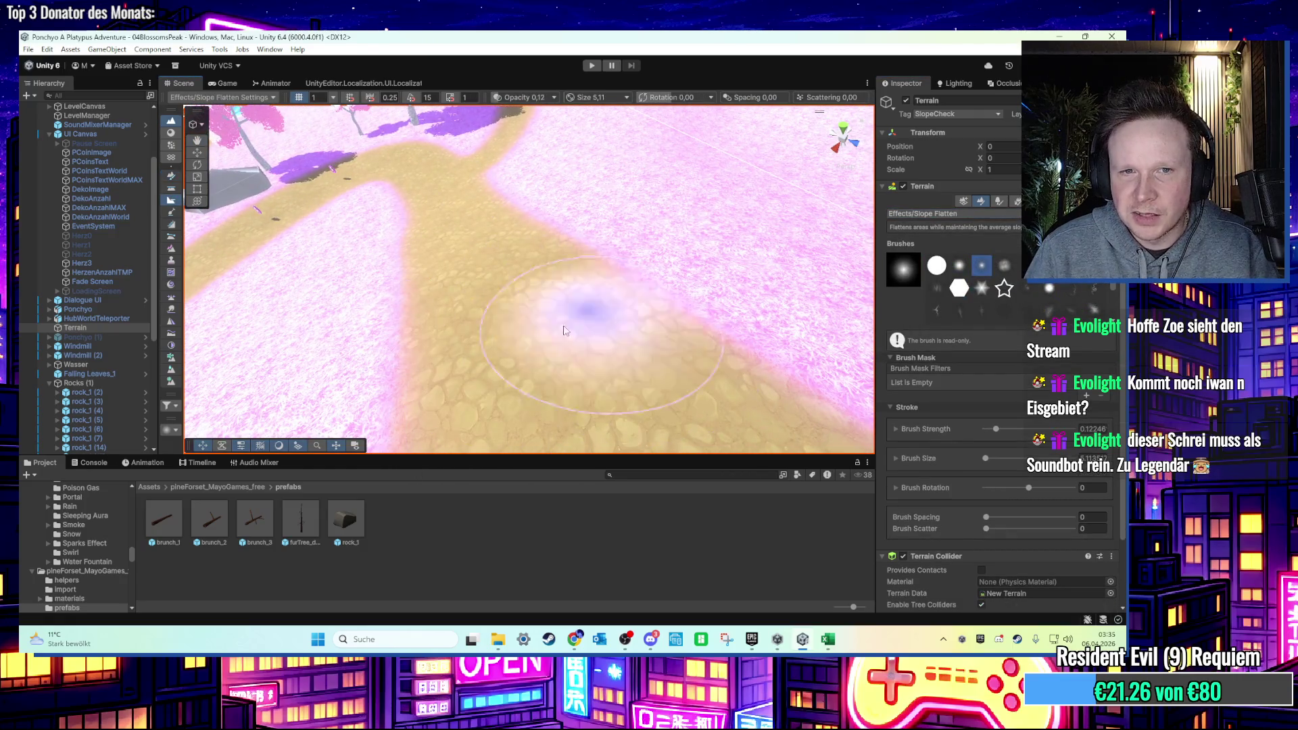
left_click(991, 214)
mouse_move(957, 296)
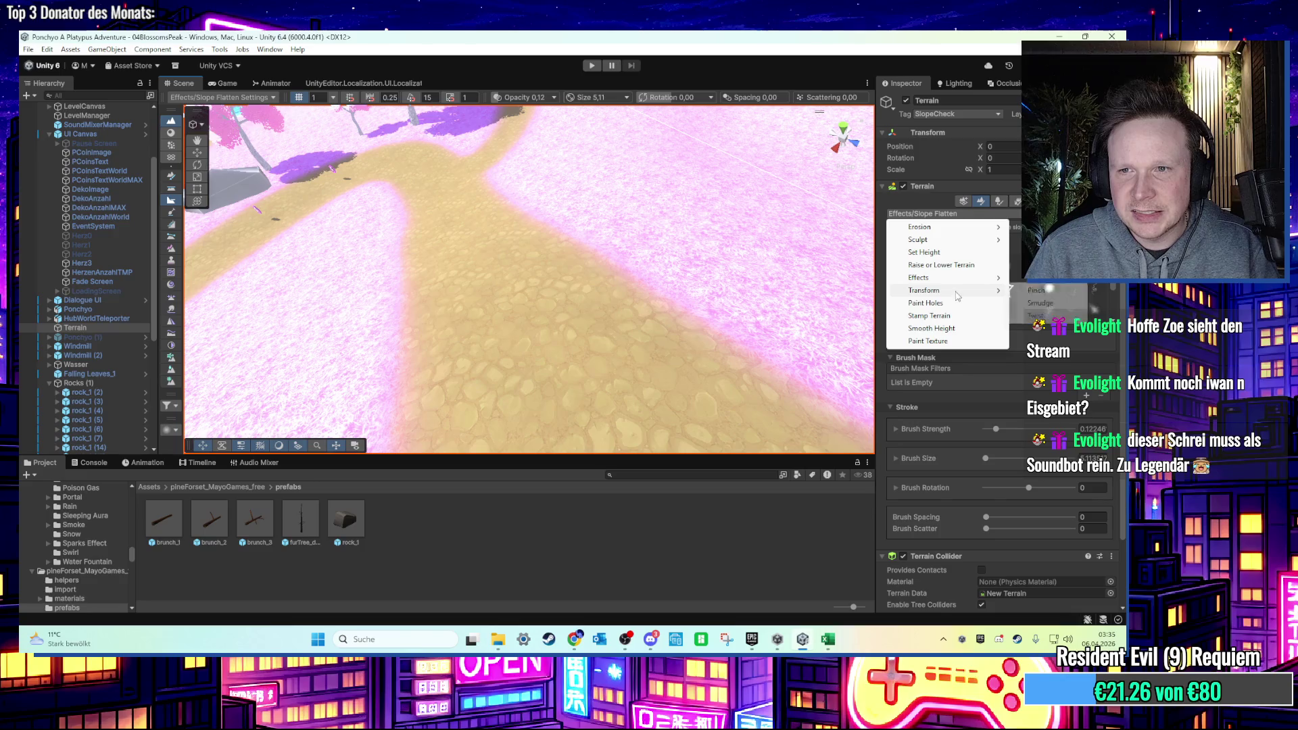
left_click(1039, 304)
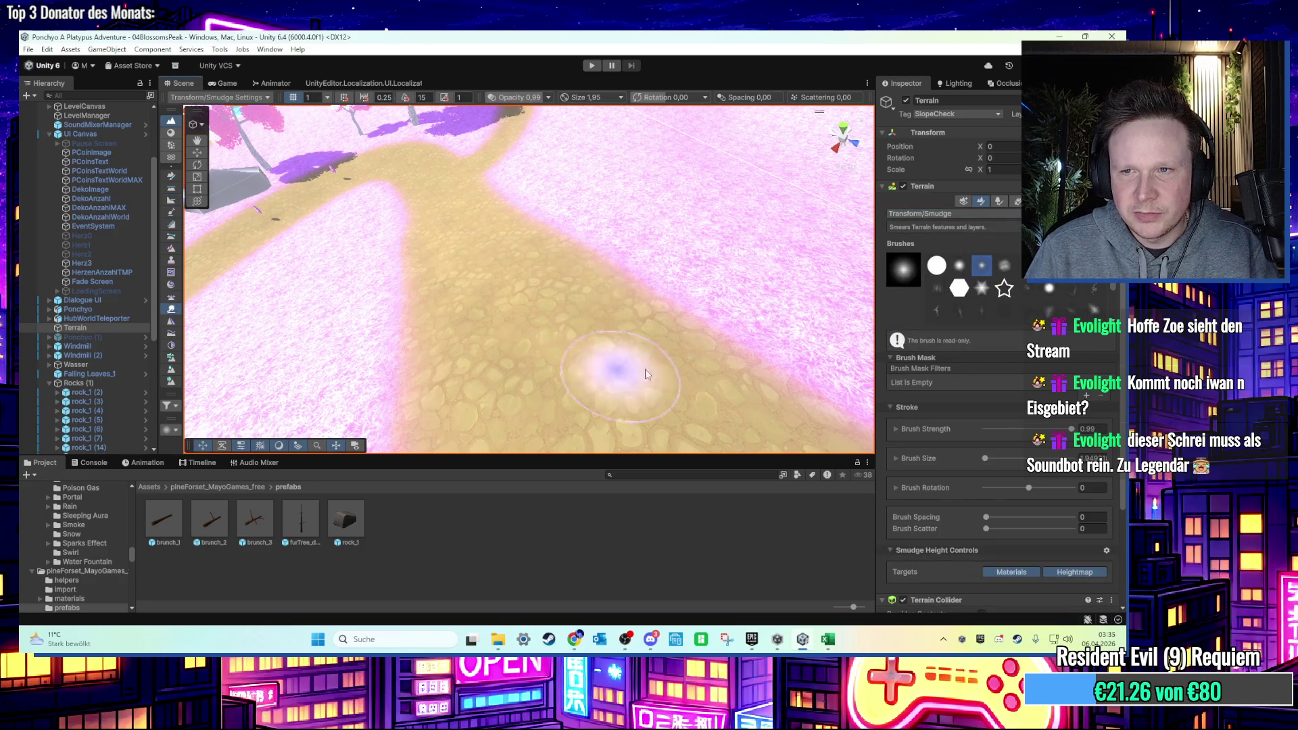
left_click(991, 214)
mouse_move(994, 291)
left_click(1035, 316)
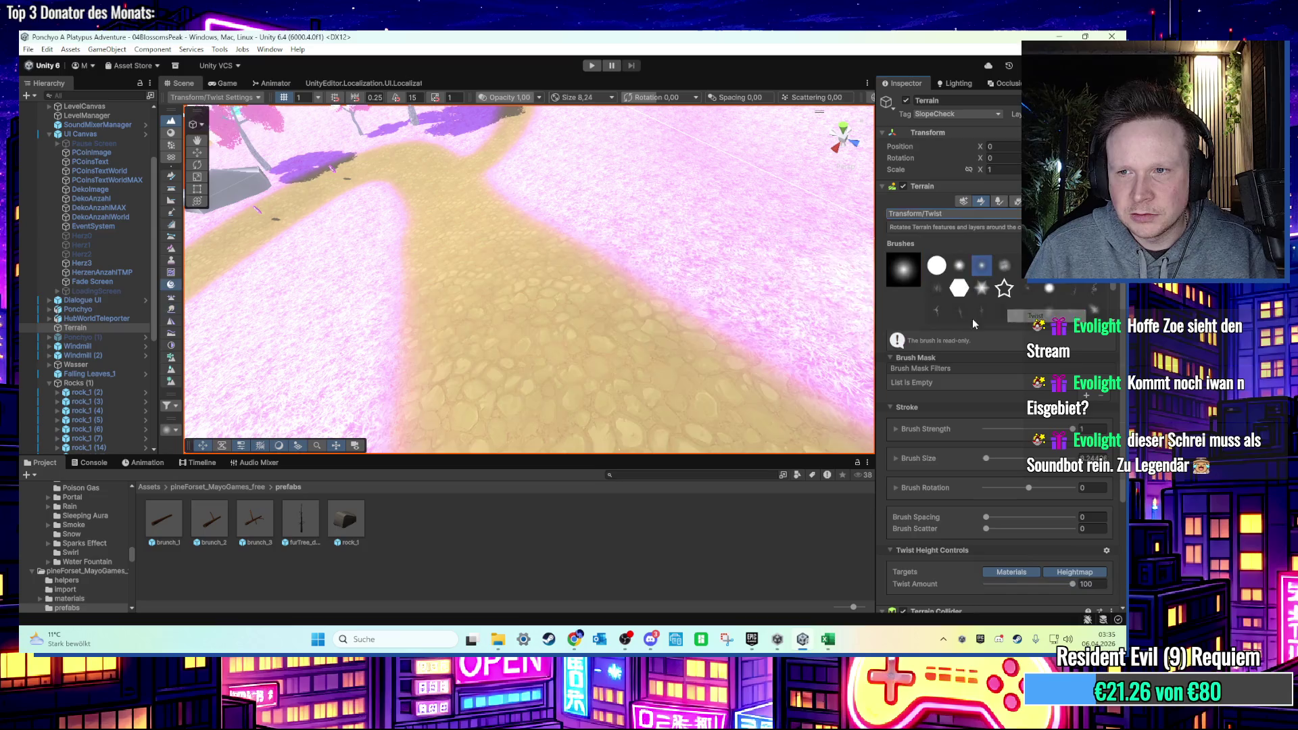
Fly the view past the portal arch to the character, trees and horizon.
mouse_move(585, 301)
left_mouse_down()
mouse_move(652, 226)
mouse_move(527, 288)
left_mouse_up()
mouse_move(462, 340)
left_mouse_down()
mouse_move(609, 281)
mouse_move(429, 217)
mouse_move(446, 223)
mouse_move(374, 157)
left_mouse_up()
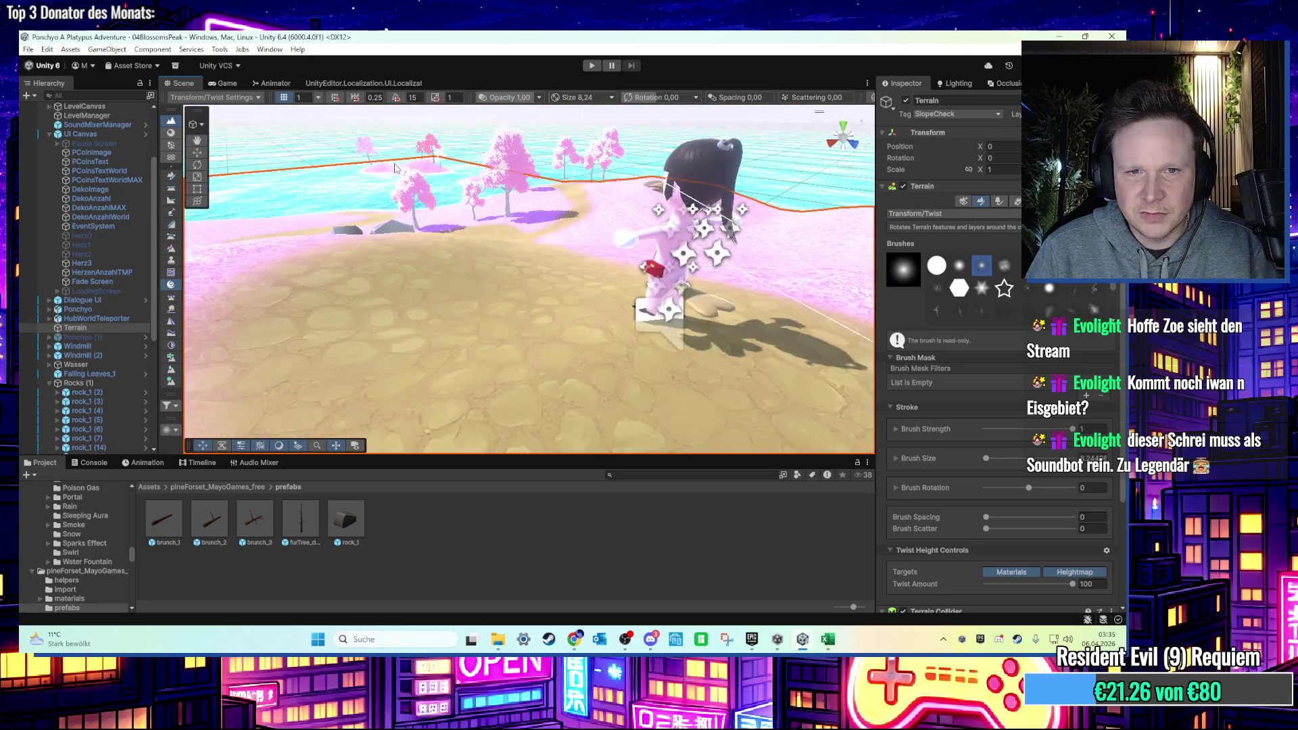
mouse_move(600, 276)
left_mouse_down()
mouse_move(650, 296)
mouse_move(573, 312)
mouse_move(568, 287)
mouse_move(601, 296)
mouse_move(608, 240)
mouse_move(613, 251)
left_mouse_up()
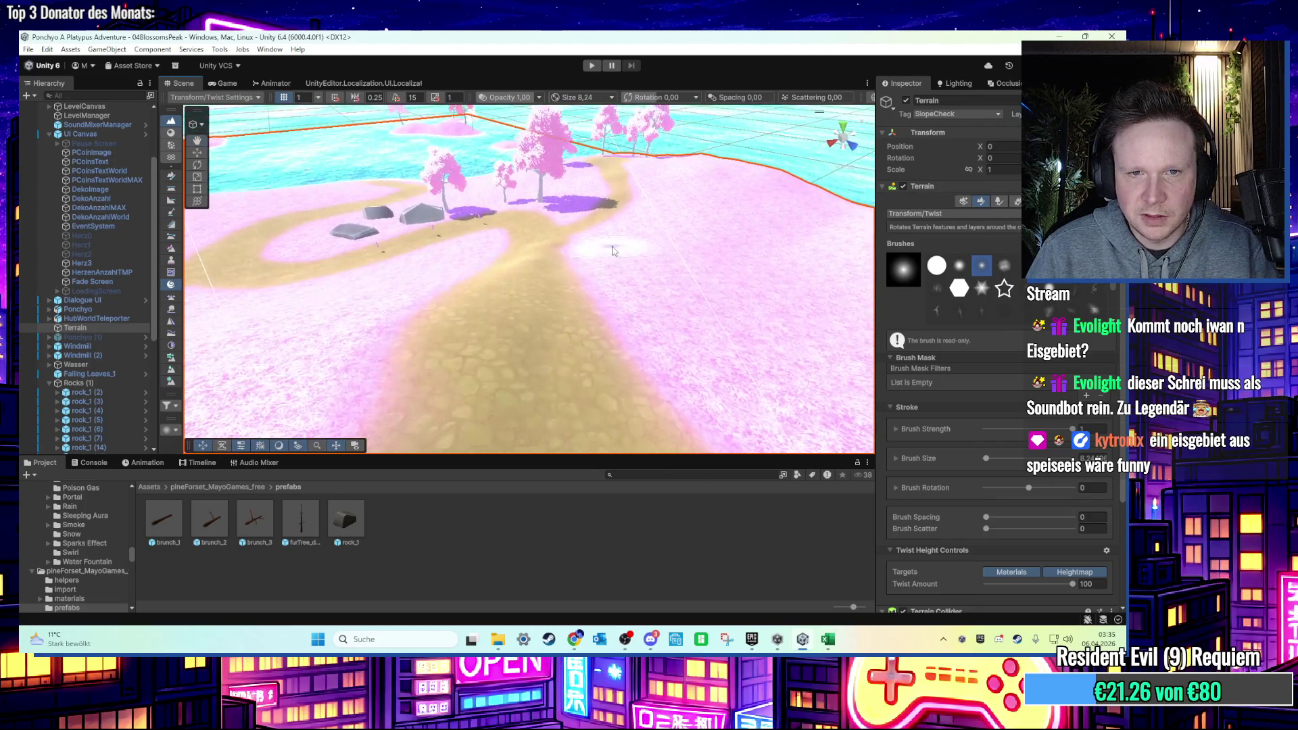
scroll(643, 294, "up", 3)
left_click_drag(644, 295, 659, 147)
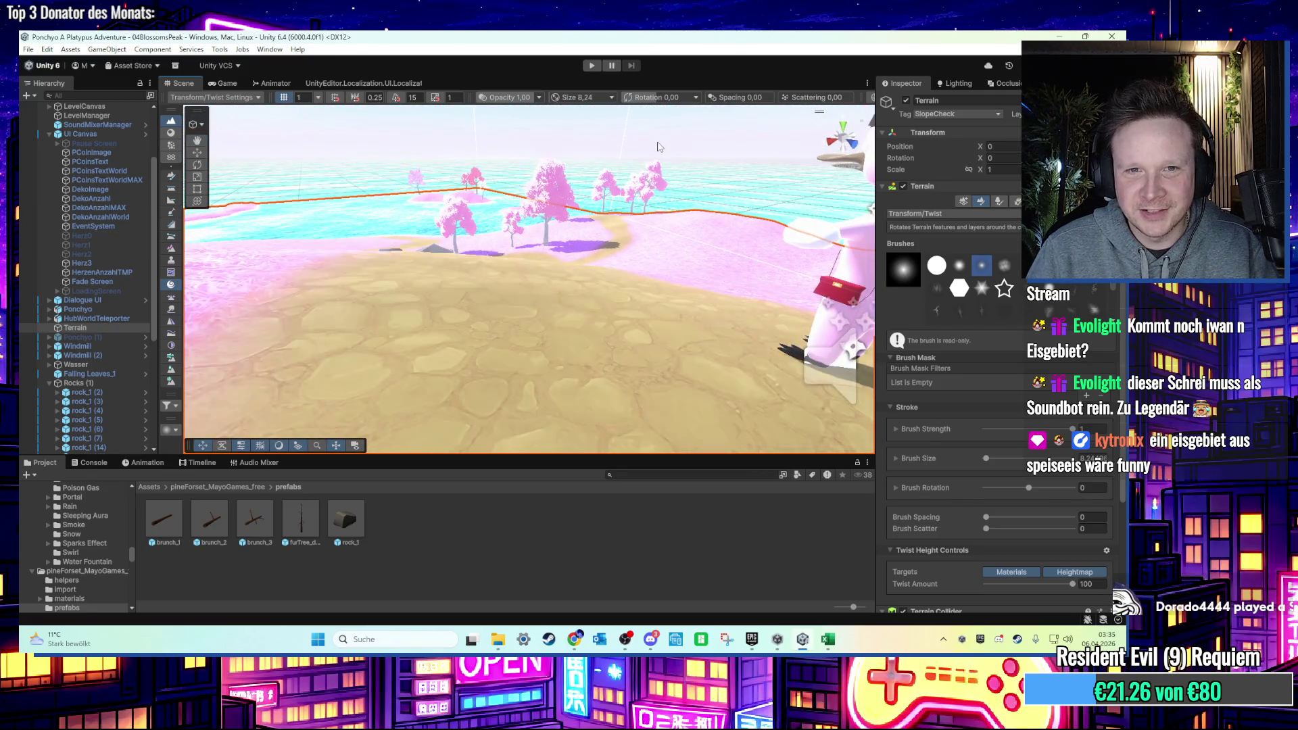
scroll(659, 149, "down", 3)
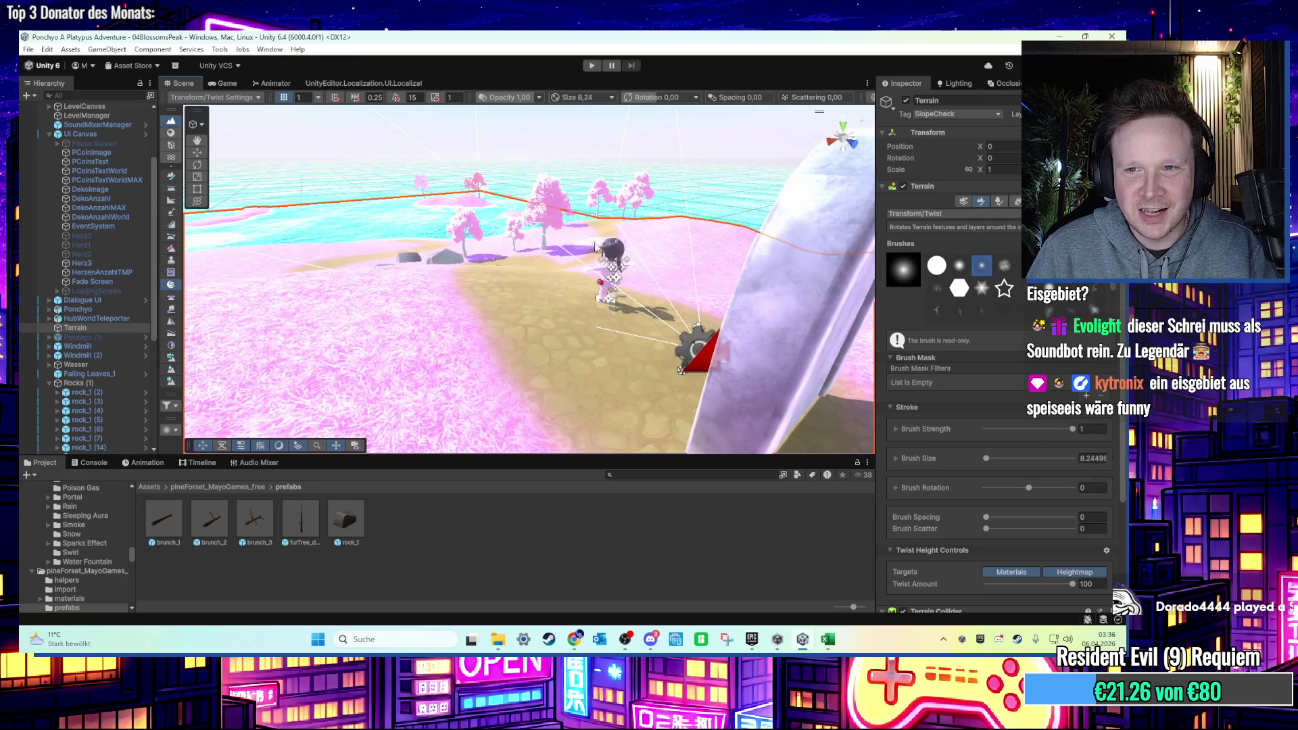
left_click(956, 214)
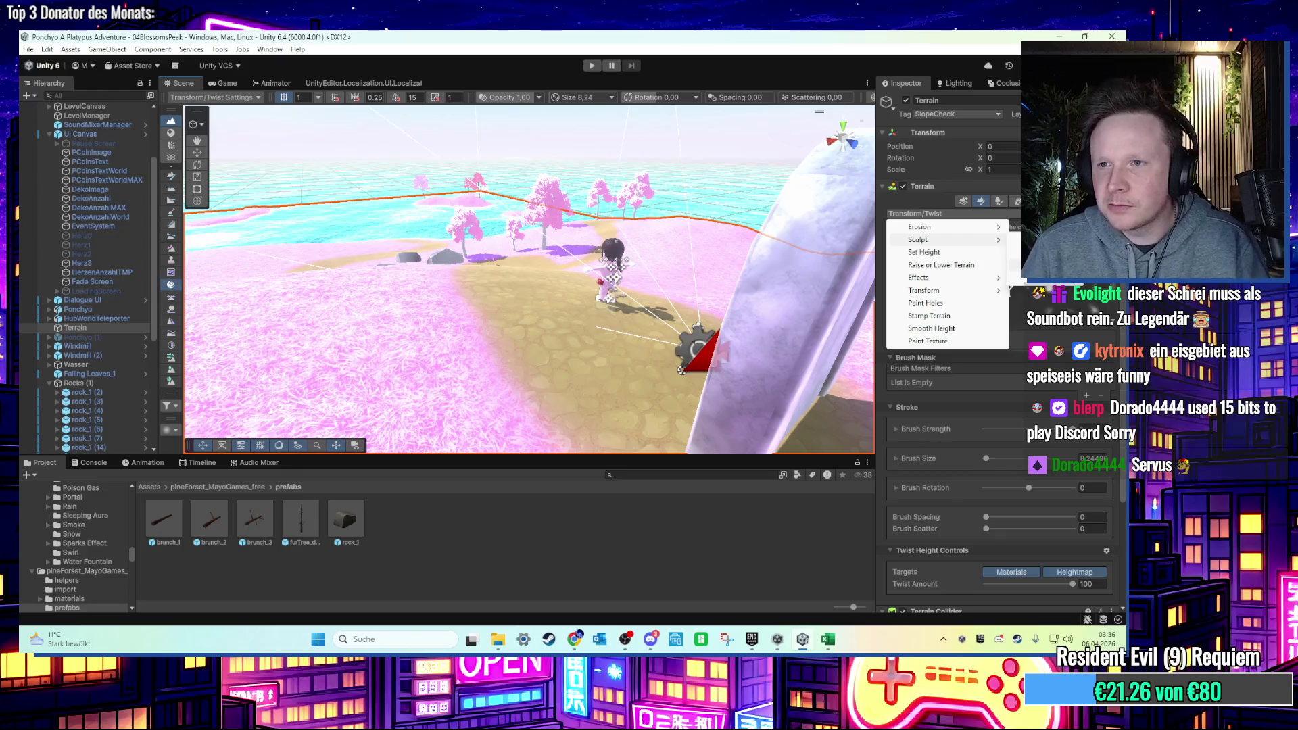
Carve a stepped terraced depression and a terraced bump on the path with the Terrace tool.
left_click(1014, 281)
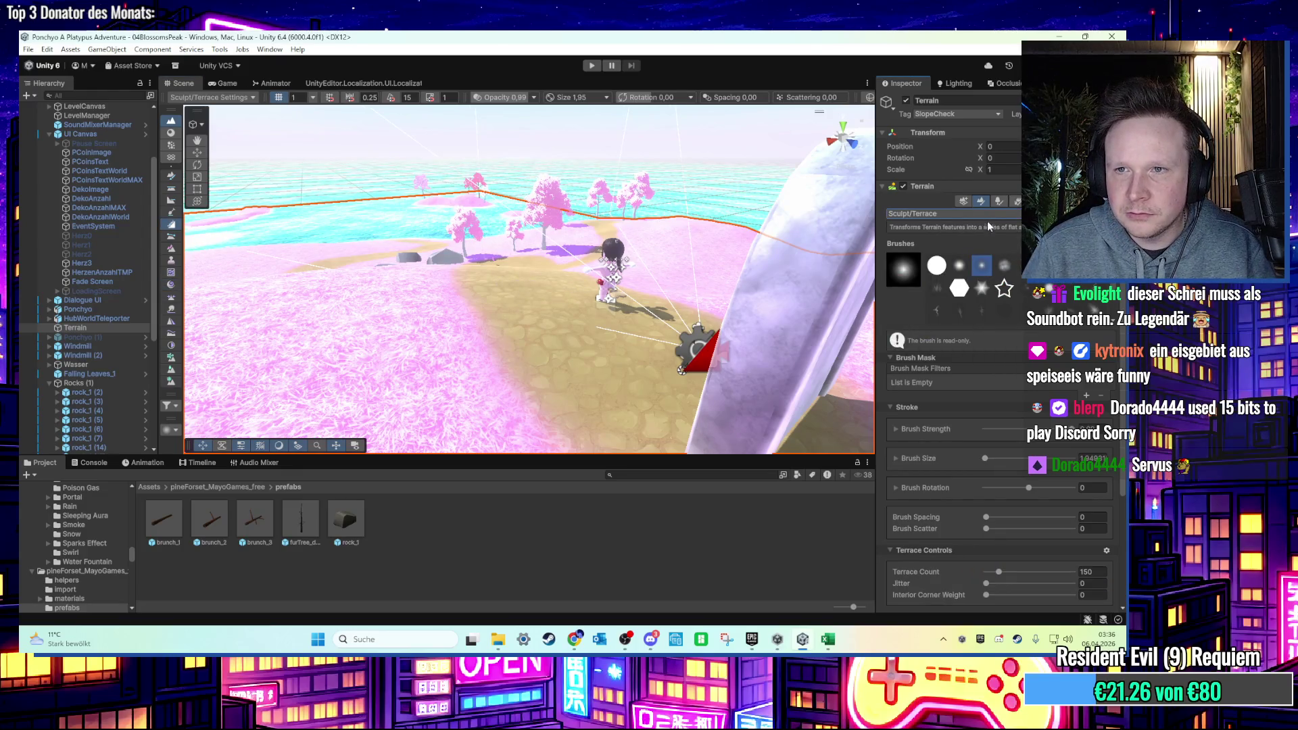
left_click_drag(573, 281, 499, 287)
left_click_drag(540, 327, 531, 307)
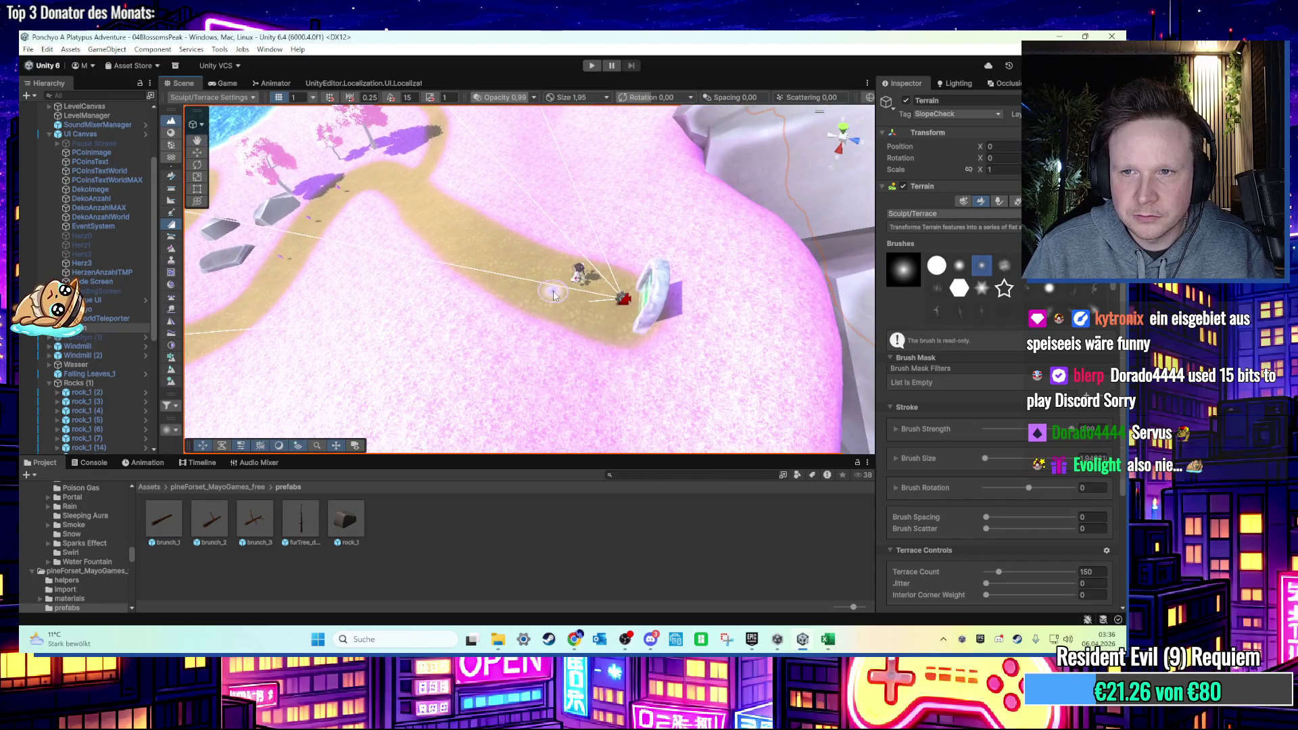
scroll(555, 294, "up", 2)
mouse_move(718, 289)
left_mouse_down()
mouse_move(672, 299)
mouse_move(536, 281)
mouse_move(439, 251)
mouse_move(607, 323)
mouse_move(556, 256)
mouse_move(608, 290)
mouse_move(722, 272)
mouse_move(643, 282)
mouse_move(609, 371)
mouse_move(584, 359)
mouse_move(603, 348)
mouse_move(603, 304)
mouse_move(585, 293)
mouse_move(487, 304)
mouse_move(682, 304)
mouse_move(614, 282)
mouse_move(473, 297)
mouse_move(541, 318)
mouse_move(432, 297)
mouse_move(740, 340)
mouse_move(468, 325)
mouse_move(516, 290)
mouse_move(651, 295)
mouse_move(633, 312)
mouse_move(490, 328)
mouse_move(510, 304)
mouse_move(689, 318)
left_mouse_up()
scroll(556, 255, "up", 3)
scroll(555, 256, "down", 3)
left_click(551, 297)
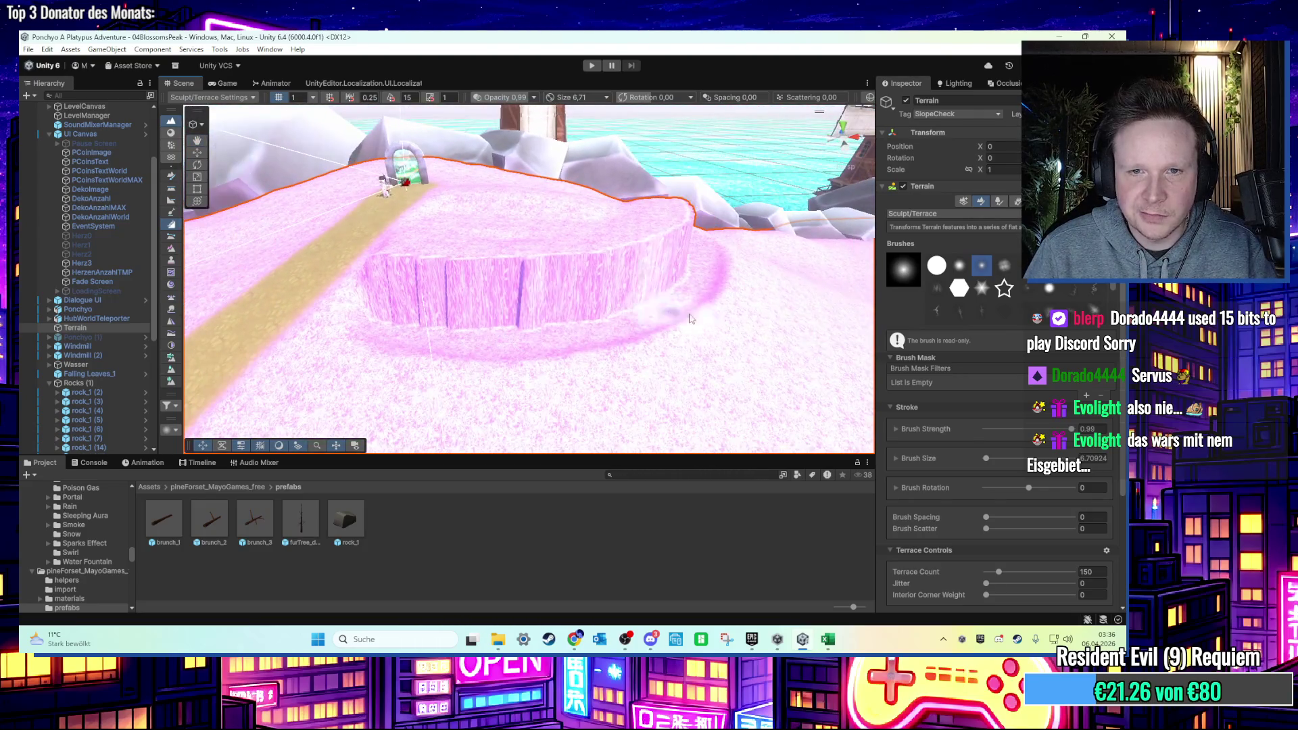
Switch to Smooth Height and smooth the plateau's terraced cliff wall.
left_click(922, 213)
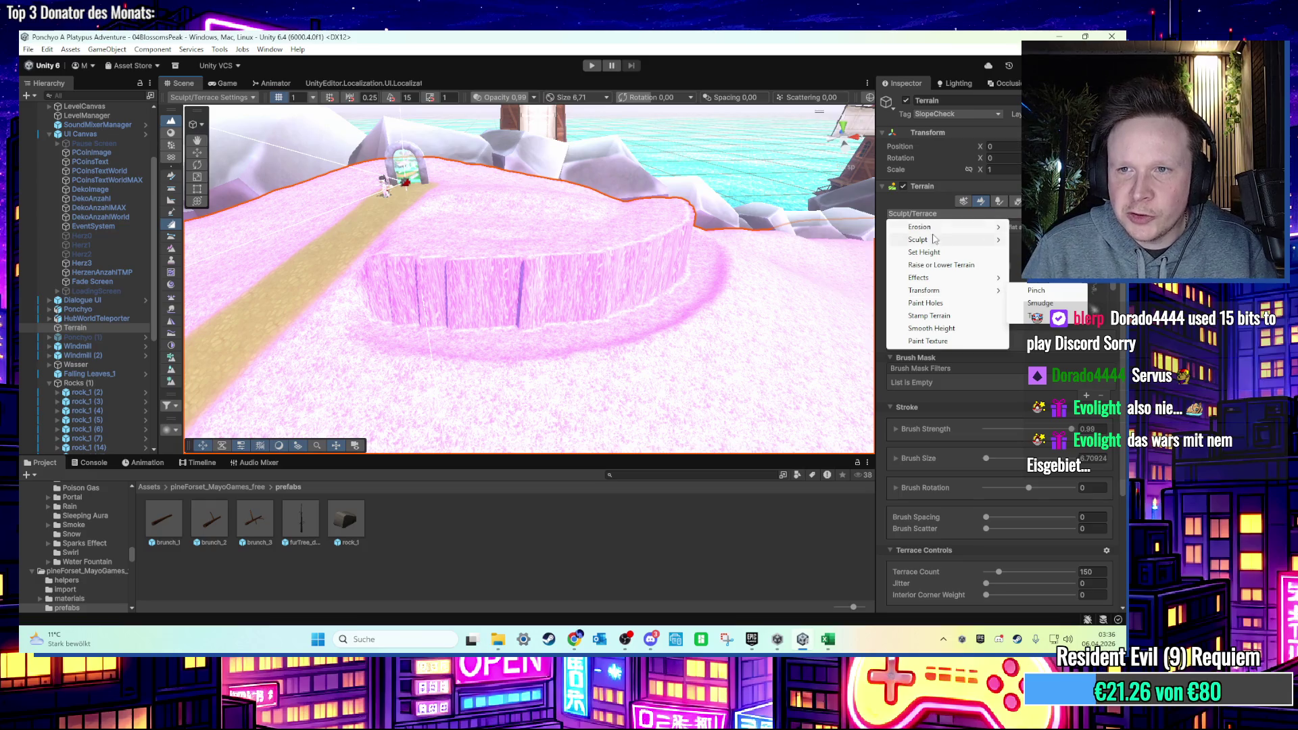
left_click(896, 126)
left_click(936, 214)
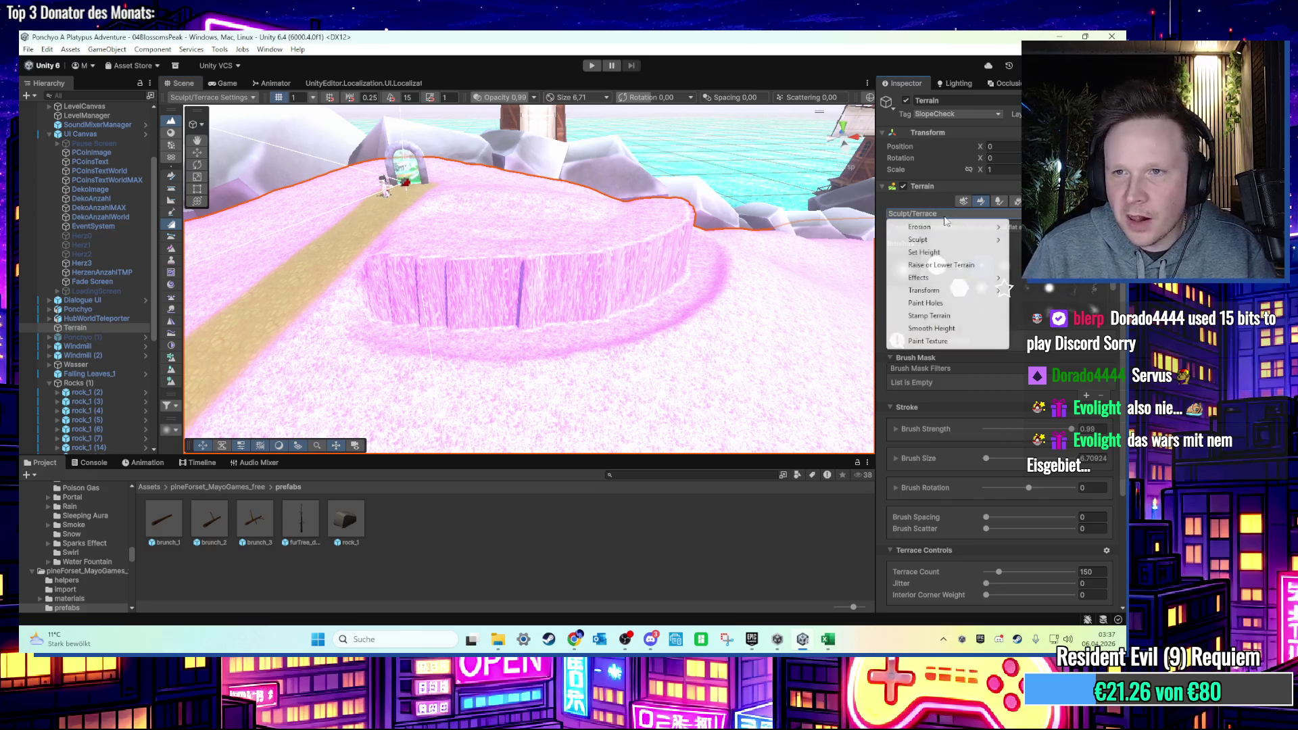
left_click(1041, 265)
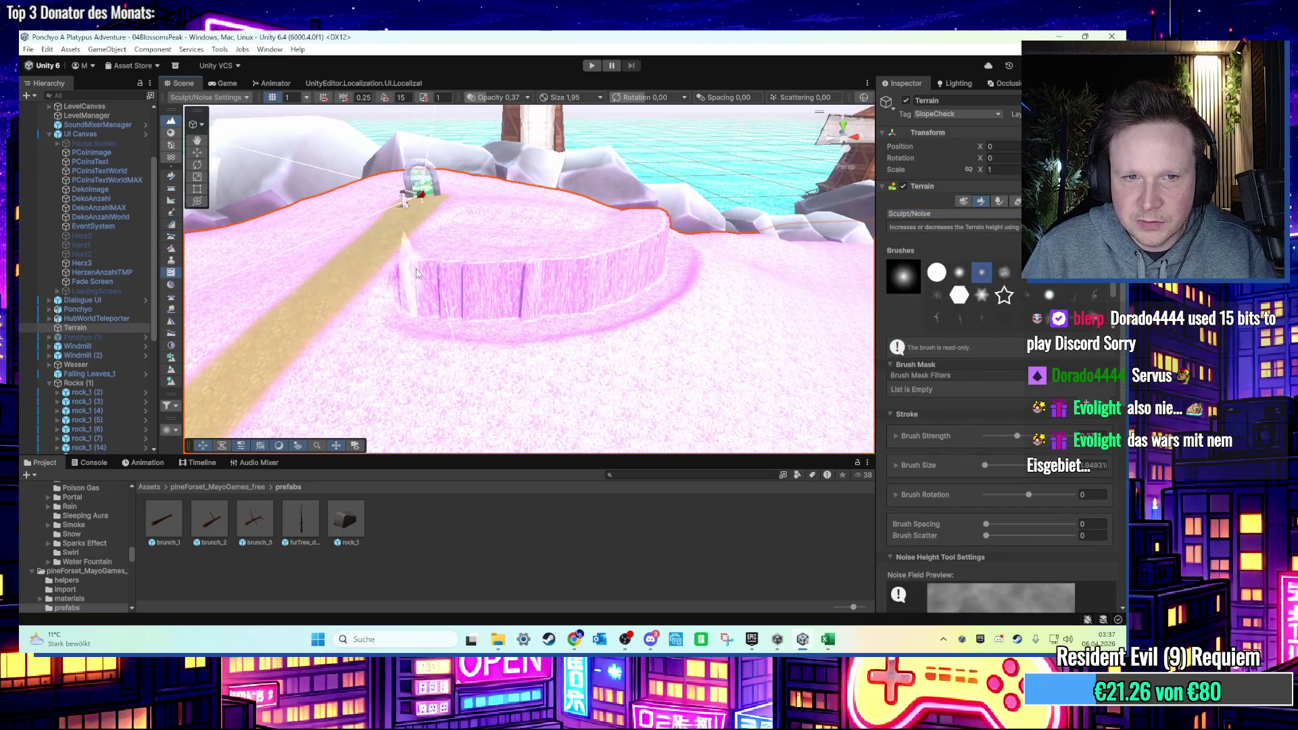
left_click(951, 228)
mouse_move(966, 295)
left_click(955, 329)
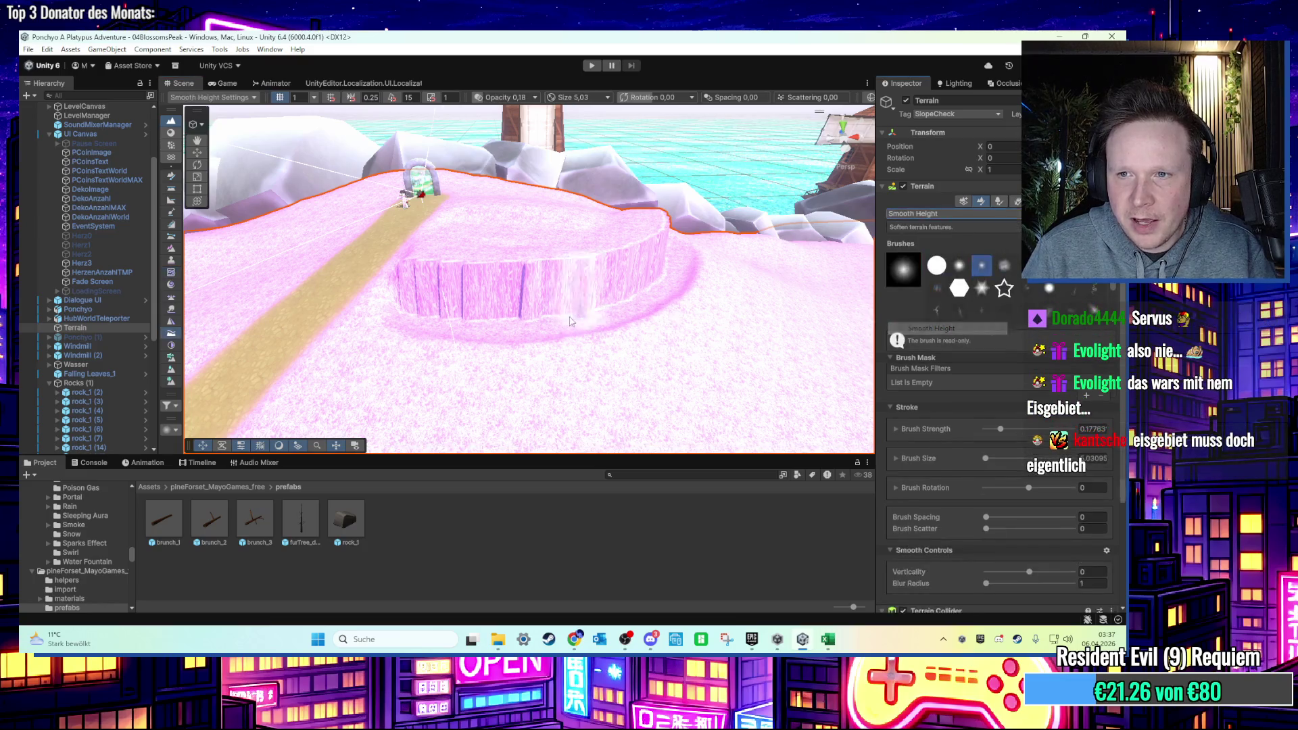
scroll(405, 284, "up", 2)
mouse_move(386, 284)
left_mouse_down()
mouse_move(473, 284)
mouse_move(669, 247)
left_mouse_up()
Orbit and pan to inspect the smoothed plateau along the path and rocks.
scroll(669, 247, "up", 4)
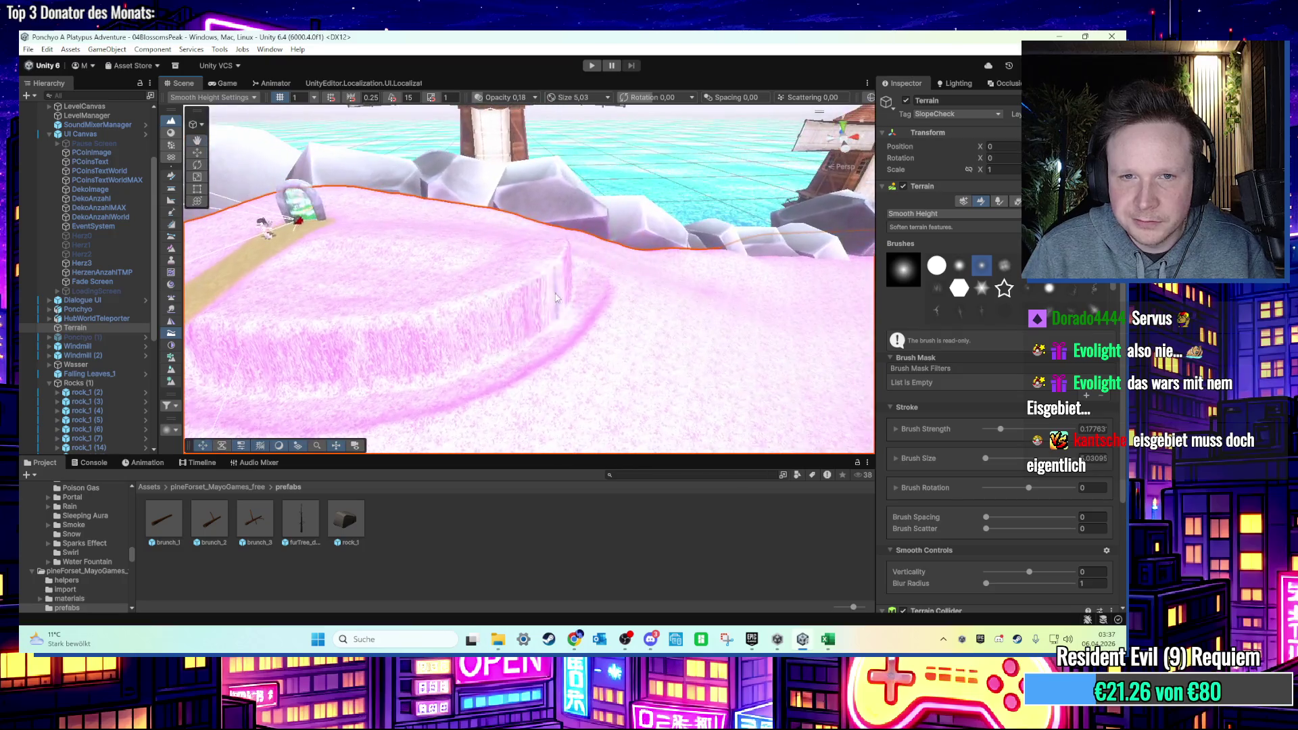
scroll(556, 273, "down", 3)
left_click_drag(556, 274, 567, 279)
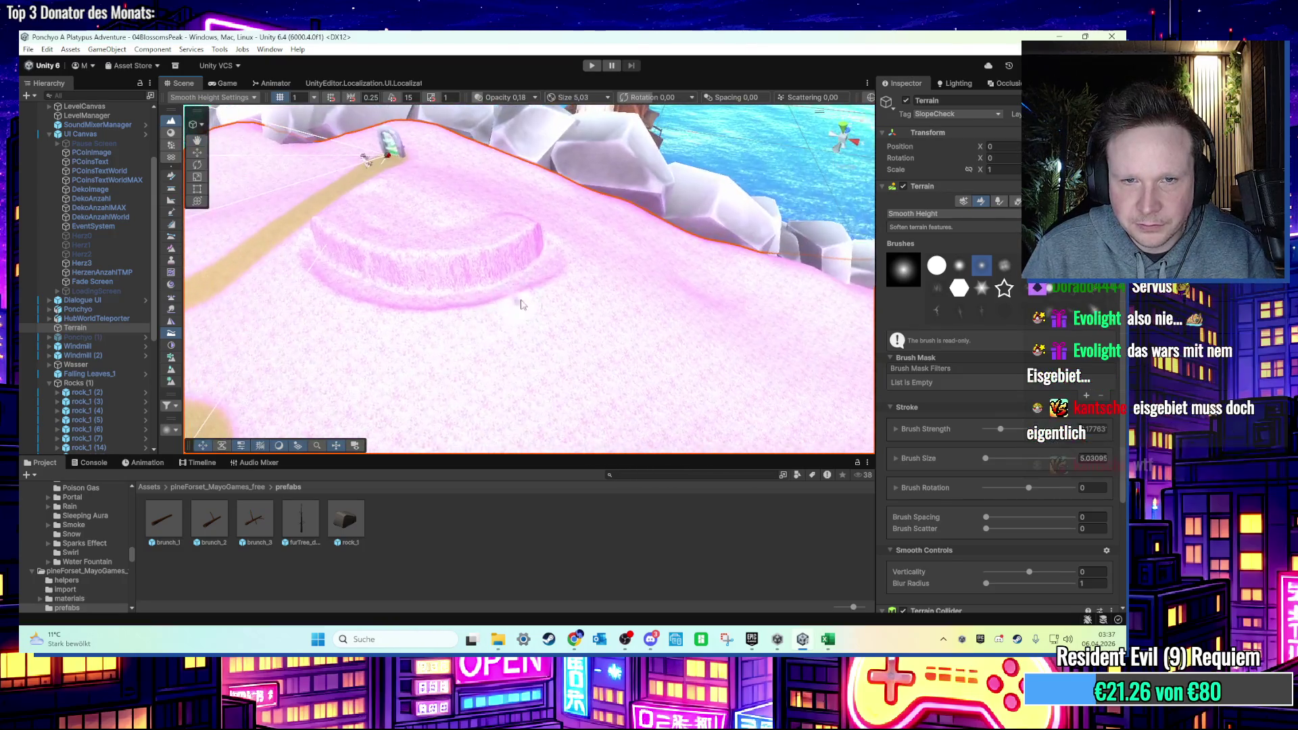
scroll(567, 279, "up", 3)
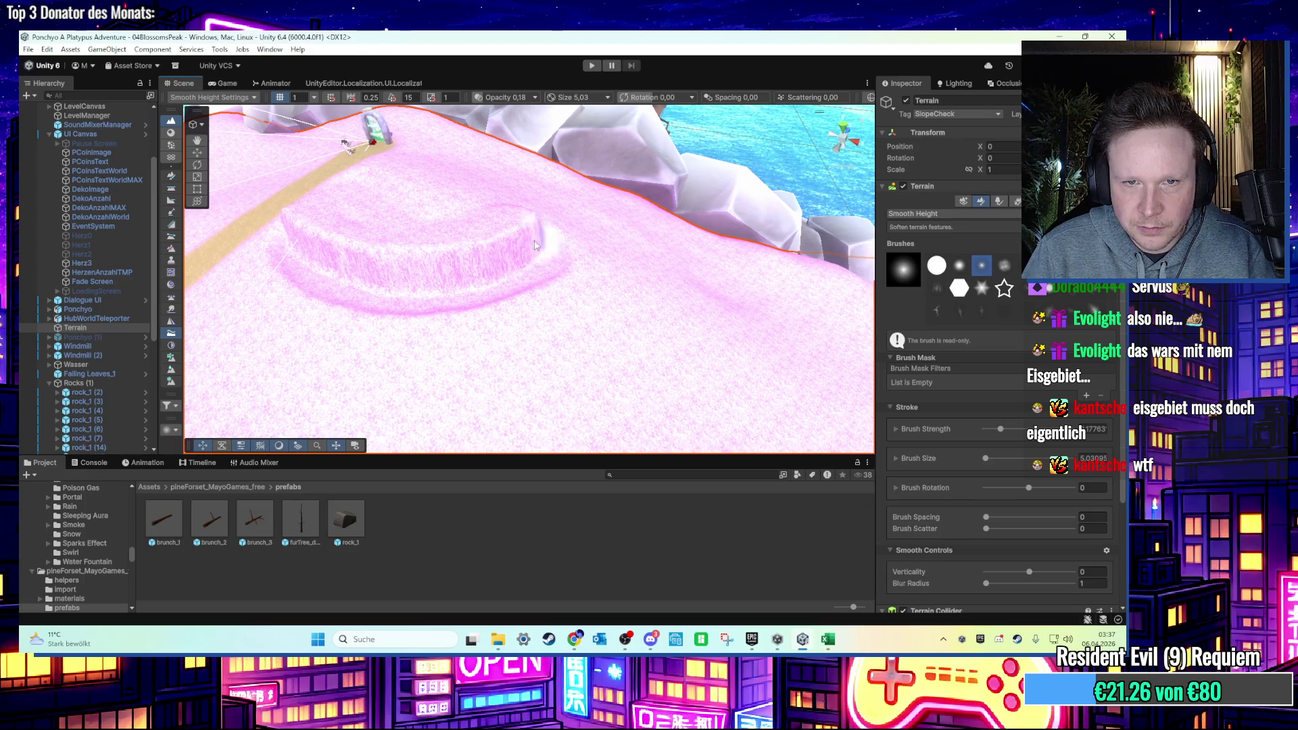
scroll(477, 293, "up", 5)
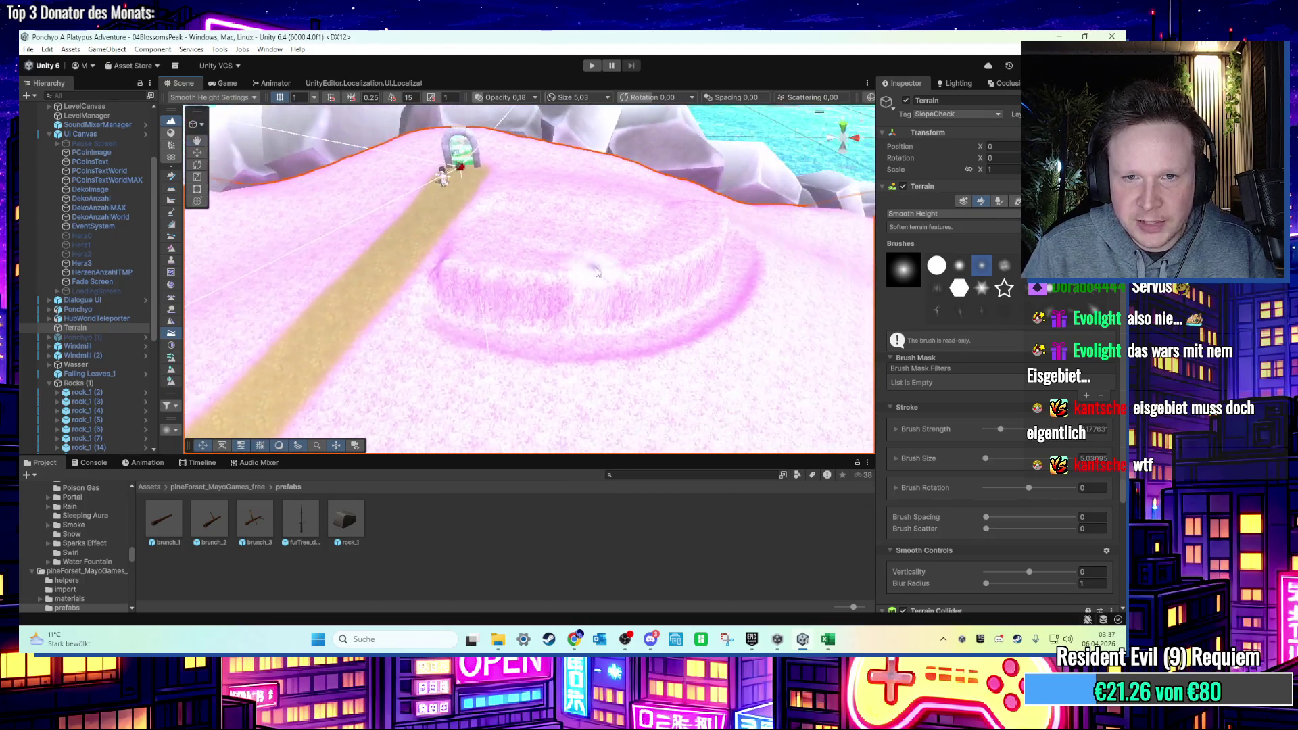
mouse_move(782, 250)
left_mouse_down()
mouse_move(620, 284)
mouse_move(643, 267)
mouse_move(659, 301)
mouse_move(542, 306)
mouse_move(557, 313)
mouse_move(538, 301)
mouse_move(550, 249)
mouse_move(521, 223)
mouse_move(521, 241)
mouse_move(717, 260)
left_mouse_up()
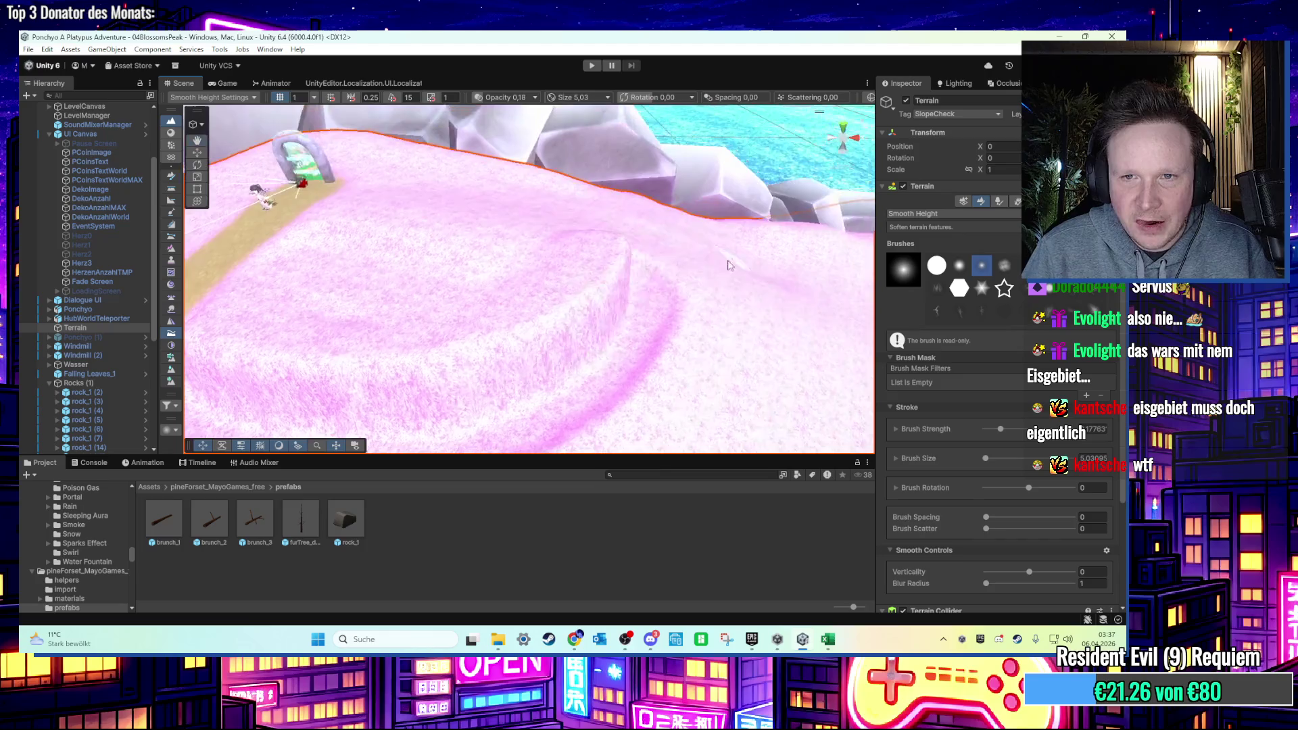
Return to the Move tool and select the WaterRenderAndTag and Wasser water objects.
left_click(929, 215)
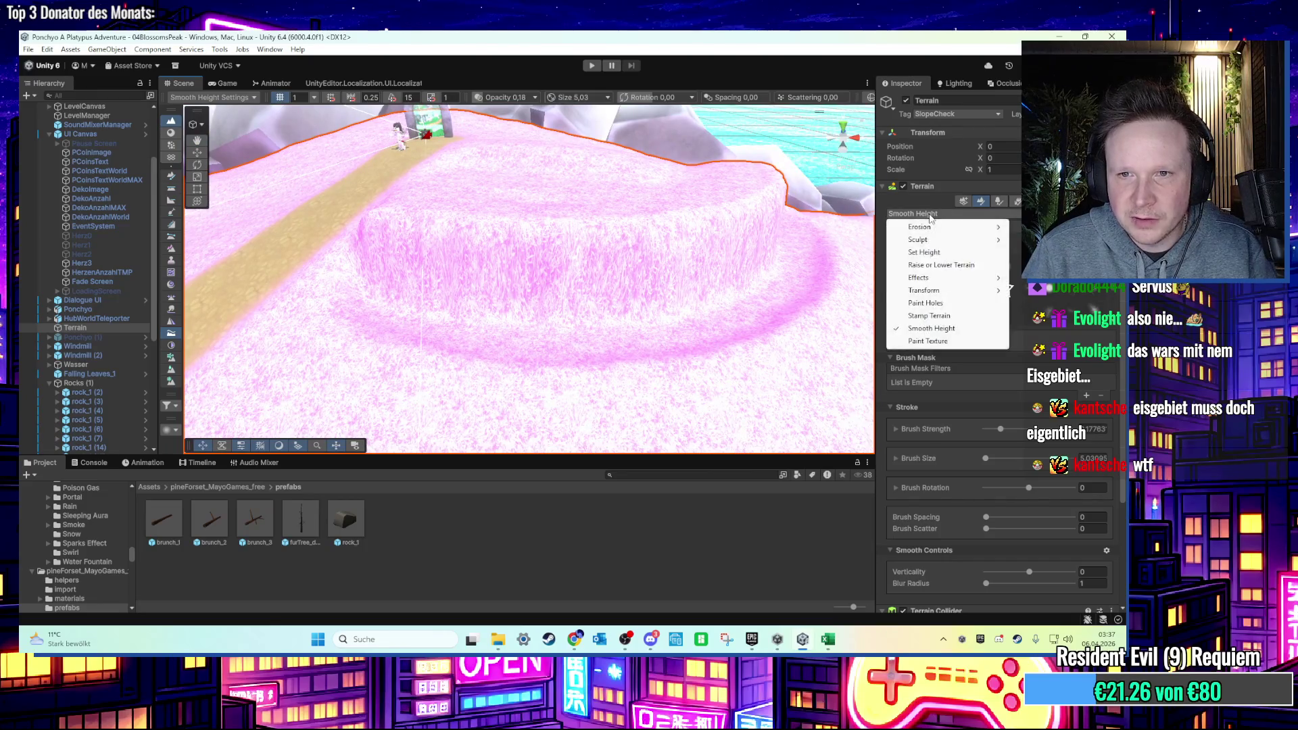
left_click(196, 152)
mouse_move(473, 270)
left_mouse_down()
mouse_move(771, 218)
mouse_move(604, 265)
mouse_move(689, 183)
mouse_move(673, 199)
left_mouse_up()
left_click(673, 198)
left_click(657, 286)
mouse_move(657, 285)
left_mouse_down()
mouse_move(659, 344)
mouse_move(574, 262)
left_mouse_up()
left_click(84, 365)
key("Left")
key("ctrl+d")
right_click(90, 374)
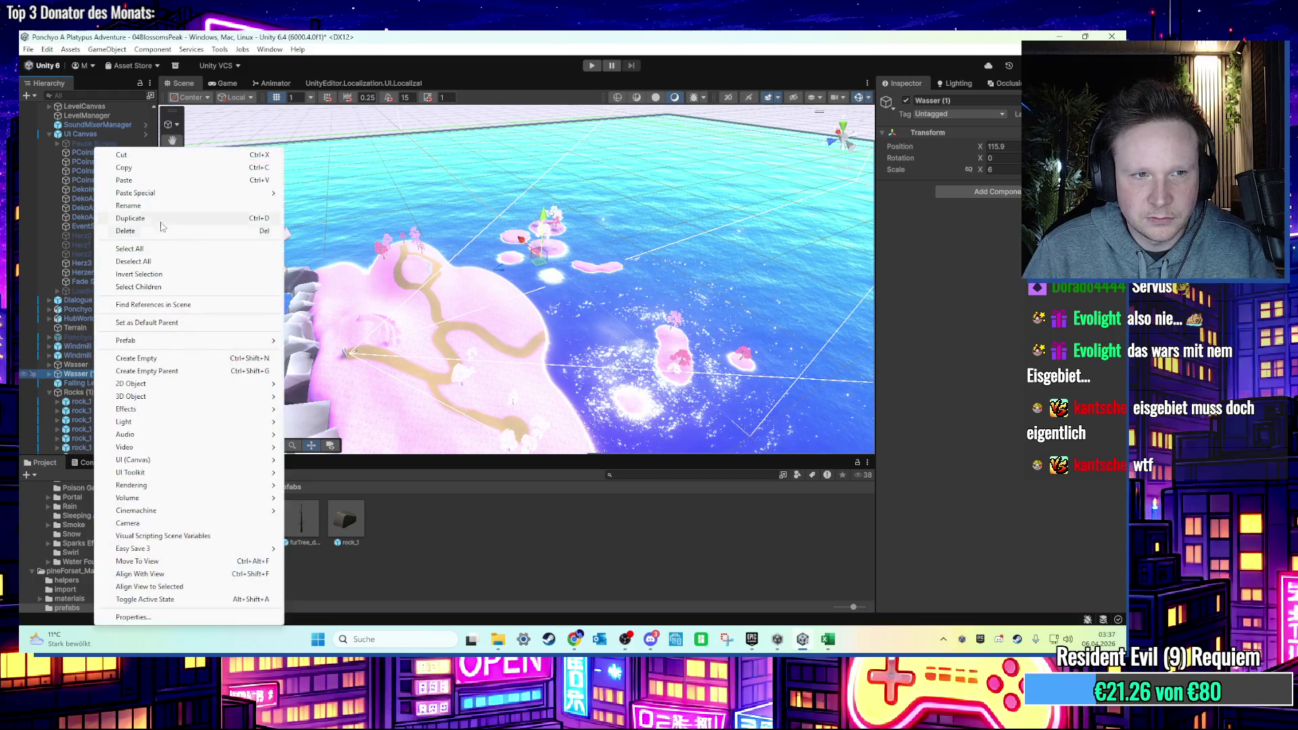
left_click(150, 209)
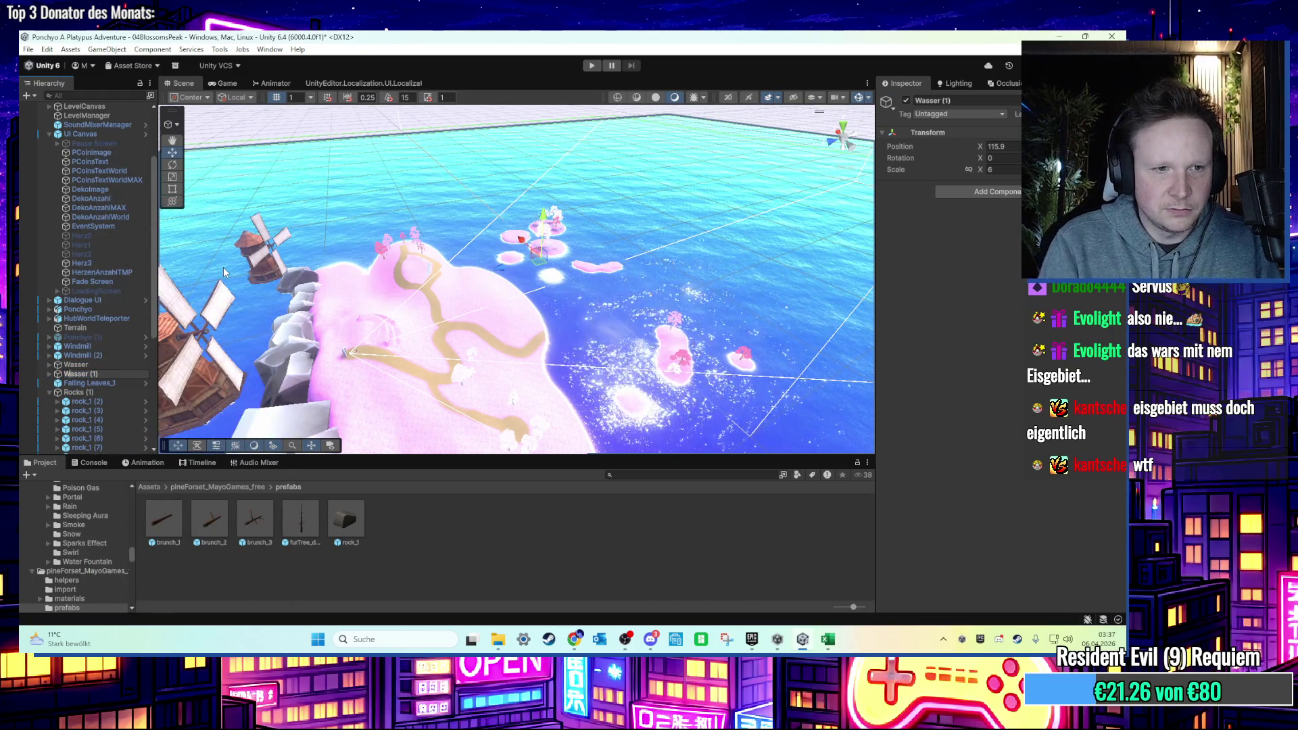
left_click(106, 374)
type("Pluetze")
key("Return")
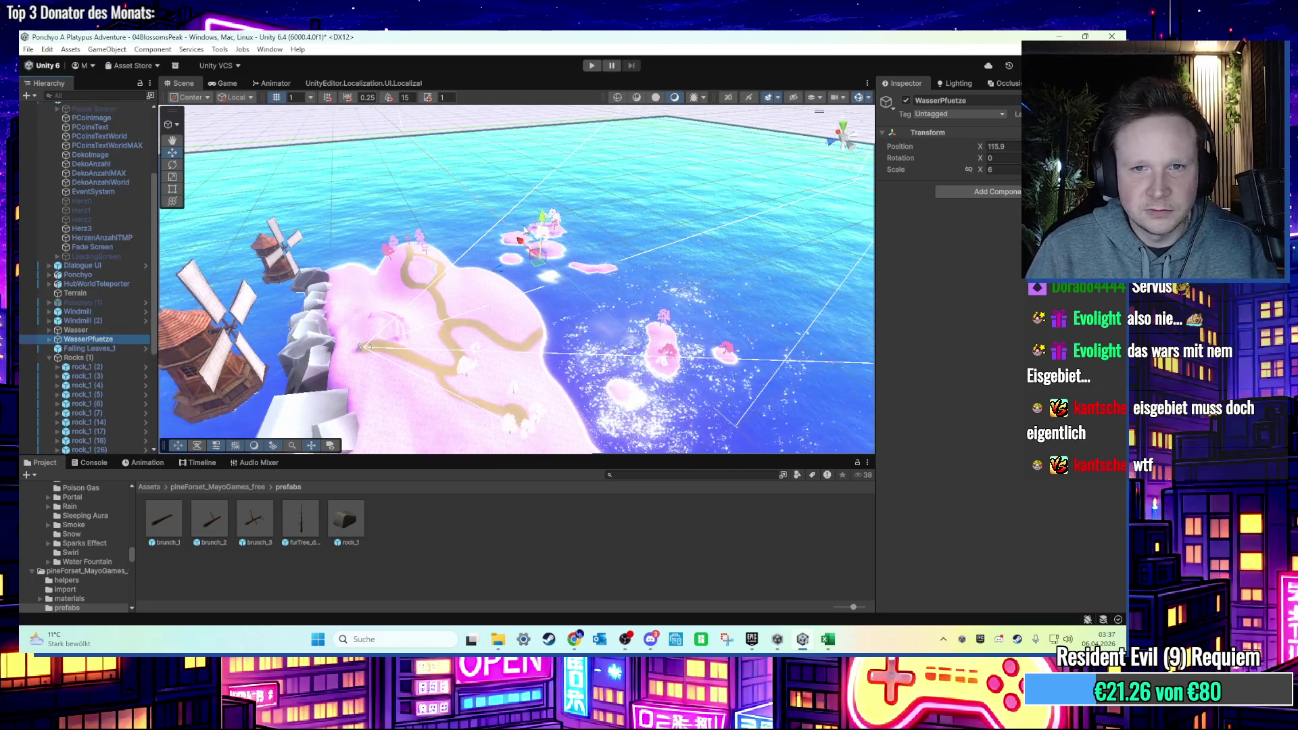
key("f")
mouse_move(551, 228)
left_mouse_down()
mouse_move(478, 257)
mouse_move(542, 273)
mouse_move(564, 257)
left_mouse_up()
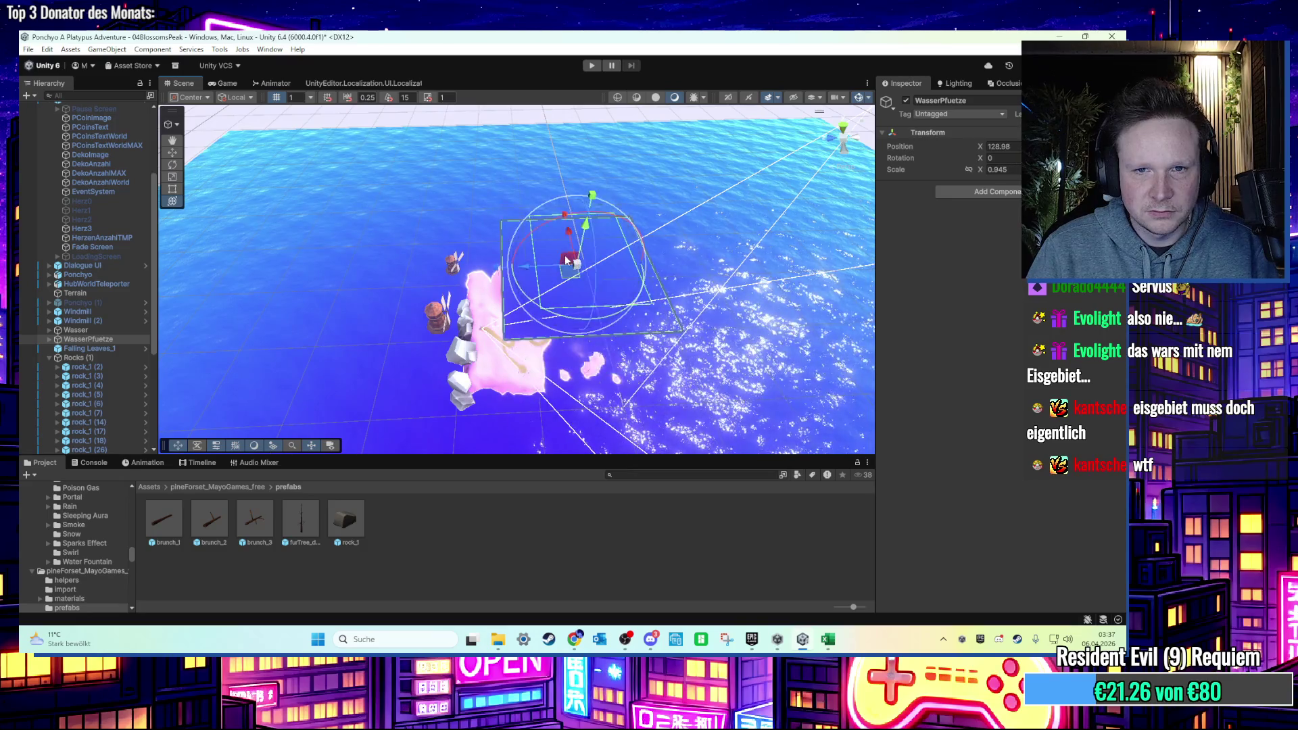
key("ctrl+z")
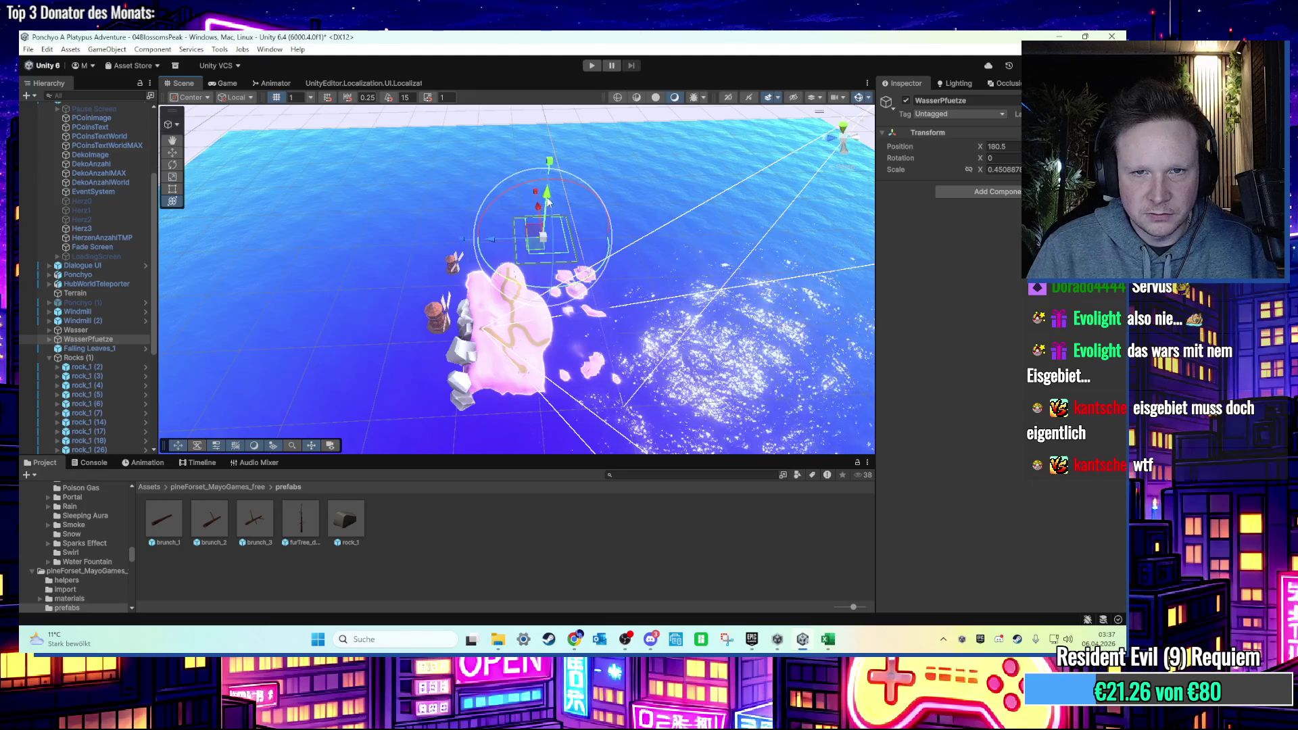
scroll(541, 249, "up", 6)
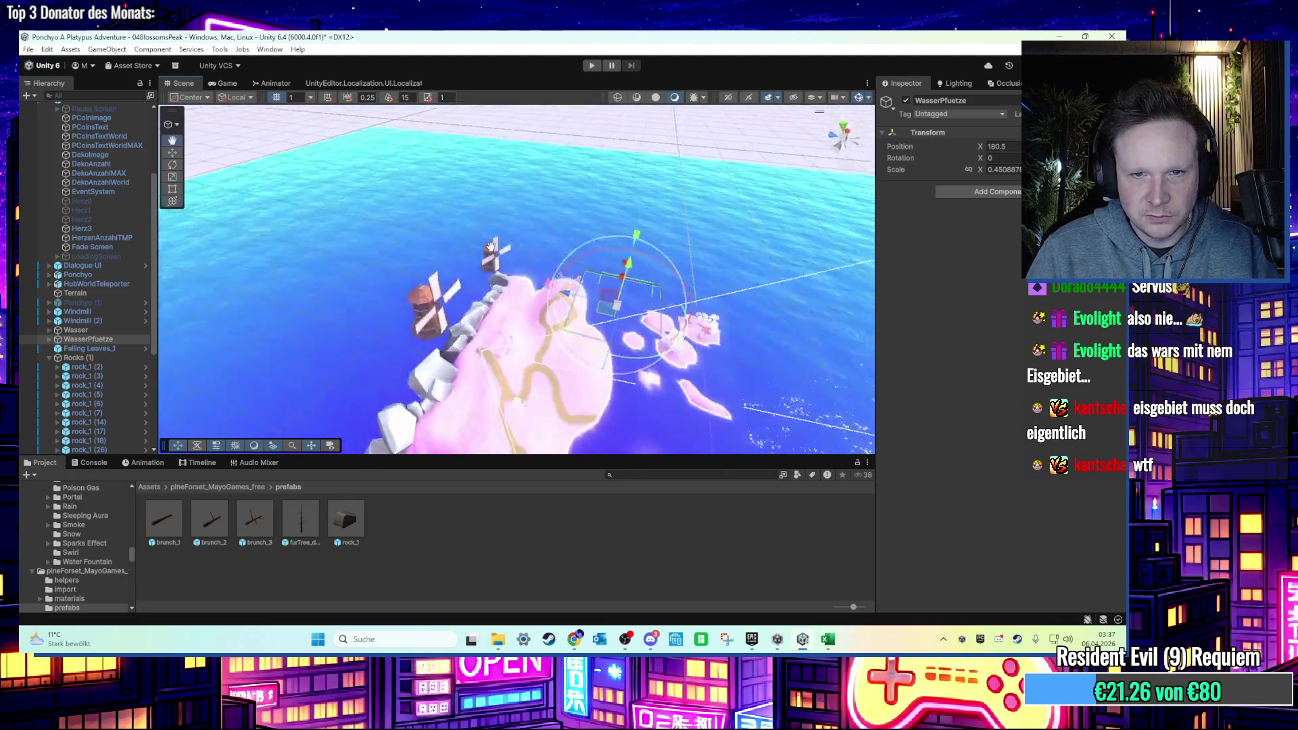
scroll(599, 268, "up", 8)
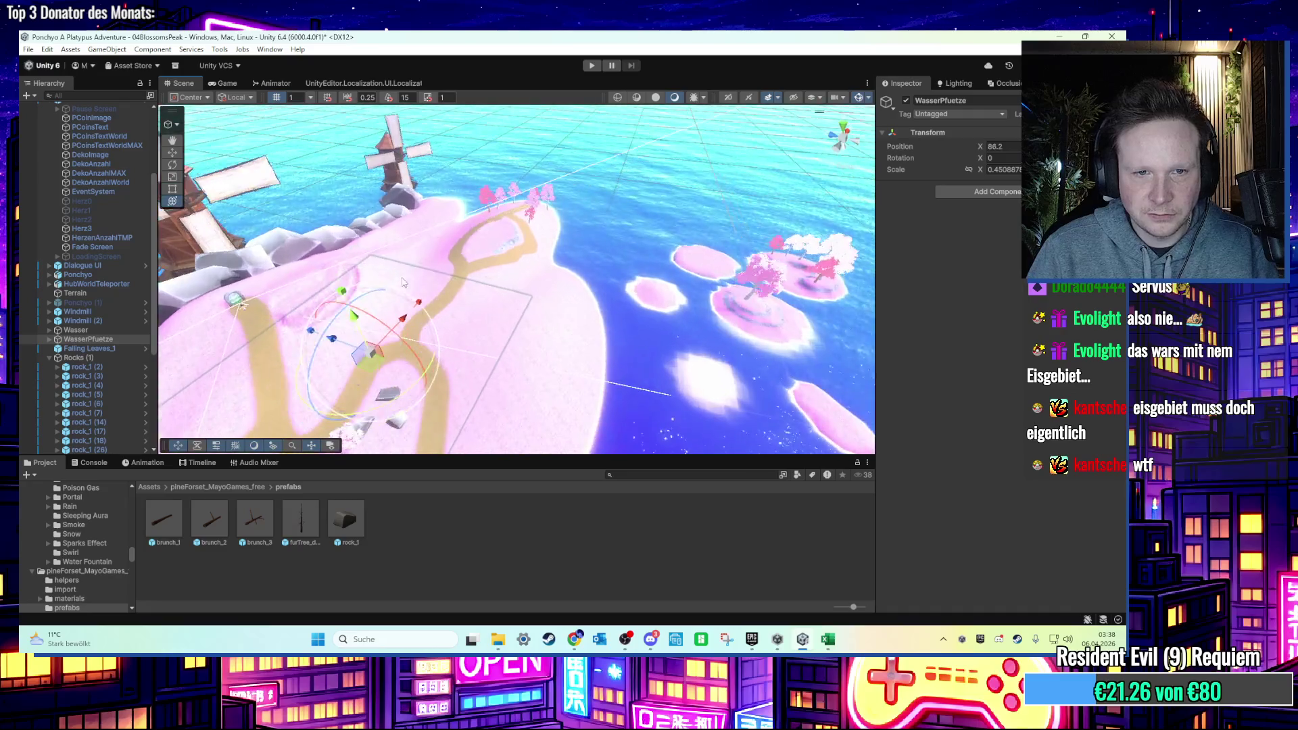
left_click_drag(484, 251, 496, 140)
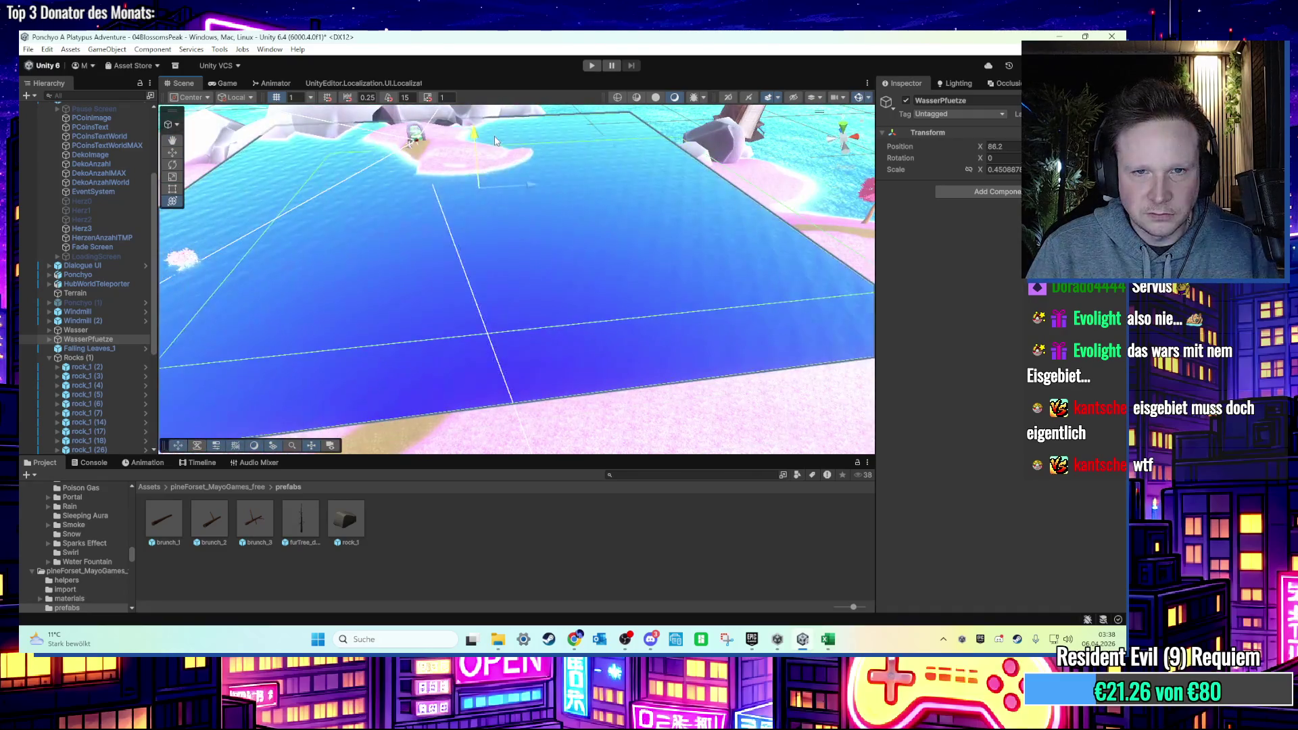
left_click_drag(559, 194, 498, 211)
scroll(498, 213, "up", 5)
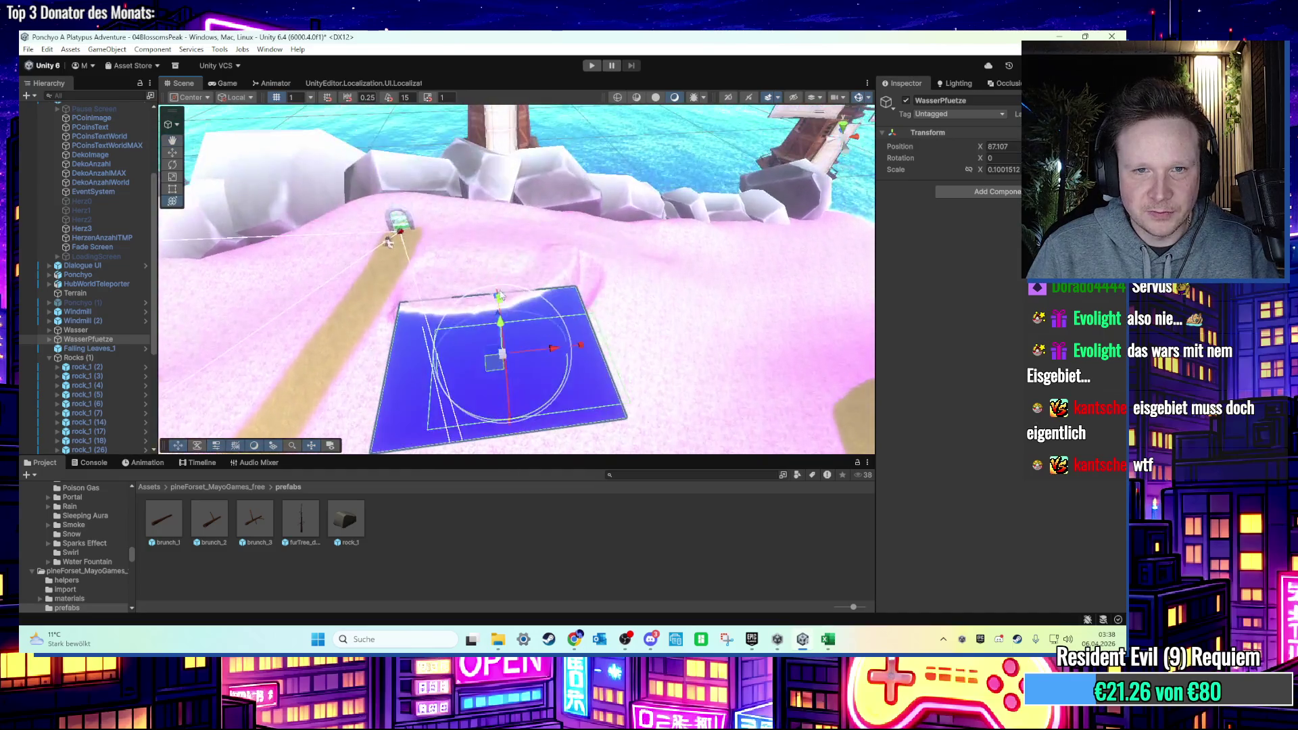
mouse_move(499, 359)
left_mouse_down()
mouse_move(527, 306)
mouse_move(505, 323)
mouse_move(499, 269)
left_mouse_up()
scroll(504, 298, "up", 5)
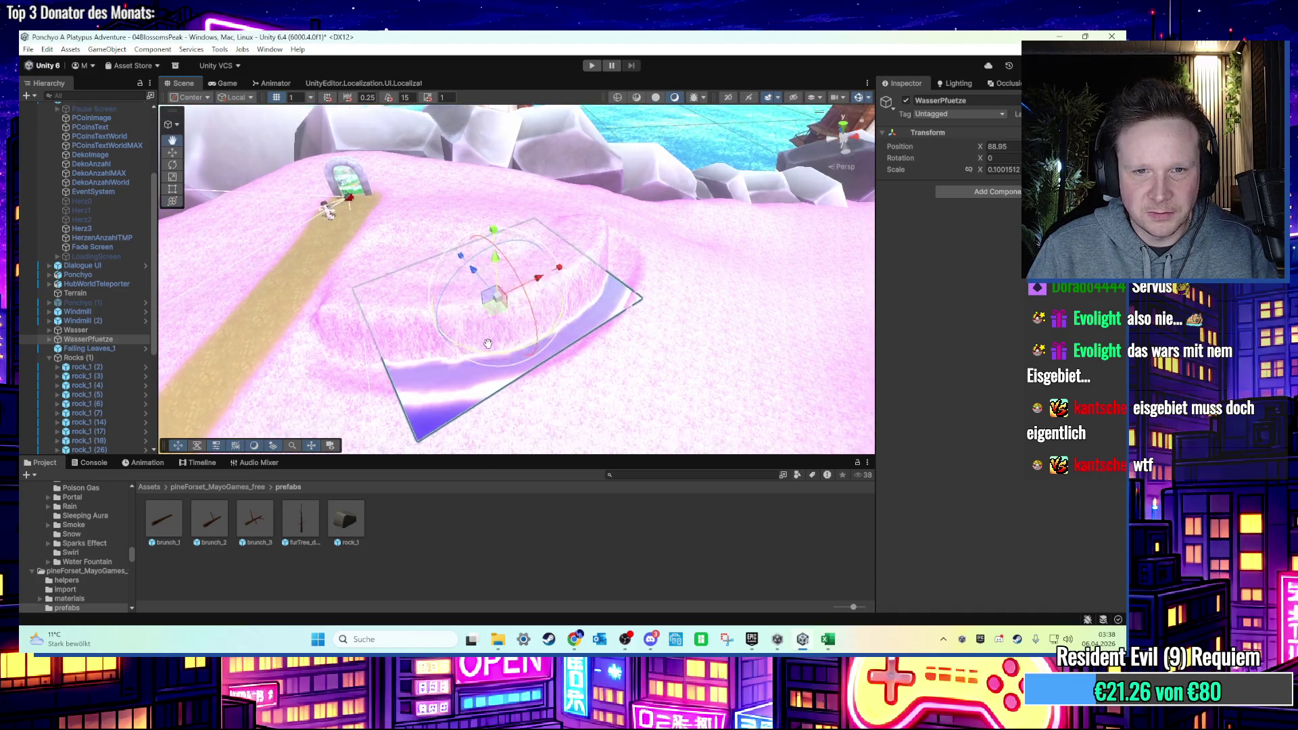
scroll(497, 333, "up", 4)
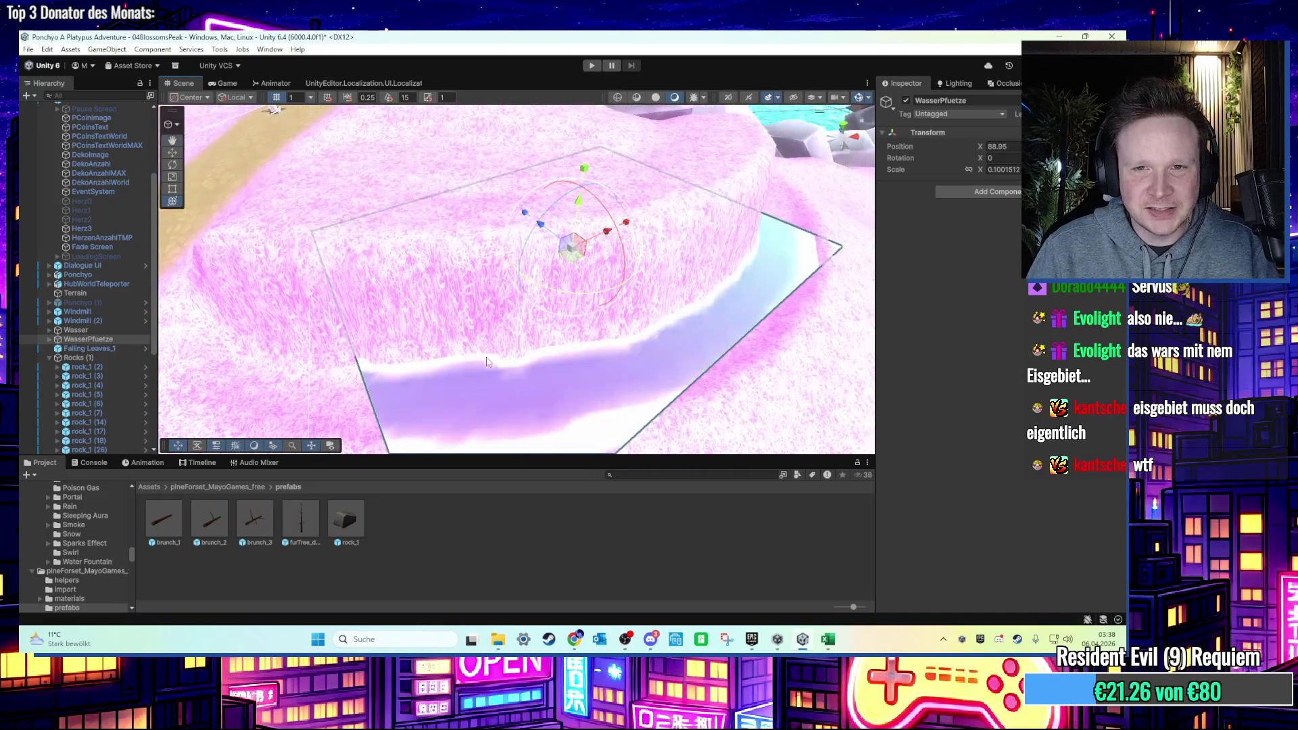
left_click_drag(465, 352, 451, 341)
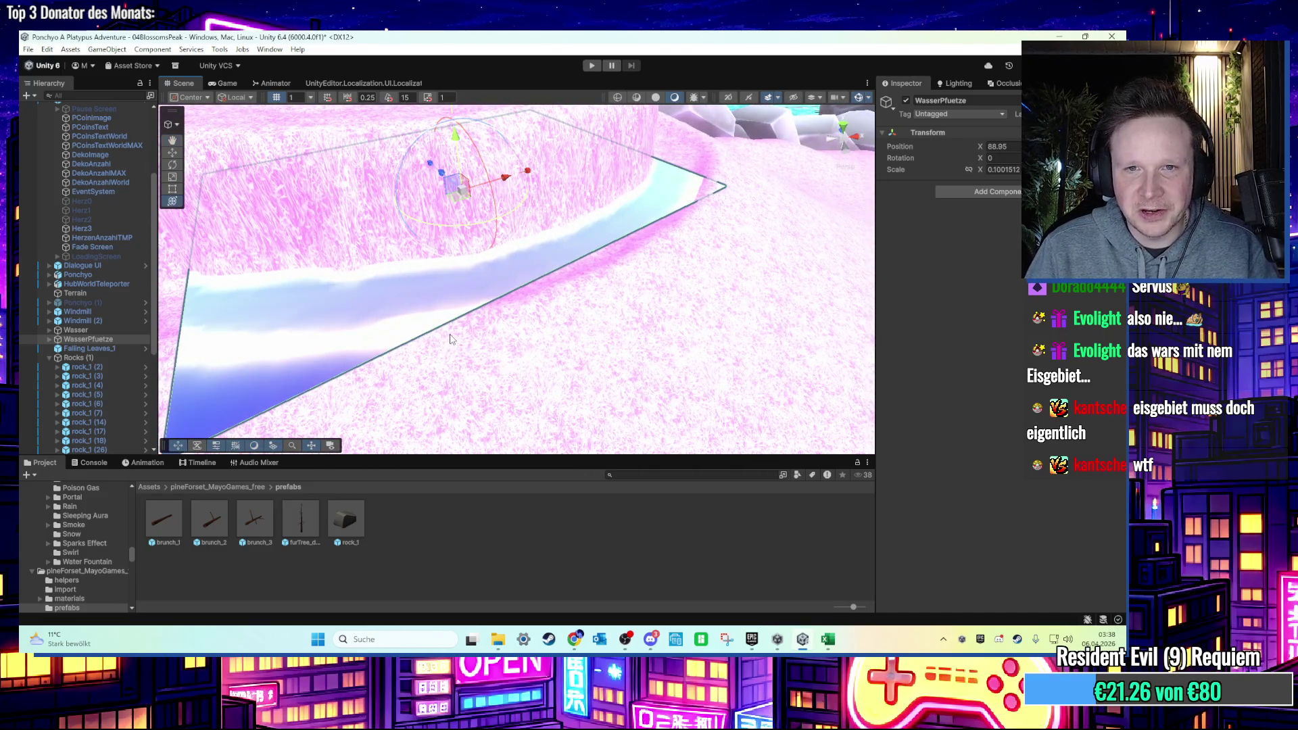
scroll(451, 338, "down", 6)
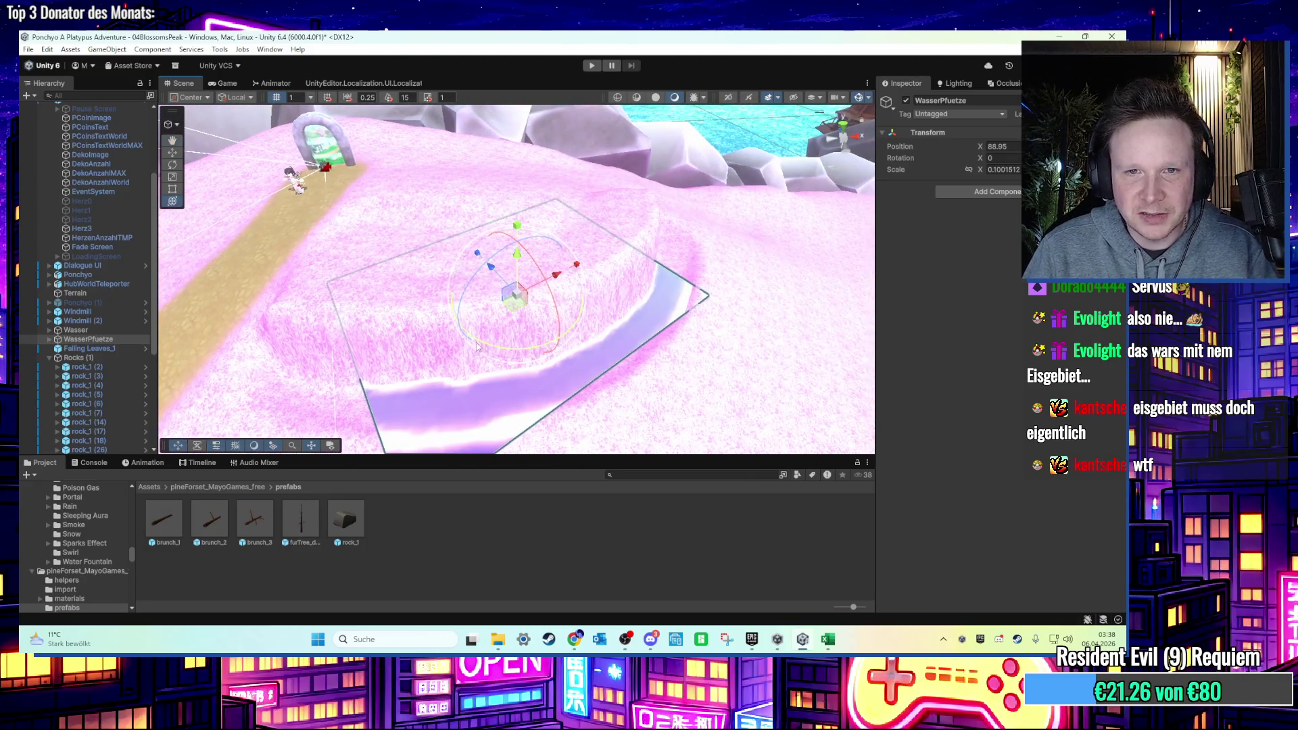
mouse_move(515, 290)
left_mouse_down()
mouse_move(565, 267)
mouse_move(516, 295)
mouse_move(532, 285)
mouse_move(500, 256)
mouse_move(541, 215)
mouse_move(541, 155)
left_mouse_up()
key("f")
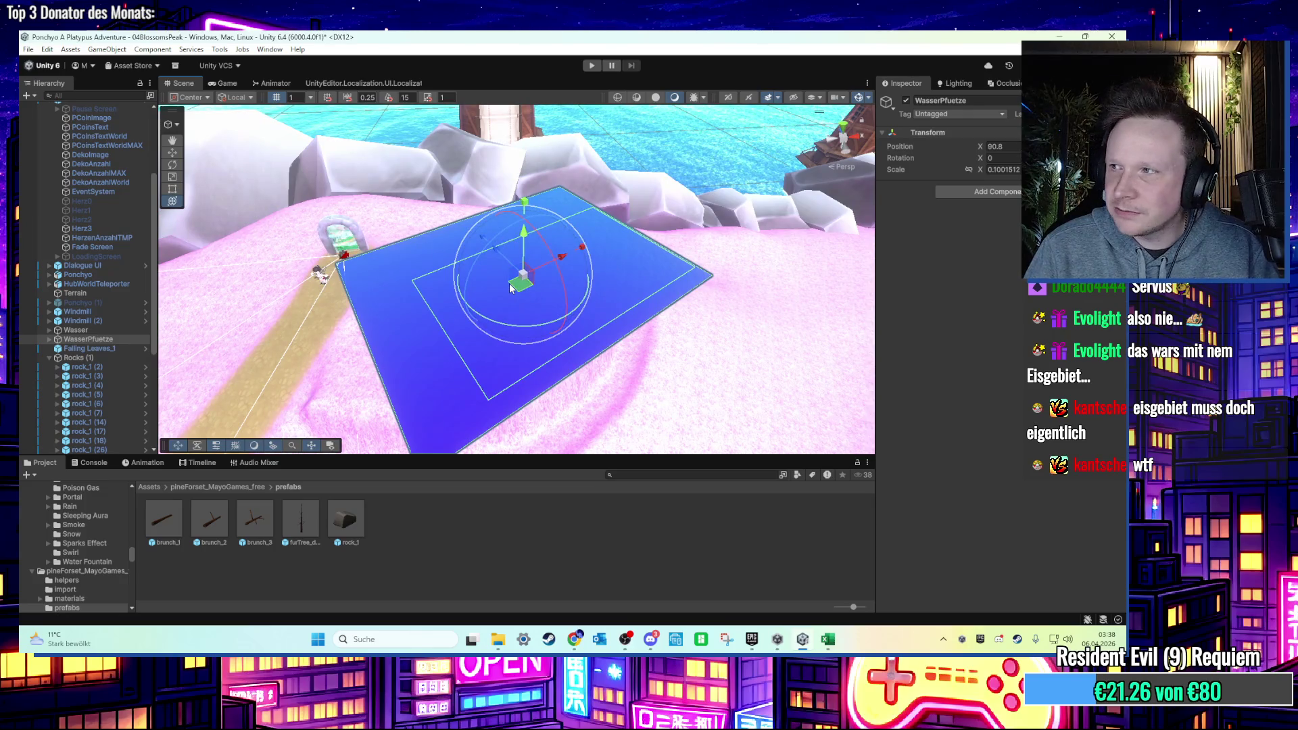
key("Delete")
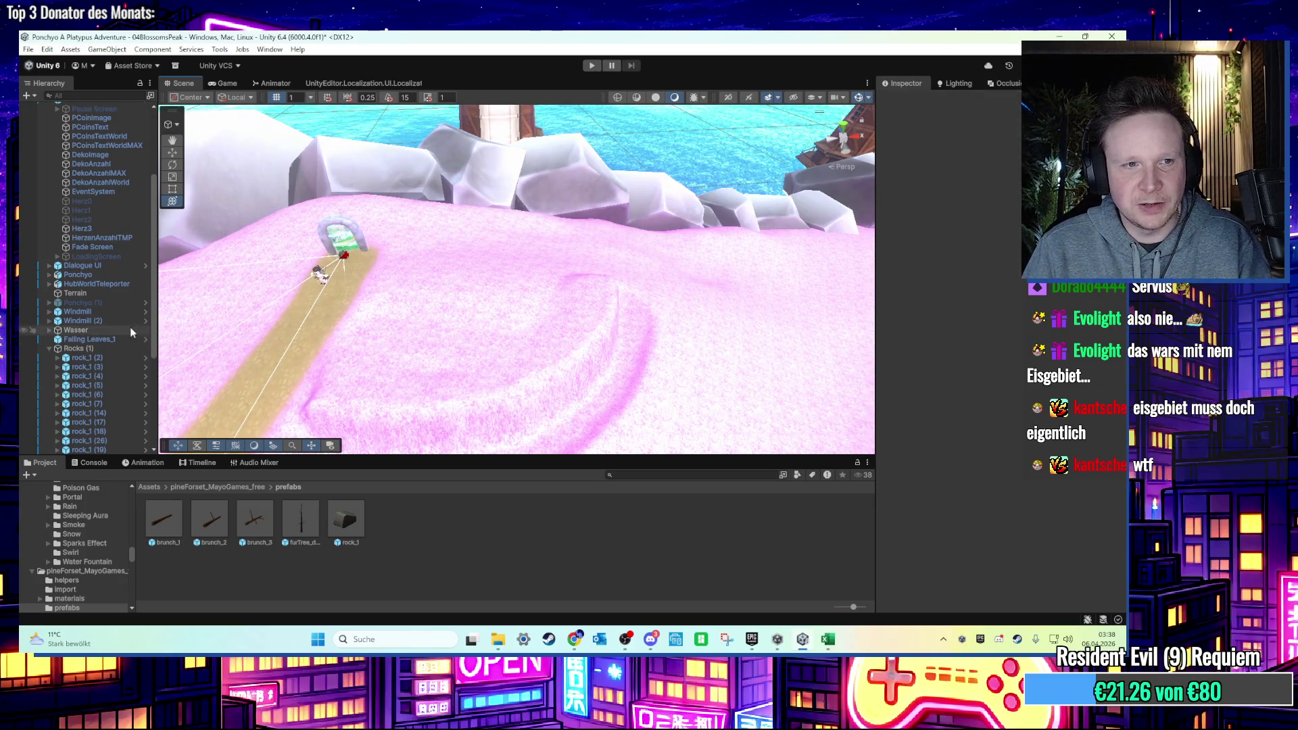
scroll(85, 328, "down", 1)
Collapse Rocks (1), select the Terrain with Raise or Lower Terrain, and undo a test ridge.
left_click(49, 315)
scroll(498, 328, "up", 5)
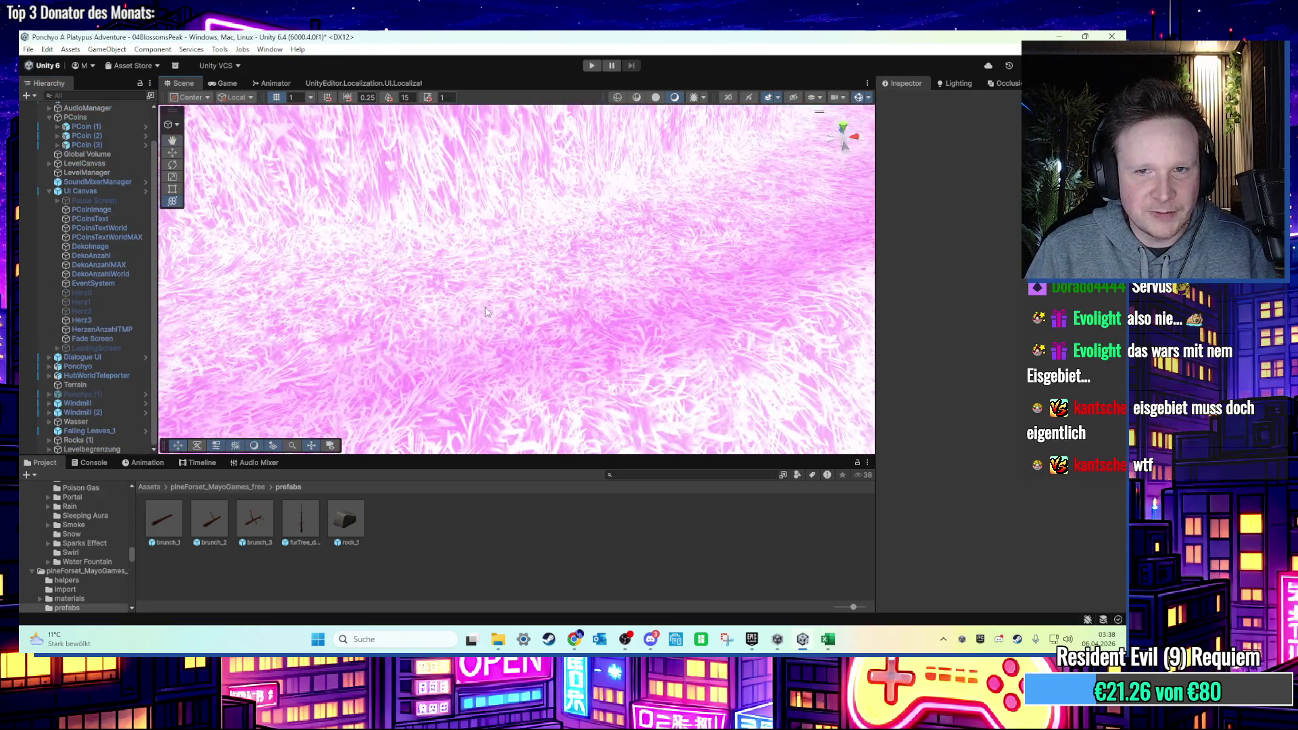
left_click(498, 328)
scroll(513, 332, "down", 3)
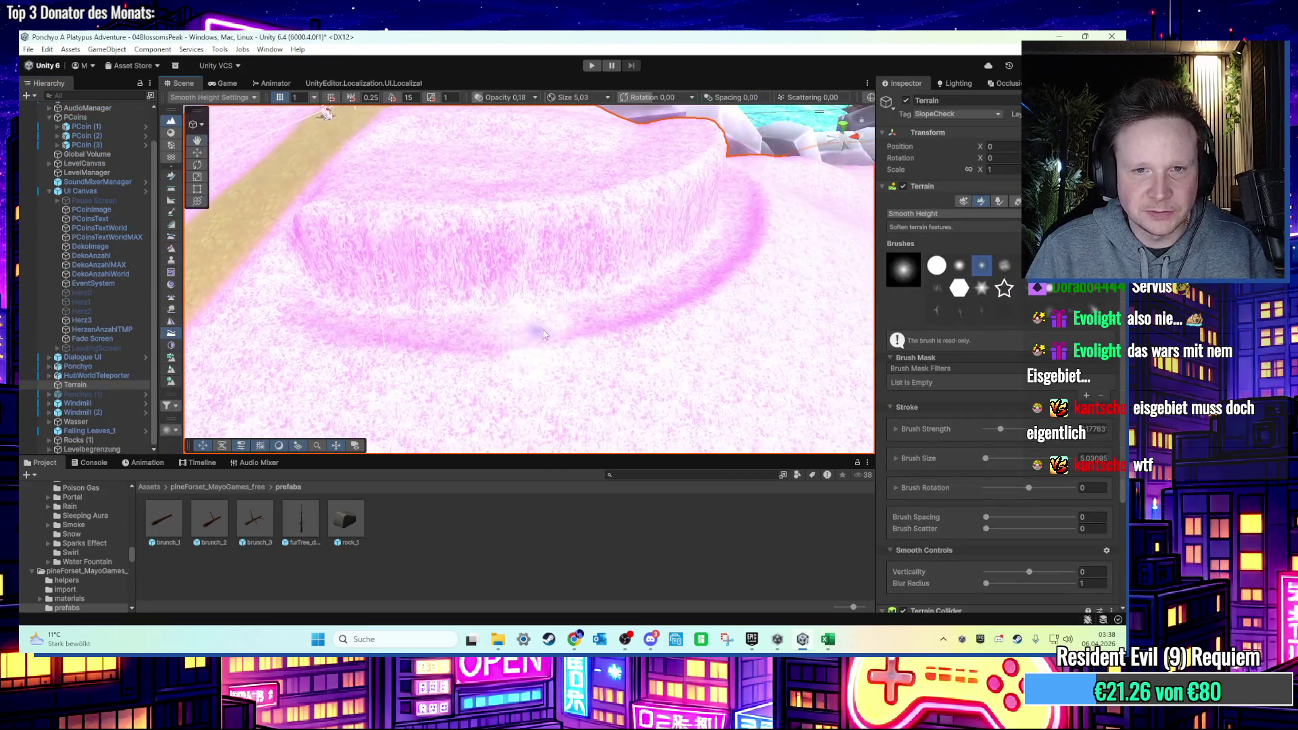
left_click(972, 215)
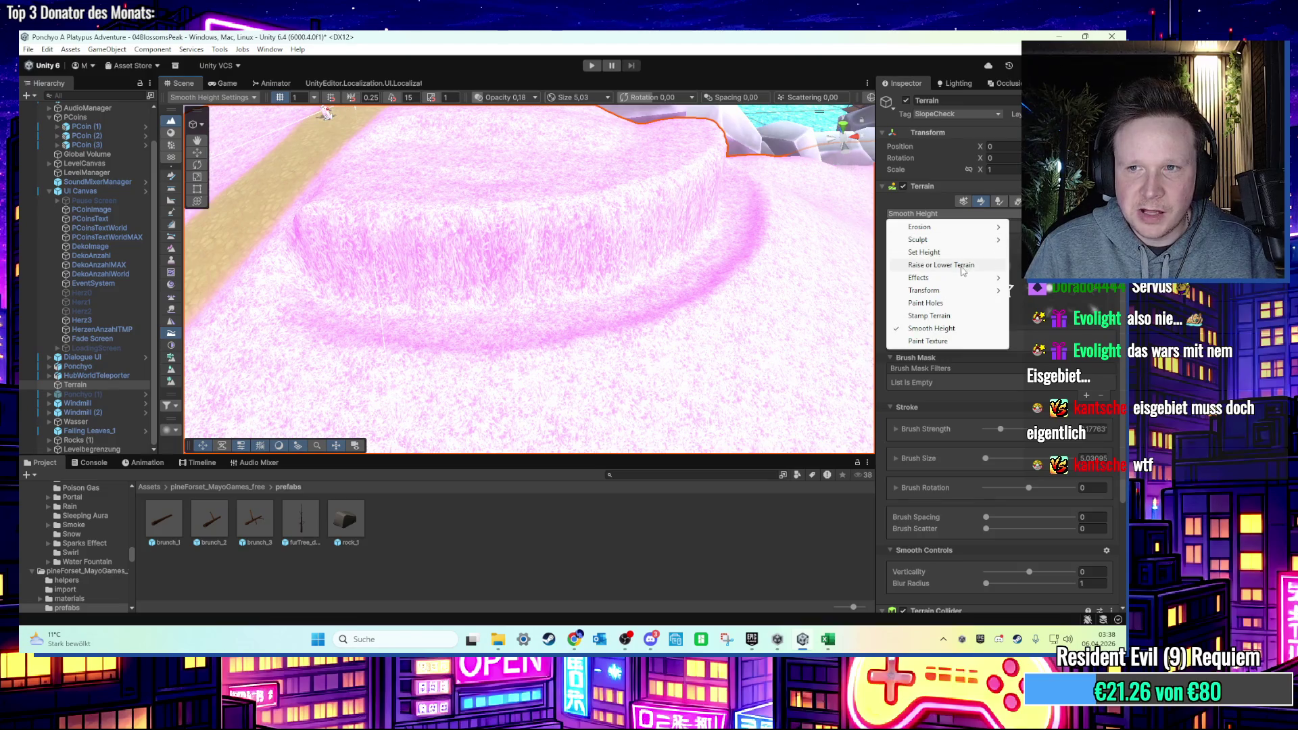
left_click(955, 265)
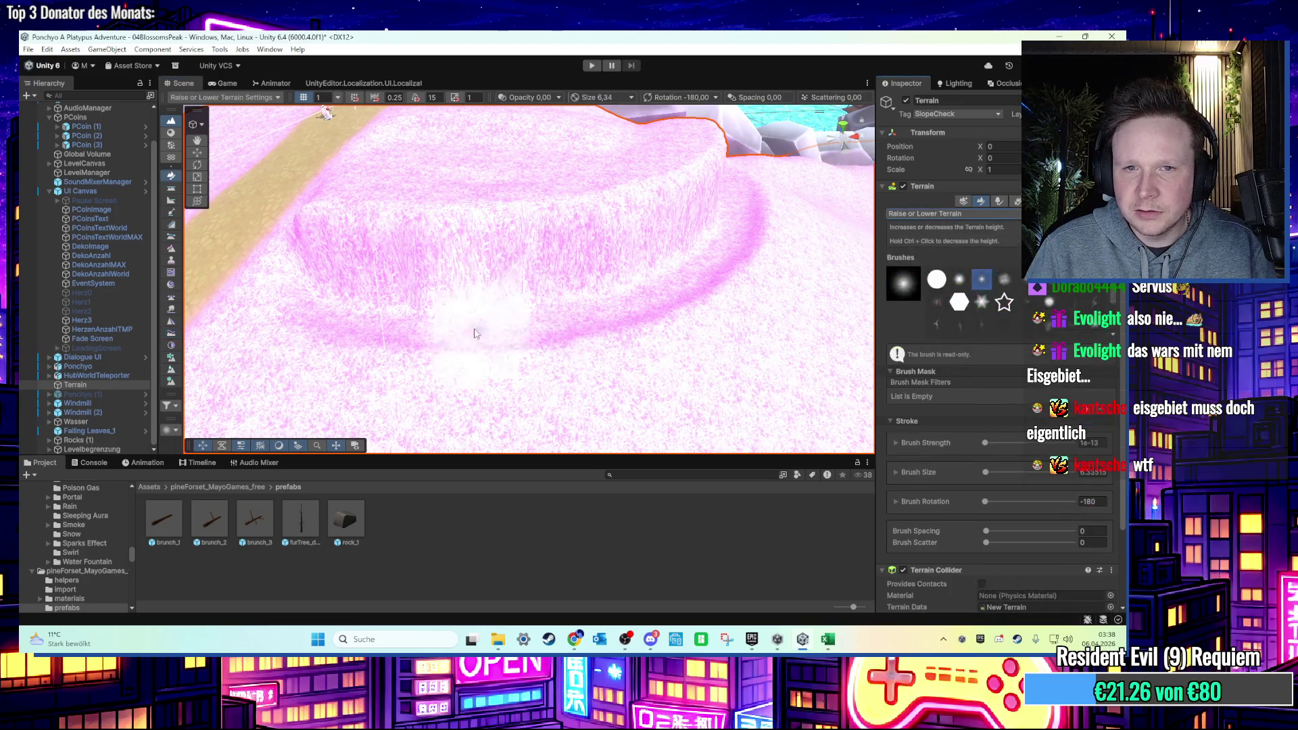
mouse_move(318, 291)
left_mouse_down()
mouse_move(313, 319)
mouse_move(347, 326)
left_mouse_up()
key("ctrl+z")
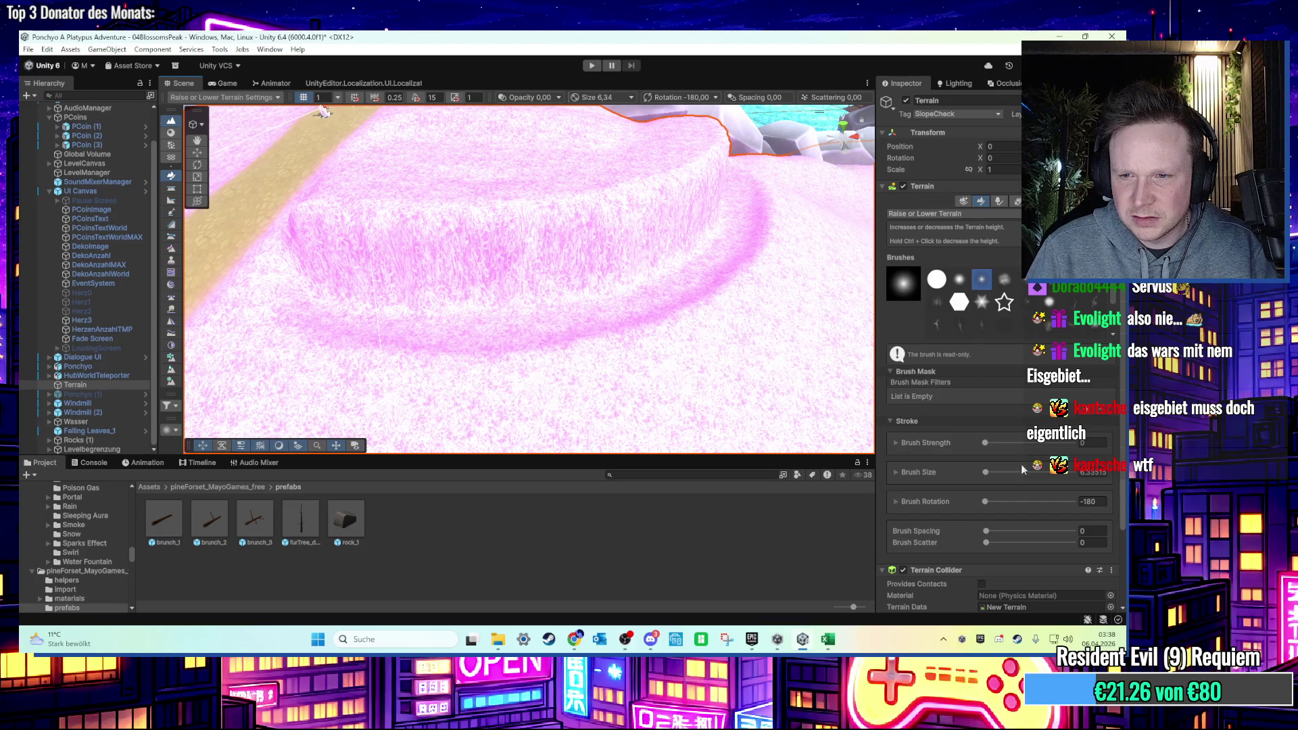
Set Brush Rotation to 0 and undo a test mound beside the plateau.
type("0")
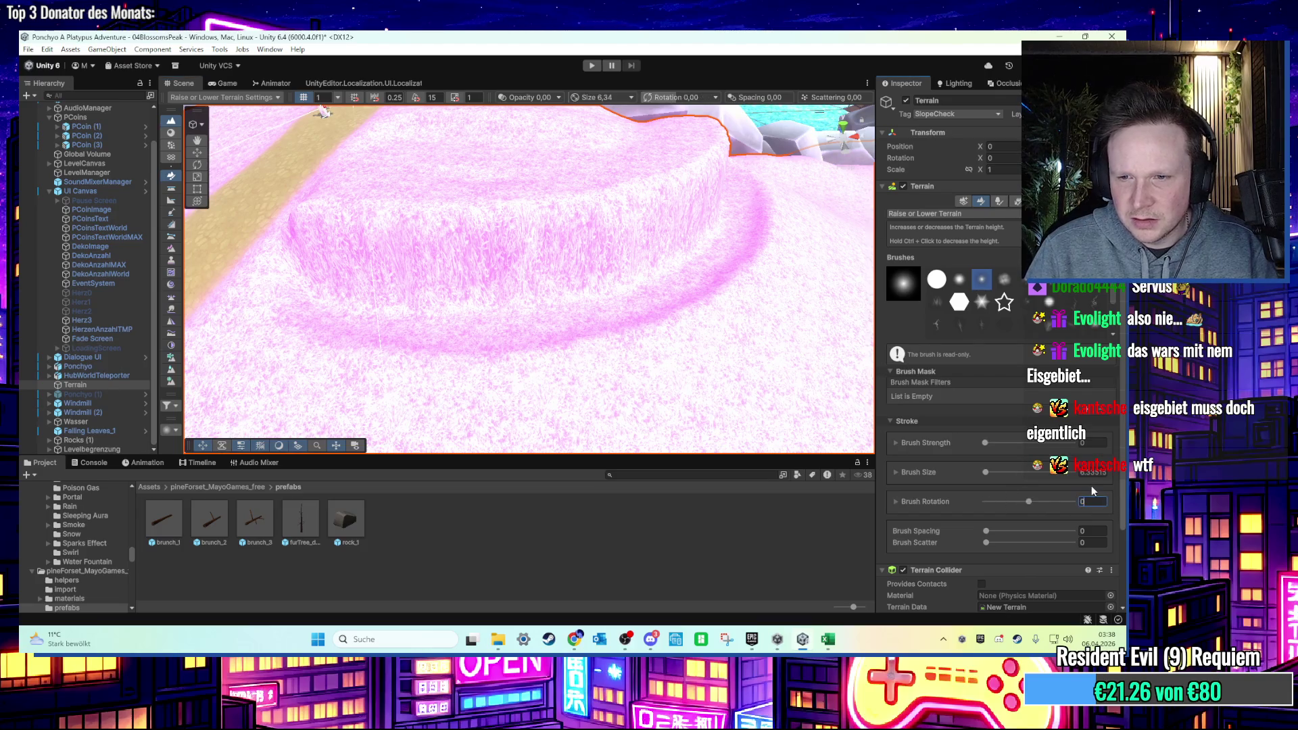
scroll(1058, 492, "down", 3)
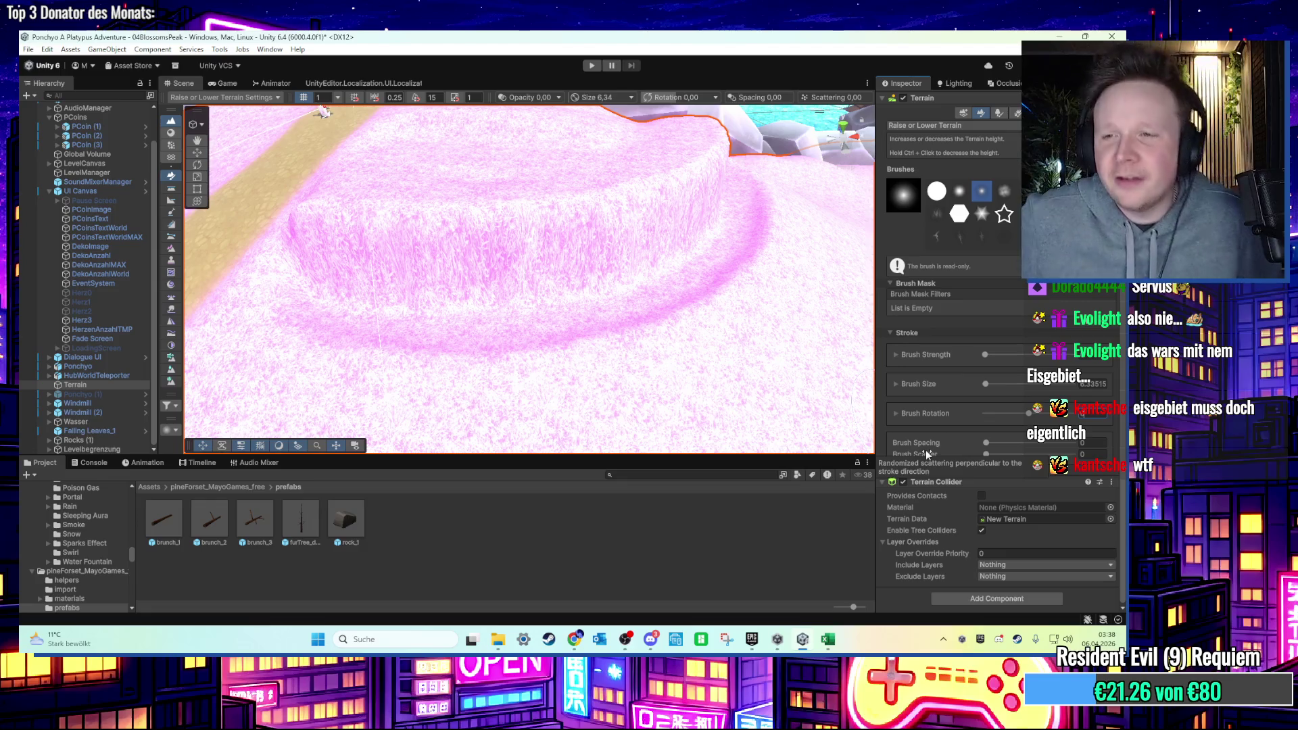
left_click_drag(761, 330, 390, 331)
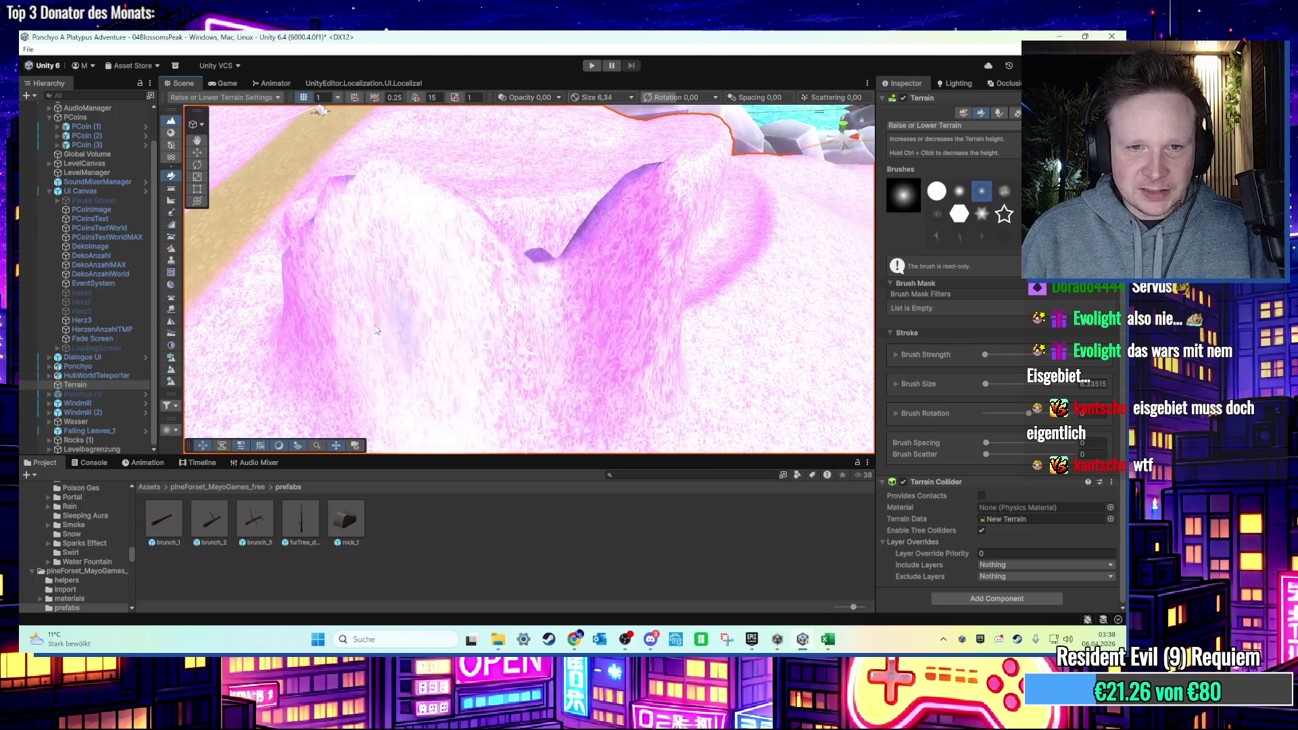
key("ctrl+z")
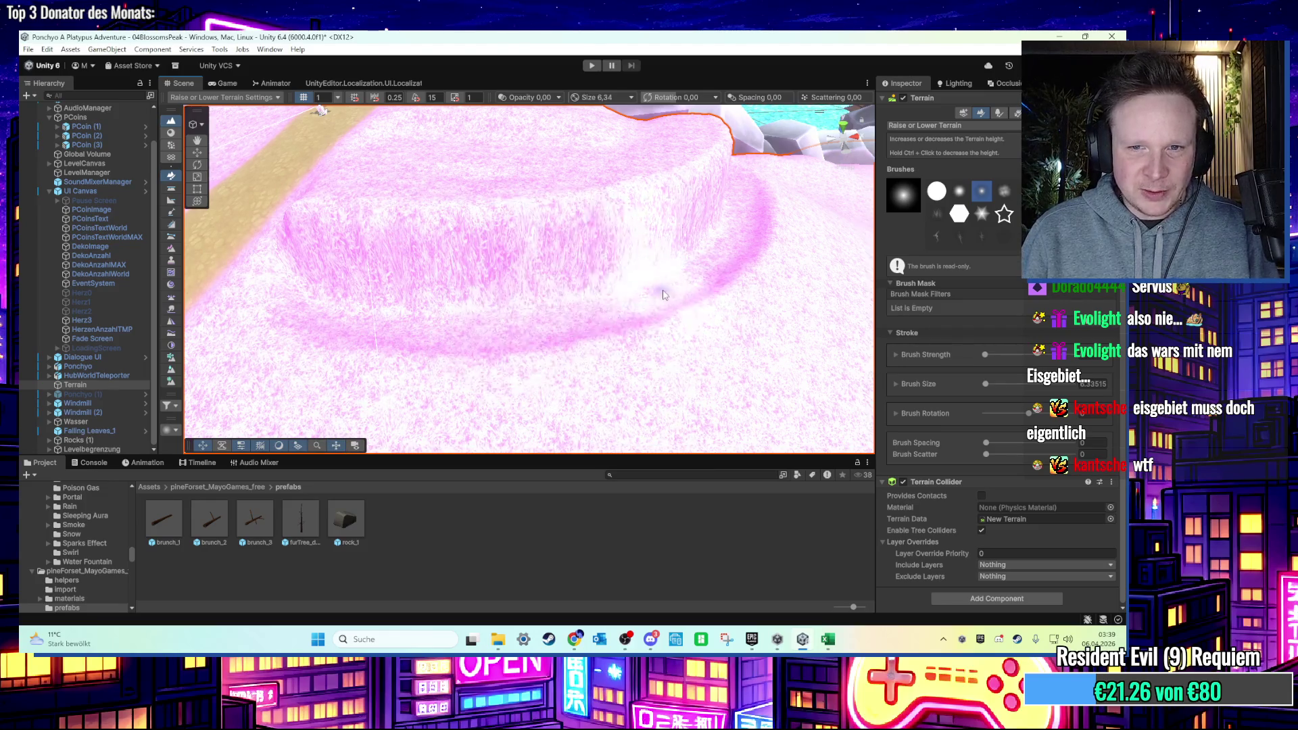
left_click(968, 127)
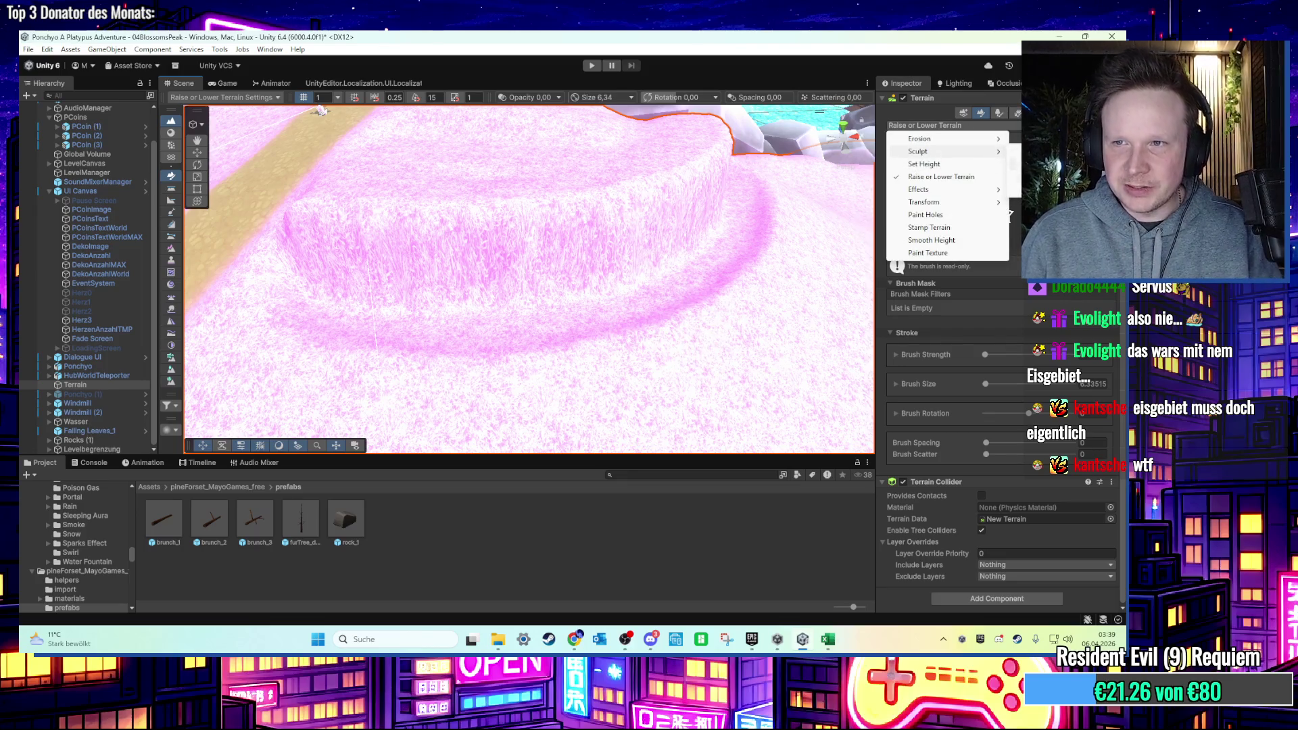
Select Sculpt > Noise and undo two trial noise strokes across the cliff.
left_click(1031, 177)
left_click_drag(316, 307, 666, 317)
key("ctrl+z")
left_click_drag(318, 304, 666, 333)
key("ctrl+z")
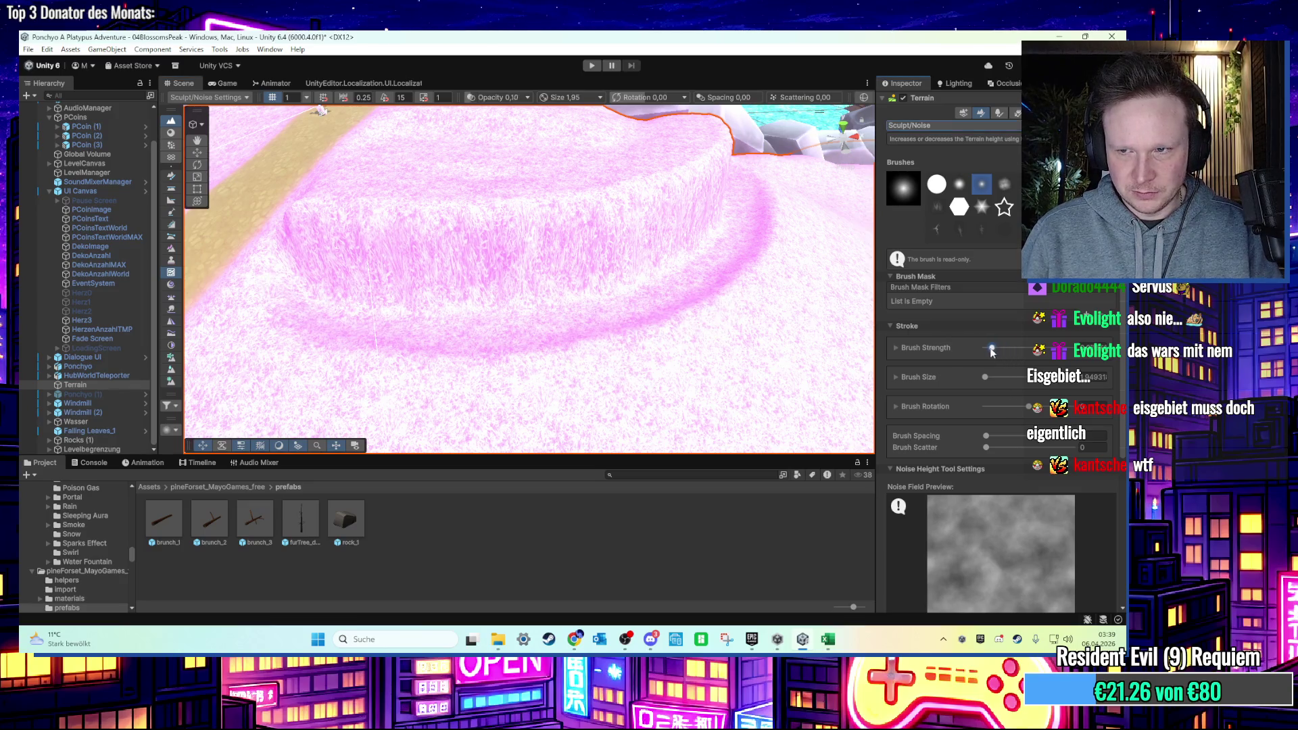
Enlarge the brush to 6.51, pick the third brush shape, and undo a stray bump.
key("s")
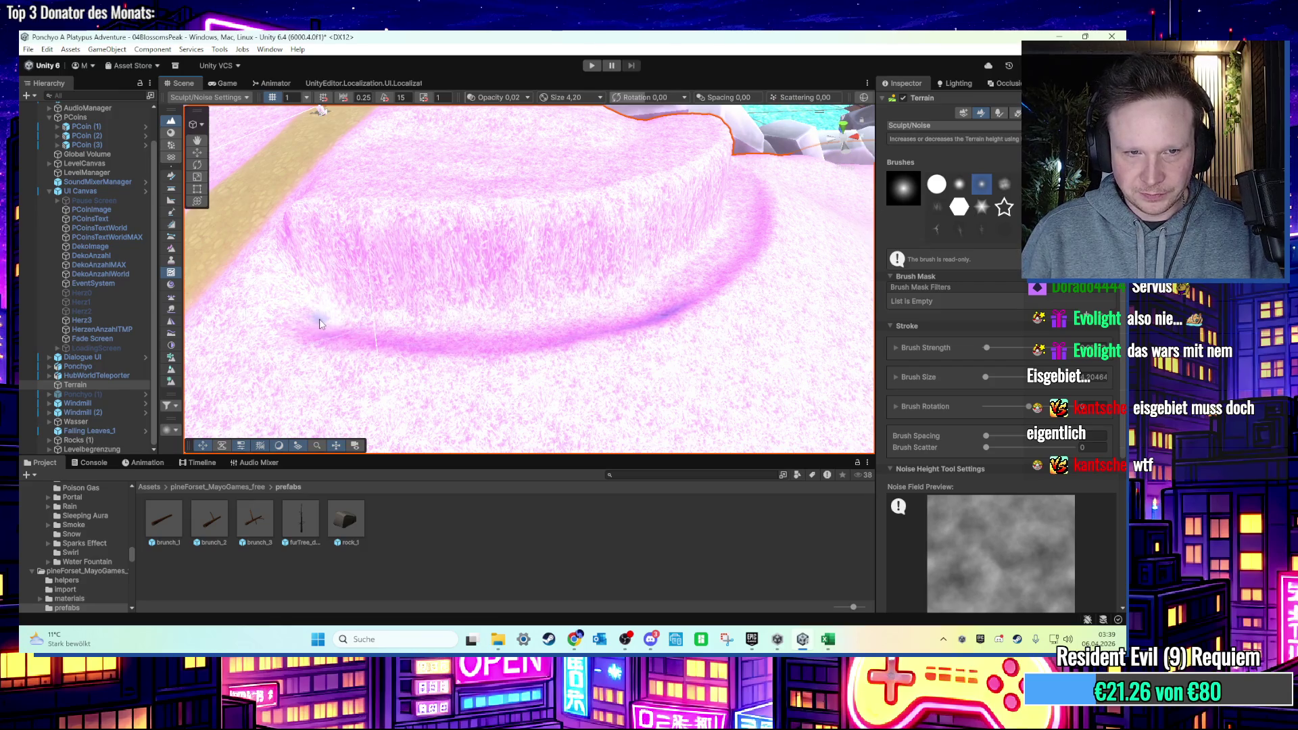
mouse_move(514, 298)
left_mouse_down()
mouse_move(561, 325)
mouse_move(524, 353)
mouse_move(619, 306)
left_mouse_up()
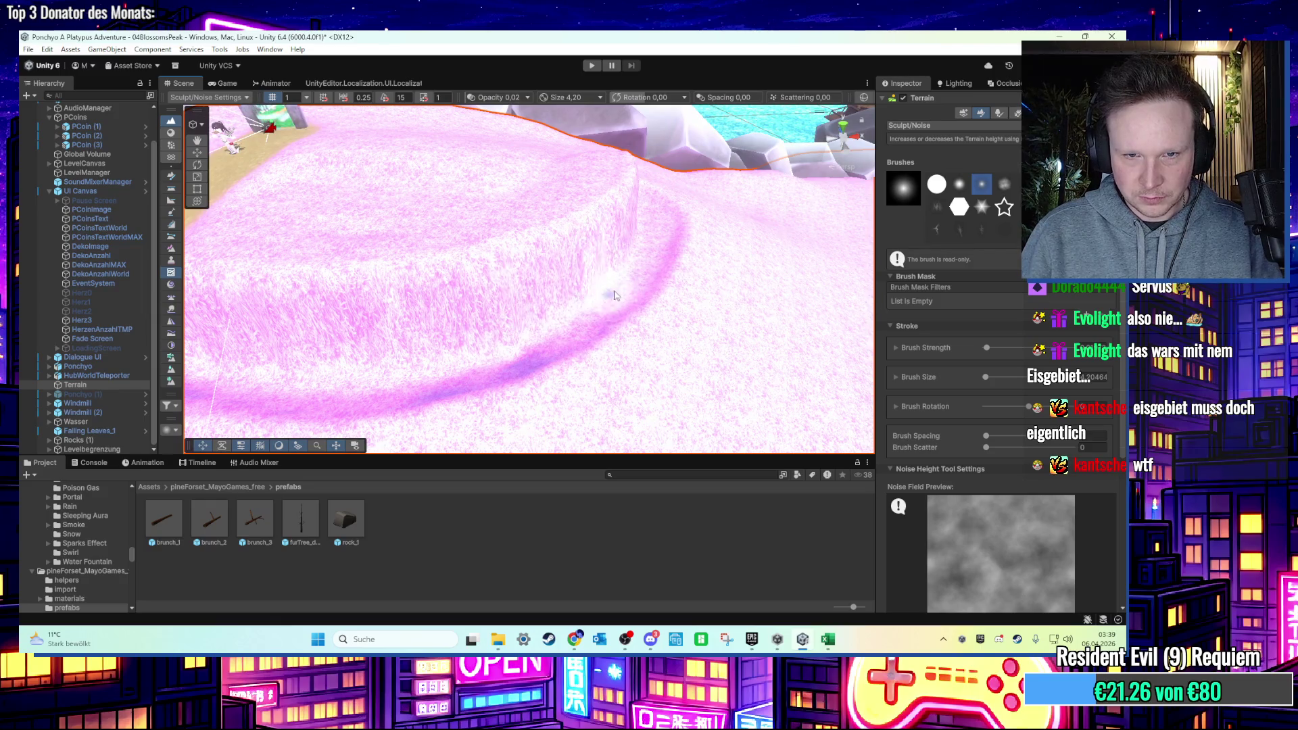
scroll(625, 277, "down", 2)
mouse_move(552, 349)
left_mouse_down()
mouse_move(579, 298)
mouse_move(614, 330)
left_mouse_up()
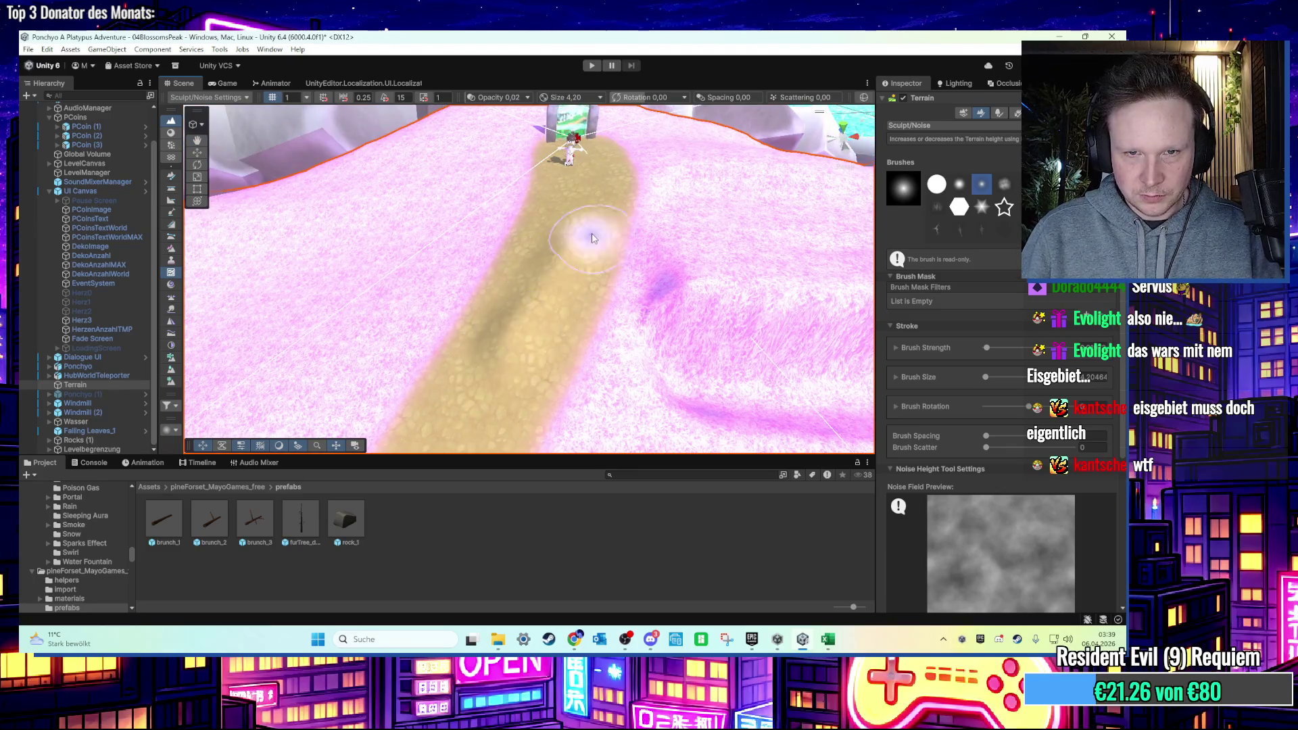
mouse_move(544, 361)
left_mouse_down()
mouse_move(545, 284)
mouse_move(492, 290)
mouse_move(550, 299)
mouse_move(480, 305)
mouse_move(703, 250)
mouse_move(615, 340)
mouse_move(563, 290)
left_mouse_up()
left_click(957, 191)
key("ctrl+z")
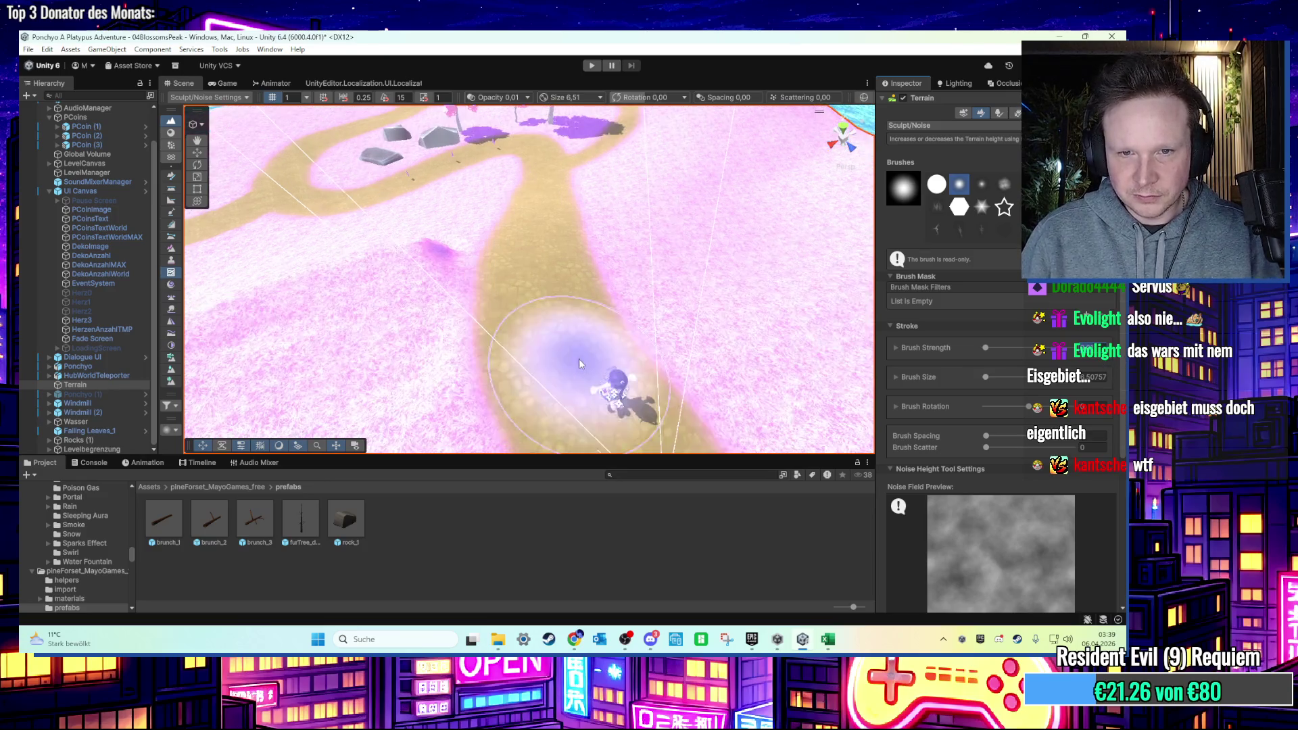
Orbit, pan and zoom the Scene view to a close-up of the dirt path beside the rocks.
scroll(579, 358, "up", 2)
scroll(550, 276, "up", 2)
left_click_drag(550, 276, 541, 163)
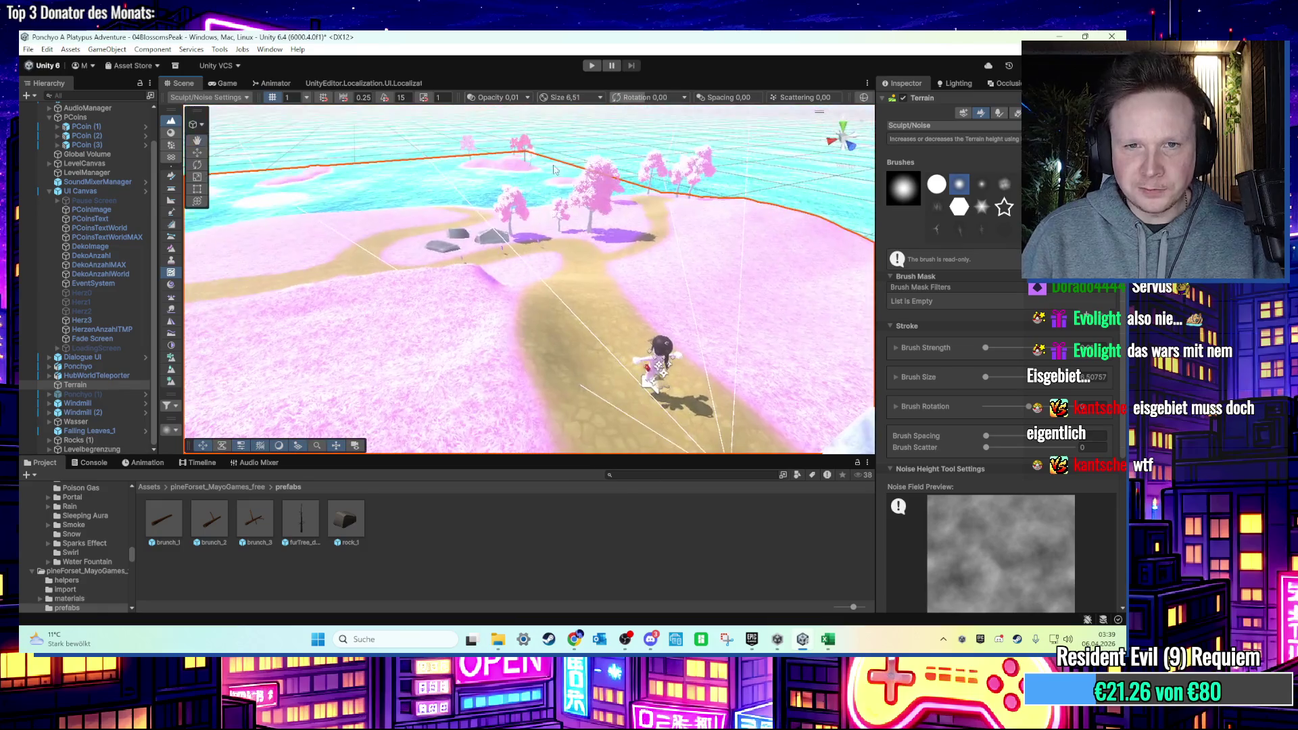
mouse_move(555, 222)
left_mouse_down()
mouse_move(632, 317)
mouse_move(618, 234)
mouse_move(835, 200)
left_mouse_up()
left_click(843, 130)
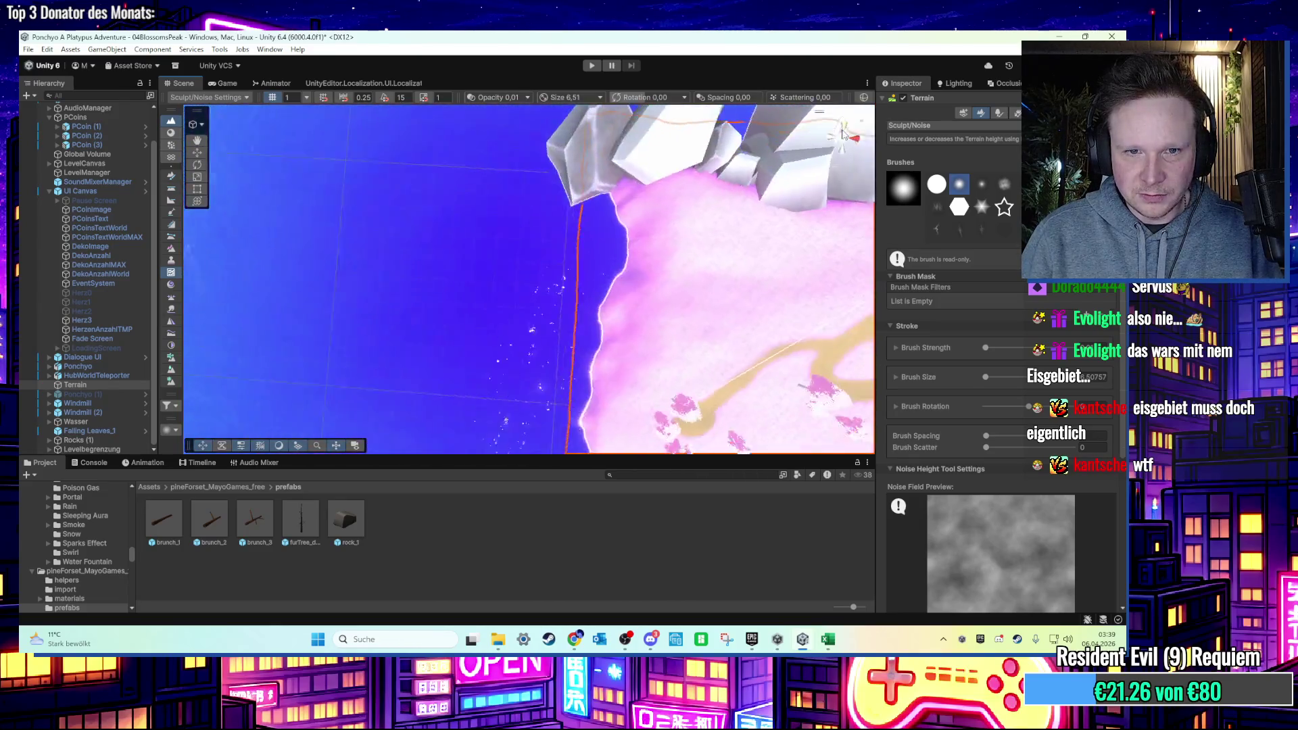
left_click_drag(554, 230, 539, 251)
scroll(539, 250, "up", 3)
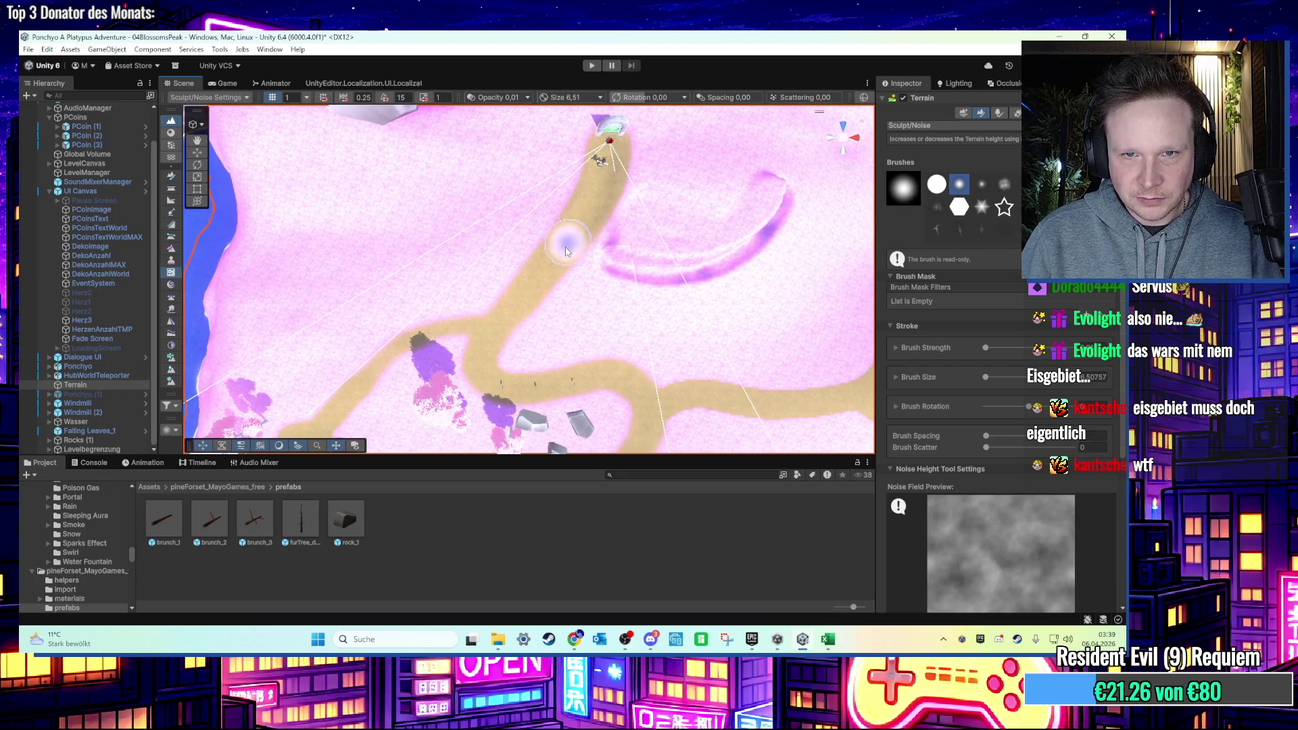
mouse_move(522, 284)
left_mouse_down()
mouse_move(545, 413)
mouse_move(550, 281)
mouse_move(574, 339)
mouse_move(630, 209)
mouse_move(627, 243)
mouse_move(473, 297)
mouse_move(304, 333)
mouse_move(464, 363)
mouse_move(736, 262)
mouse_move(493, 203)
mouse_move(487, 266)
mouse_move(581, 271)
mouse_move(589, 259)
mouse_move(440, 348)
mouse_move(470, 300)
left_mouse_up()
left_click_drag(544, 257, 522, 281)
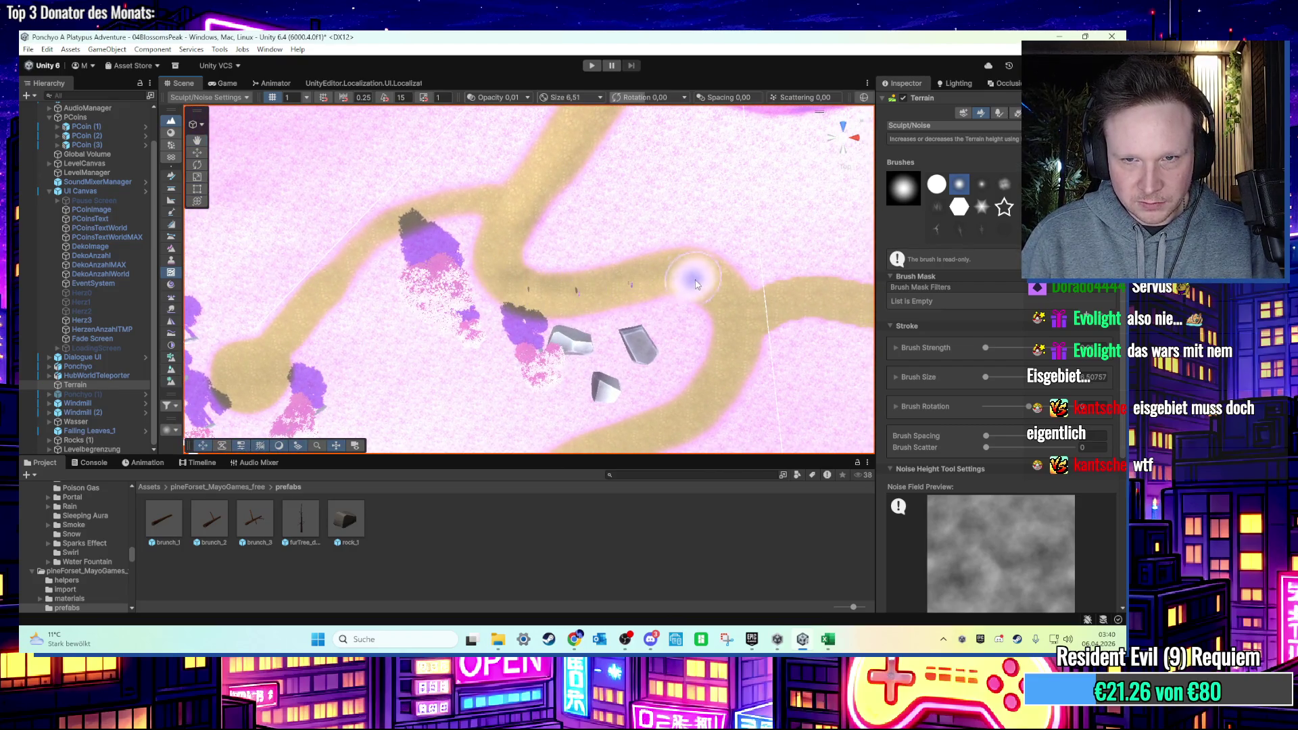
mouse_move(520, 214)
left_mouse_down()
mouse_move(525, 246)
mouse_move(559, 275)
mouse_move(563, 169)
mouse_move(568, 338)
mouse_move(573, 288)
mouse_move(576, 328)
mouse_move(666, 256)
mouse_move(676, 203)
mouse_move(769, 139)
left_mouse_up()
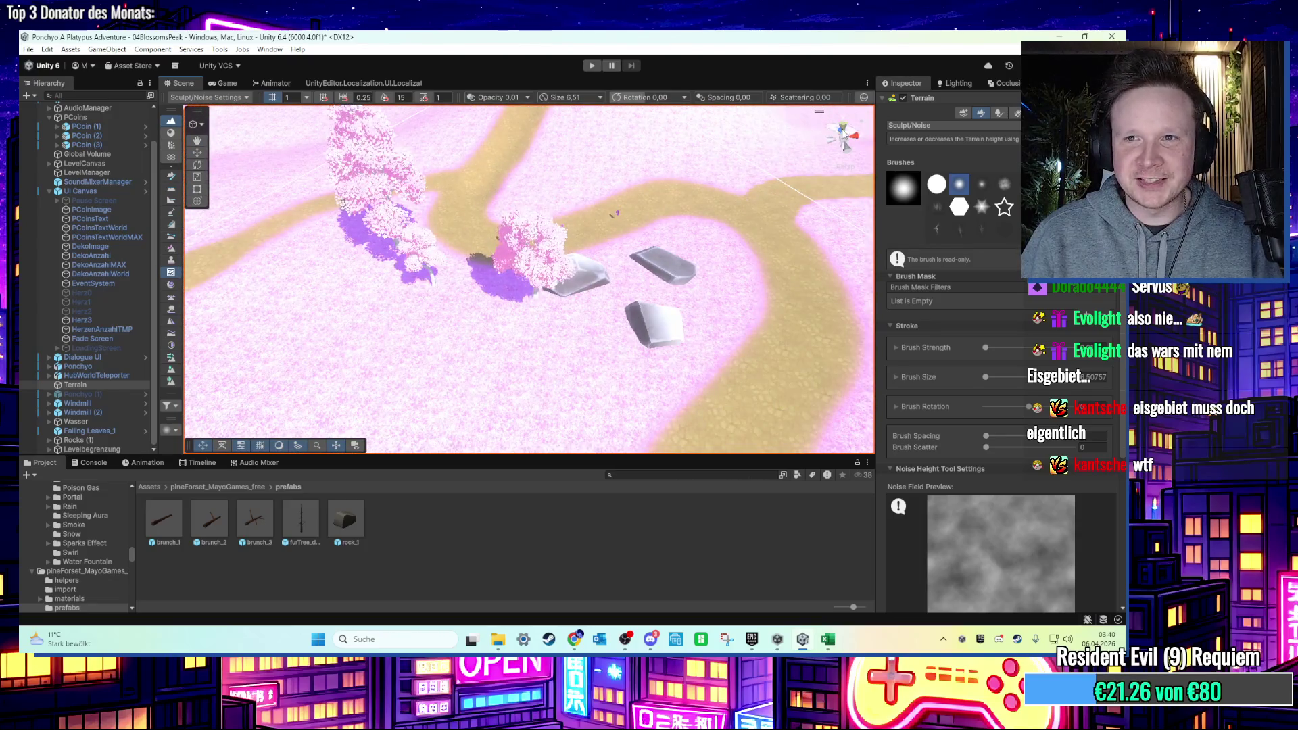
left_click(843, 134)
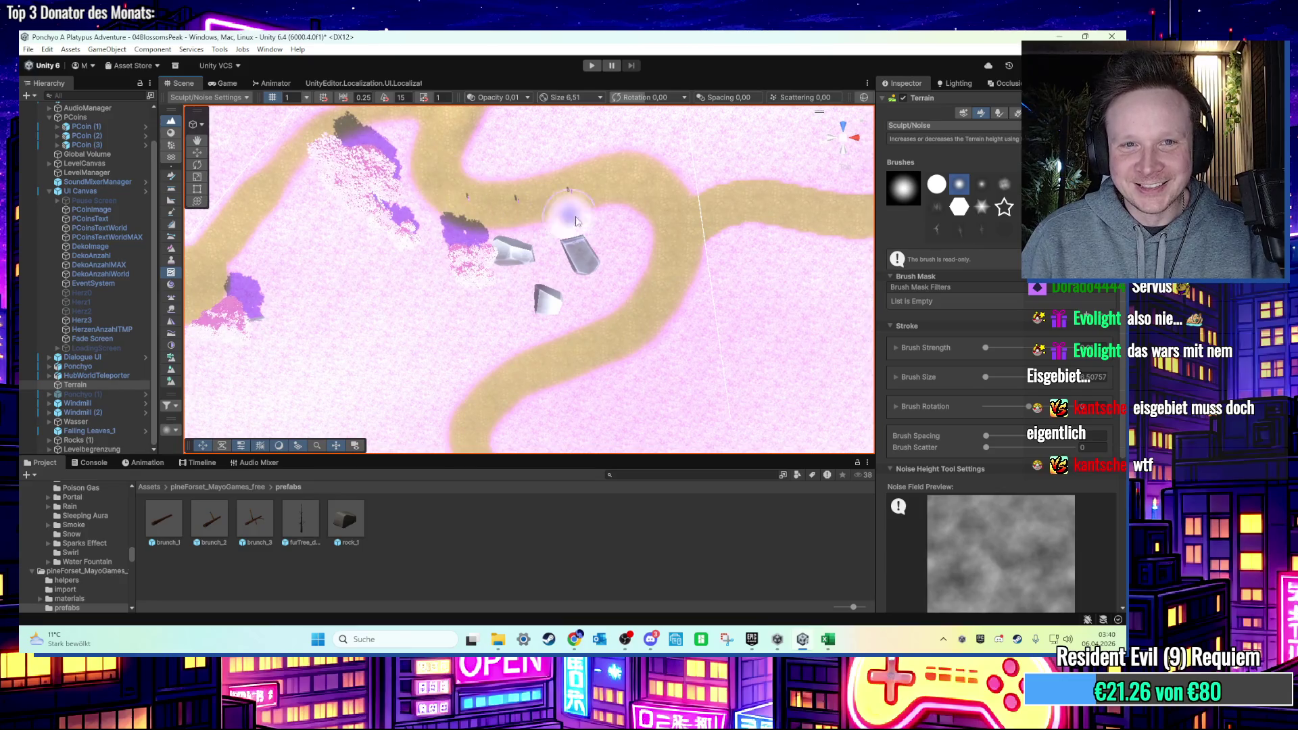
mouse_move(602, 290)
left_mouse_down()
mouse_move(551, 131)
mouse_move(678, 167)
left_mouse_up()
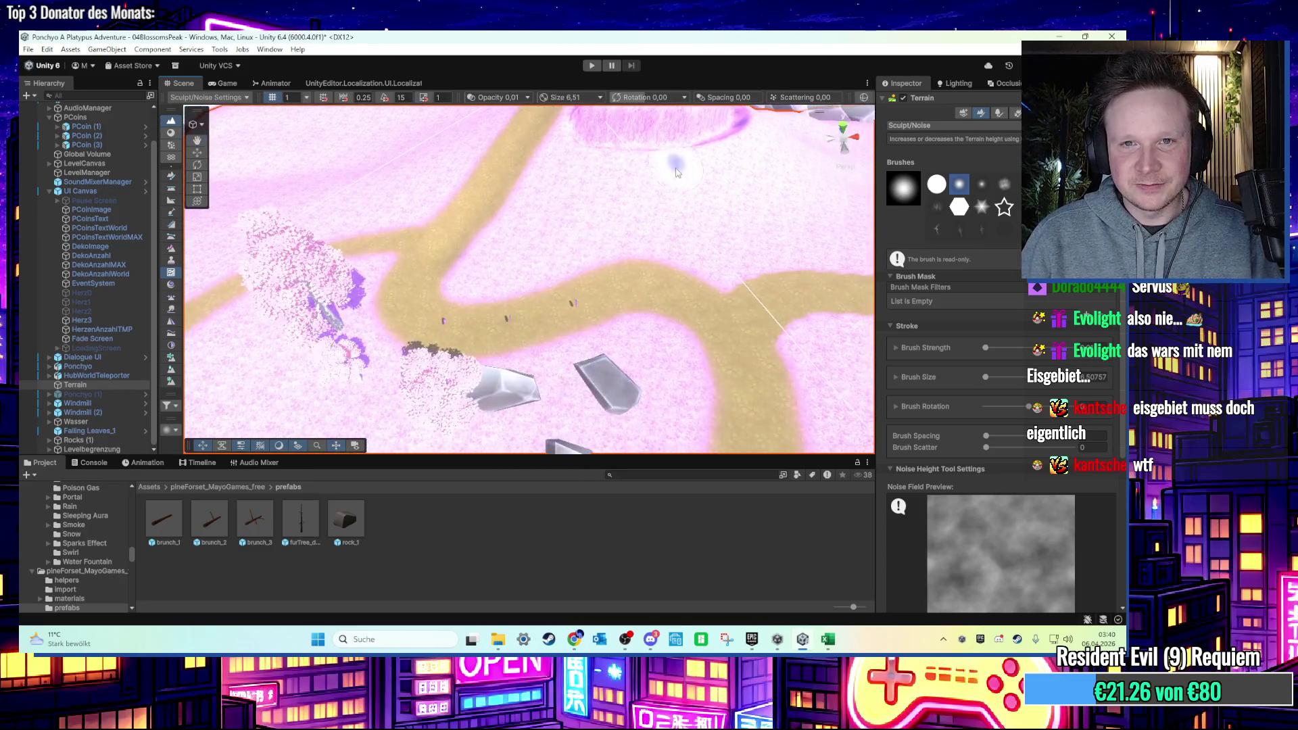
left_click_drag(437, 225, 474, 198)
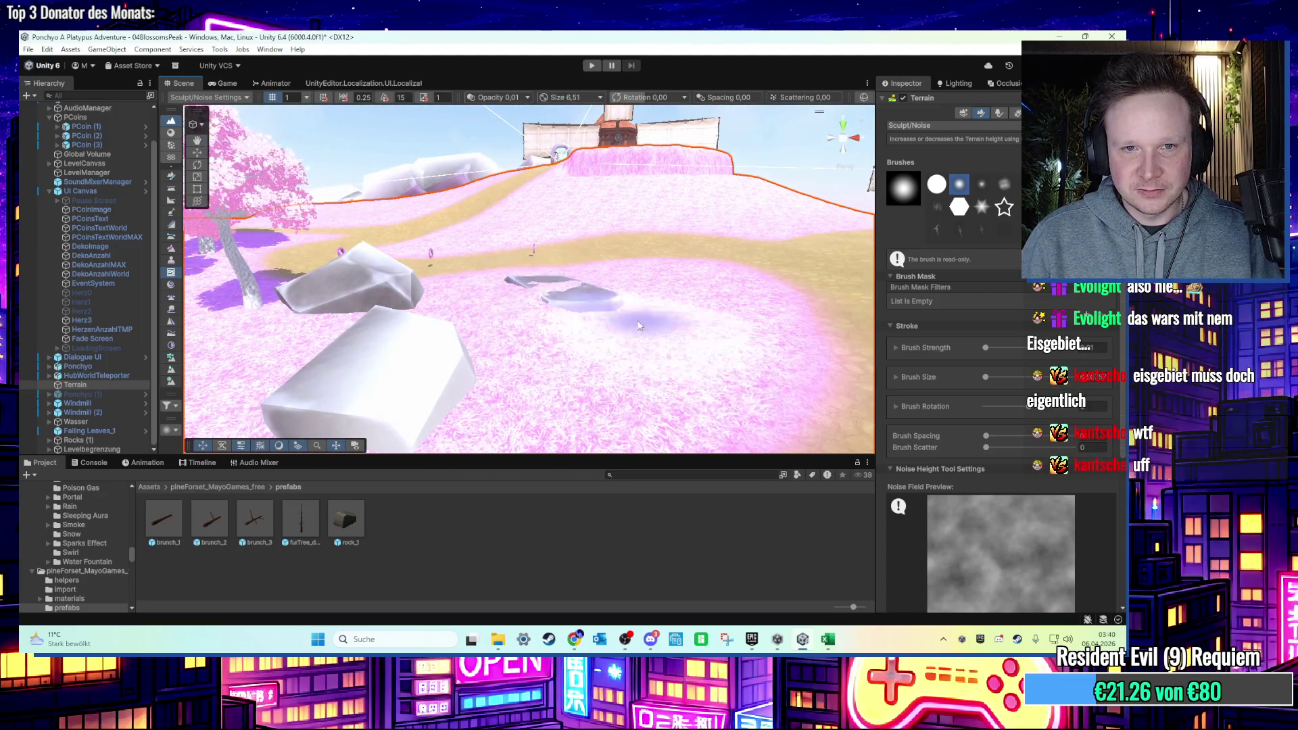
mouse_move(647, 310)
left_mouse_down()
mouse_move(651, 344)
mouse_move(545, 306)
left_mouse_up()
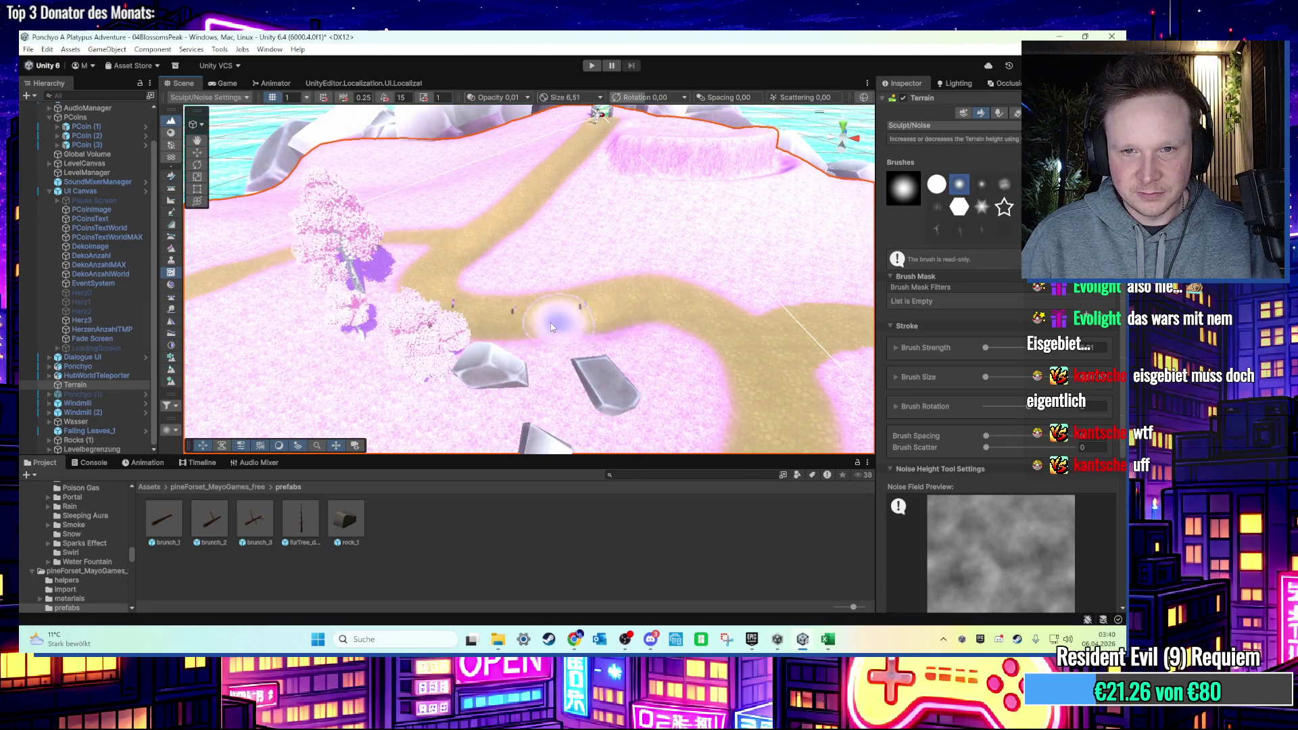
left_click_drag(753, 365, 468, 253)
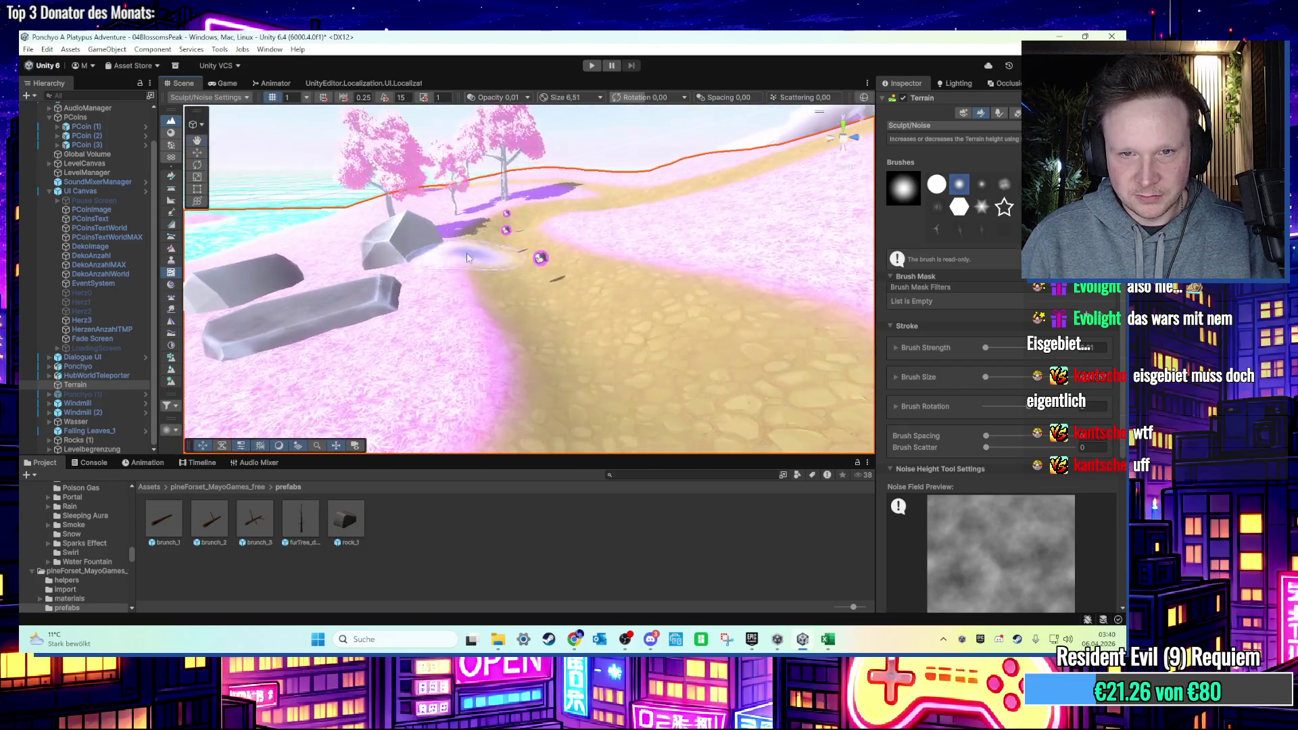
scroll(477, 305, "up", 5)
mouse_move(486, 356)
left_mouse_down()
mouse_move(408, 293)
mouse_move(530, 322)
mouse_move(514, 330)
mouse_move(505, 367)
mouse_move(535, 315)
left_mouse_up()
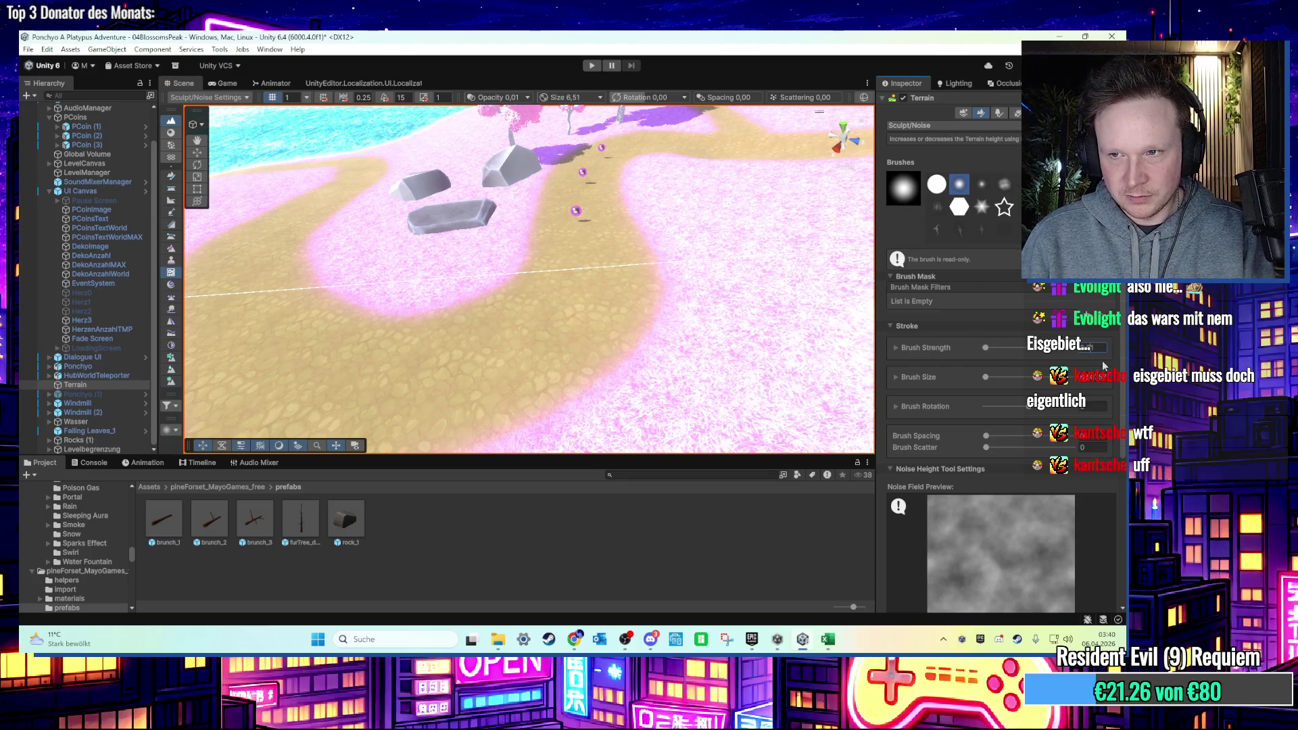
mouse_move(536, 315)
left_mouse_down()
mouse_move(578, 394)
mouse_move(622, 254)
left_mouse_up()
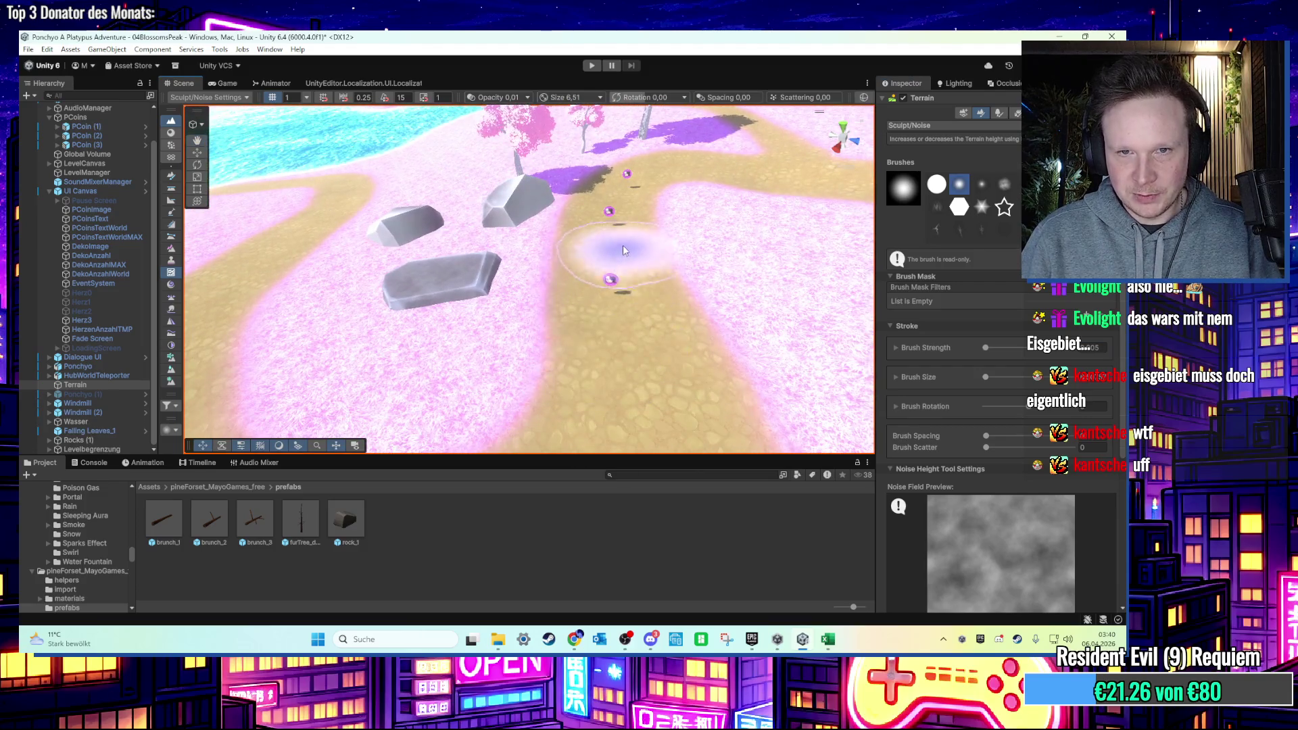
Paint a faint noise stroke along the path edge, then view it from several angles.
mouse_move(627, 191)
left_mouse_down()
mouse_move(608, 330)
mouse_move(605, 234)
left_mouse_up()
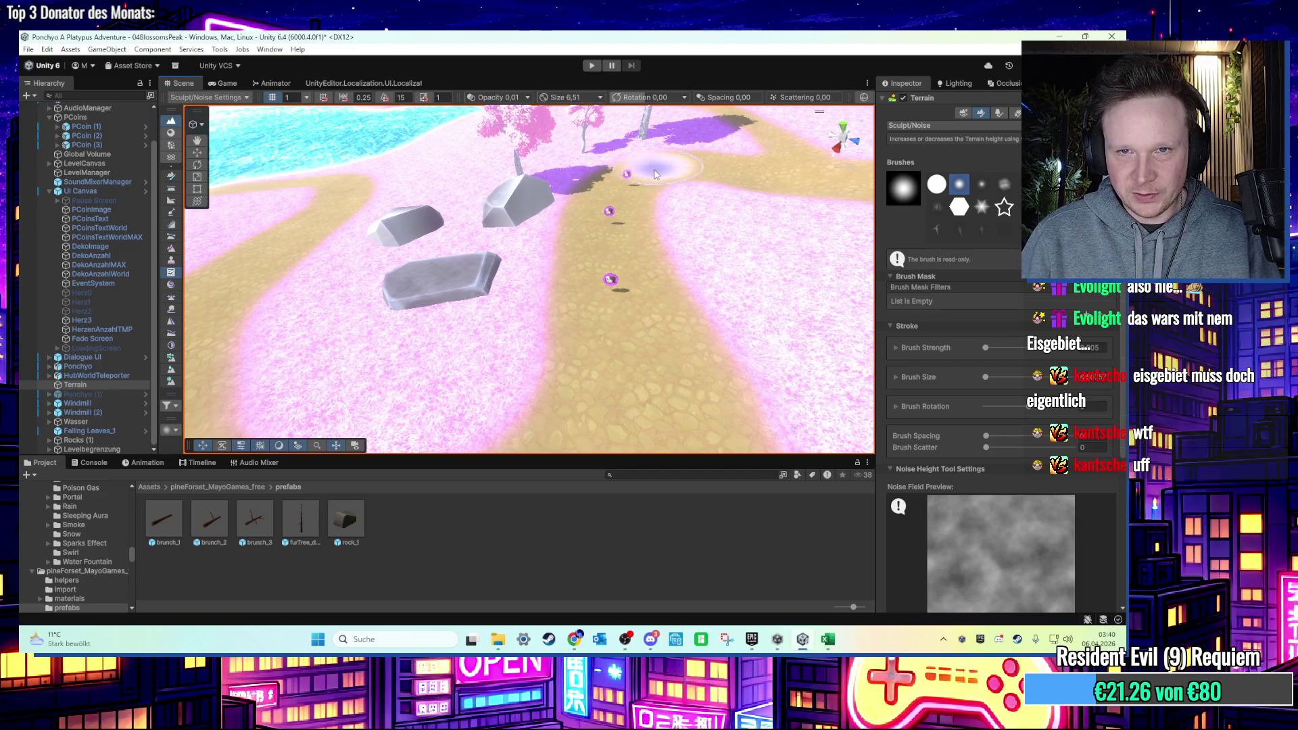
mouse_move(551, 379)
left_mouse_down()
mouse_move(501, 375)
mouse_move(612, 304)
mouse_move(536, 266)
mouse_move(574, 304)
mouse_move(541, 347)
mouse_move(604, 301)
left_mouse_up()
mouse_move(449, 233)
left_mouse_down()
mouse_move(618, 289)
mouse_move(661, 318)
left_mouse_up()
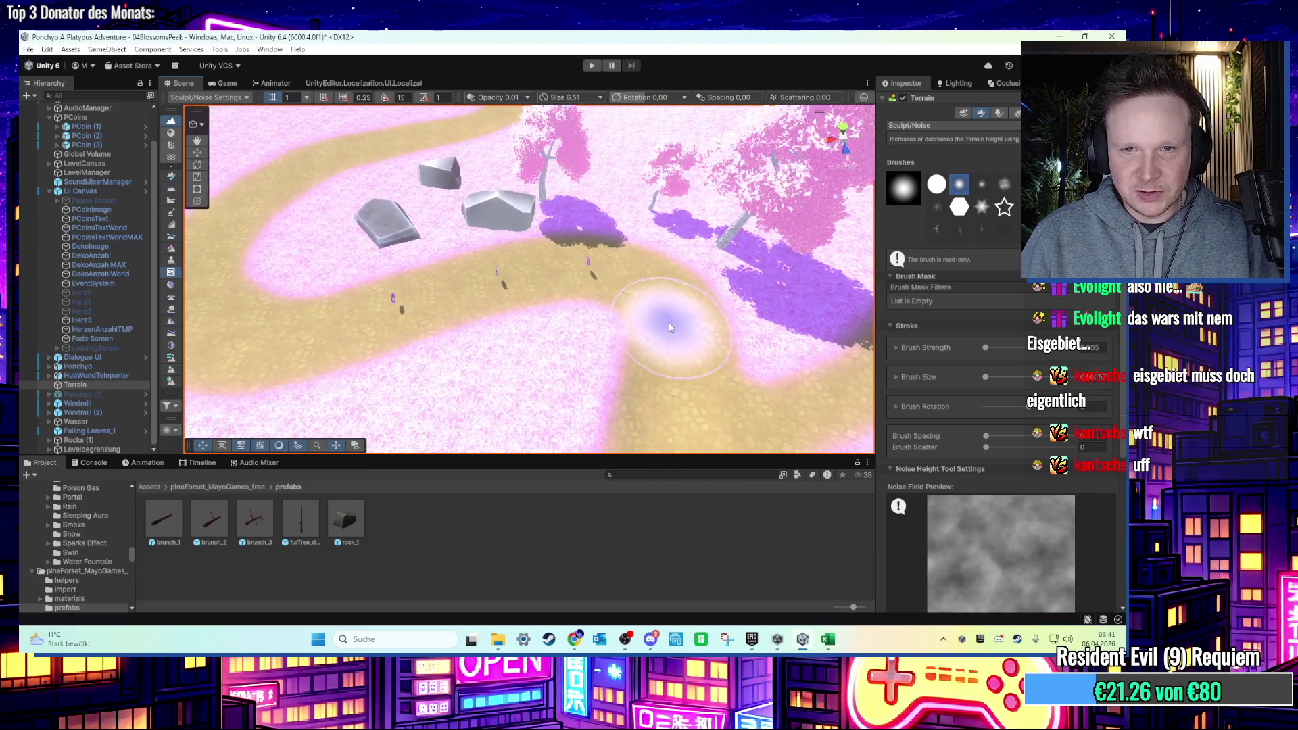
scroll(382, 302, "down", 1)
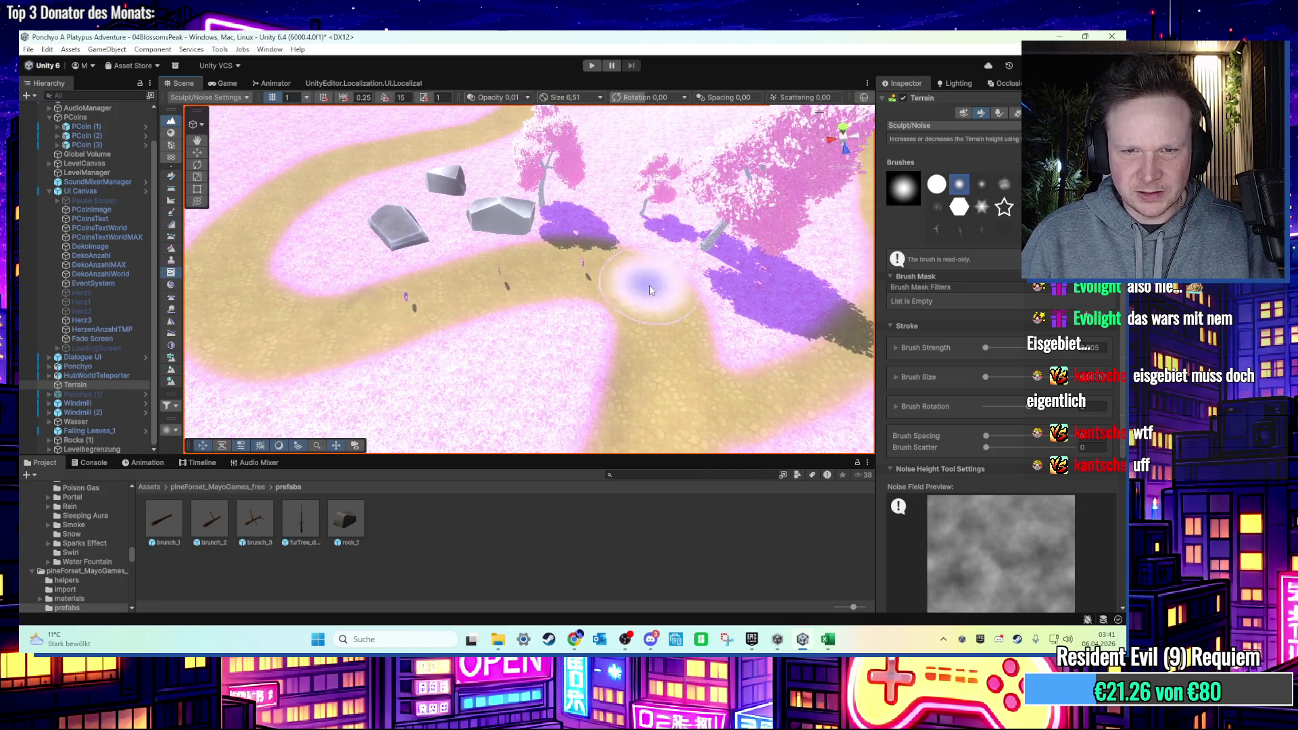
left_click_drag(568, 323, 553, 319)
left_click_drag(379, 274, 415, 326)
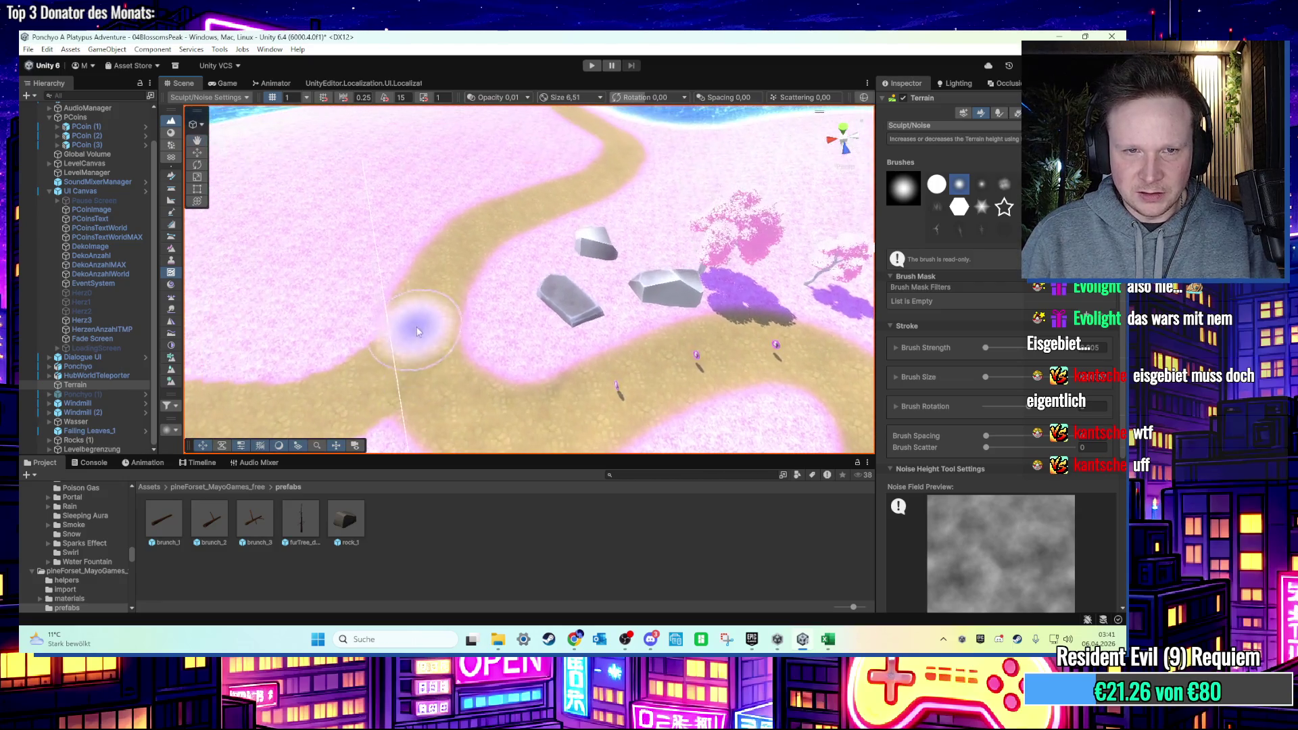
mouse_move(440, 281)
left_mouse_down()
mouse_move(516, 232)
mouse_move(469, 320)
left_mouse_up()
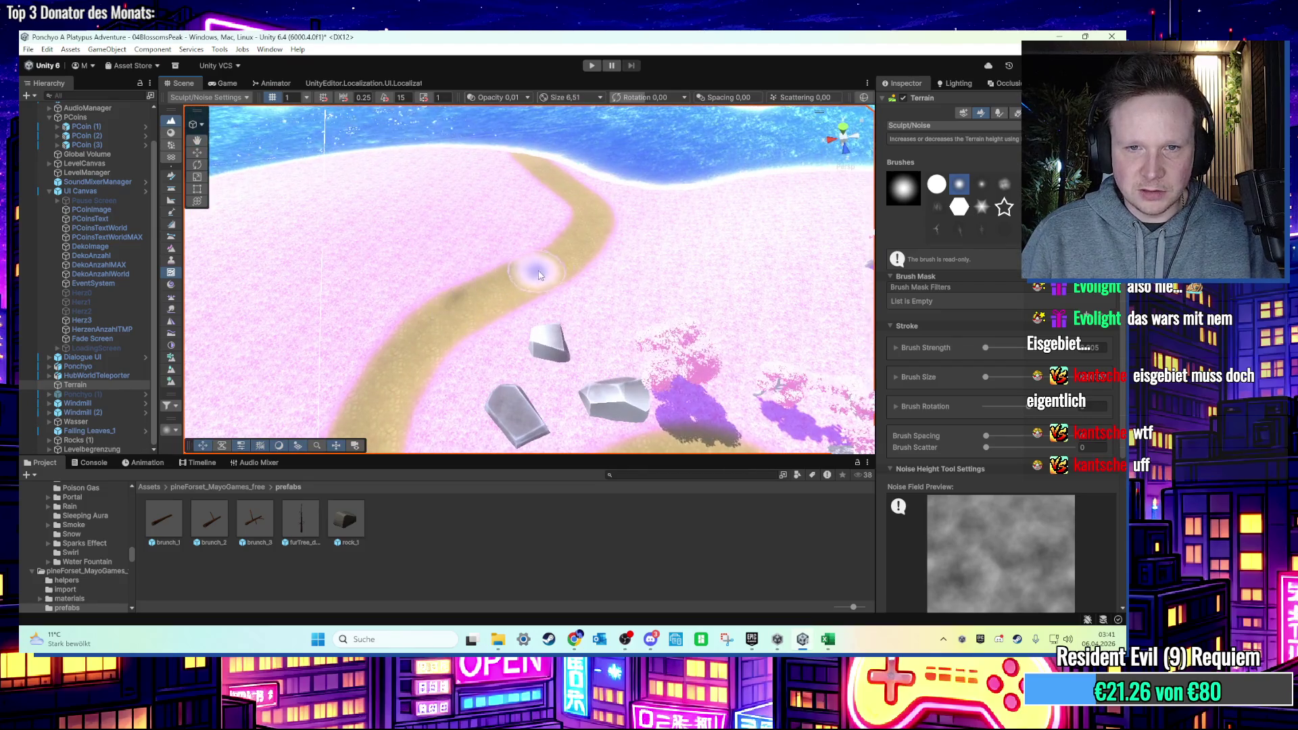
left_click_drag(589, 246, 548, 276)
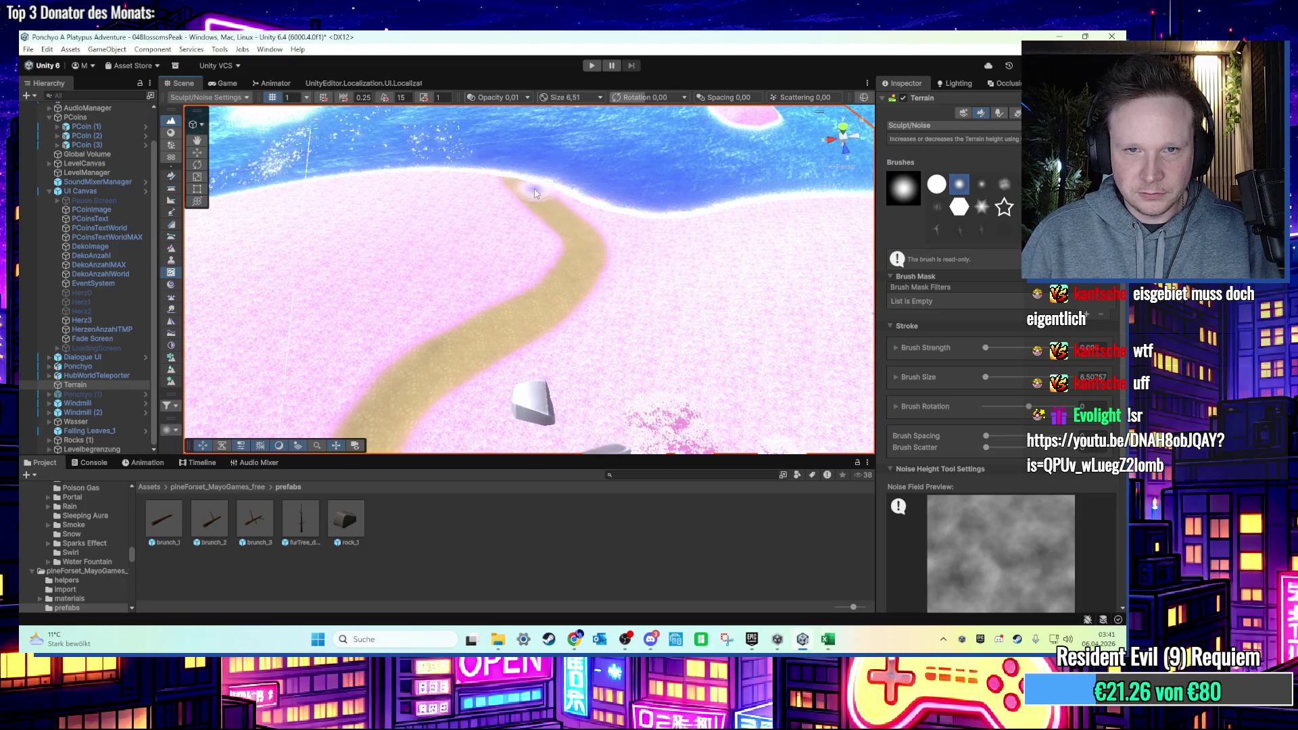
mouse_move(538, 204)
left_mouse_down()
mouse_move(648, 119)
mouse_move(623, 160)
left_mouse_up()
scroll(629, 203, "down", 3)
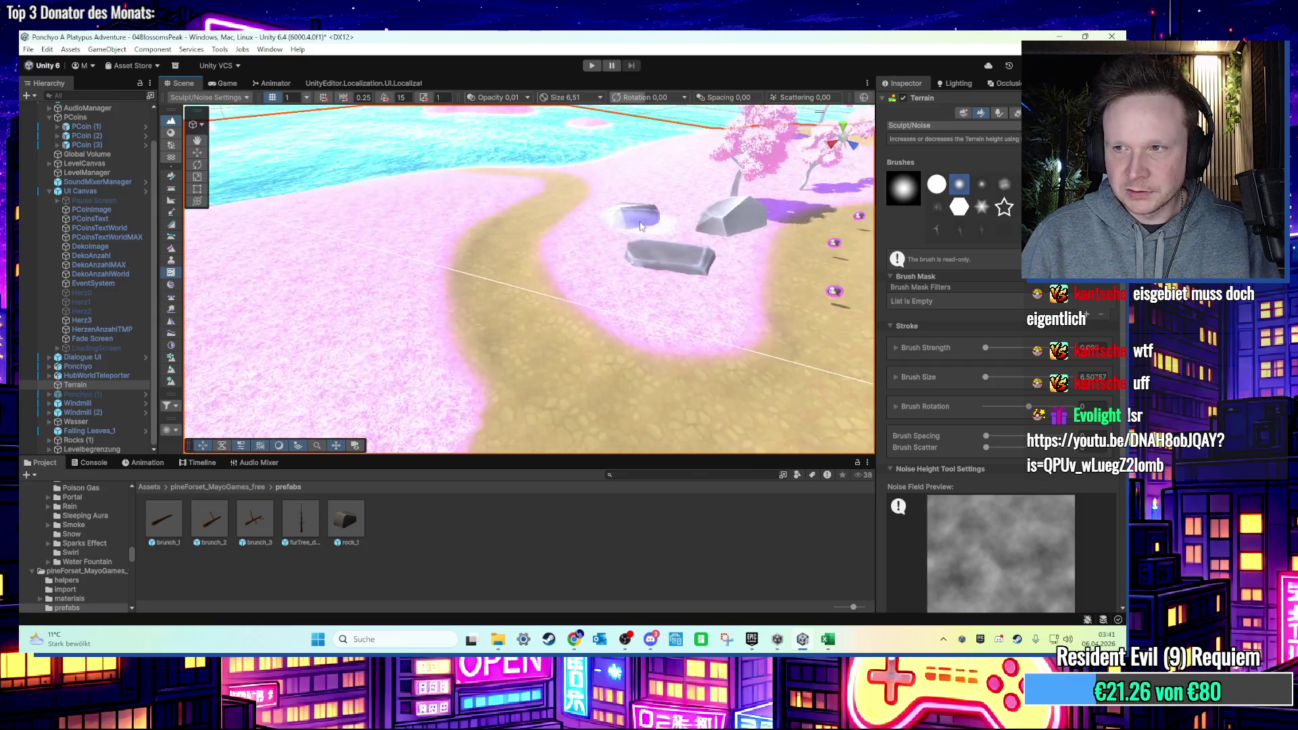
mouse_move(640, 225)
left_mouse_down()
mouse_move(452, 165)
mouse_move(351, 240)
mouse_move(468, 173)
mouse_move(536, 232)
mouse_move(429, 284)
mouse_move(500, 283)
mouse_move(503, 260)
left_mouse_up()
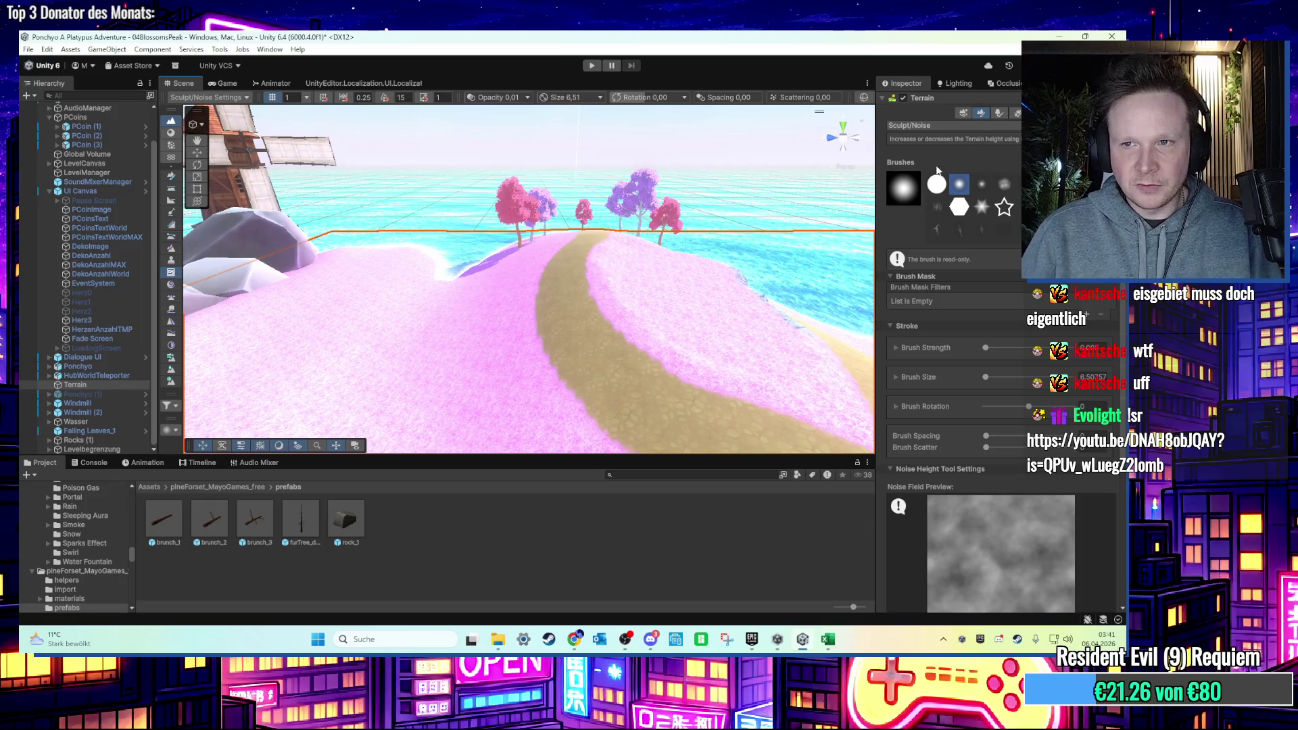
Switch the terrain sculpting tool to Sculpt/Terrace.
left_click(953, 126)
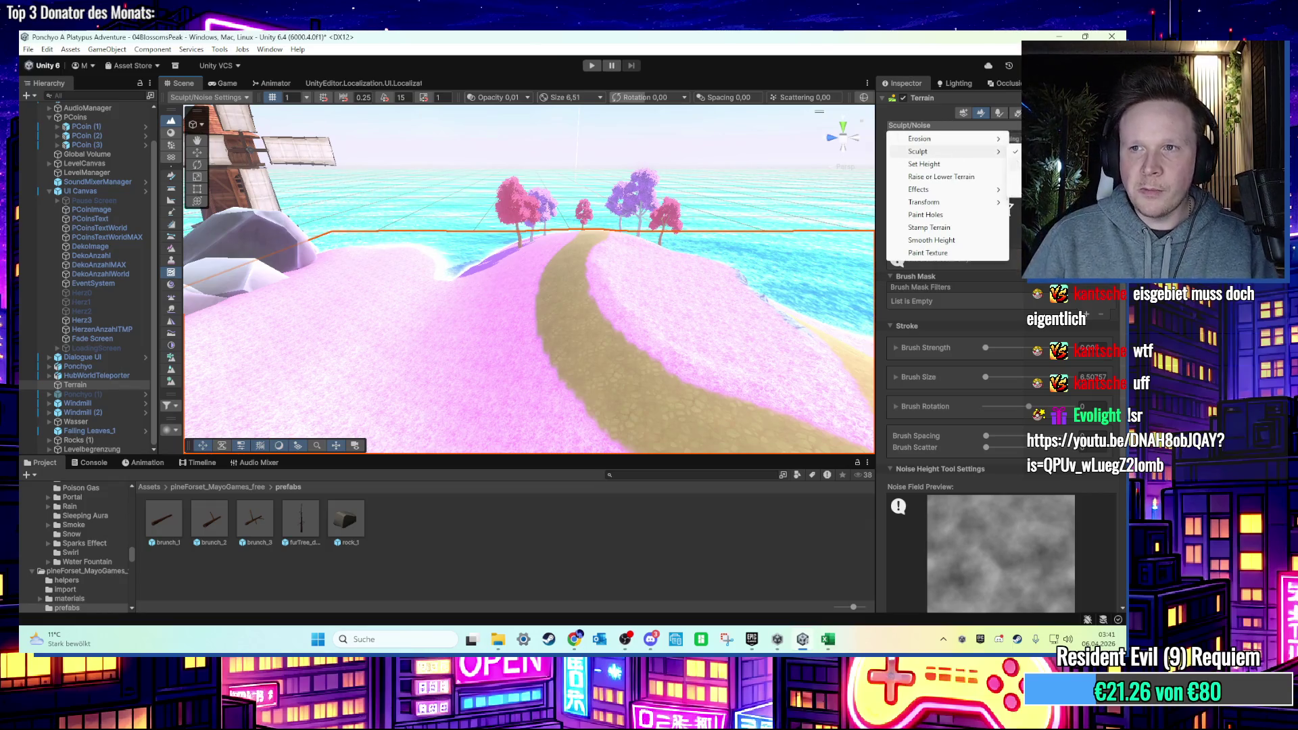
left_click(1041, 164)
scroll(501, 302, "up", 5)
Cut trial terrace trenches across the path, undoing two of them.
mouse_move(594, 322)
left_mouse_down()
mouse_move(399, 299)
mouse_move(504, 333)
mouse_move(615, 270)
left_mouse_up()
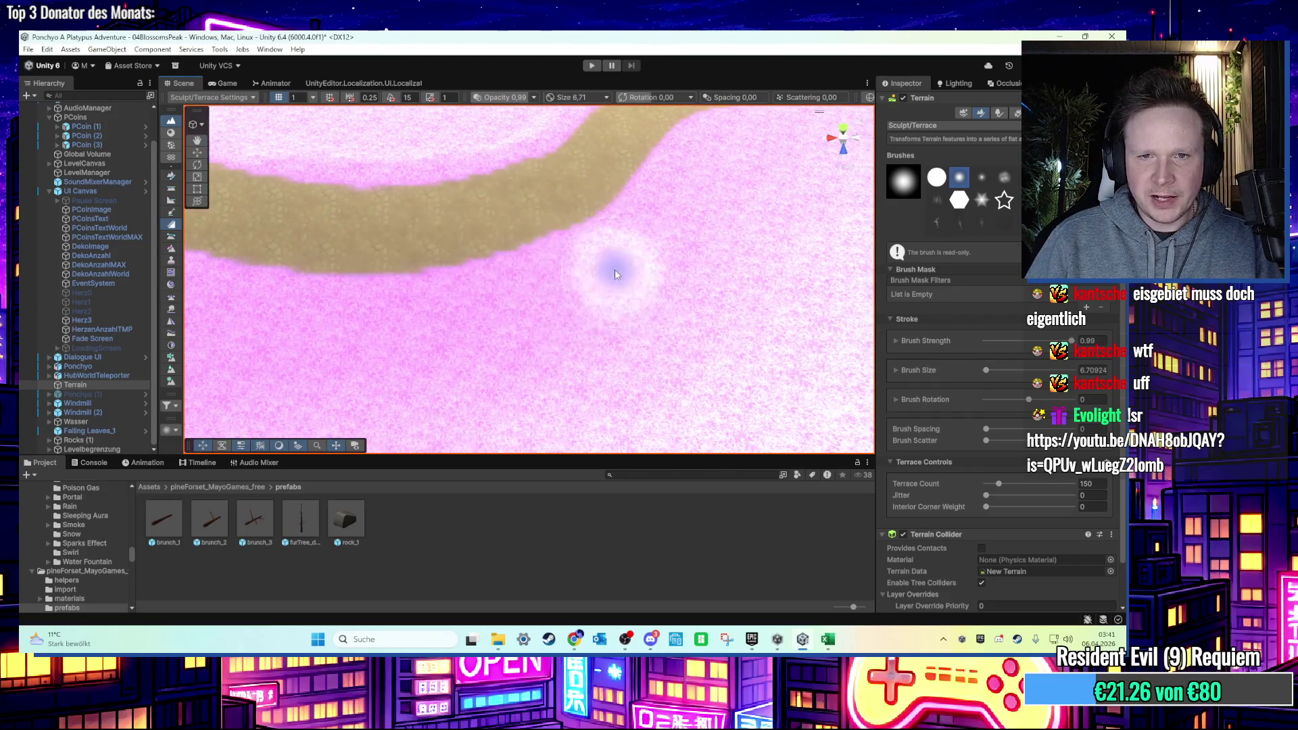
mouse_move(357, 330)
left_mouse_down()
mouse_move(440, 310)
mouse_move(376, 325)
mouse_move(392, 253)
mouse_move(365, 249)
mouse_move(562, 207)
mouse_move(326, 280)
mouse_move(617, 328)
mouse_move(737, 287)
mouse_move(737, 273)
left_mouse_up()
key("ctrl+z")
mouse_move(659, 322)
left_mouse_down()
mouse_move(420, 362)
mouse_move(343, 396)
mouse_move(684, 396)
mouse_move(419, 379)
mouse_move(676, 365)
mouse_move(845, 324)
left_mouse_up()
key("ctrl+z")
key("ctrl+z")
mouse_move(545, 353)
left_mouse_down()
mouse_move(573, 272)
mouse_move(624, 346)
mouse_move(680, 238)
mouse_move(595, 325)
mouse_move(663, 376)
mouse_move(666, 348)
mouse_move(561, 338)
left_mouse_up()
left_click(973, 143)
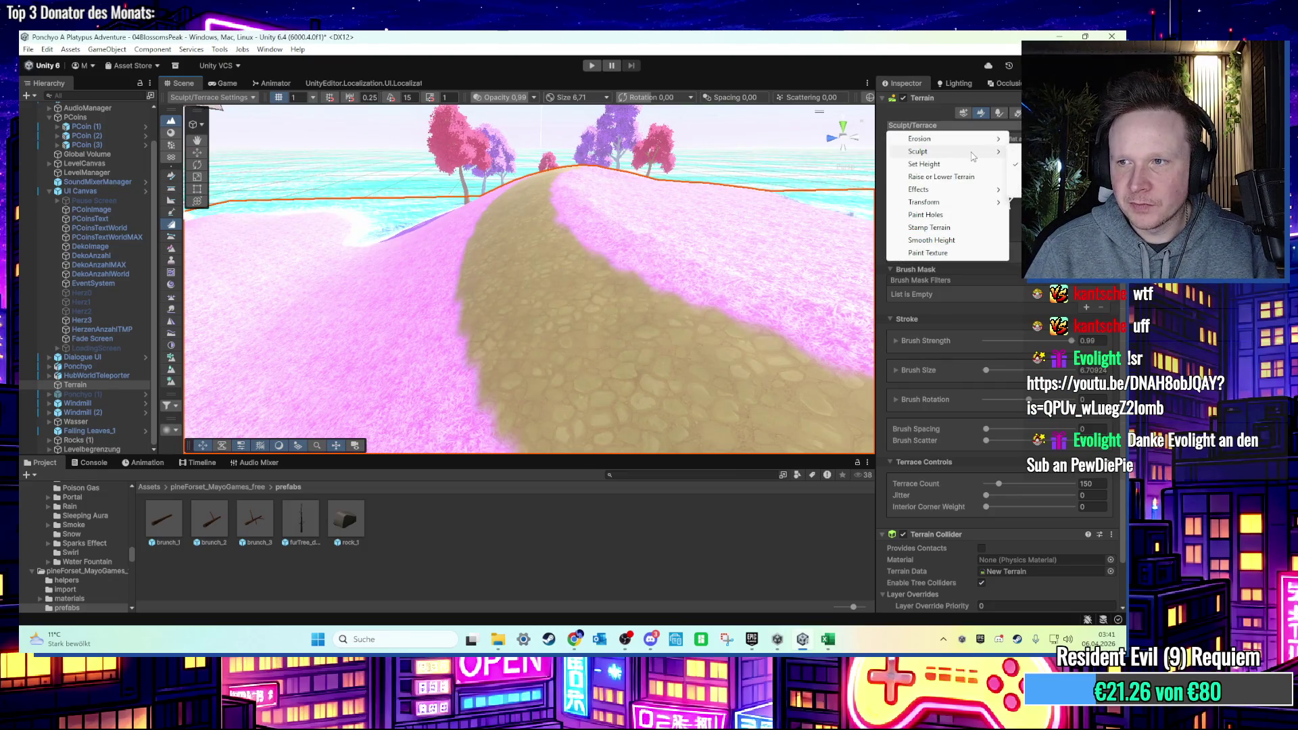
Switch back to Noise sculpting and zoom around the path and shoreline.
left_click(1028, 151)
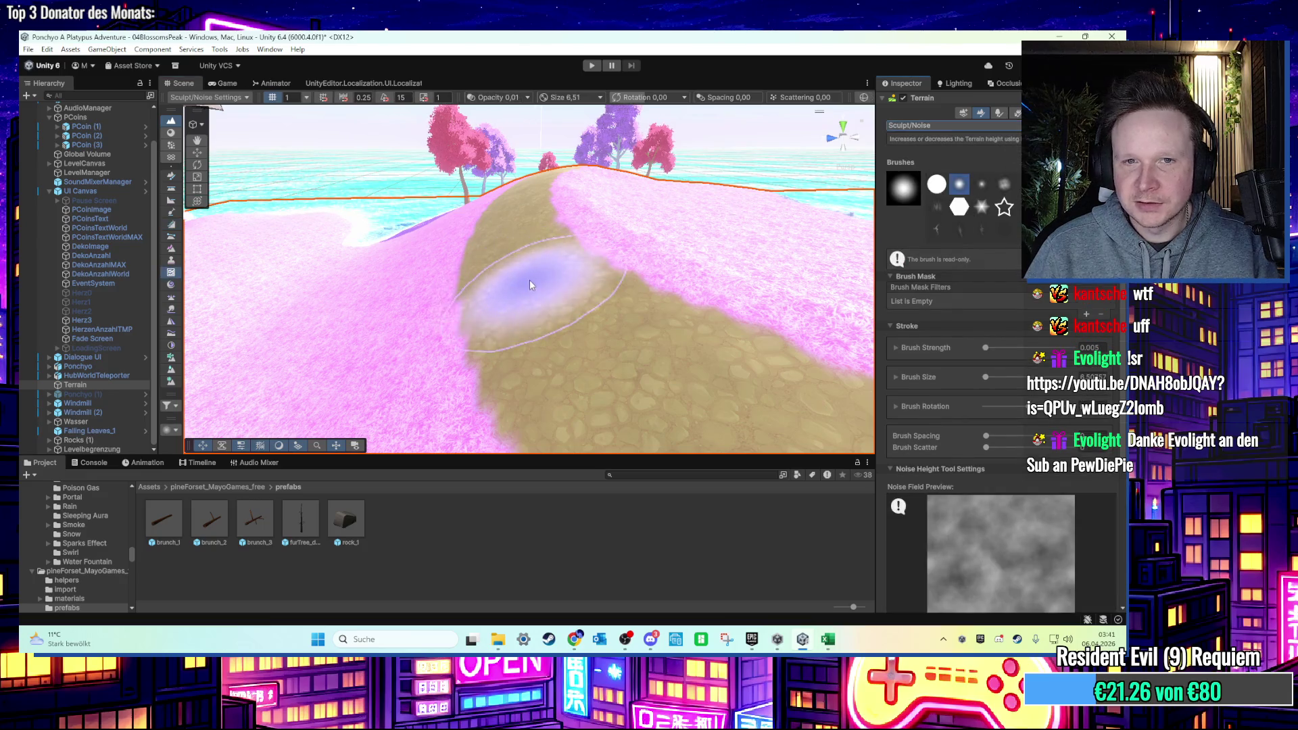
mouse_move(530, 284)
left_mouse_down()
mouse_move(509, 335)
mouse_move(549, 384)
mouse_move(559, 361)
left_mouse_up()
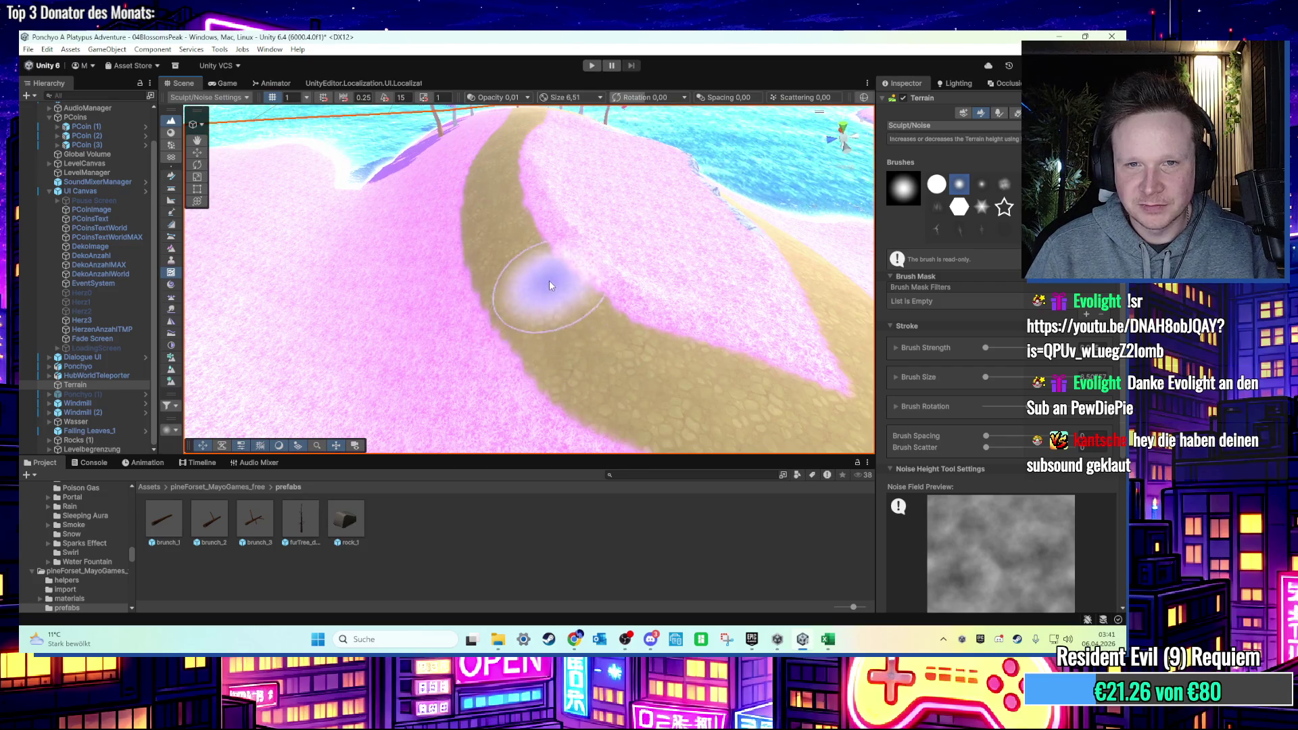
scroll(550, 295, "down", 1)
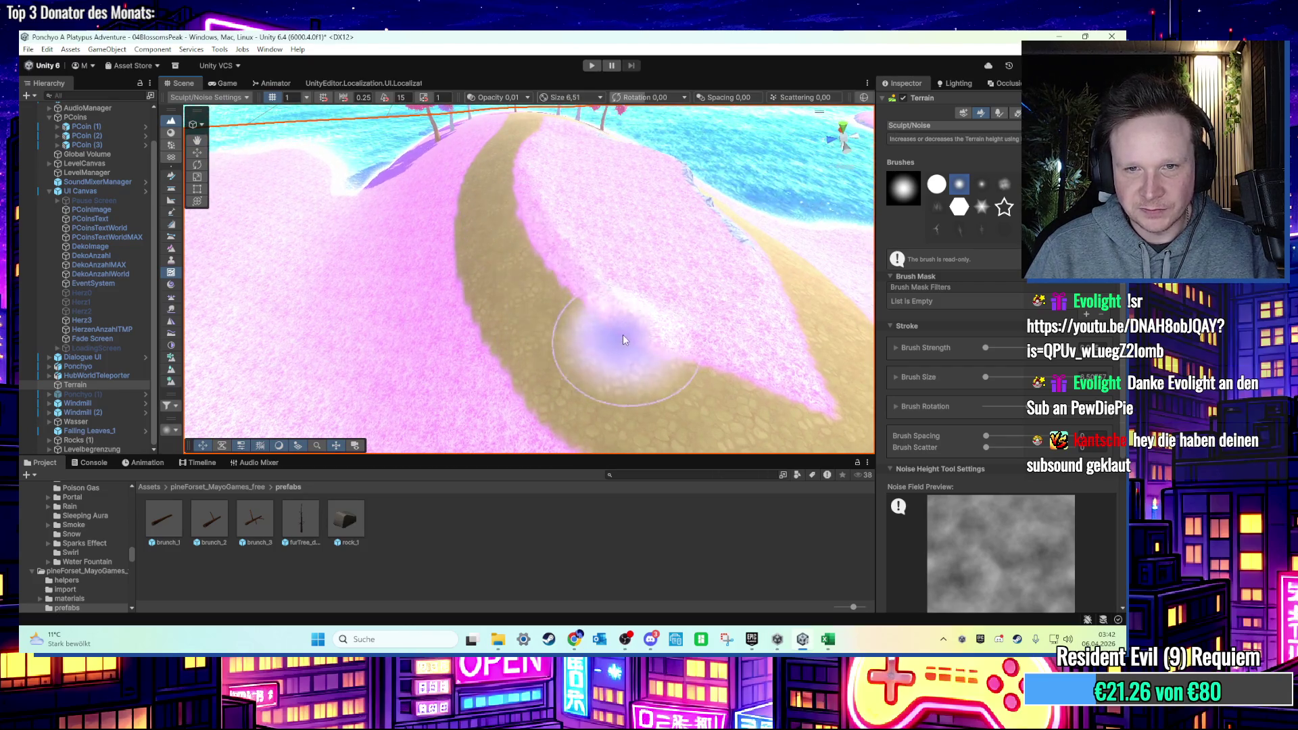
scroll(526, 254, "down", 3)
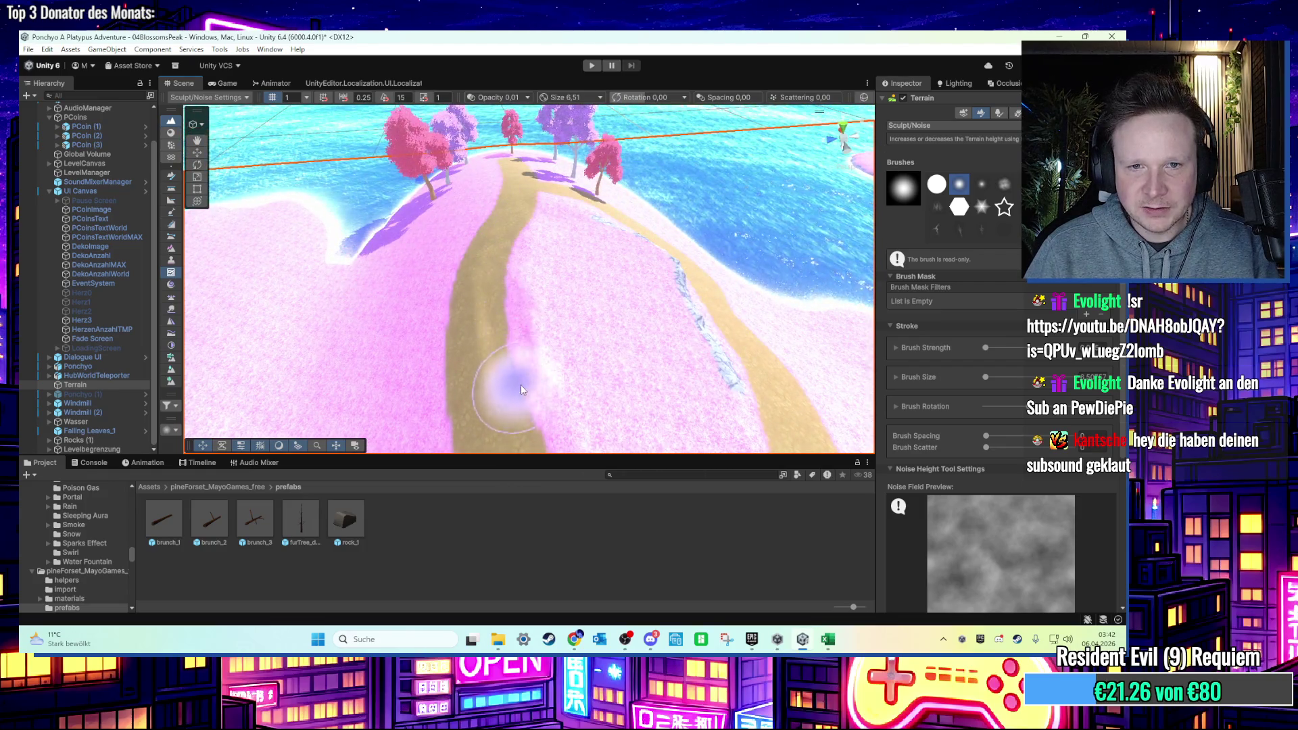
scroll(521, 386, "up", 3)
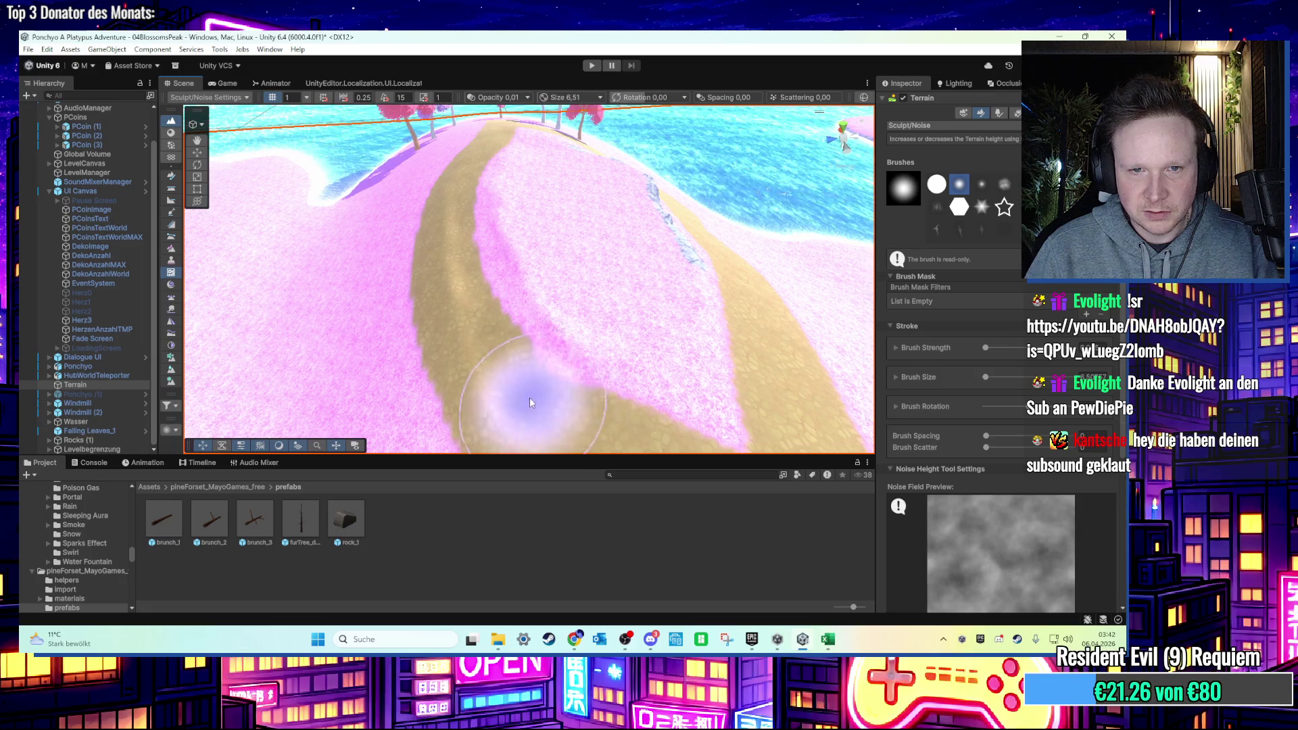
scroll(530, 403, "up", 2)
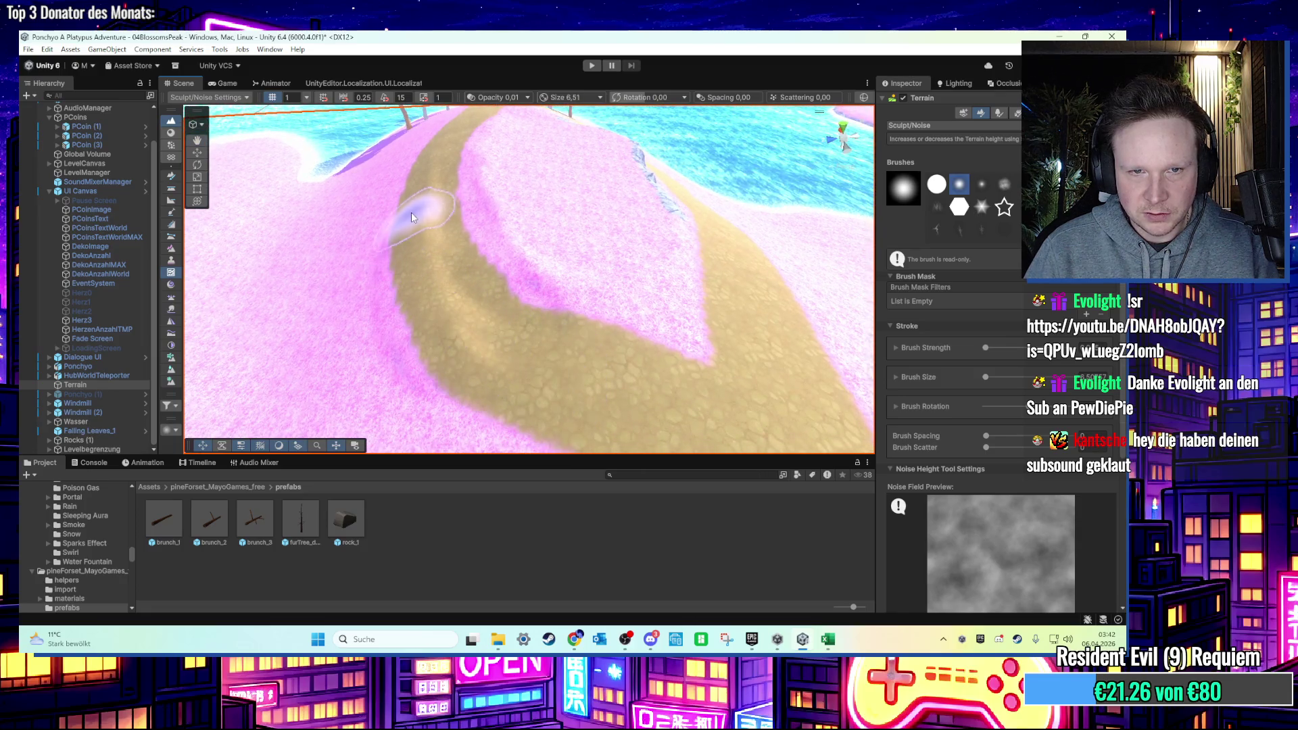
scroll(434, 314, "down", 2)
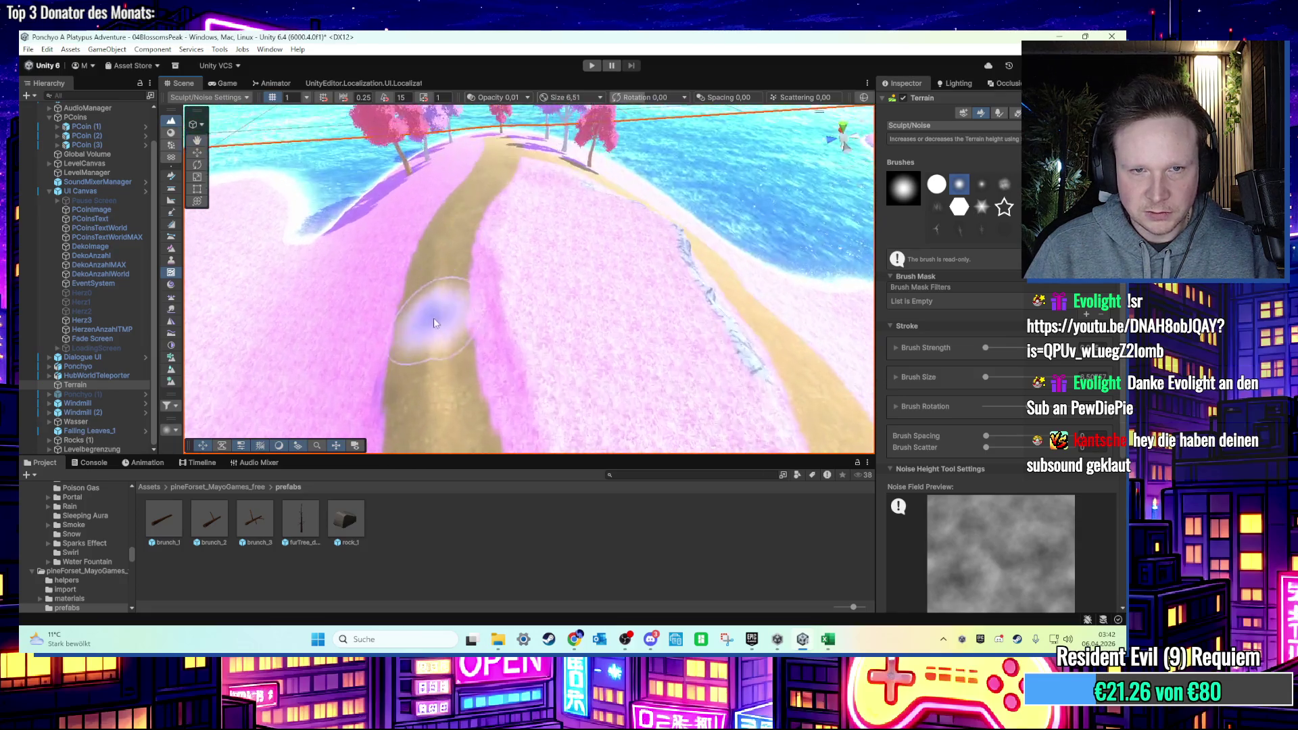
scroll(473, 284, "up", 2)
scroll(521, 263, "down", 3)
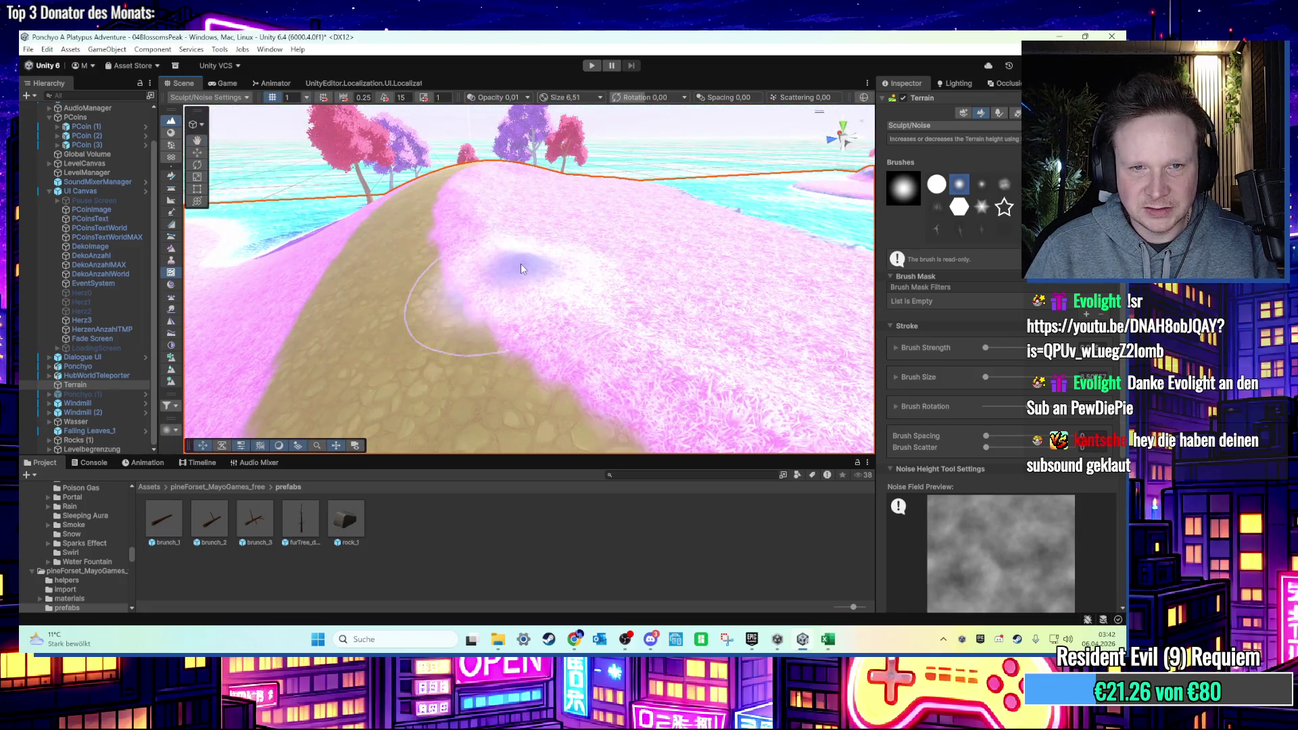
scroll(521, 269, "down", 3)
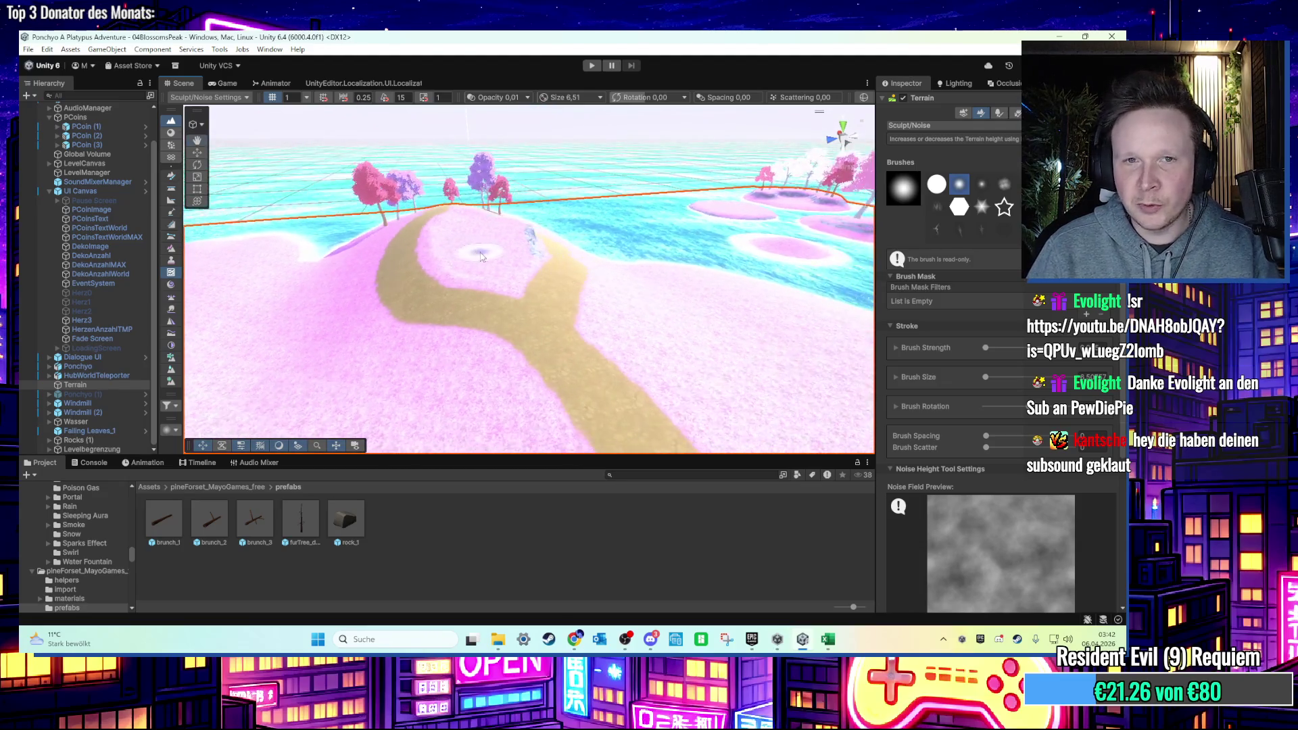
scroll(546, 262, "up", 5)
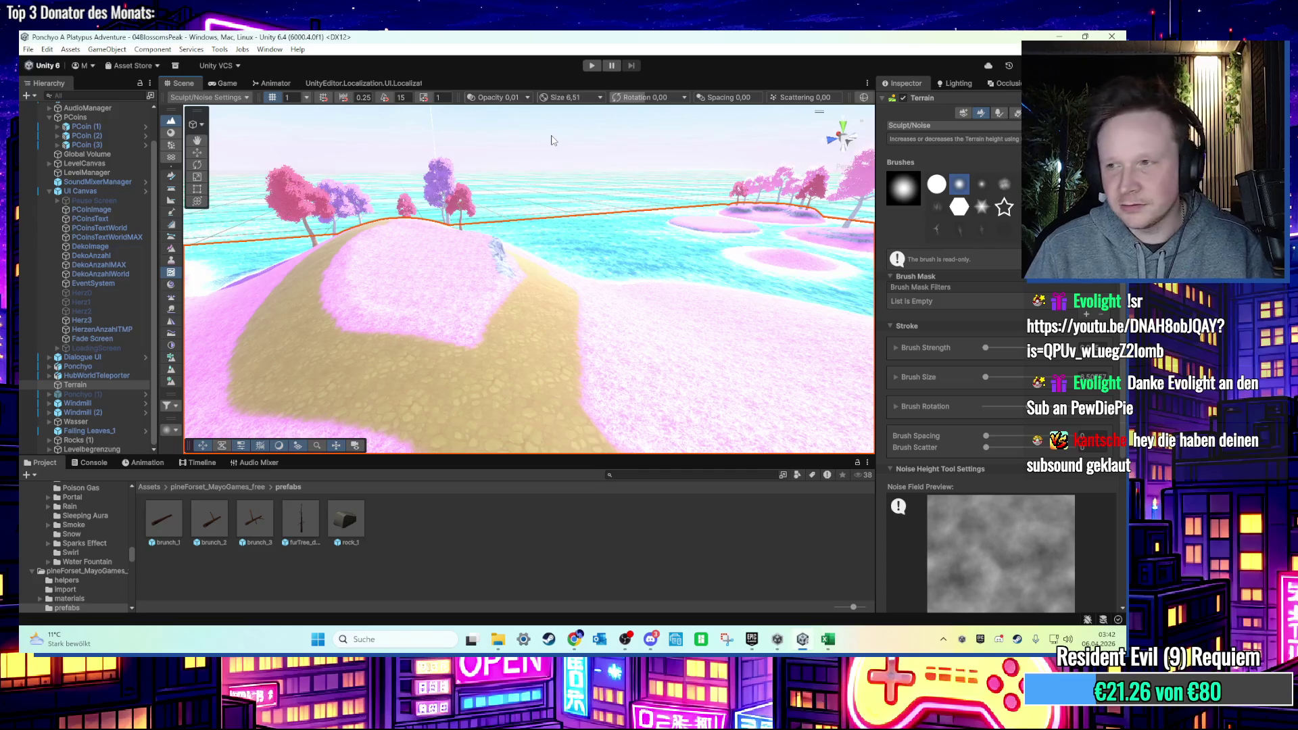
mouse_move(551, 140)
left_mouse_down()
mouse_move(491, 273)
mouse_move(636, 189)
mouse_move(538, 291)
mouse_move(588, 338)
mouse_move(626, 295)
mouse_move(473, 276)
mouse_move(493, 270)
left_mouse_up()
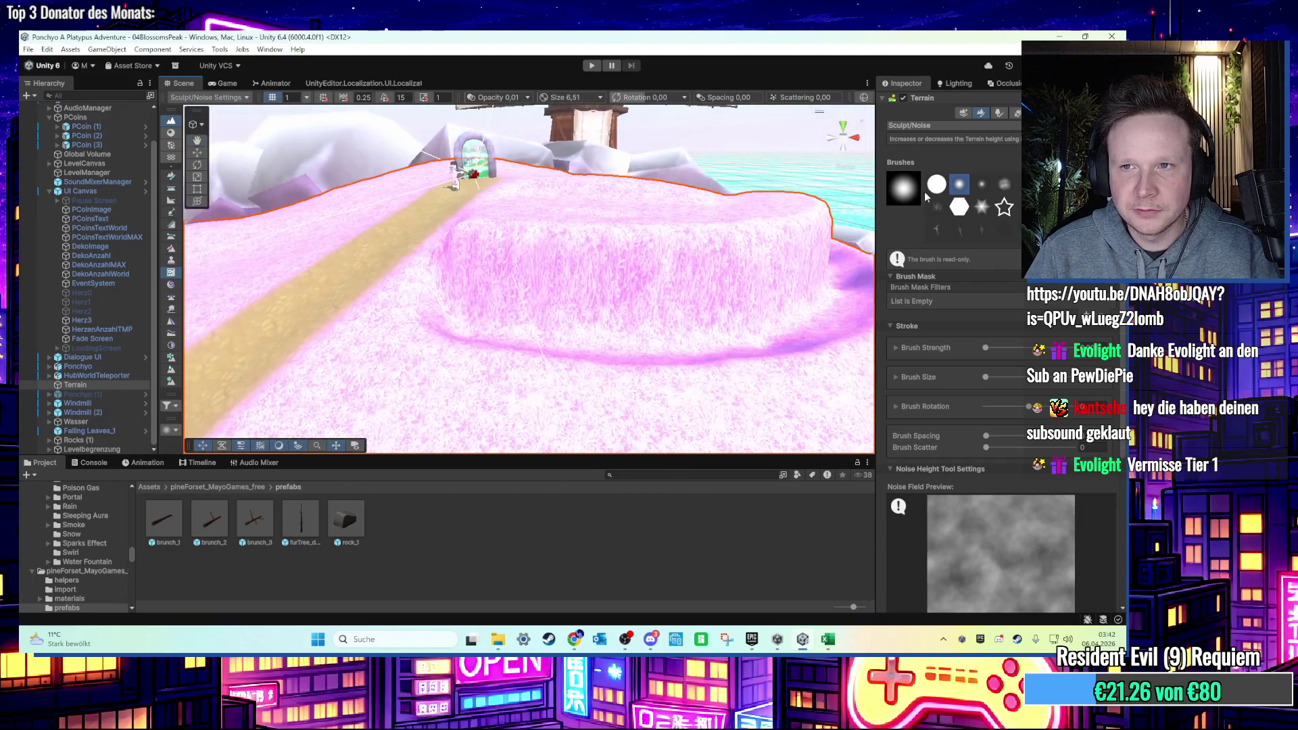
Leave terrain sculpting by switching to the Move tool.
left_click(936, 127)
left_click(916, 35)
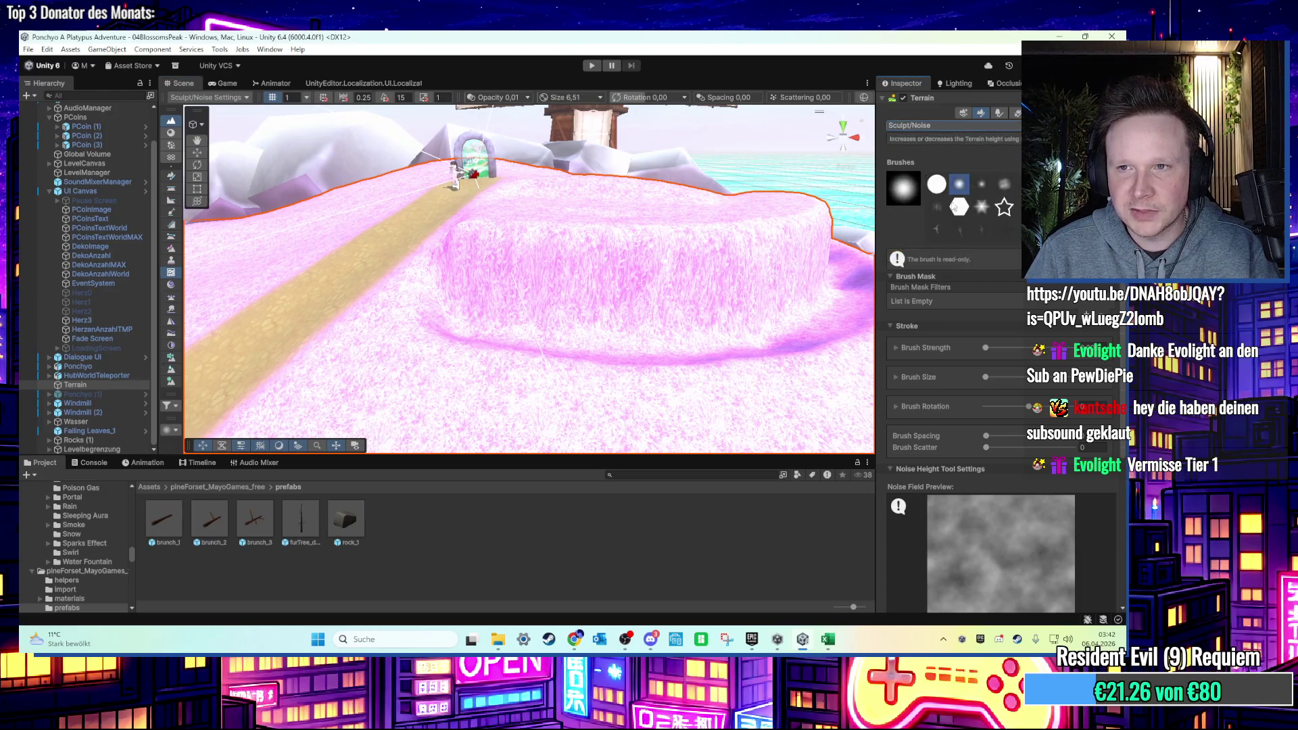
scroll(950, 169, "up", 2)
left_click(196, 154)
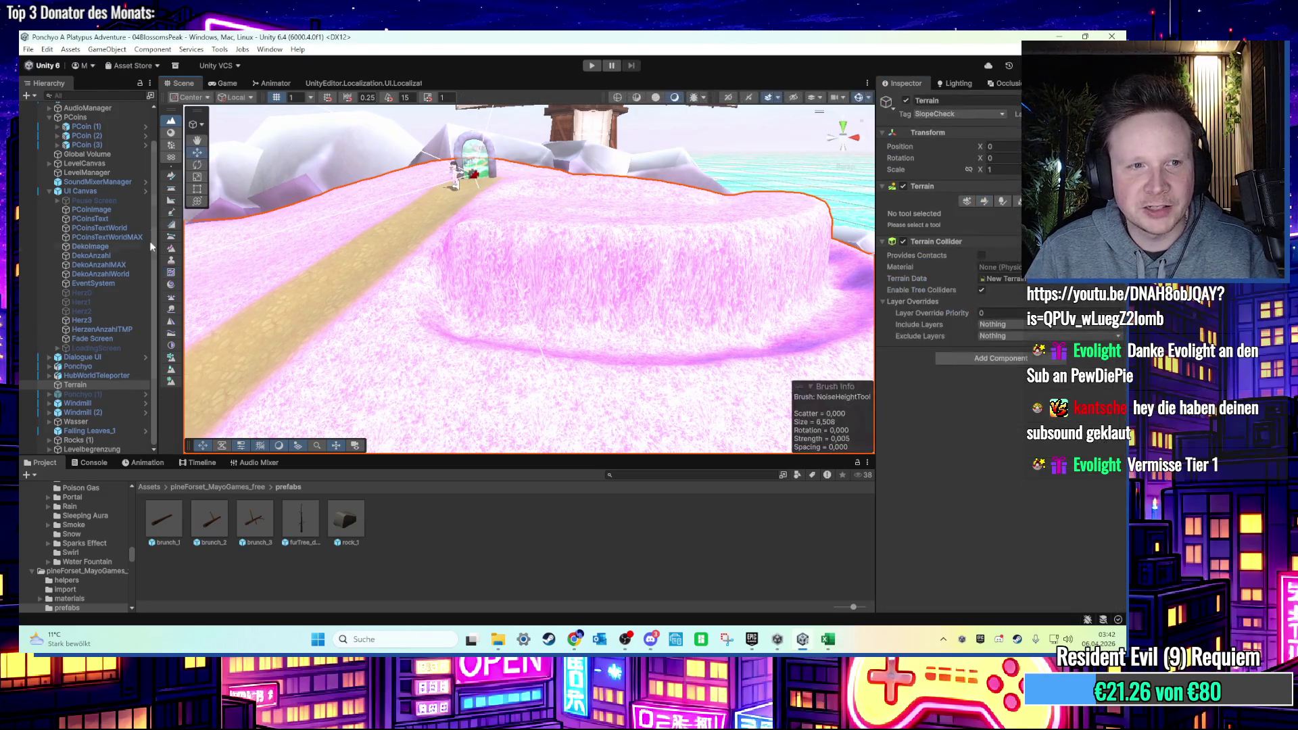
Select Levelbegrenzung, open the Create menu, and check the shader error messages.
left_click(81, 449)
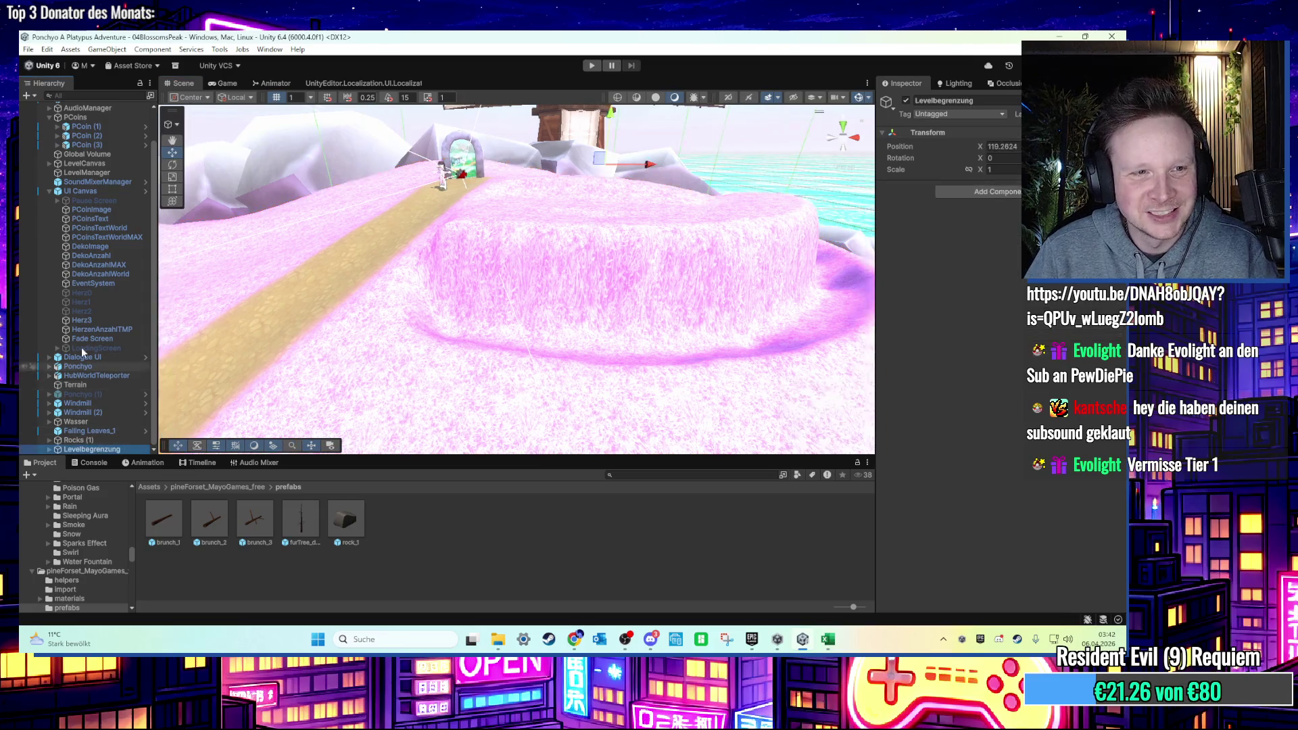
left_click(27, 95)
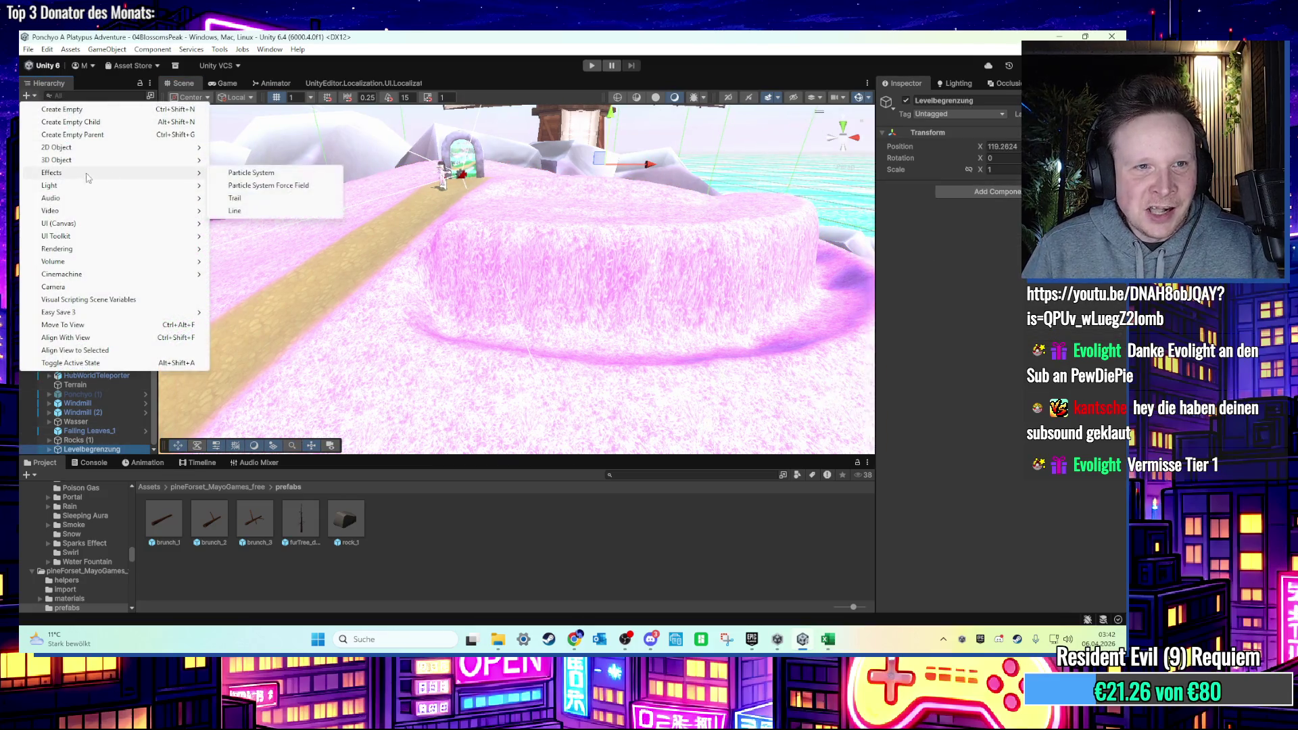
mouse_move(108, 162)
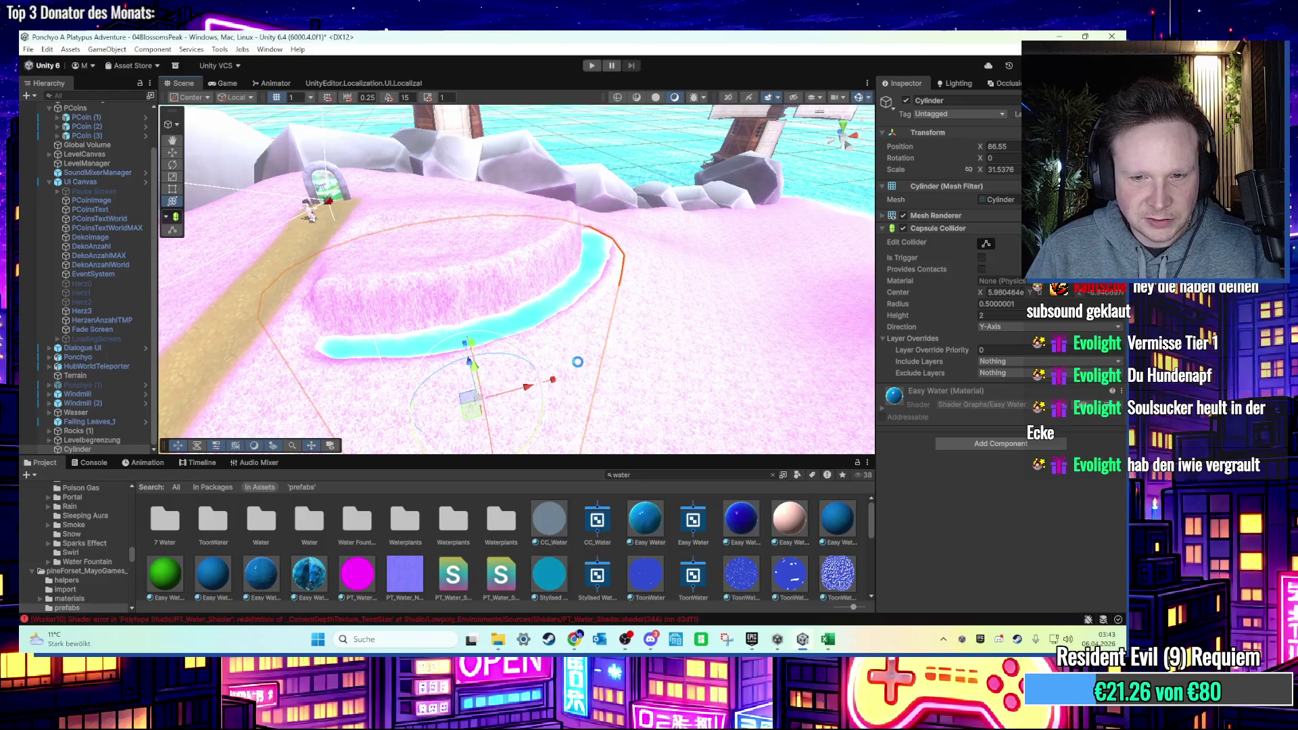
left_click(310, 620)
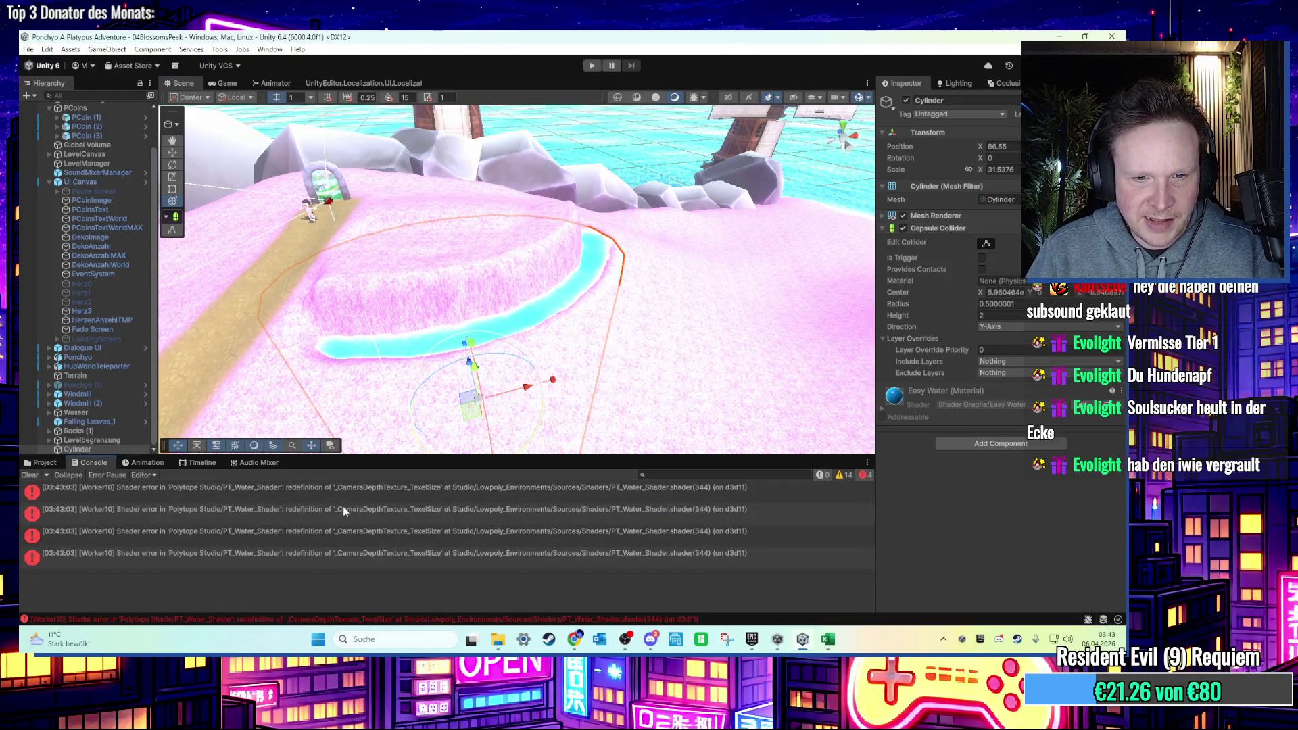
left_click(41, 462)
Orbit and zoom the Scene view to inspect the water ring around the plateau.
mouse_move(540, 304)
left_mouse_down()
mouse_move(621, 258)
mouse_move(625, 299)
mouse_move(484, 303)
left_mouse_up()
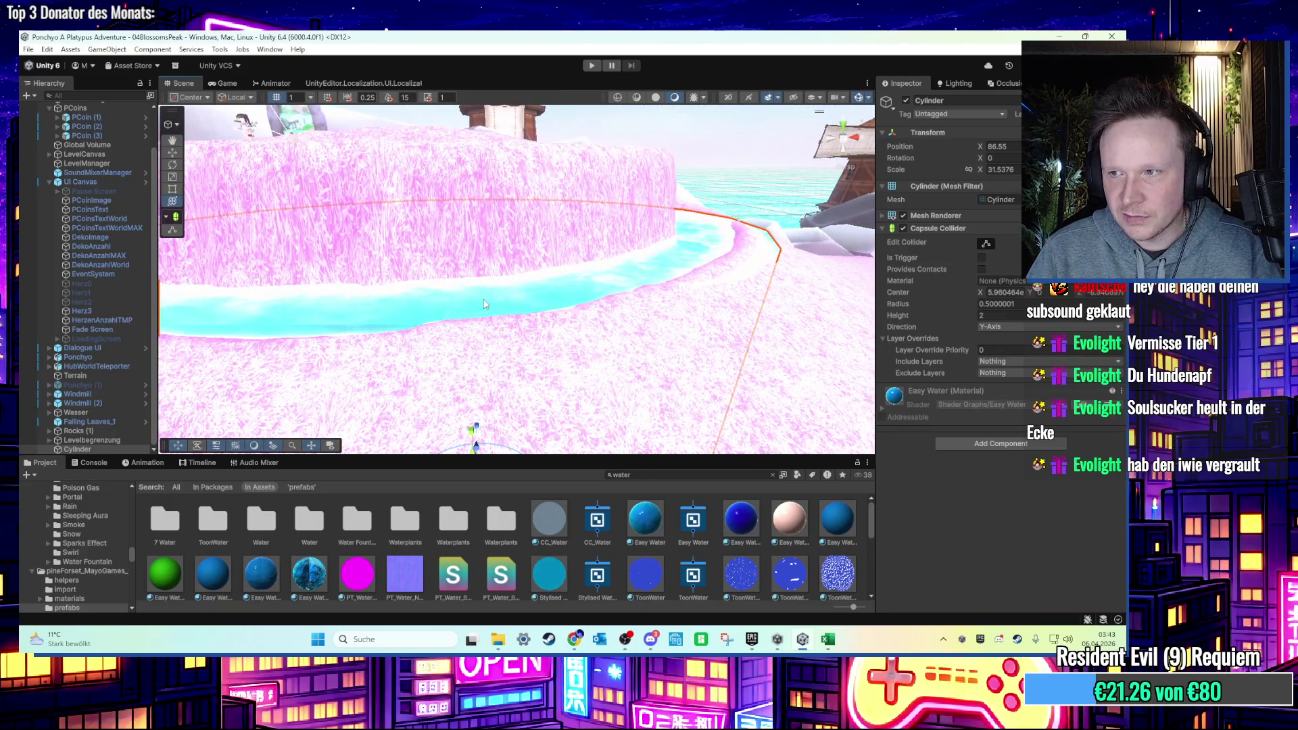
mouse_move(467, 304)
left_mouse_down()
mouse_move(518, 309)
mouse_move(392, 340)
mouse_move(446, 343)
left_mouse_up()
scroll(552, 392, "down", 2)
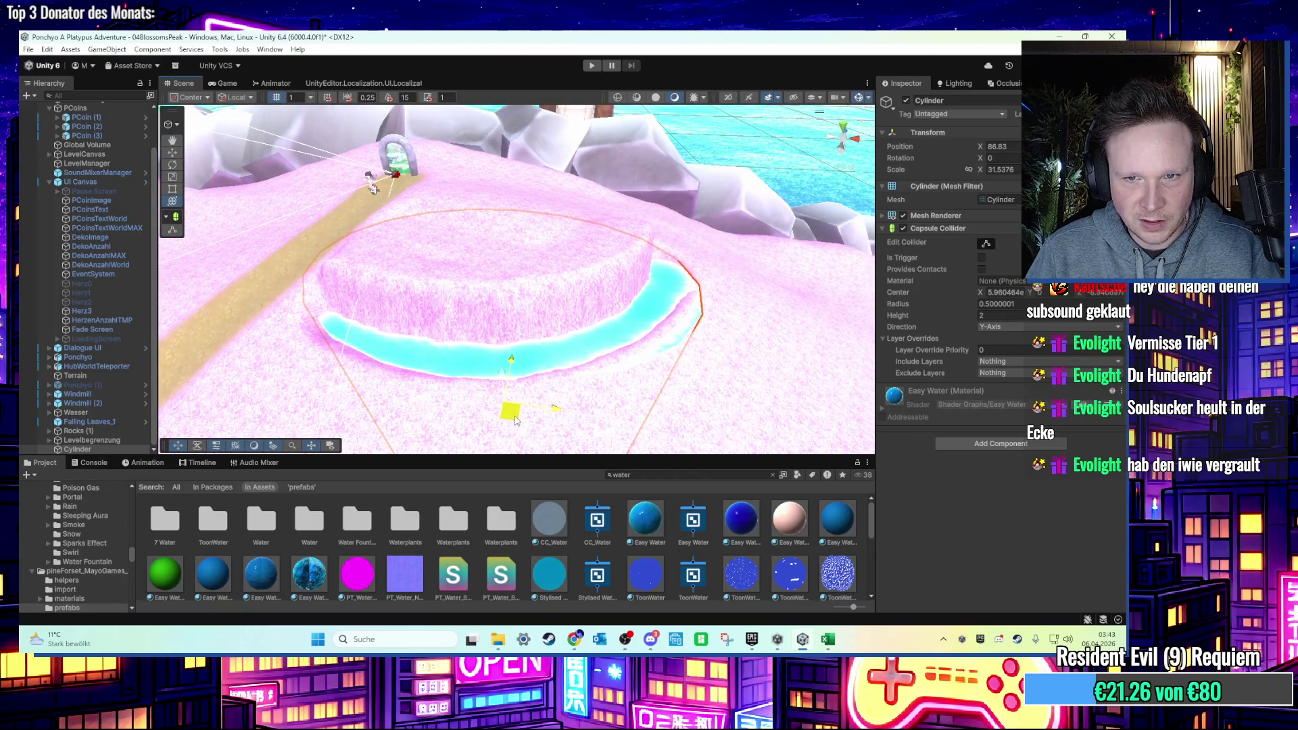
scroll(526, 409, "up", 5)
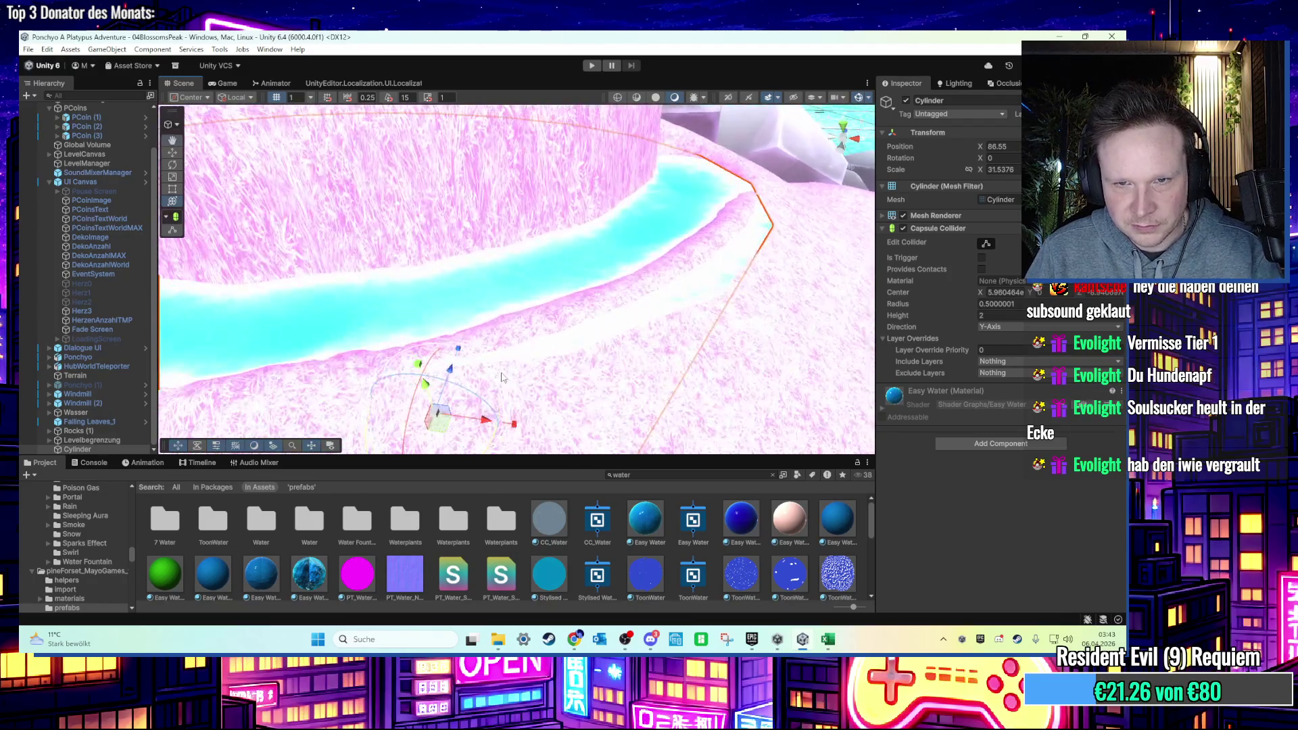
scroll(482, 378, "down", 3)
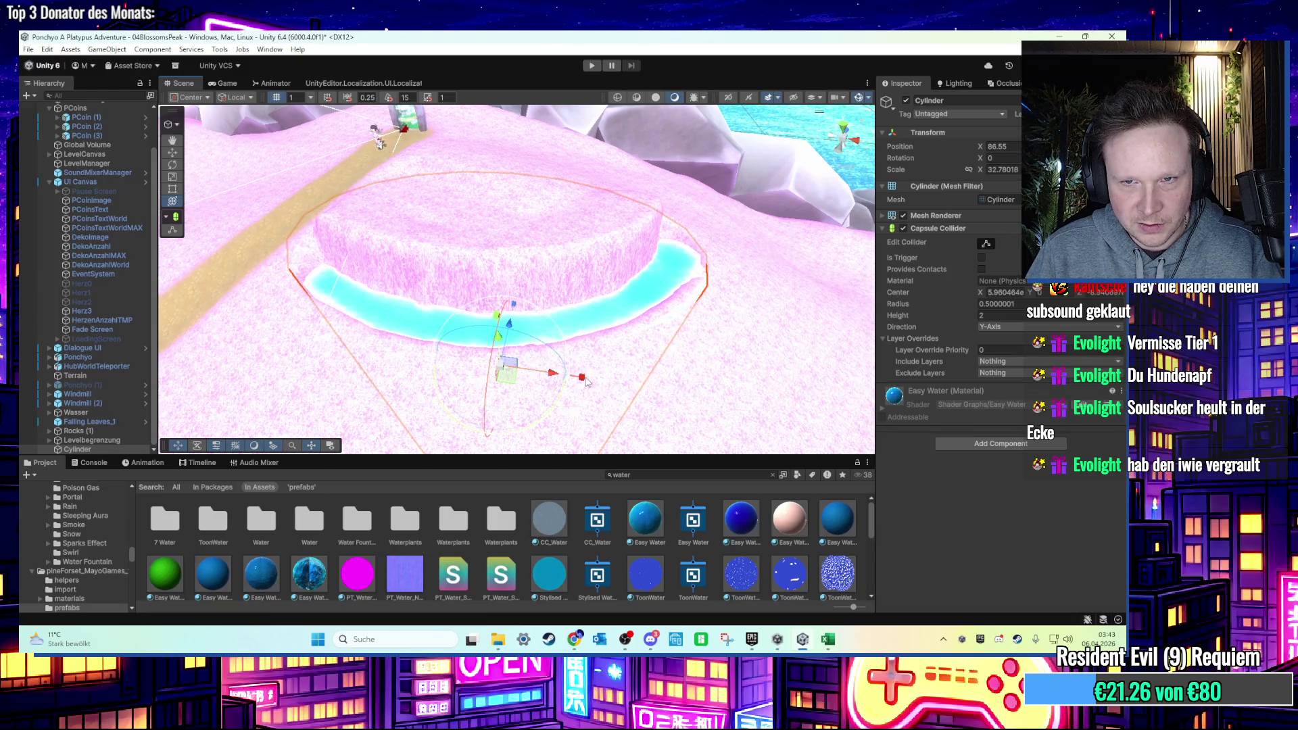
scroll(586, 381, "up", 5)
mouse_move(543, 399)
left_mouse_down()
mouse_move(518, 364)
mouse_move(485, 395)
mouse_move(540, 400)
mouse_move(532, 352)
mouse_move(351, 357)
left_mouse_up()
scroll(351, 358, "up", 5)
mouse_move(496, 314)
left_mouse_down()
mouse_move(482, 323)
mouse_move(602, 363)
left_mouse_up()
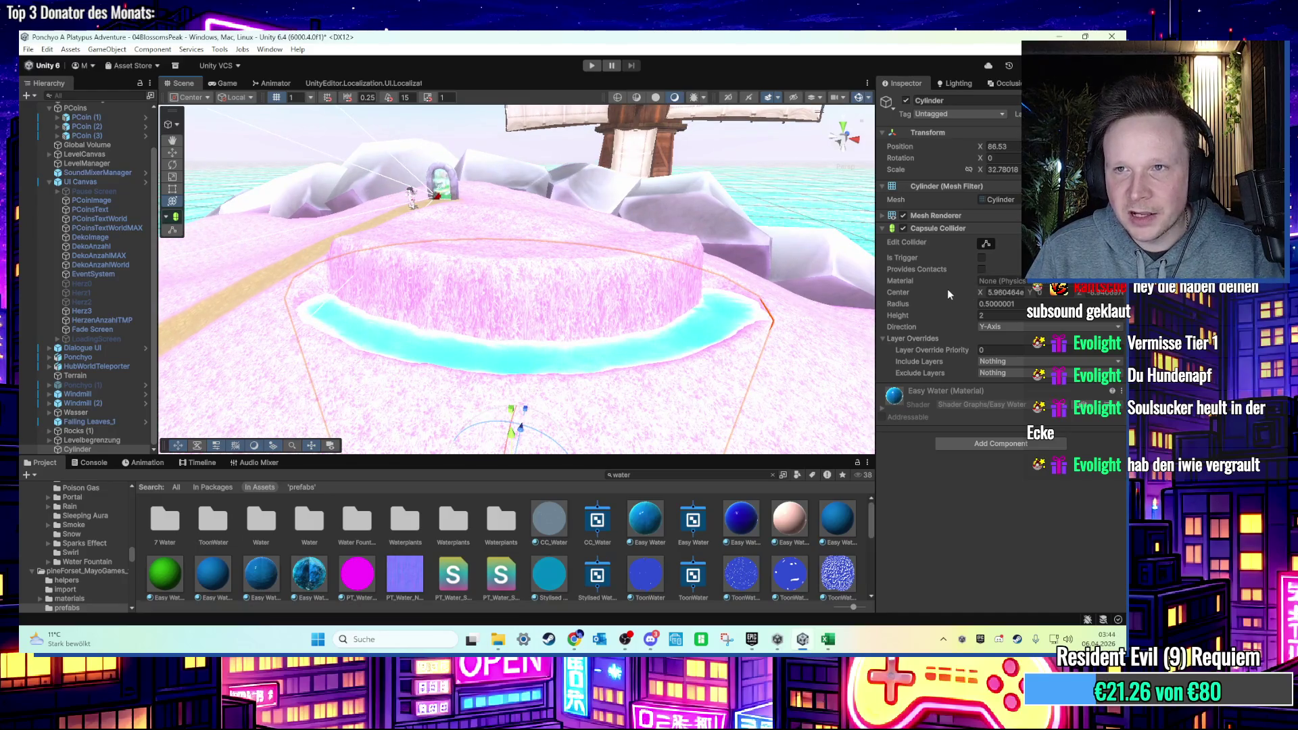
Tag the water cylinder as Wasser and start Play mode.
left_click(986, 114)
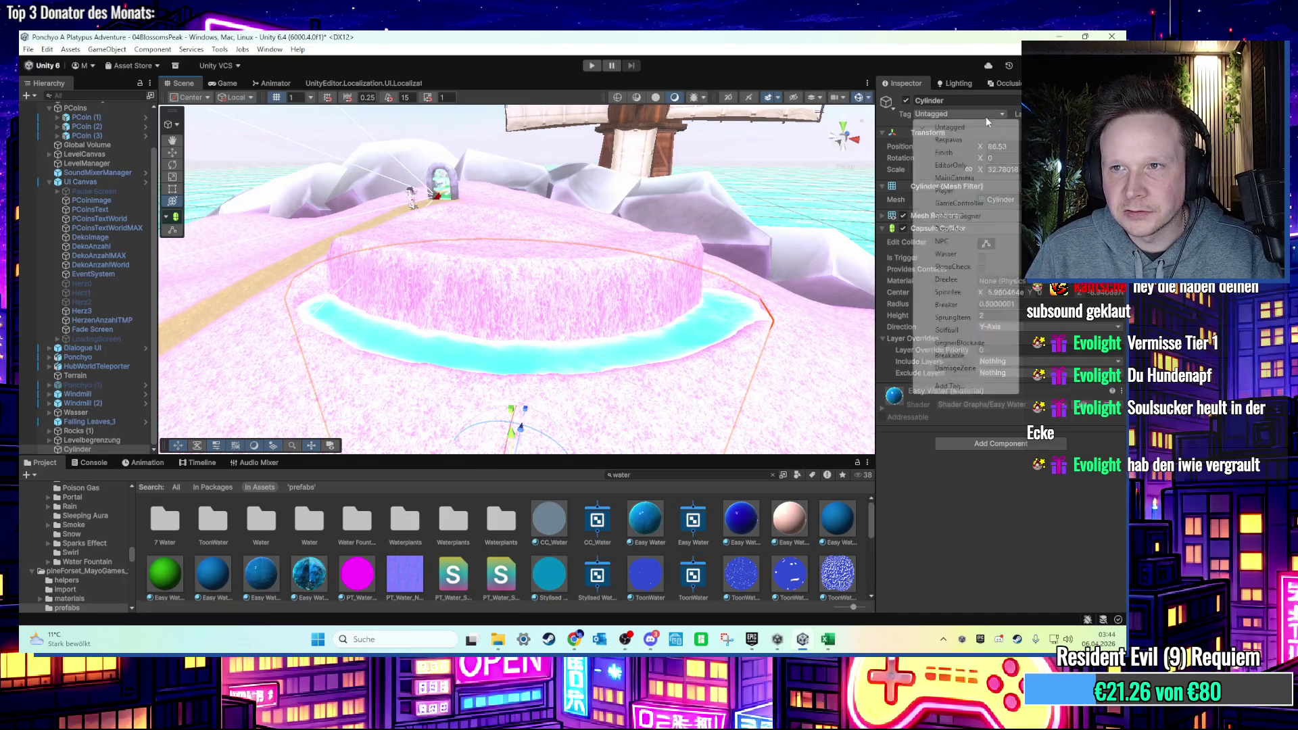
left_click(965, 256)
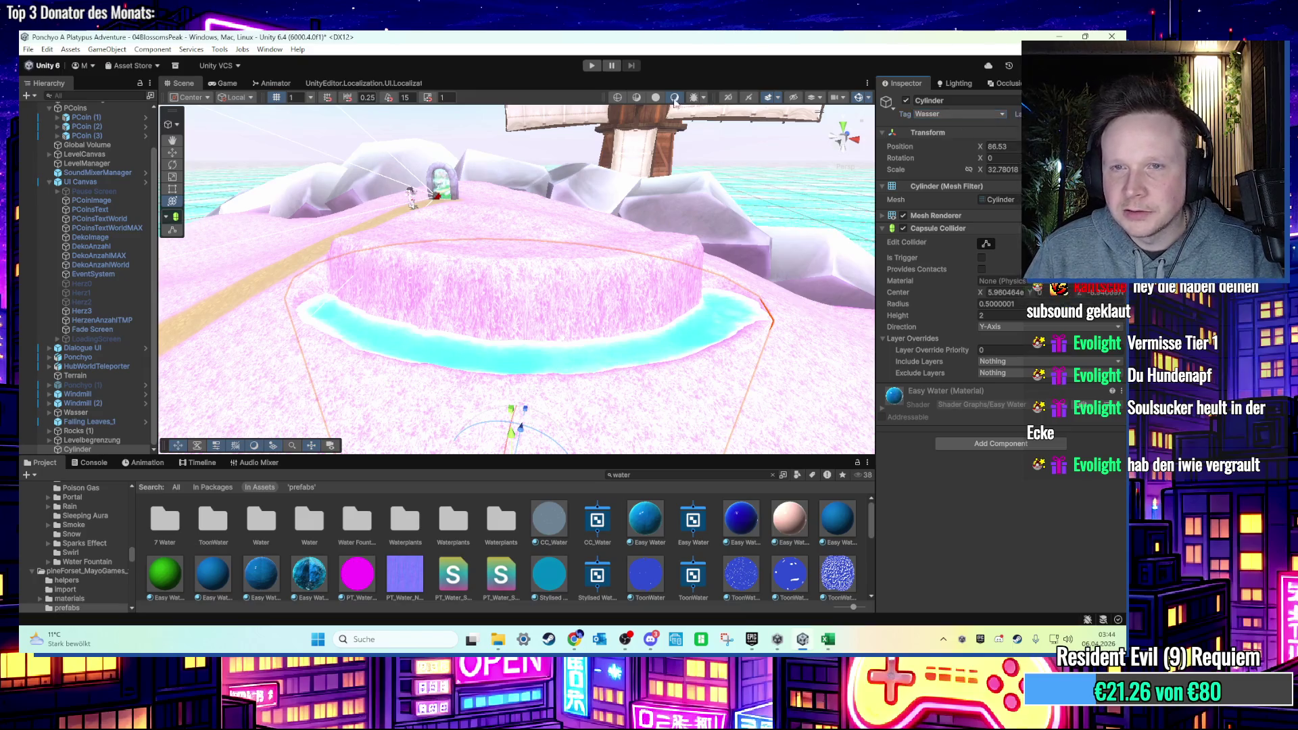
left_click(593, 67)
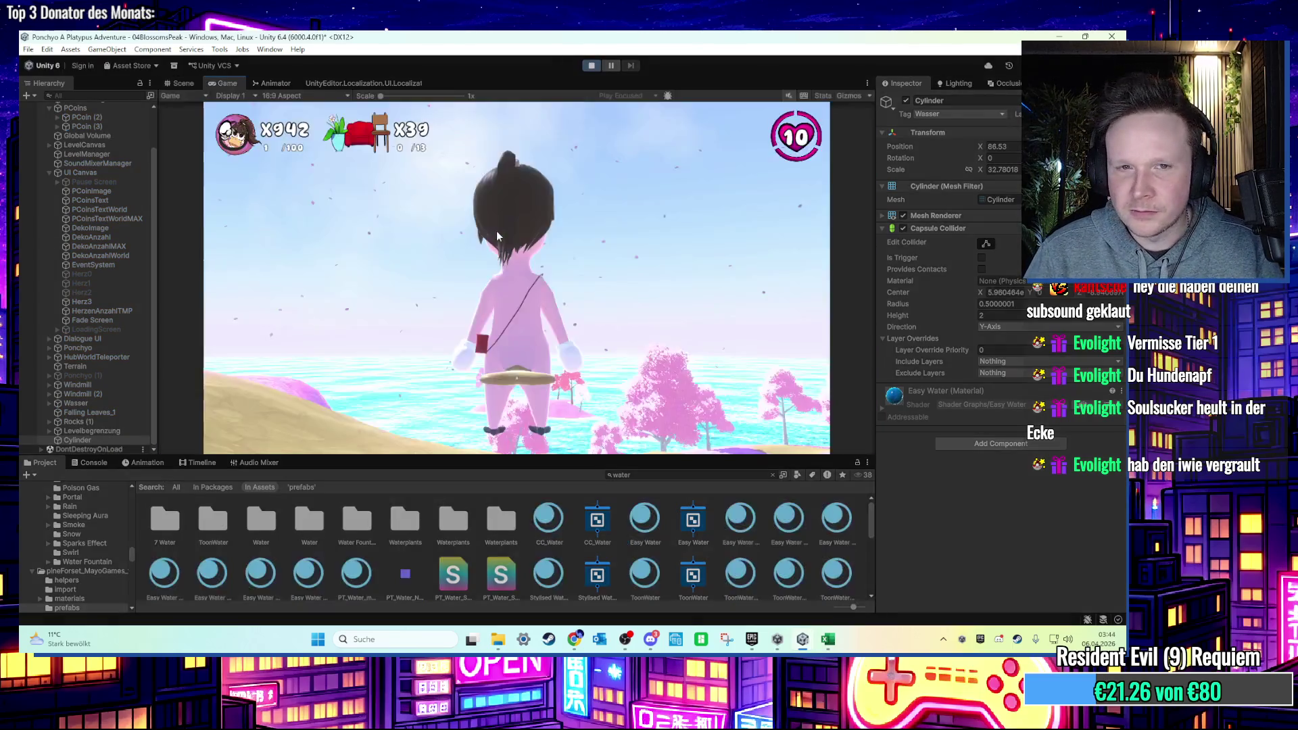
Walk the character with W into the water ring and swim along the channel.
key("w")
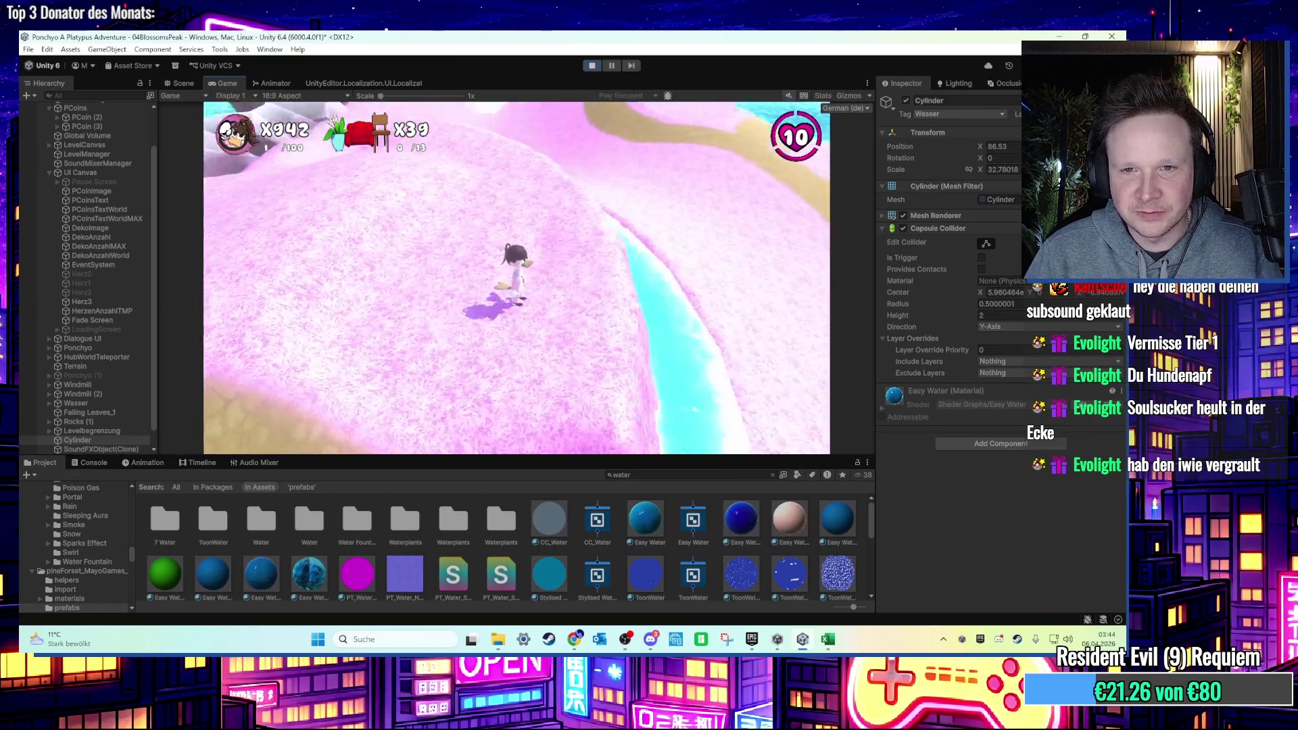
key("w")
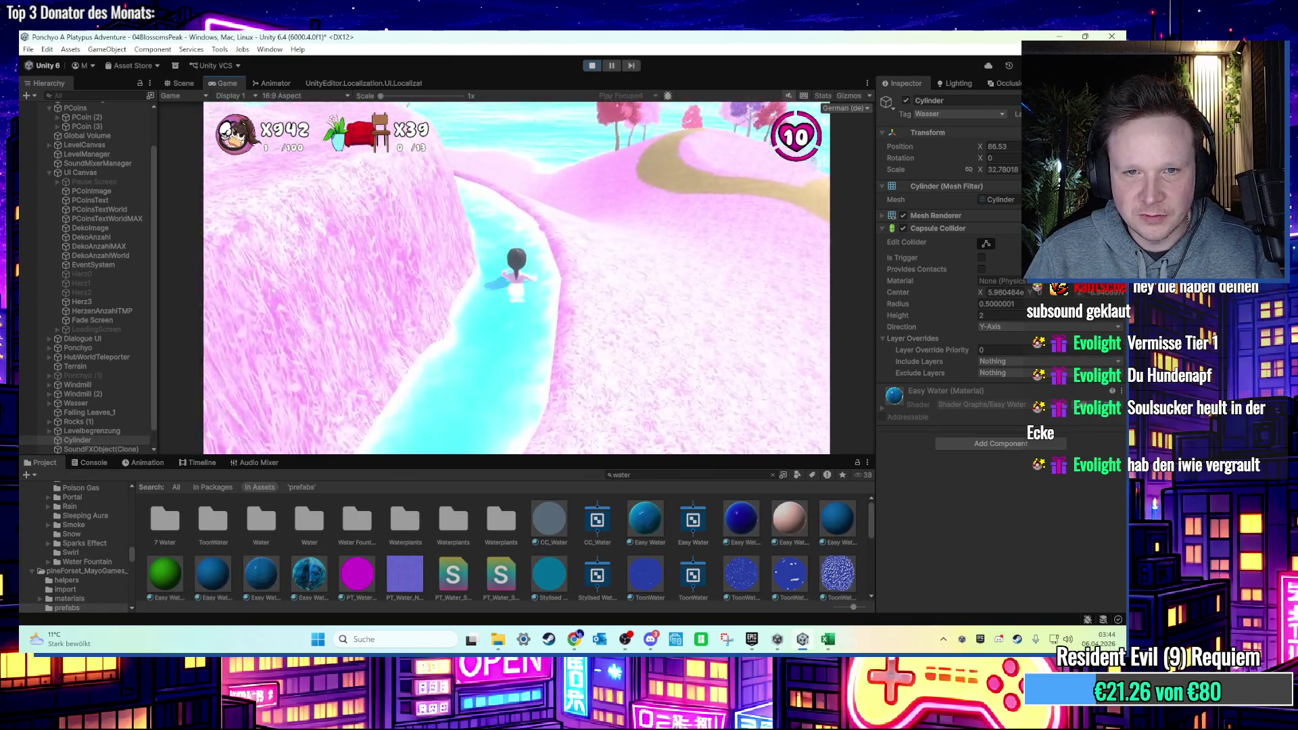
key("w")
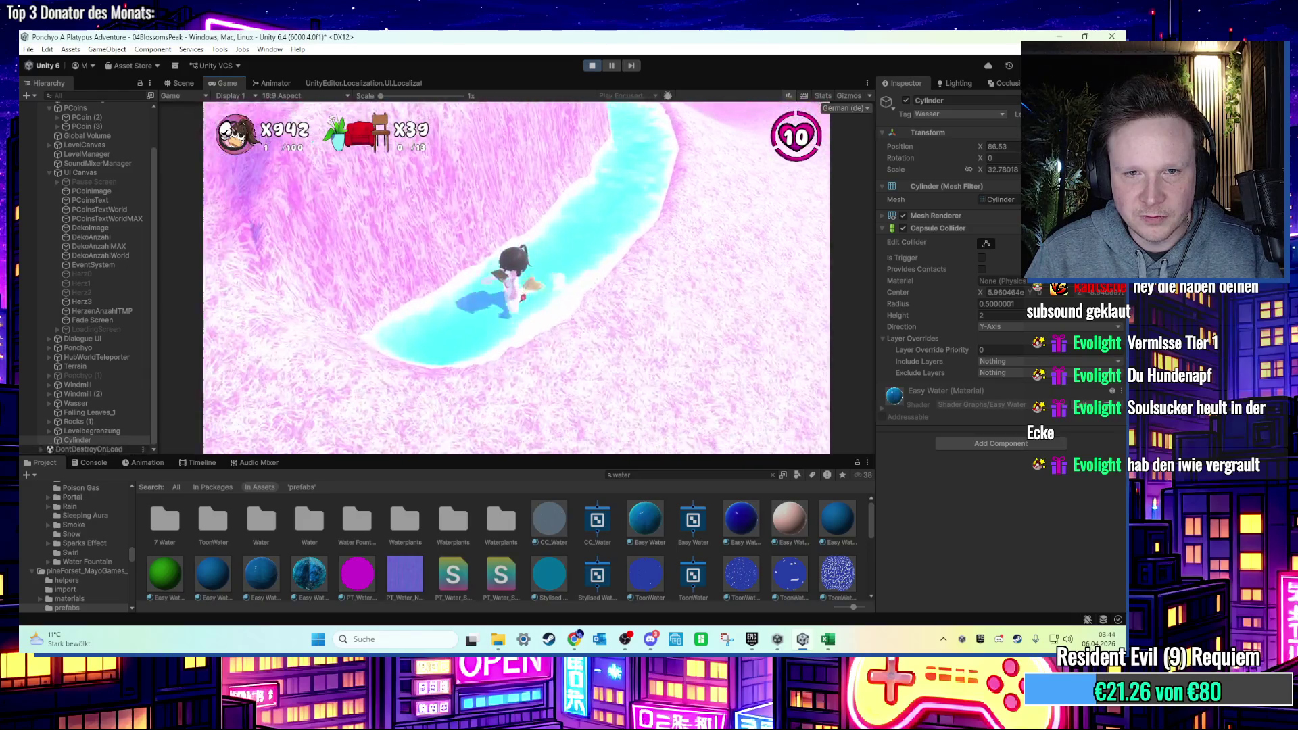
key("w")
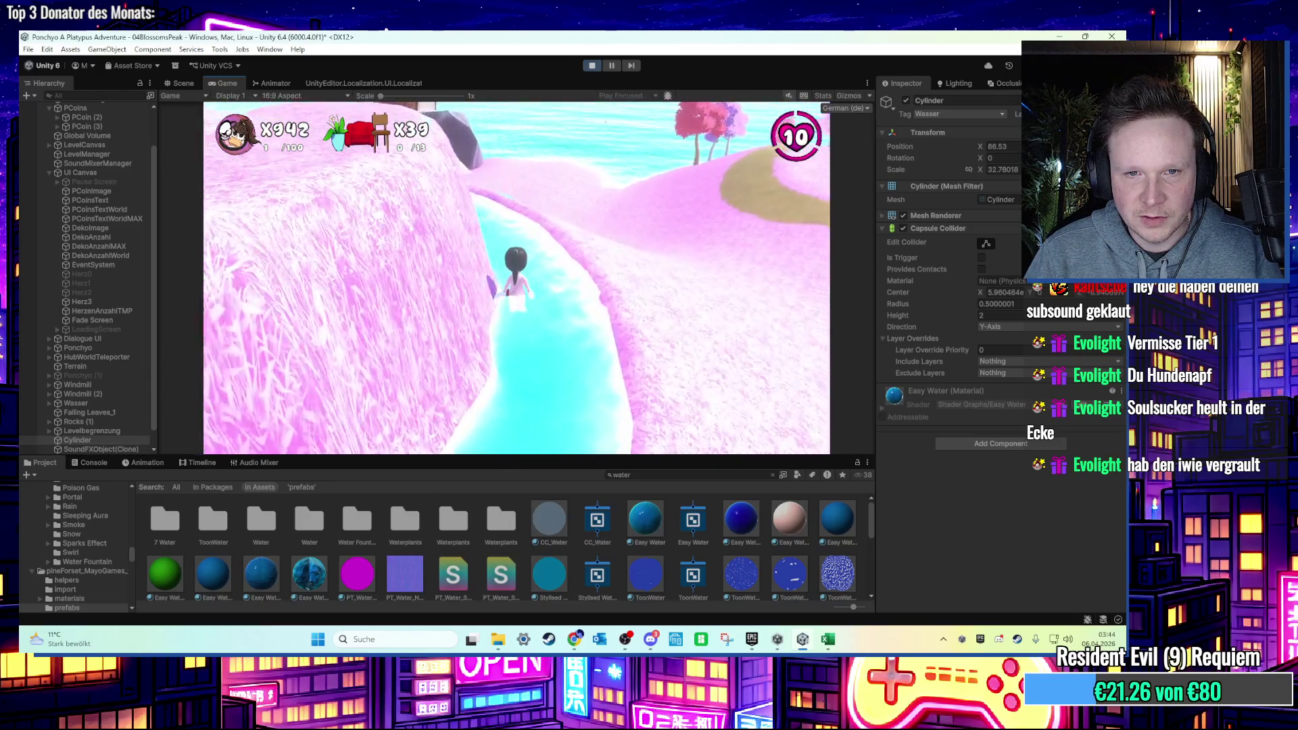
key("w")
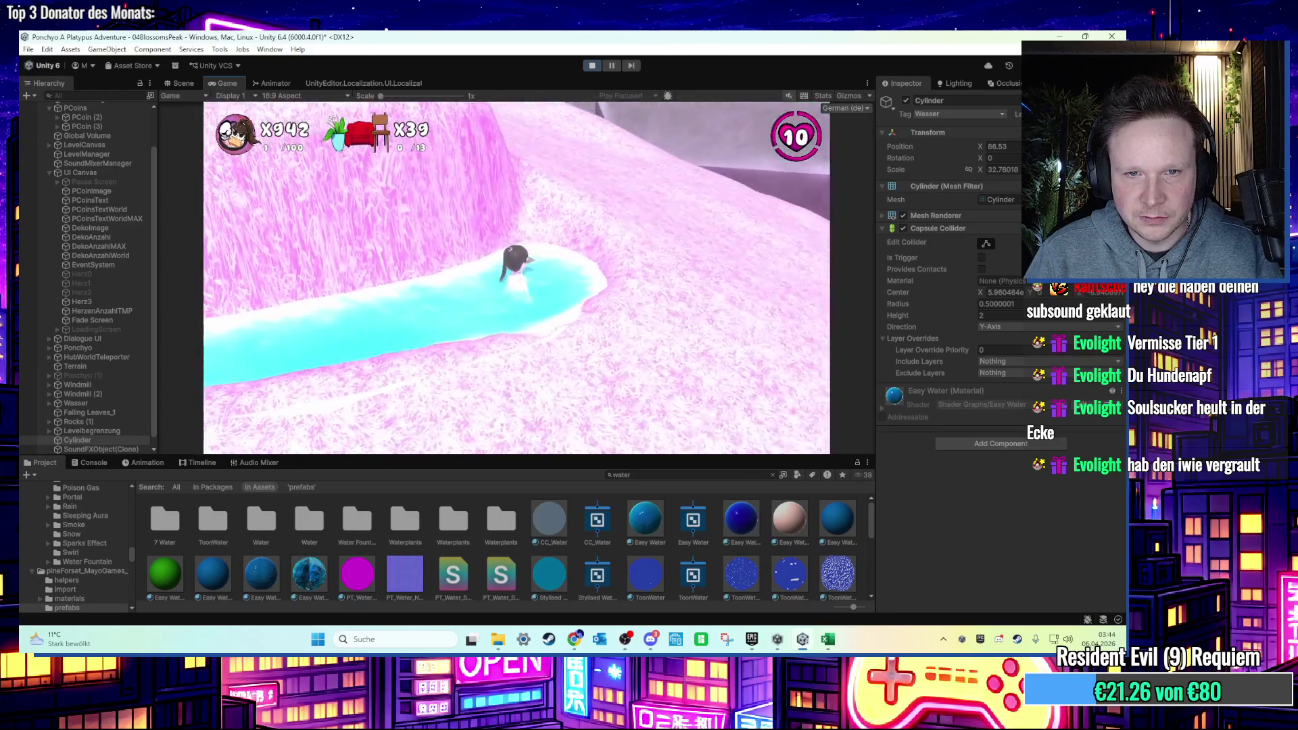
key("w")
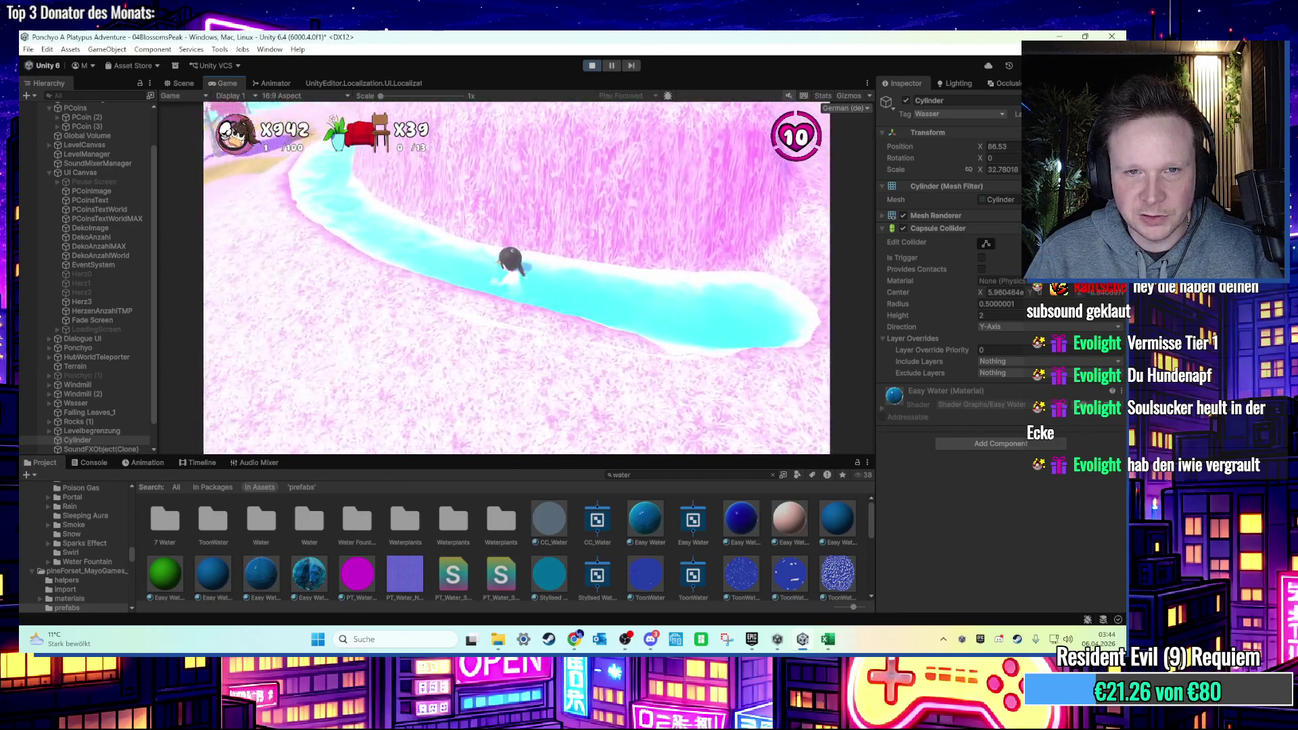
key("w")
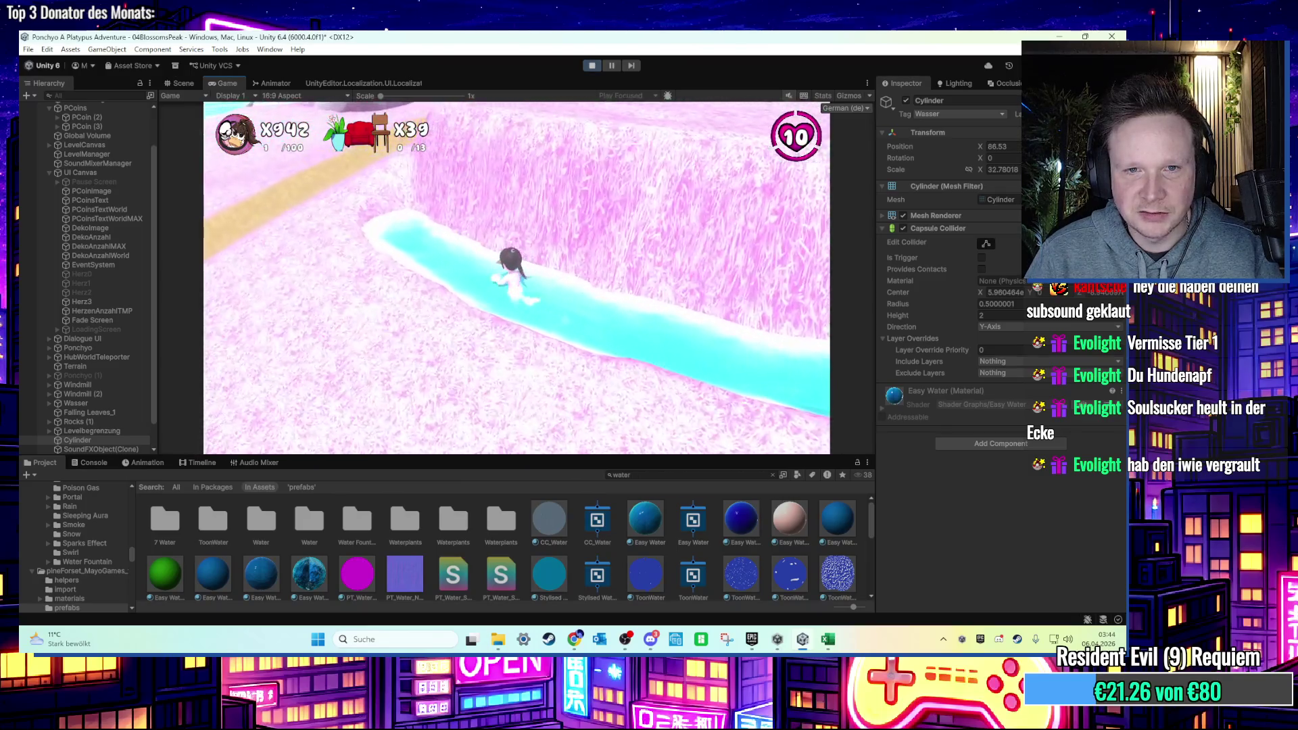
key("w")
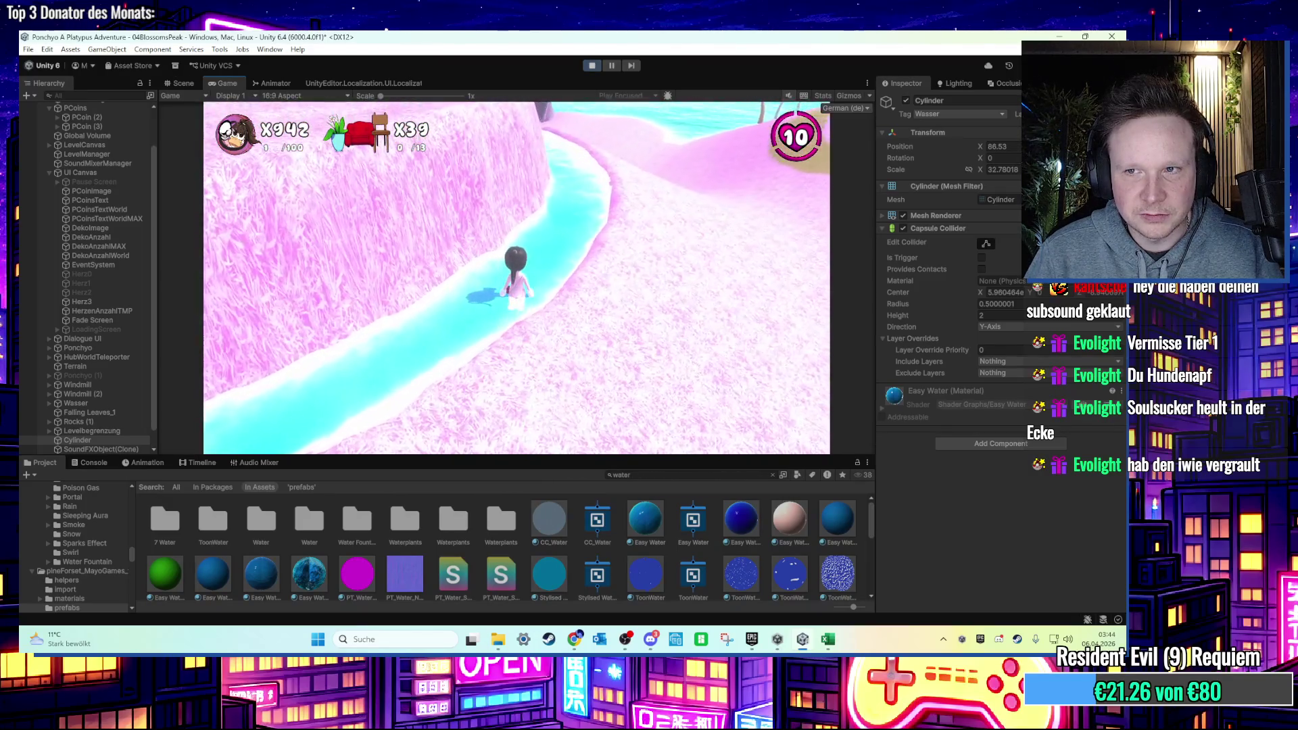
key("super")
key("super")
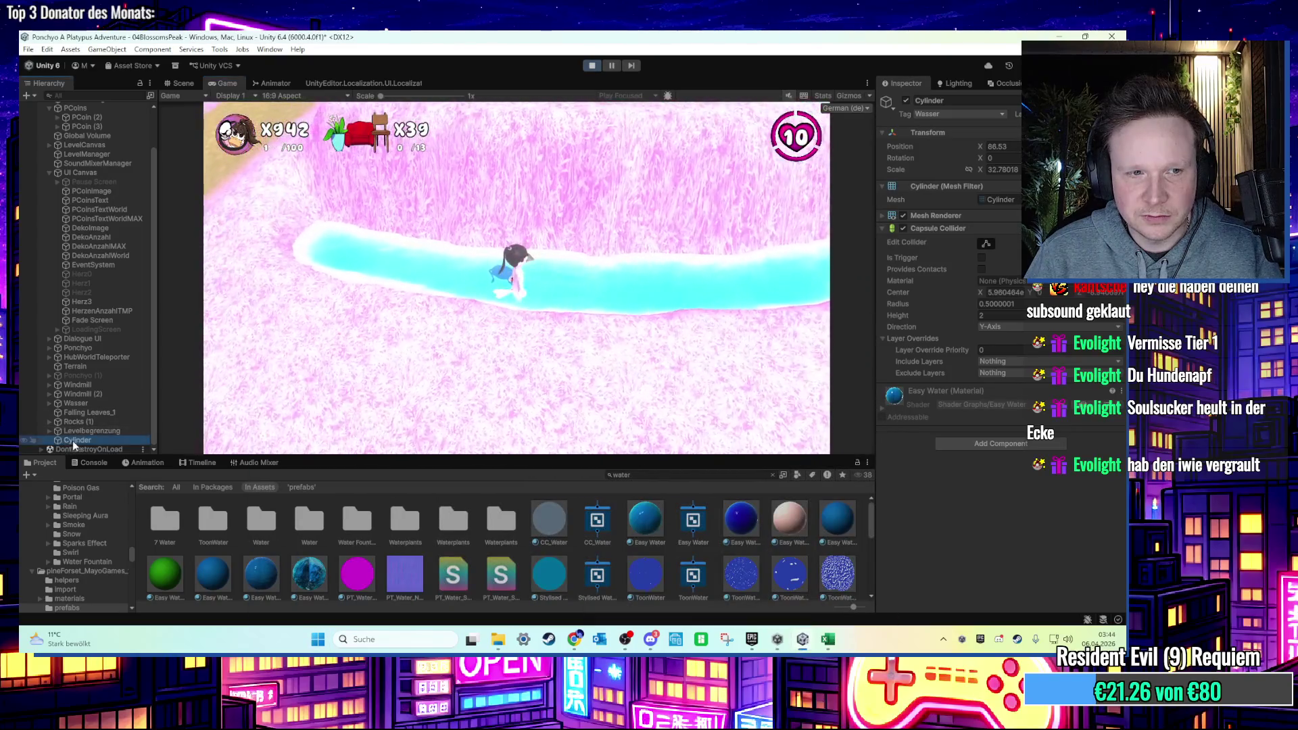
Add a Mesh Collider to the cylinder with Convex and Is Trigger enabled.
left_click(973, 448)
type("mesh")
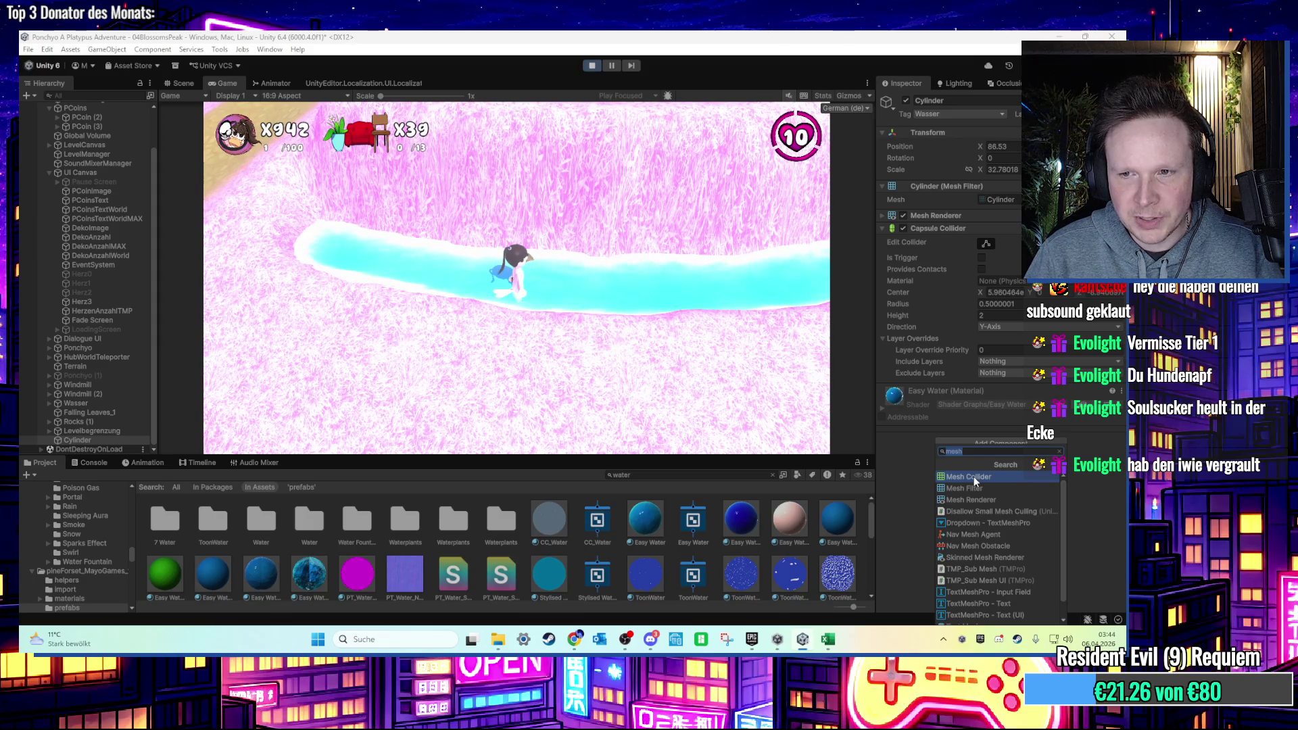
left_click(969, 476)
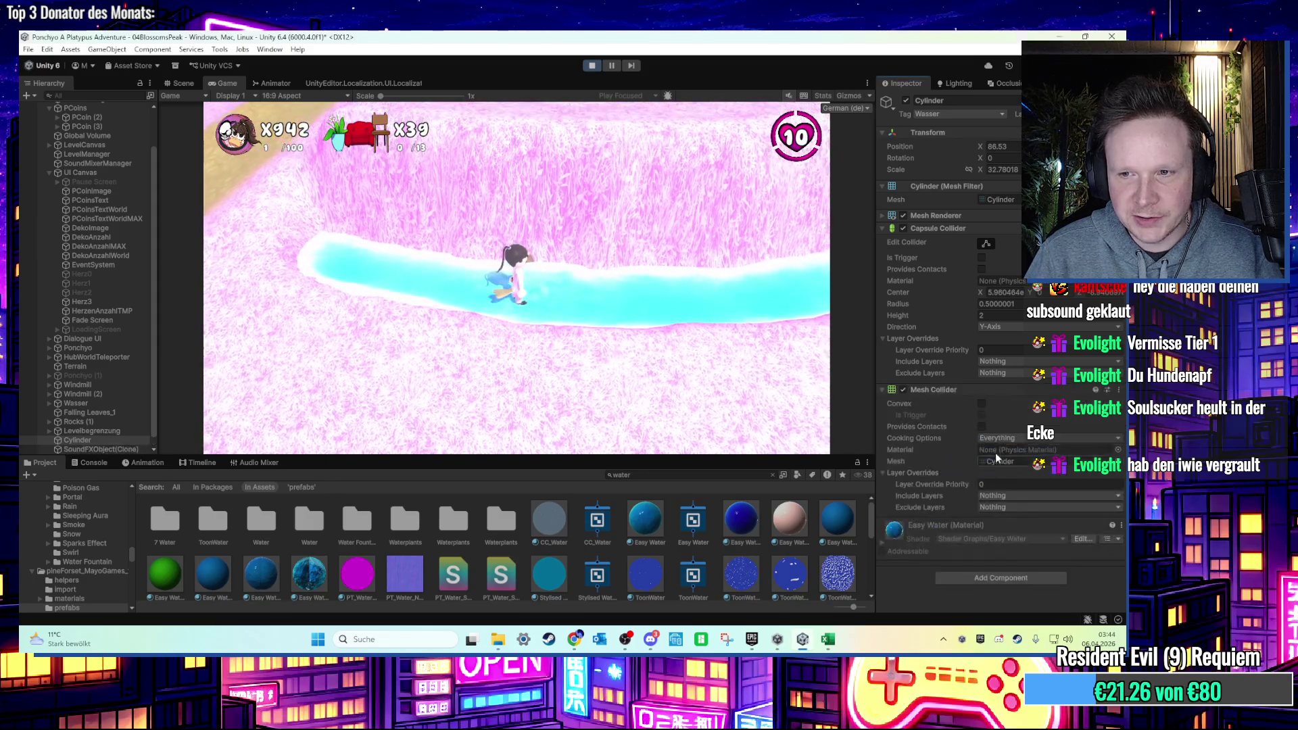
left_click(982, 404)
left_click(982, 415)
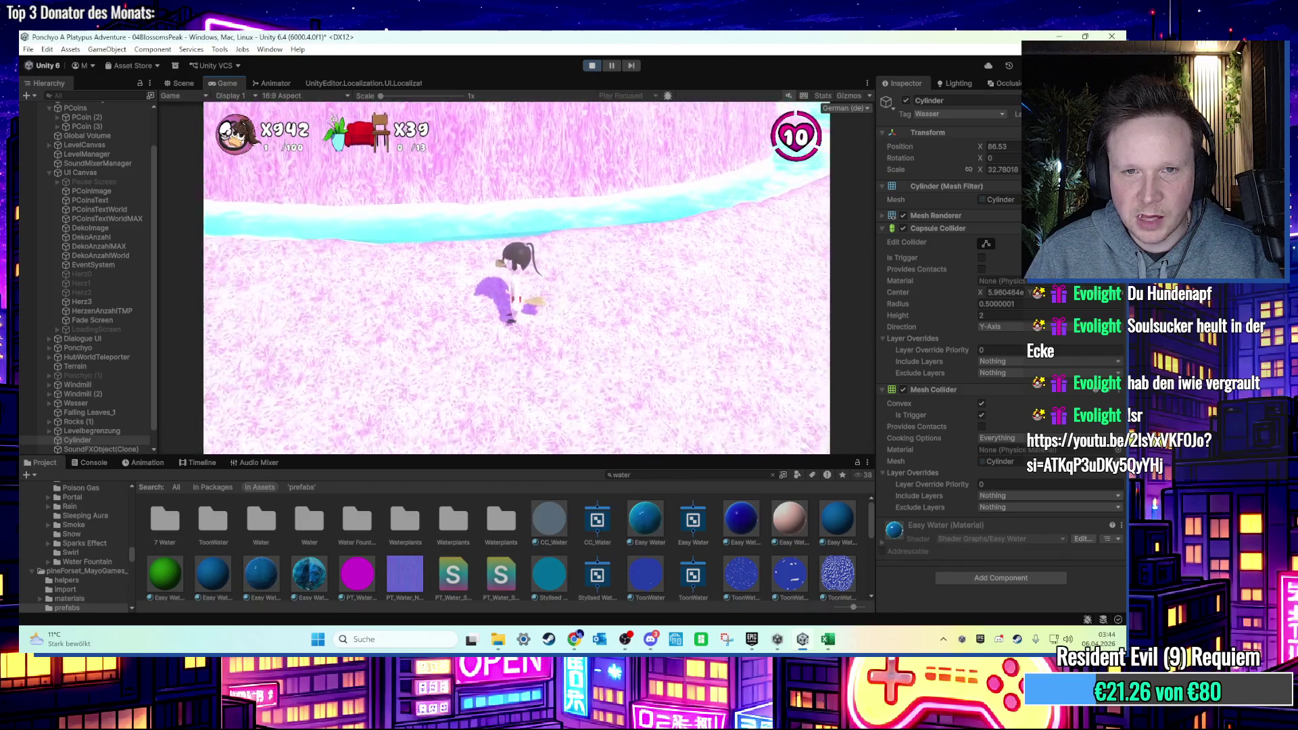
Exit play mode with the Play button.
key("super")
key("Escape")
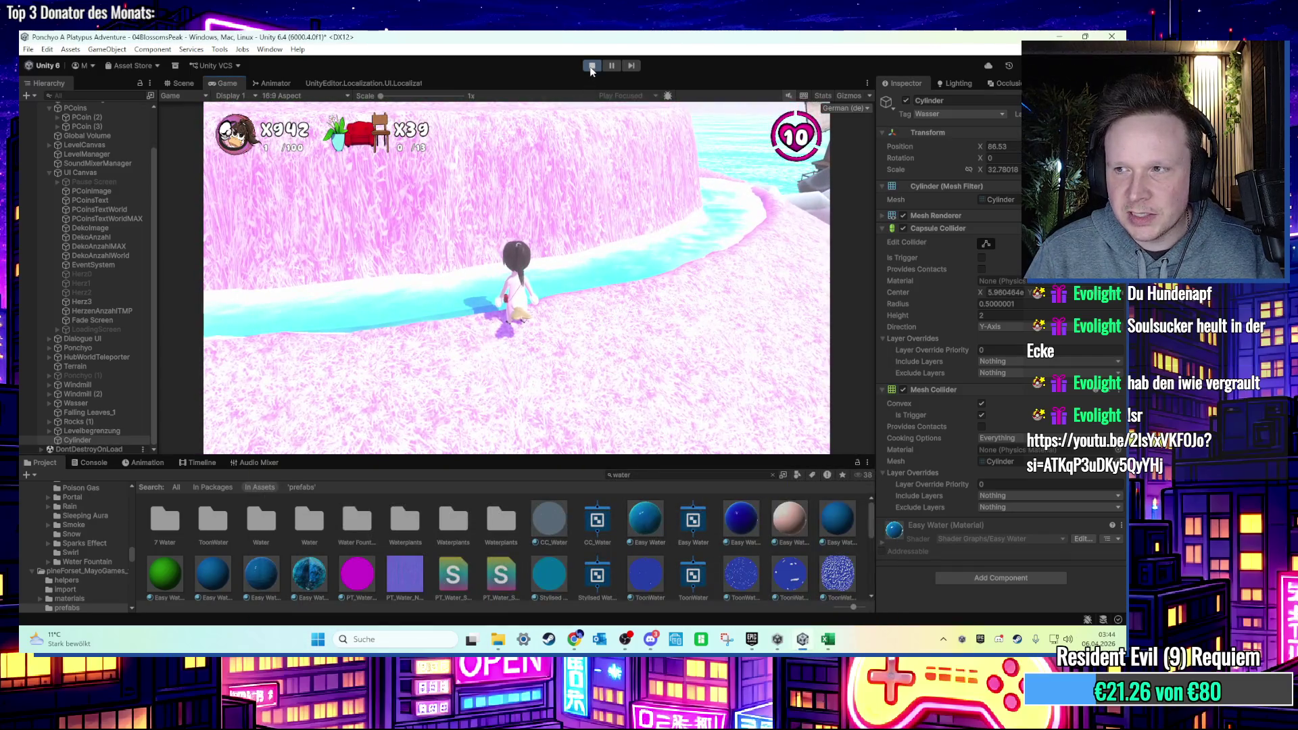
left_click(592, 66)
Frame the water cylinder and give it a convex Mesh Collider.
key("f")
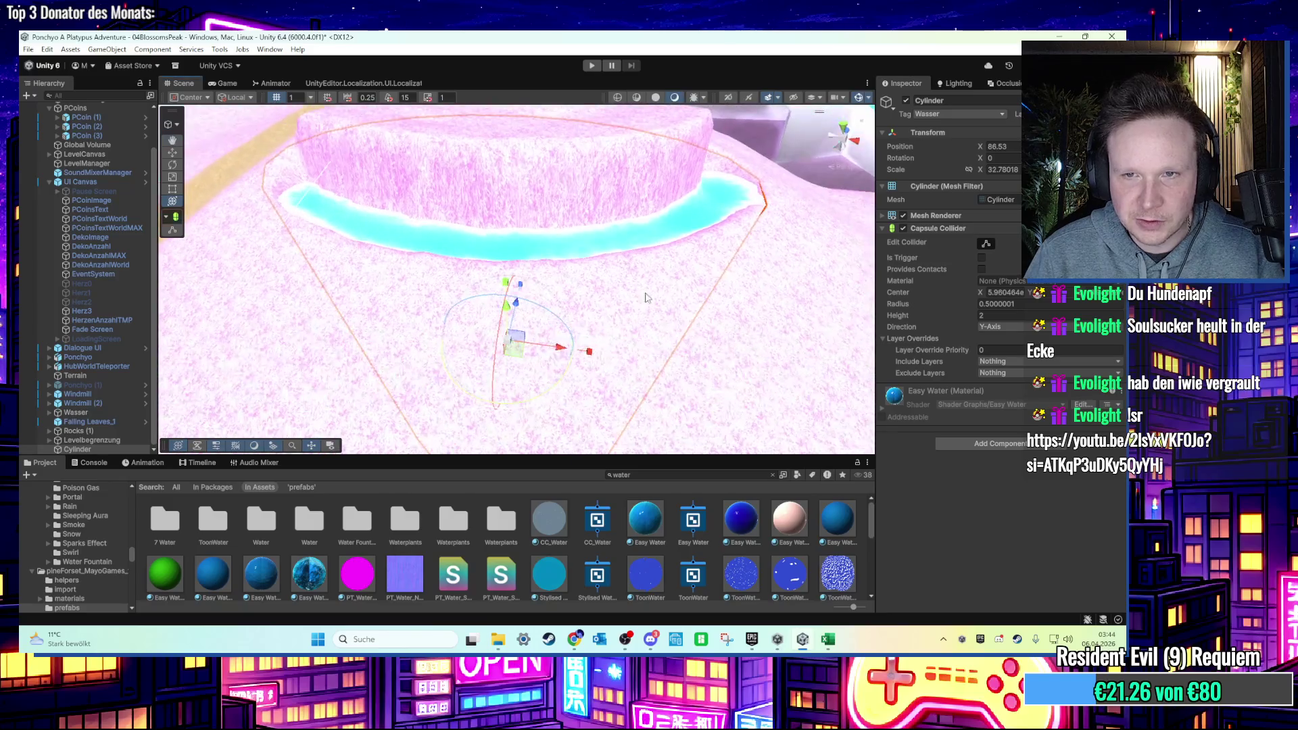
left_click(984, 443)
left_click(988, 477)
left_click(981, 404)
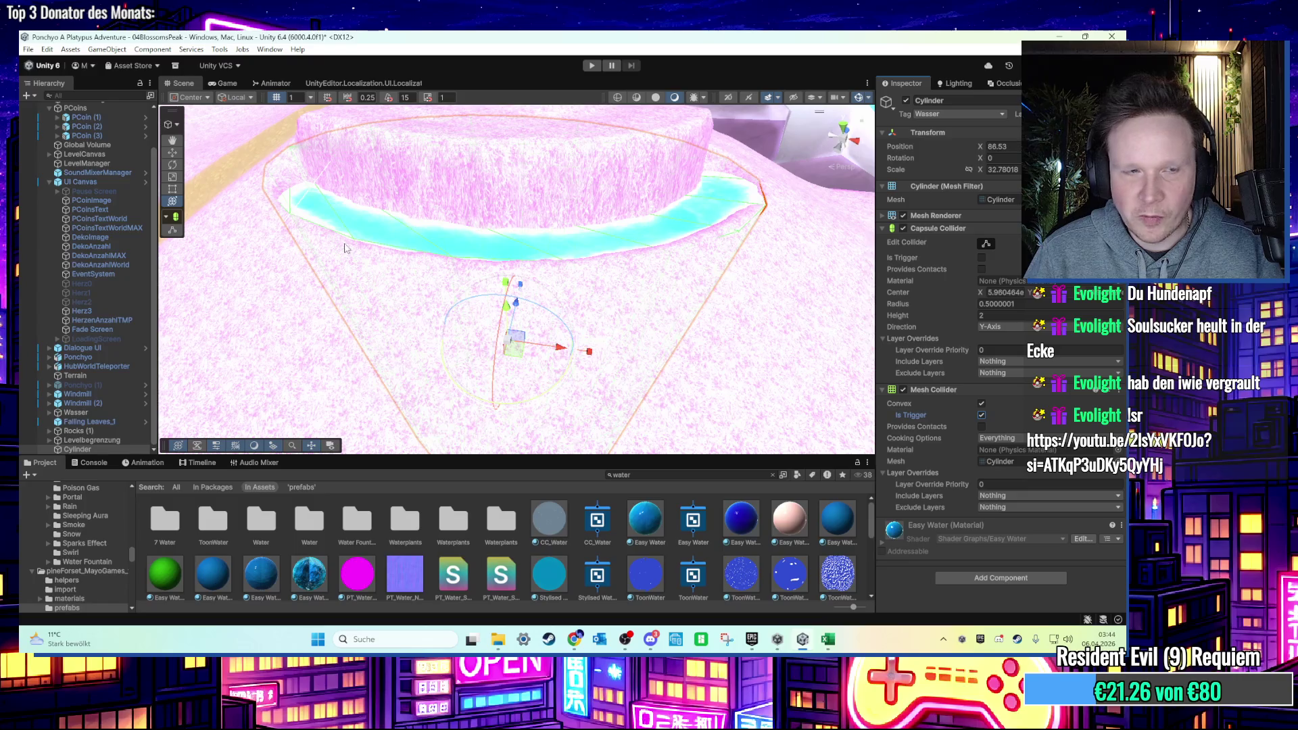
Rename the cylinder to WasserPfuetze, deactivate it, and select the Terrain.
right_click(88, 449)
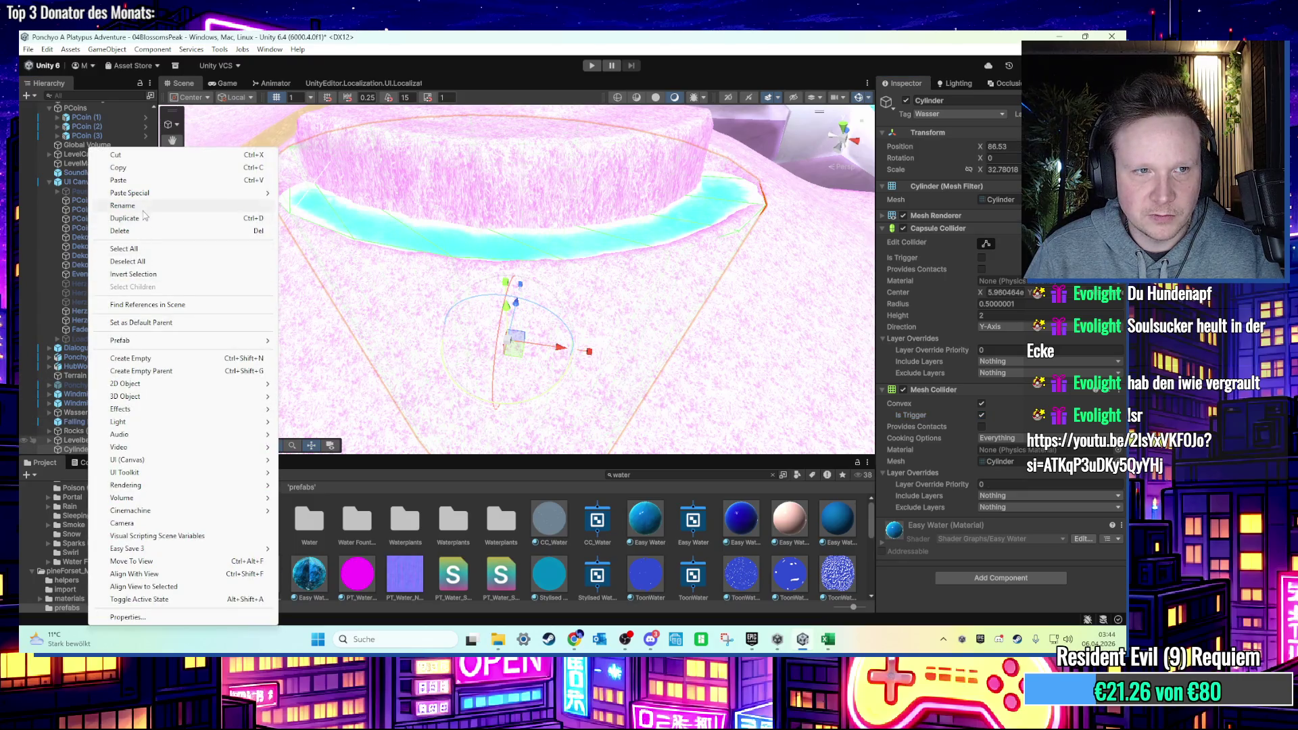
left_click(123, 205)
type("WasserPfuetze")
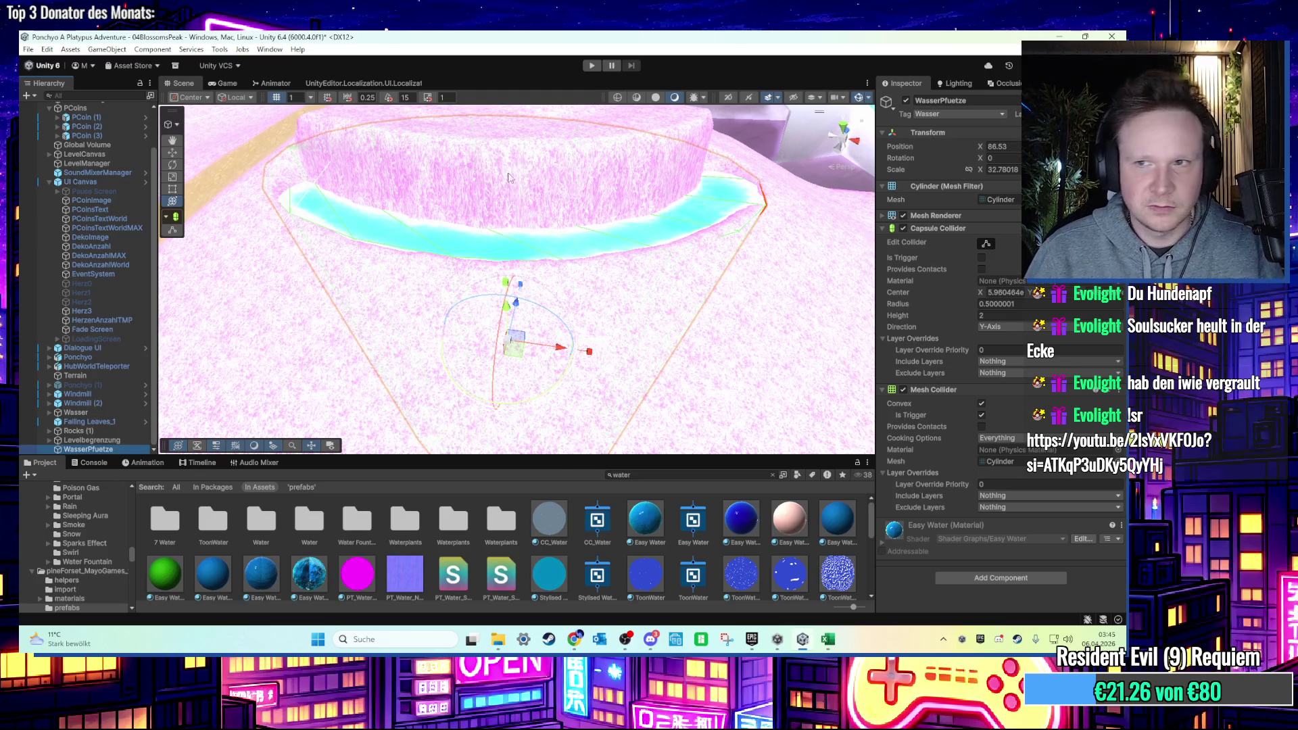
left_click(905, 100)
scroll(607, 262, "up", 3)
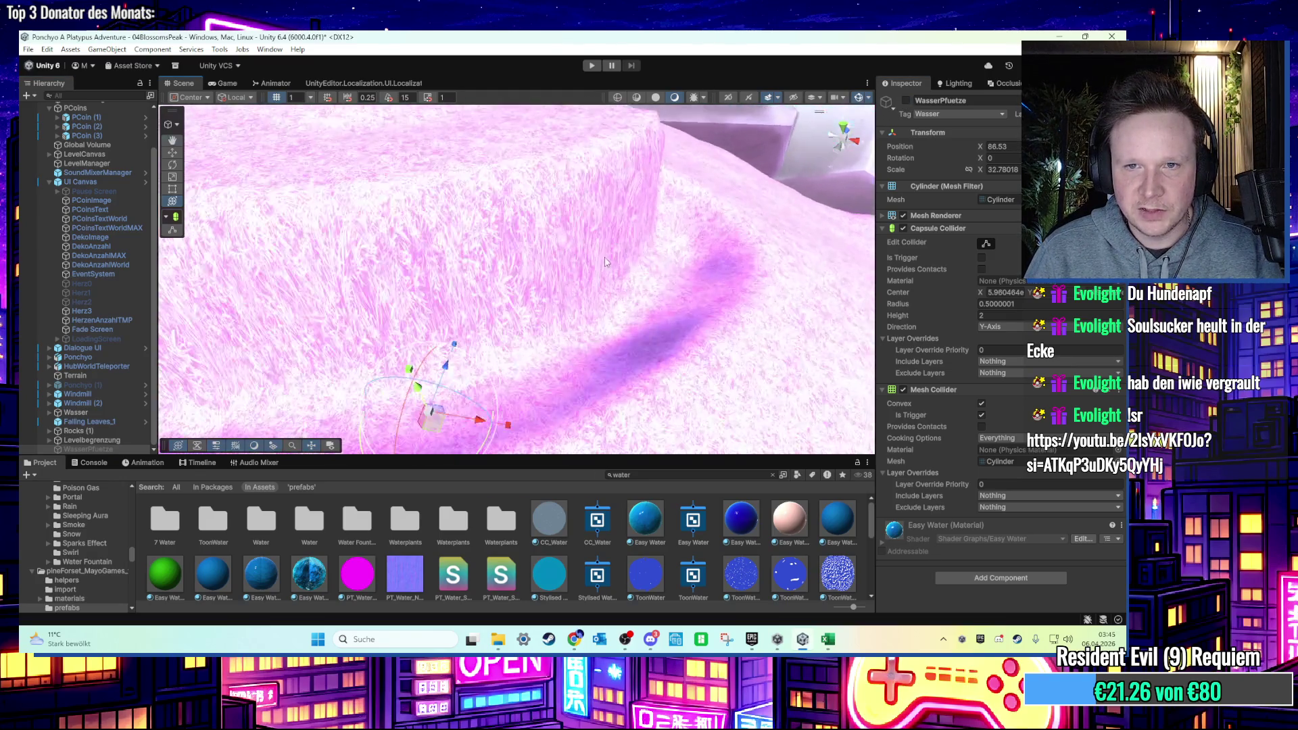
left_click(669, 277)
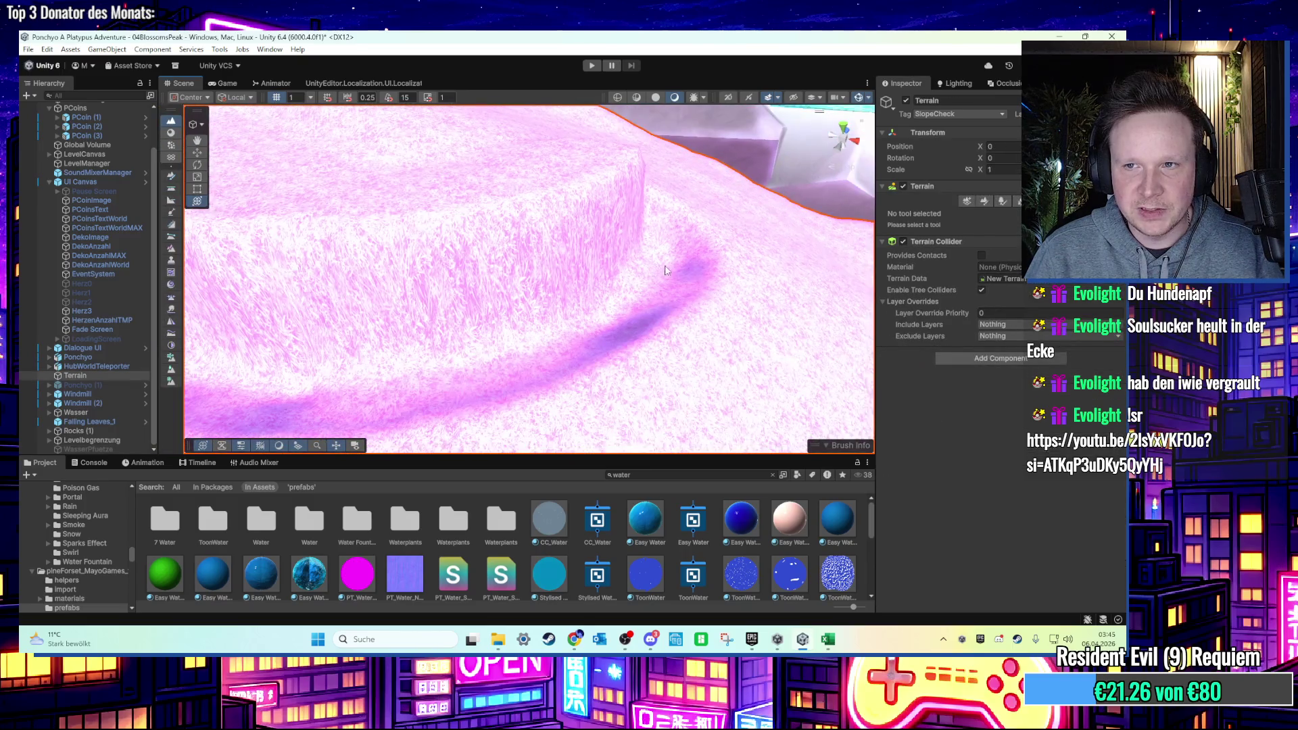
Shrink the Sculpt/Noise brush and zoom along the emptied water channel.
left_click(985, 202)
left_click(991, 215)
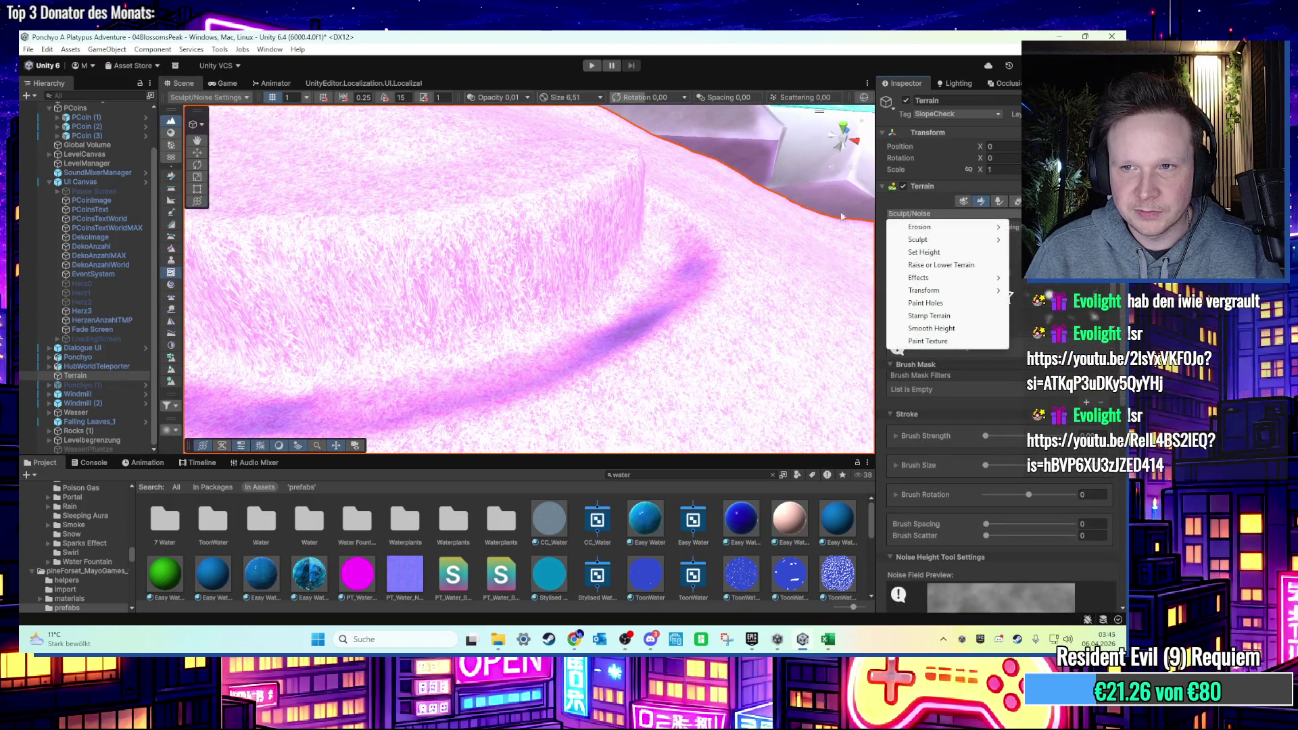
key("Escape")
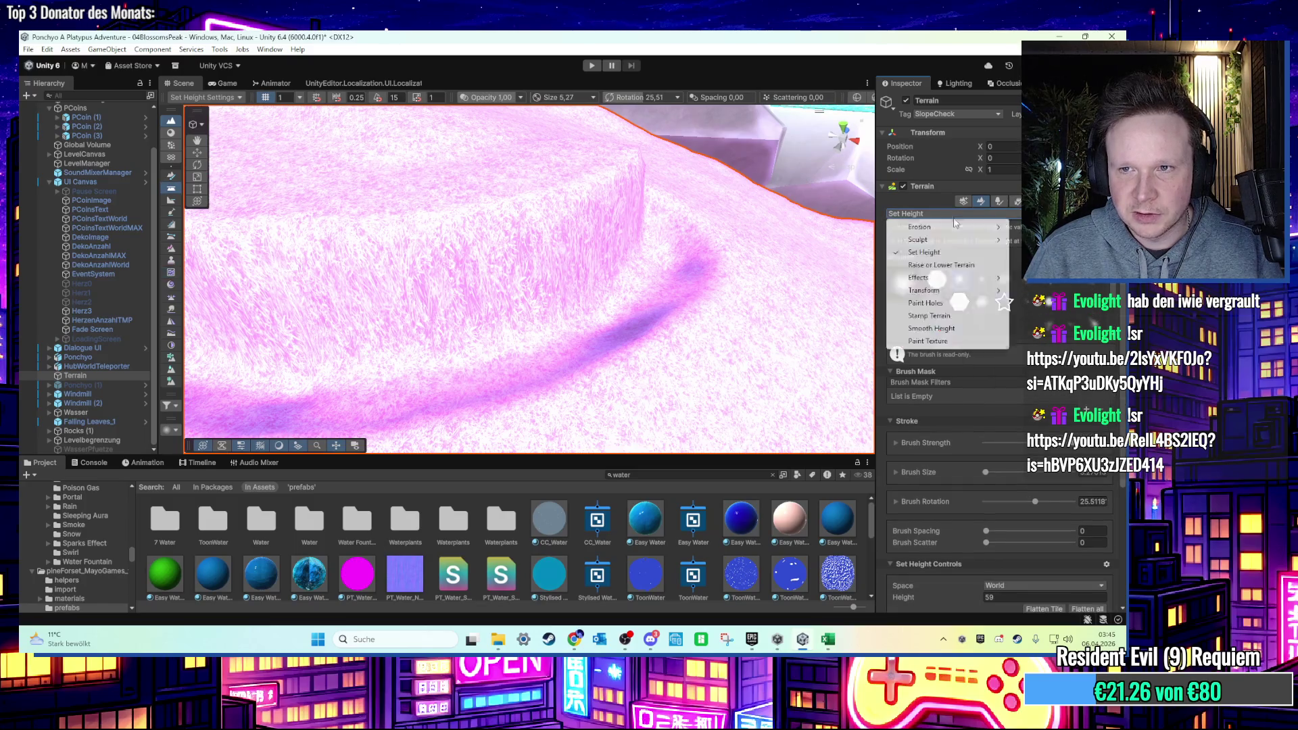
key("a")
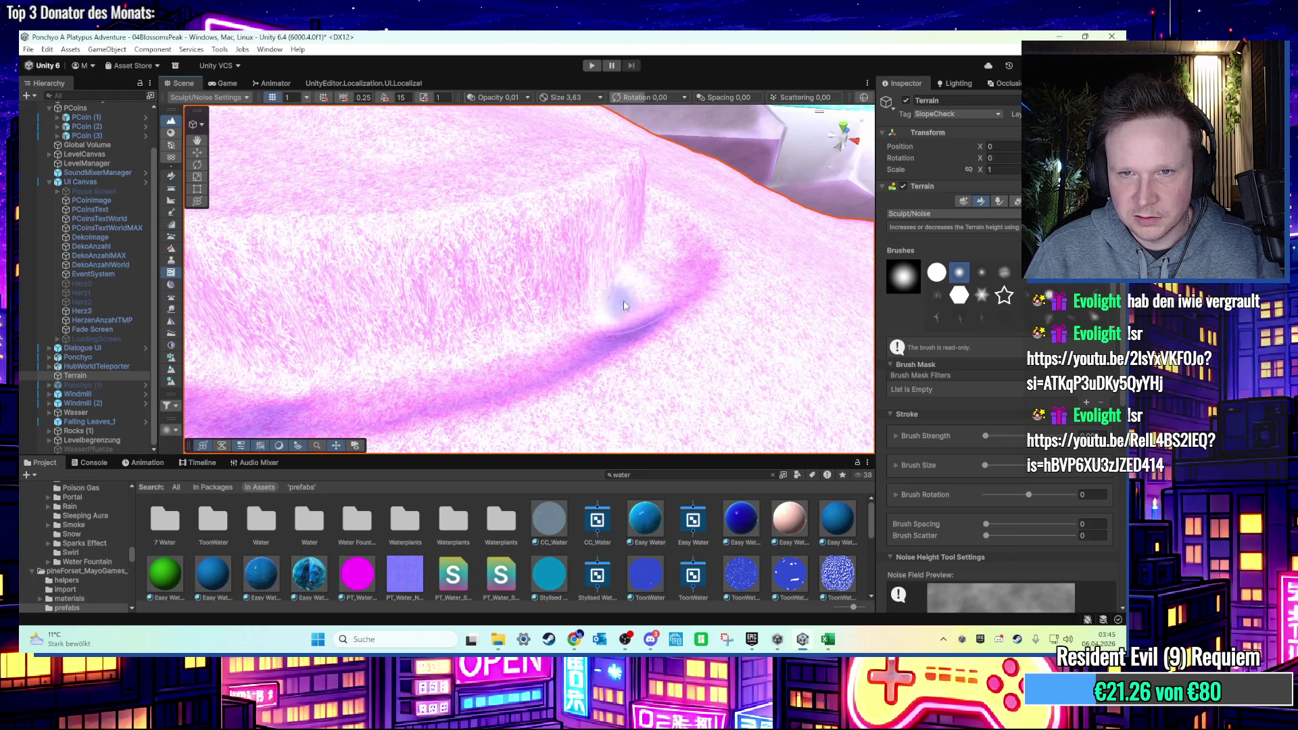
scroll(588, 328, "up", 2)
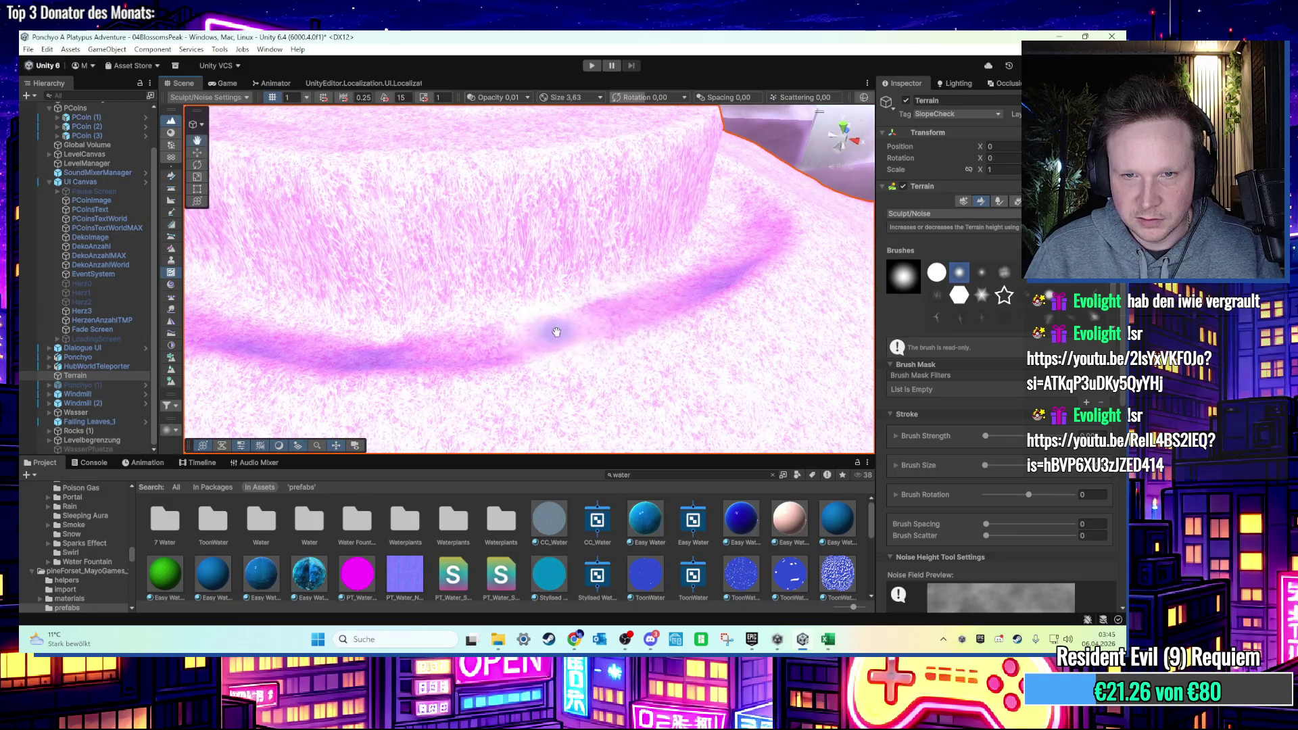
scroll(553, 337, "up", 2)
left_click_drag(565, 298, 433, 286)
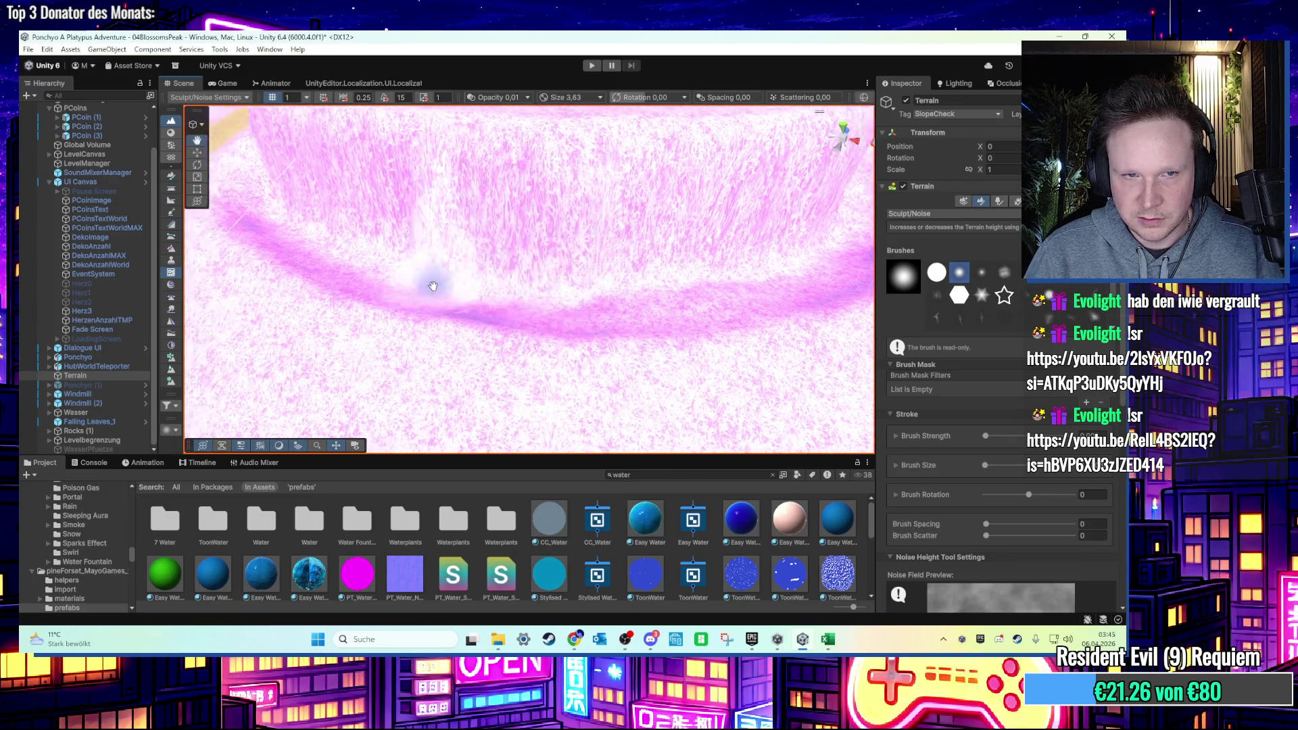
scroll(433, 286, "down", 3)
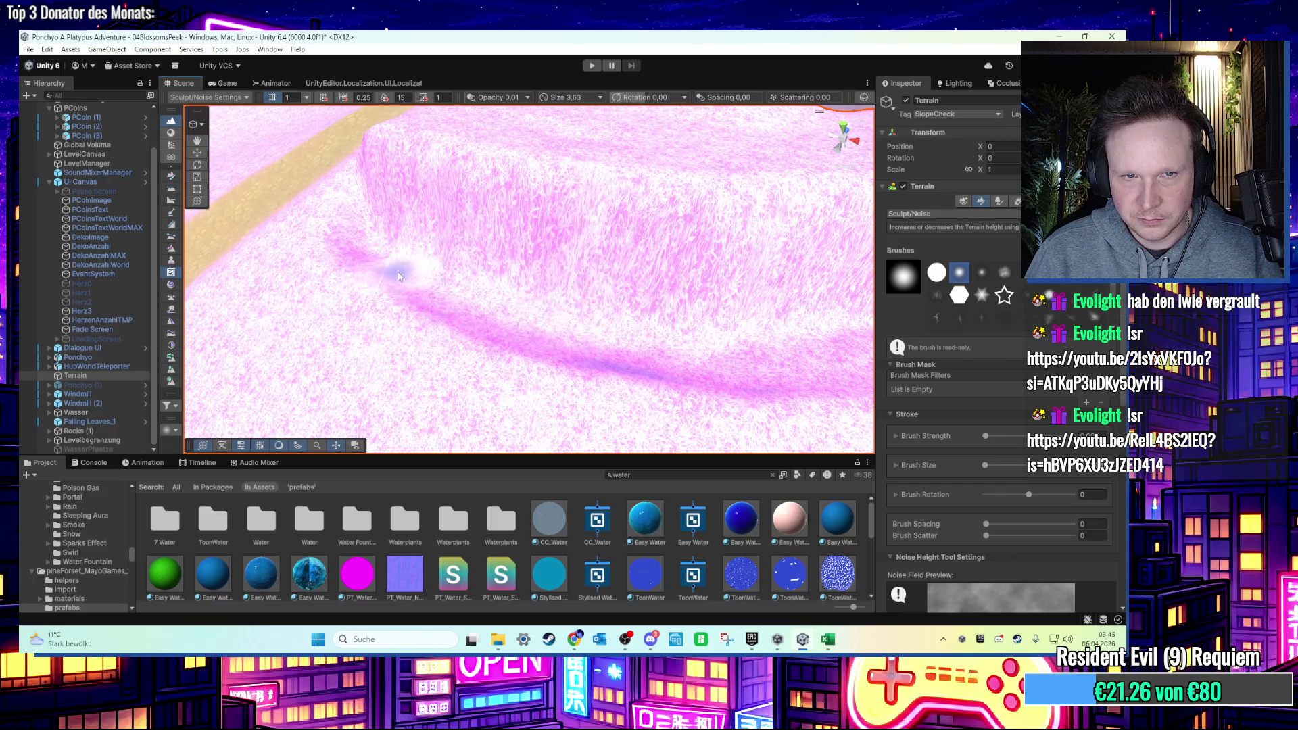
scroll(608, 307, "up", 2)
scroll(676, 284, "up", 2)
scroll(699, 276, "up", 1)
scroll(663, 280, "up", 1)
scroll(662, 280, "down", 5)
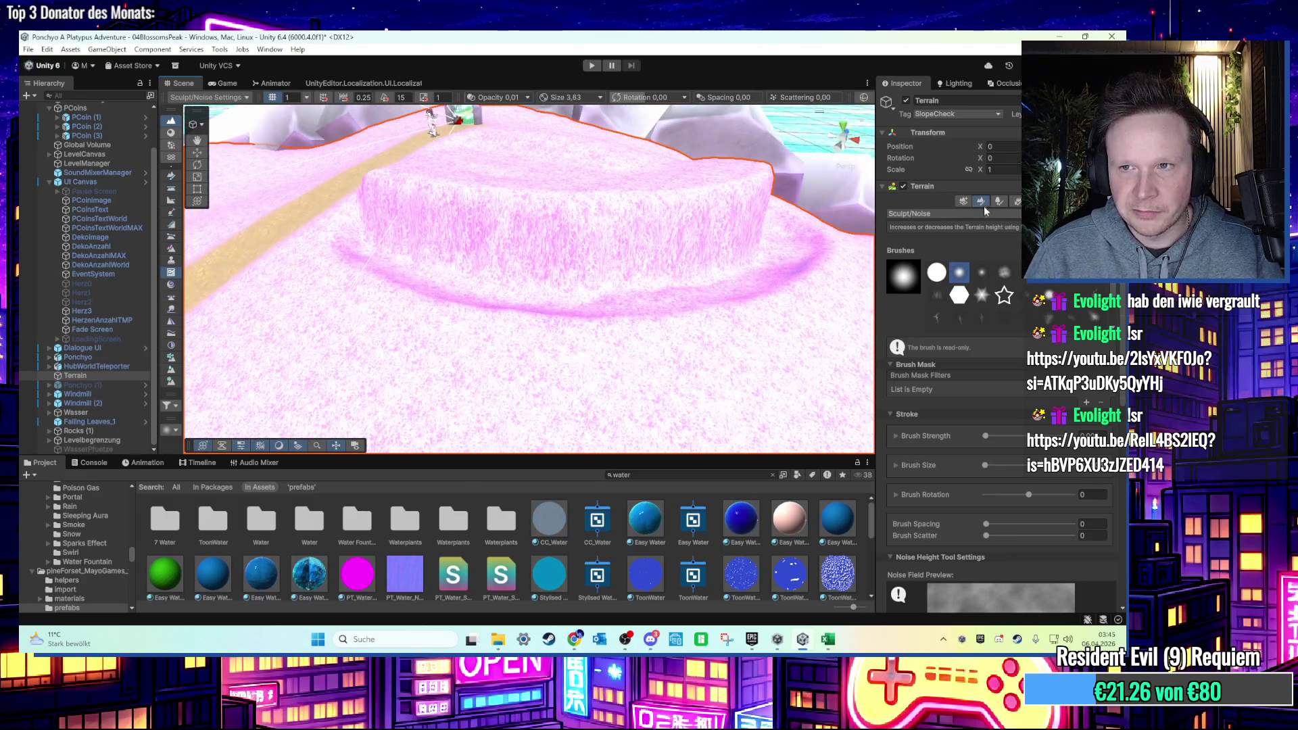
Switch to Paint Texture and paint Rock_Layer across the plateau's cliff wall.
left_click(982, 213)
left_click(951, 340)
scroll(987, 436, "down", 3)
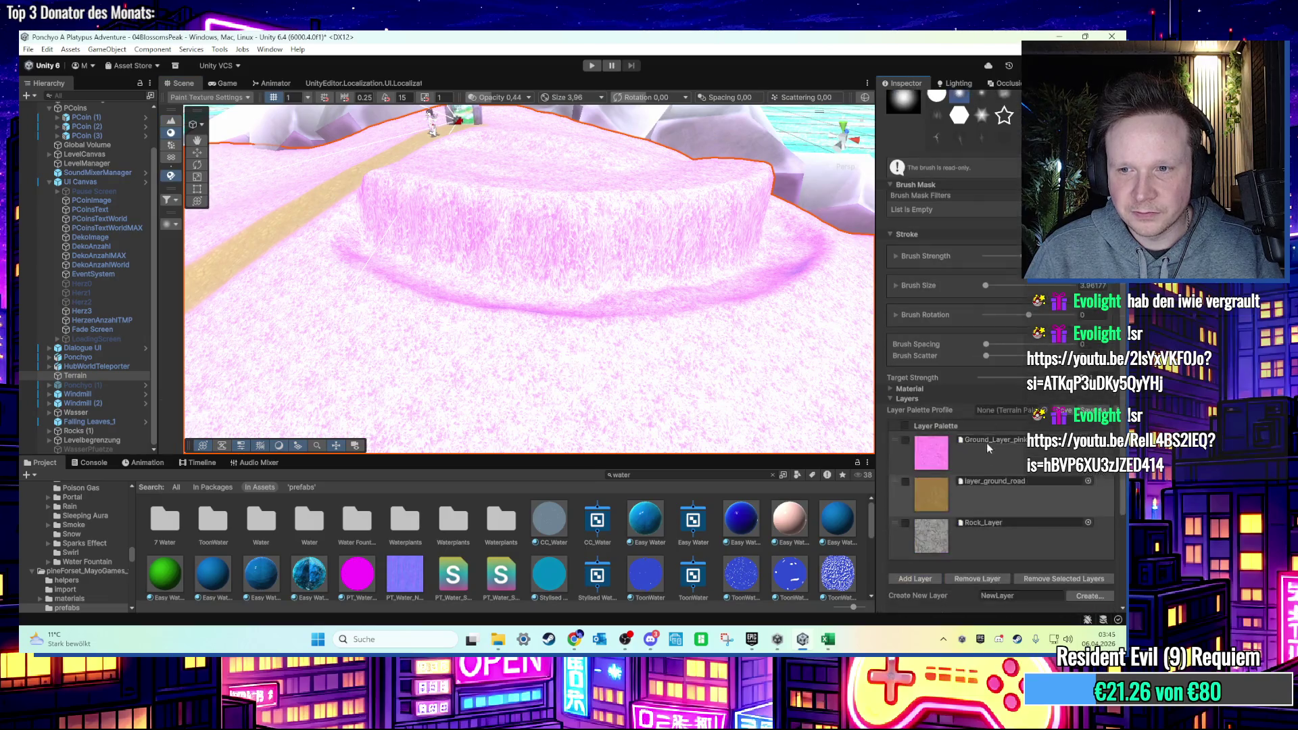
scroll(506, 292, "up", 2)
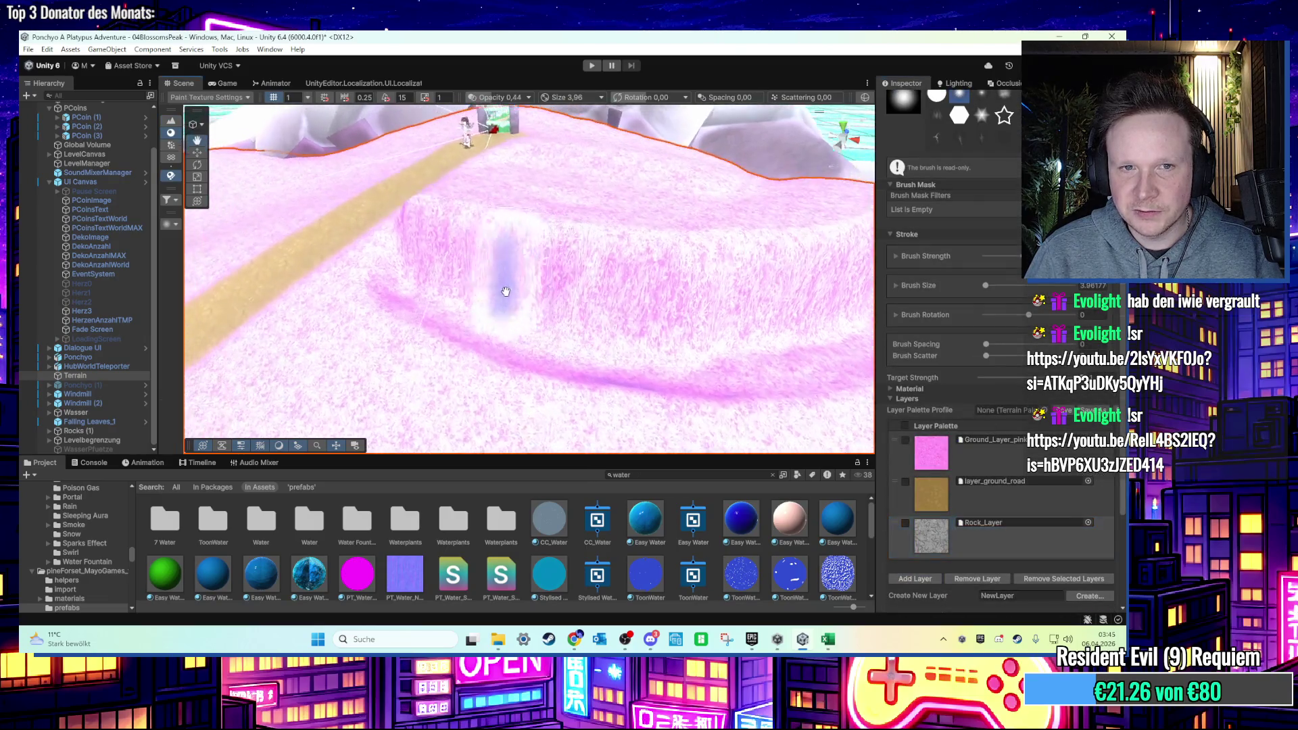
mouse_move(506, 292)
left_mouse_down()
mouse_move(445, 273)
mouse_move(661, 306)
mouse_move(533, 323)
mouse_move(658, 327)
mouse_move(495, 334)
mouse_move(211, 392)
left_mouse_up()
left_click(113, 451)
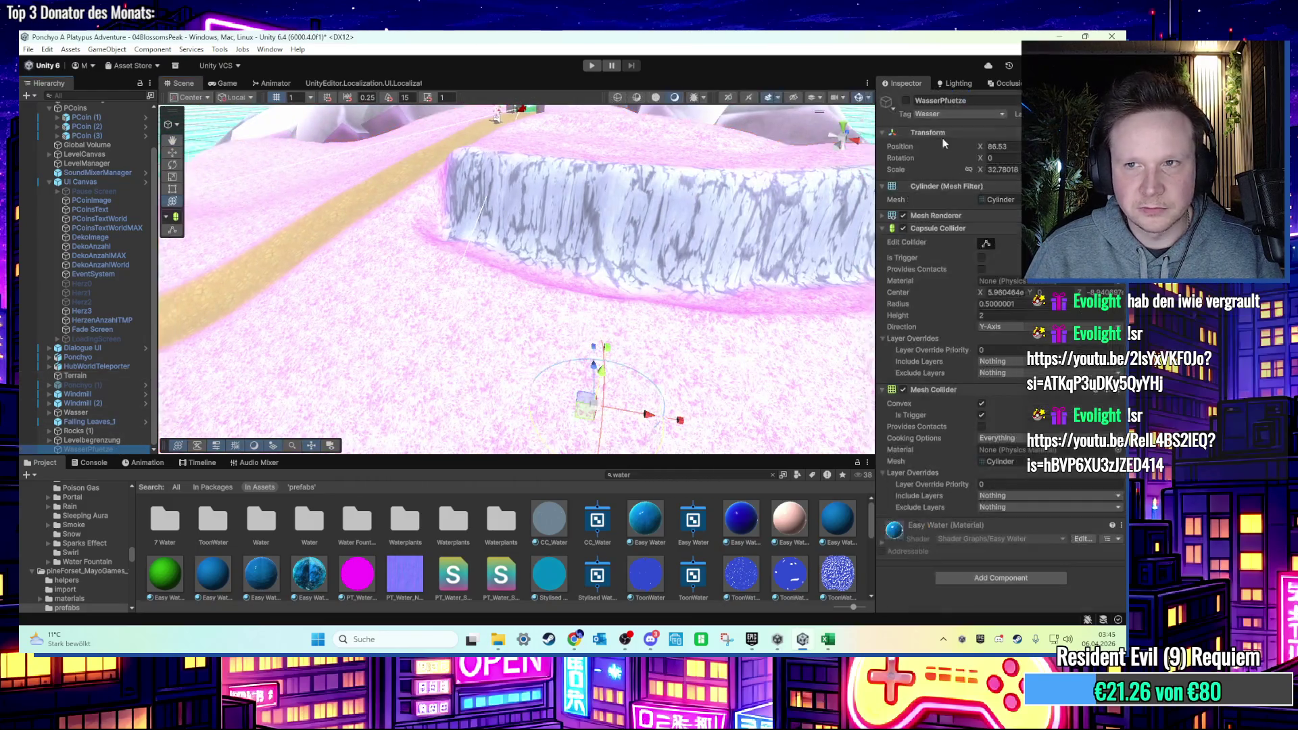
Start Play and walk the character across the pink grass, off the cliff into the channel.
left_click(592, 66)
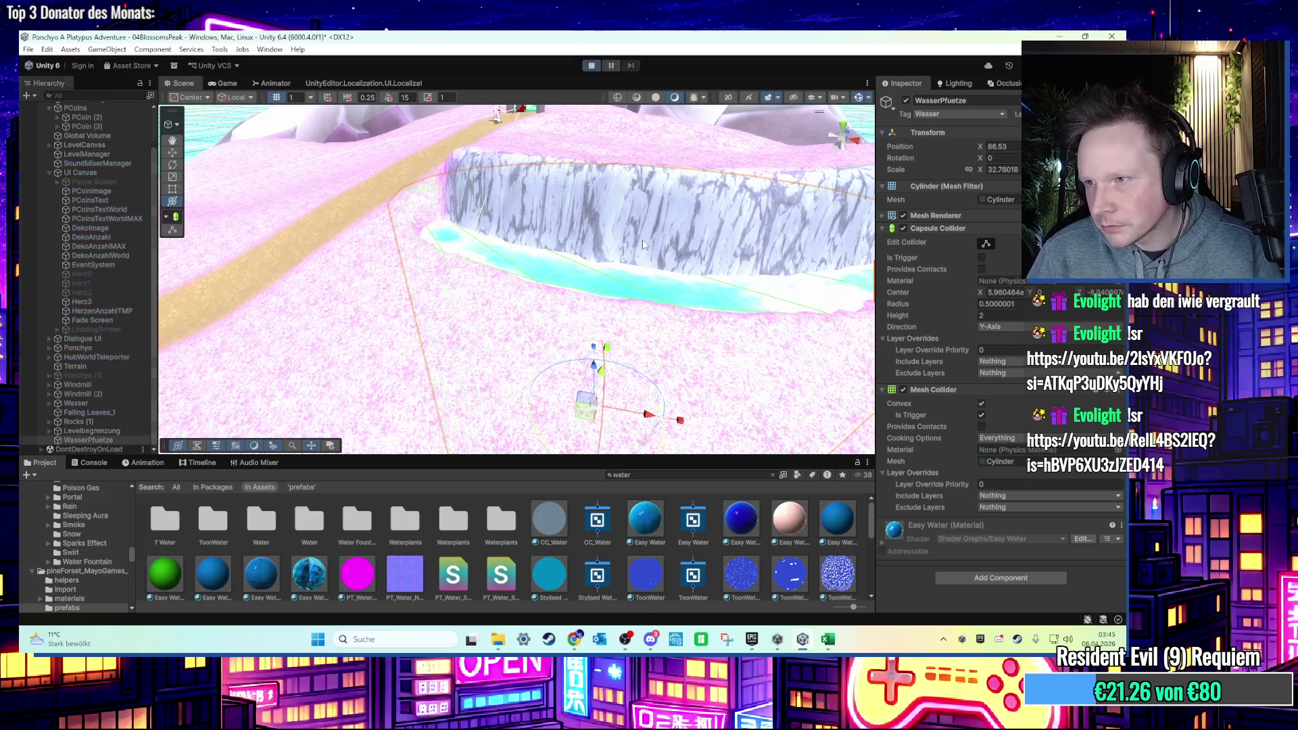
key("w")
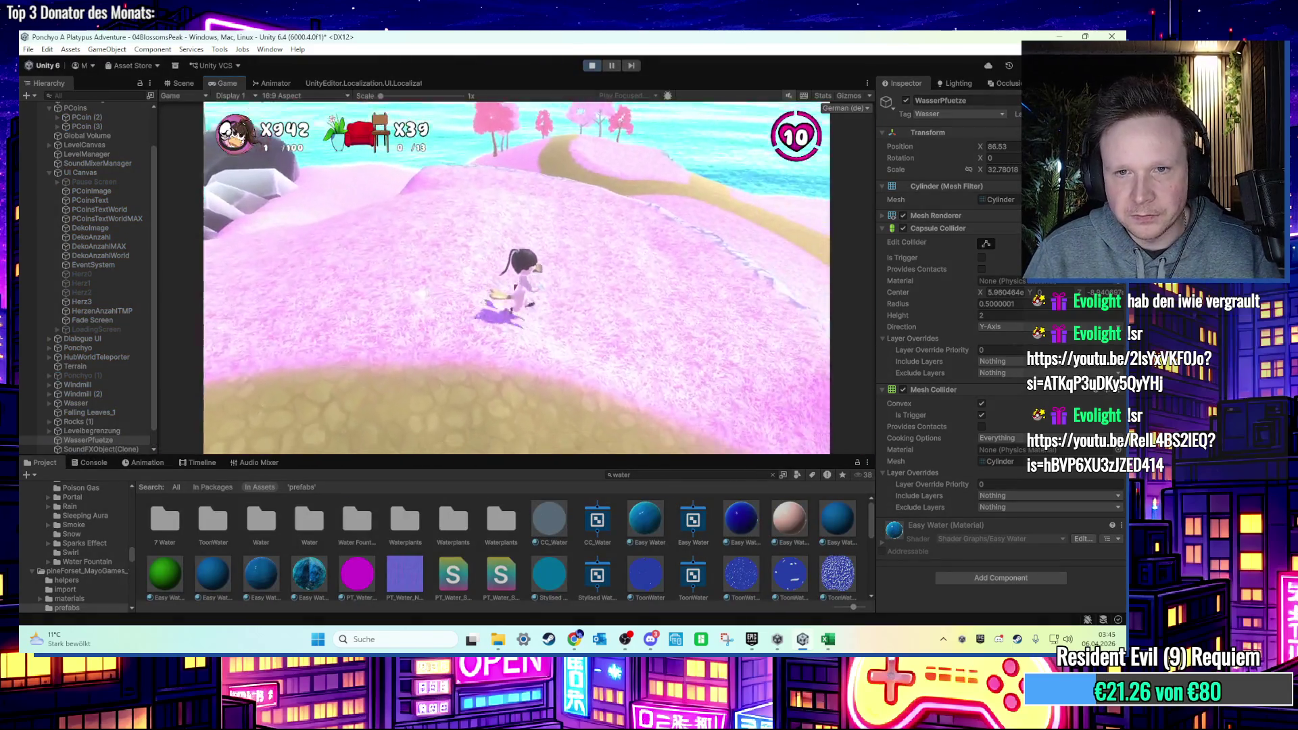
key("w")
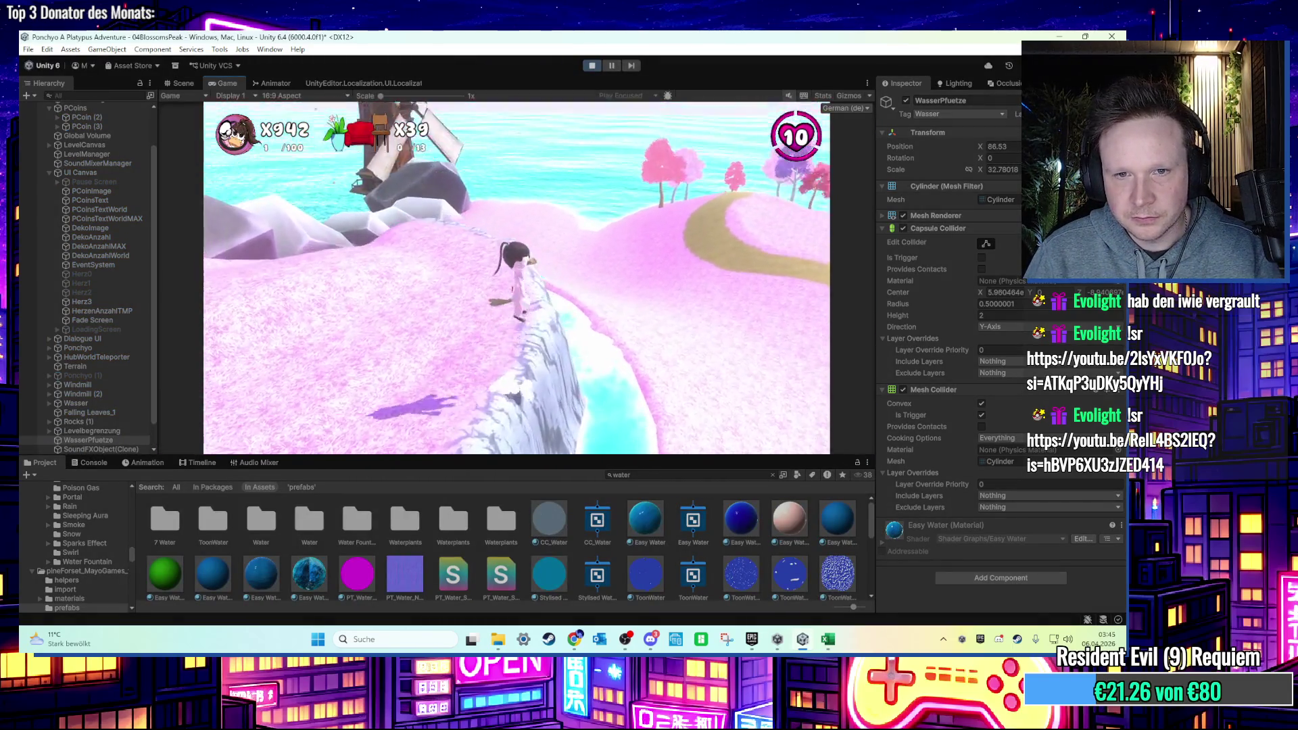
key("w")
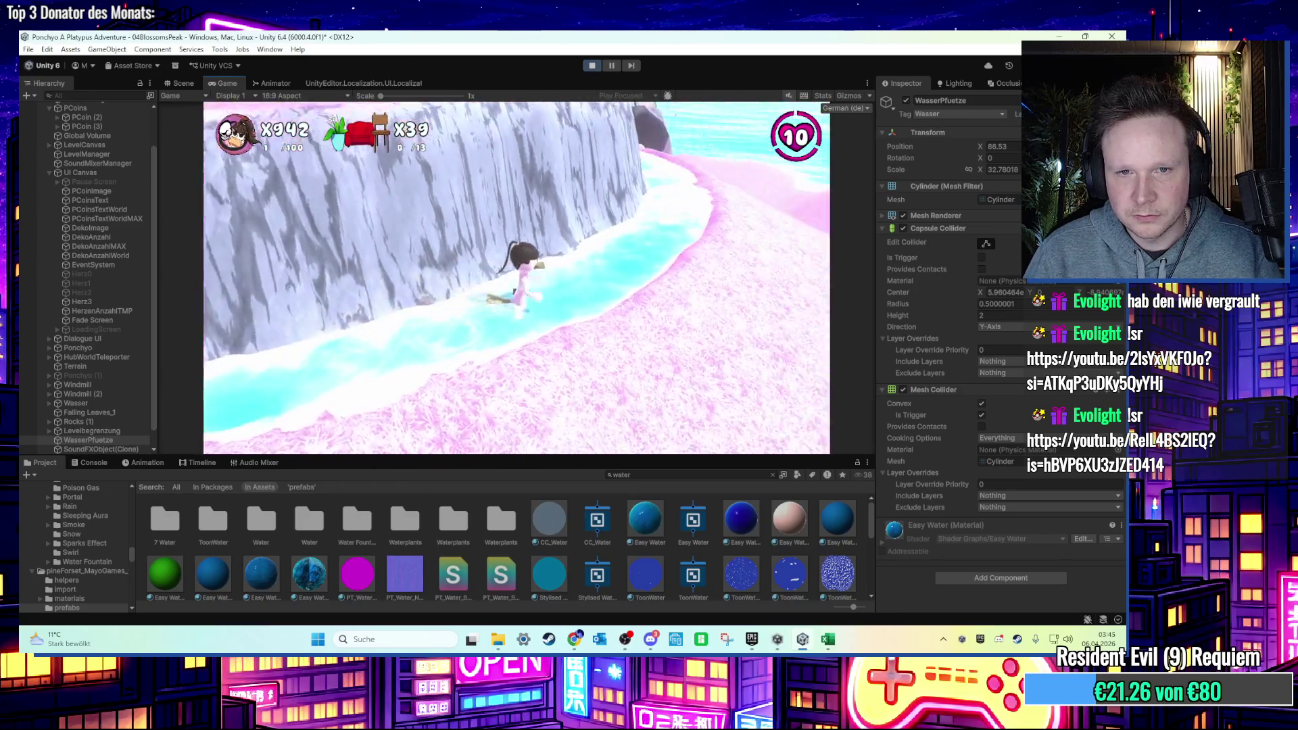
key("w")
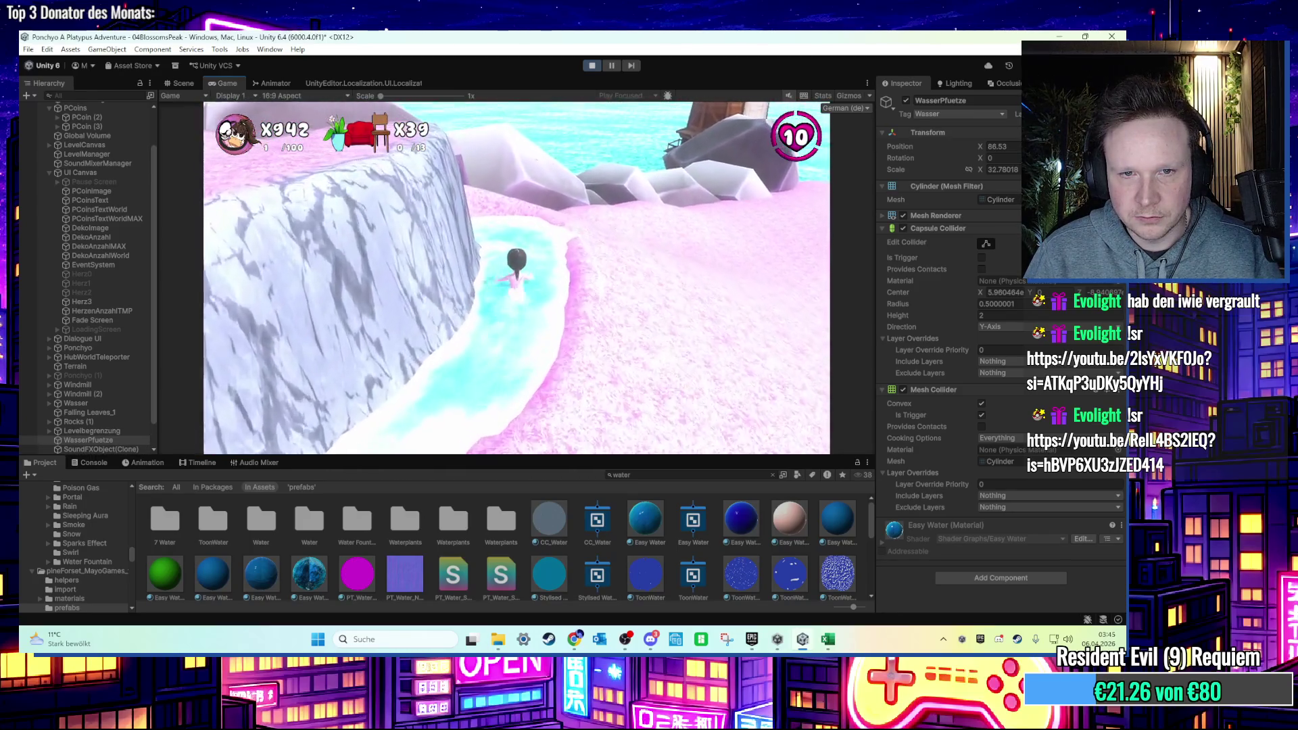
key("w")
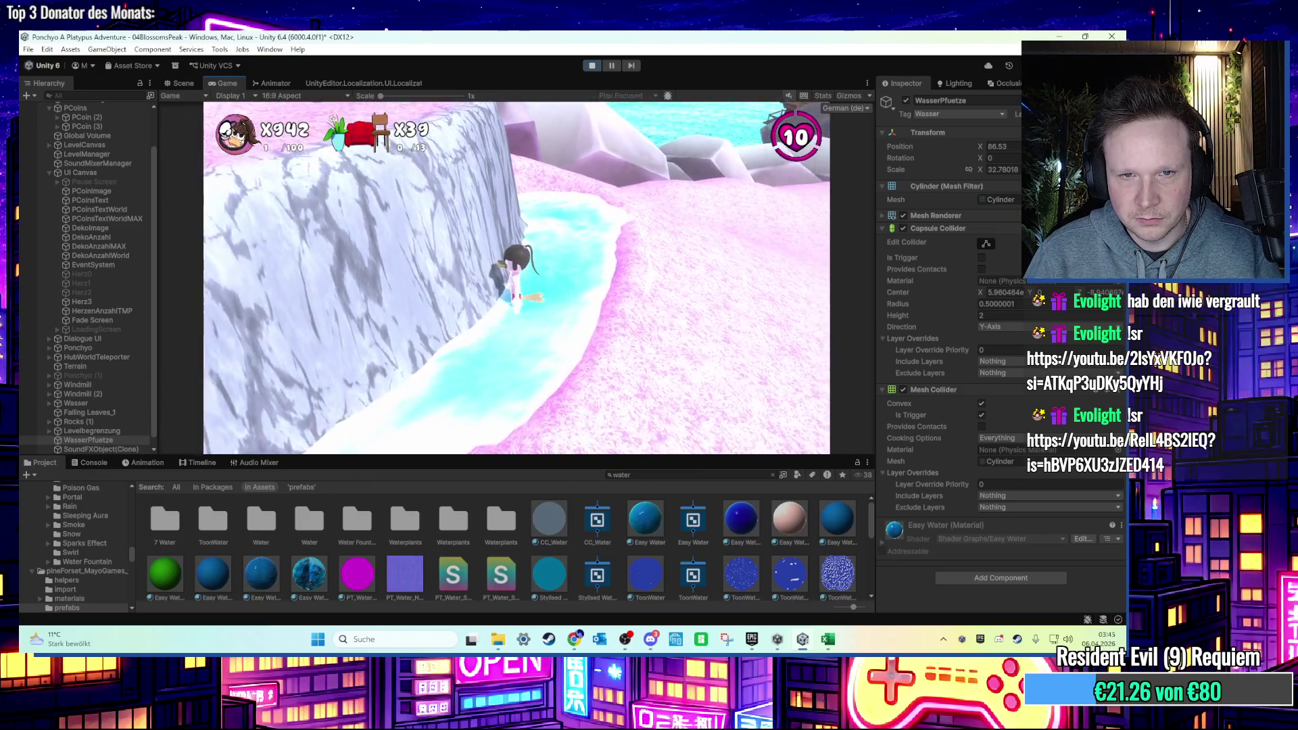
Wade along the stream beside the cliff, then stop the play test.
key("ctrl+s")
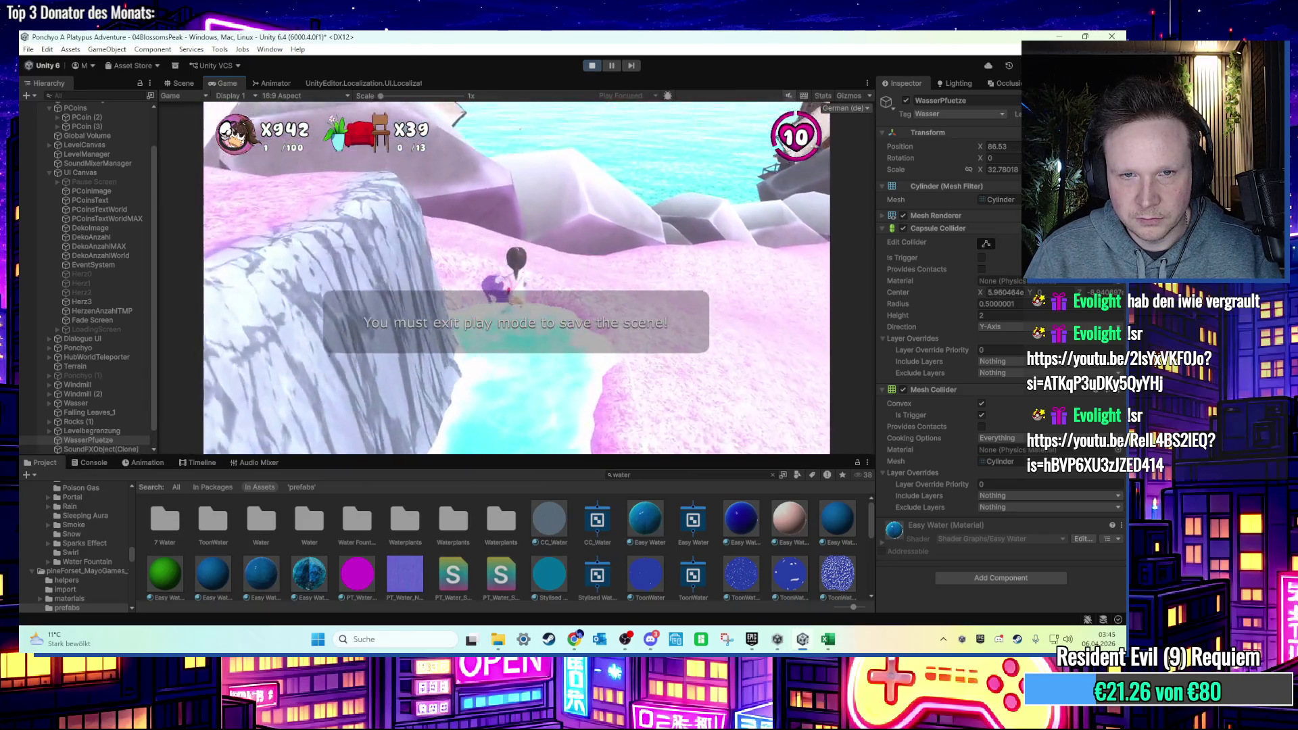
key("w")
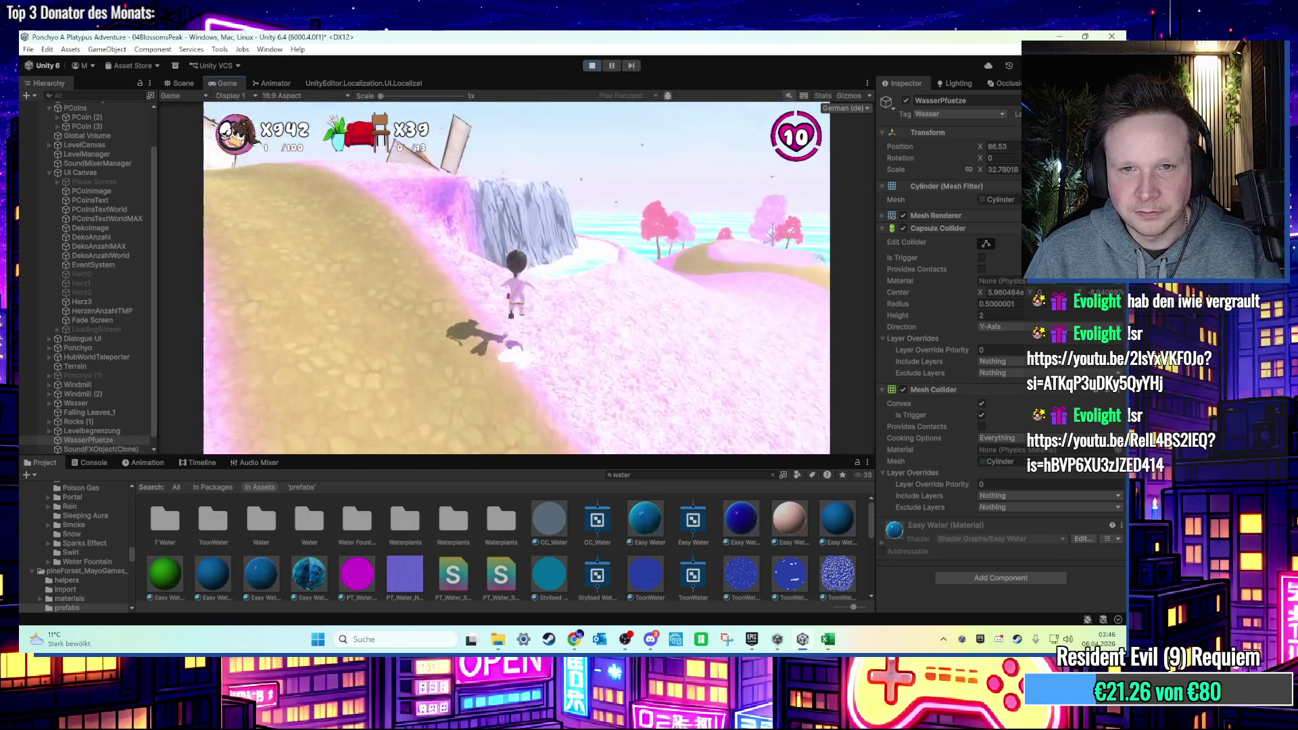
key("super")
left_click(591, 65)
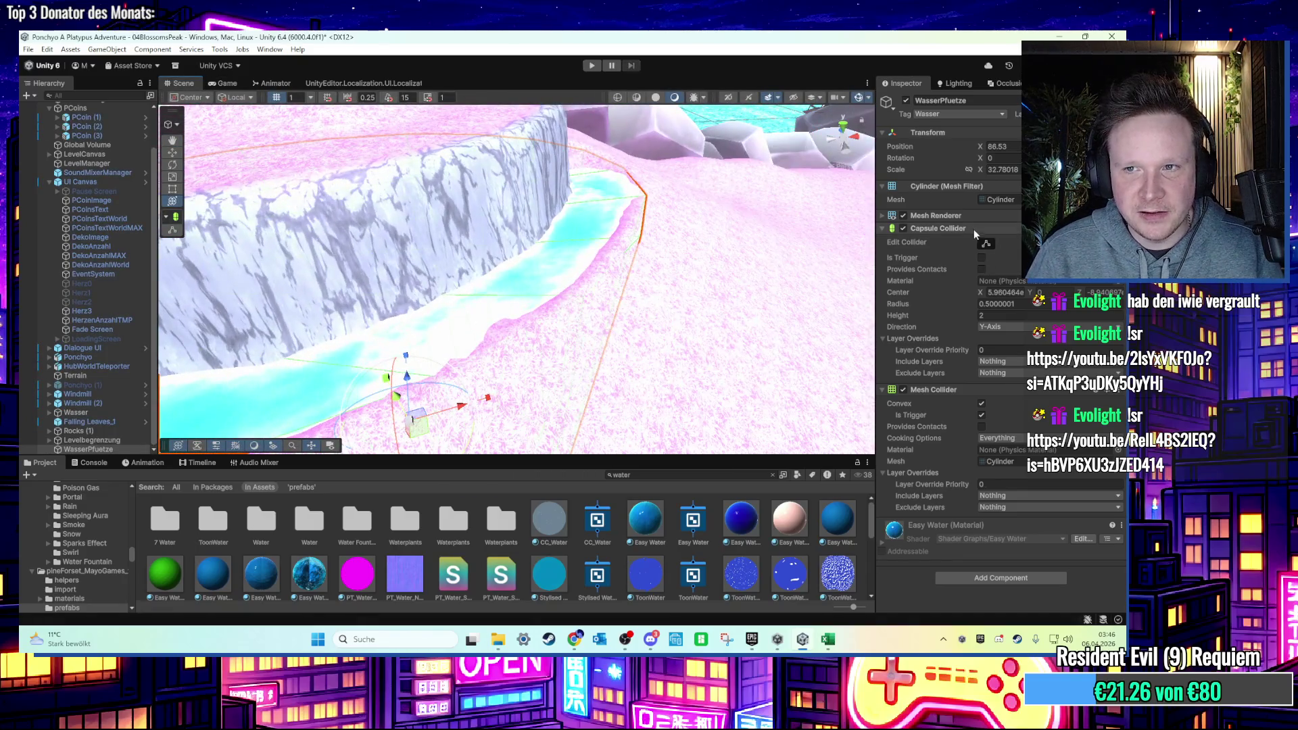
Switch the Terrain to Sculpt/Noise and roughen the channel bank where it meets the water.
left_click(726, 274)
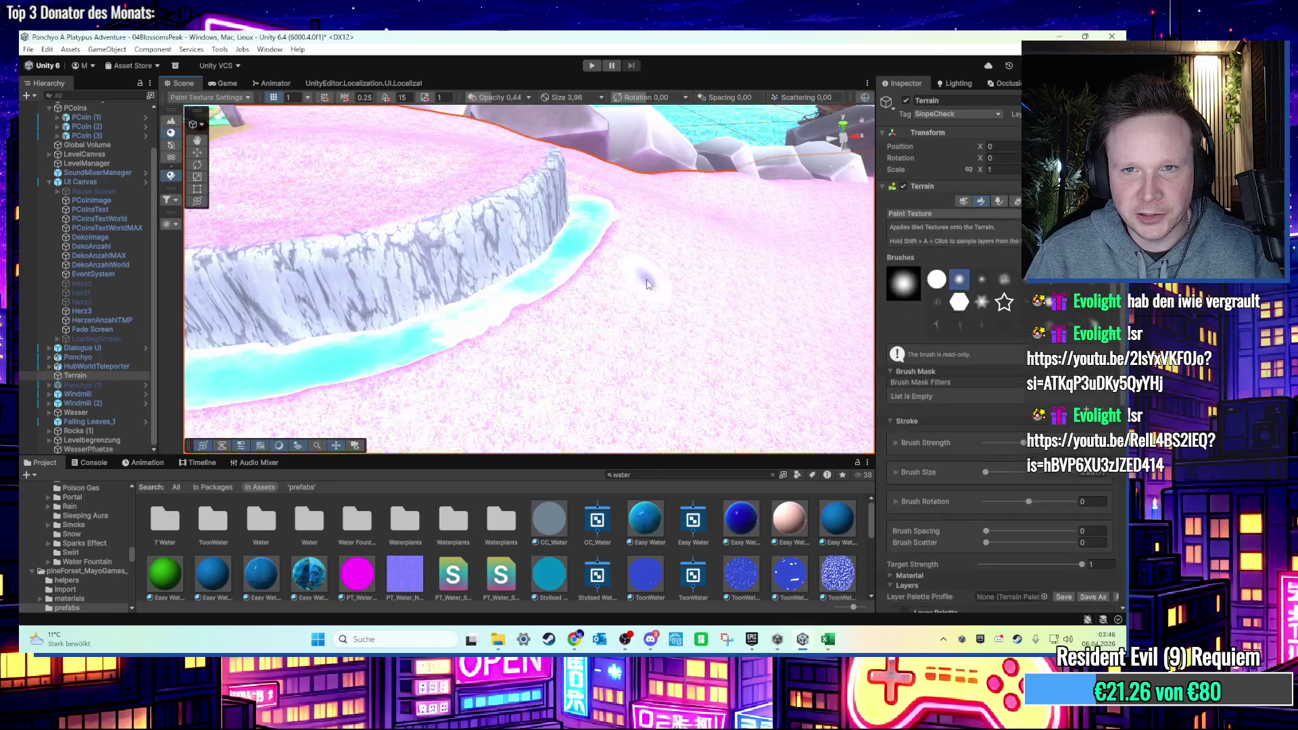
left_click(927, 215)
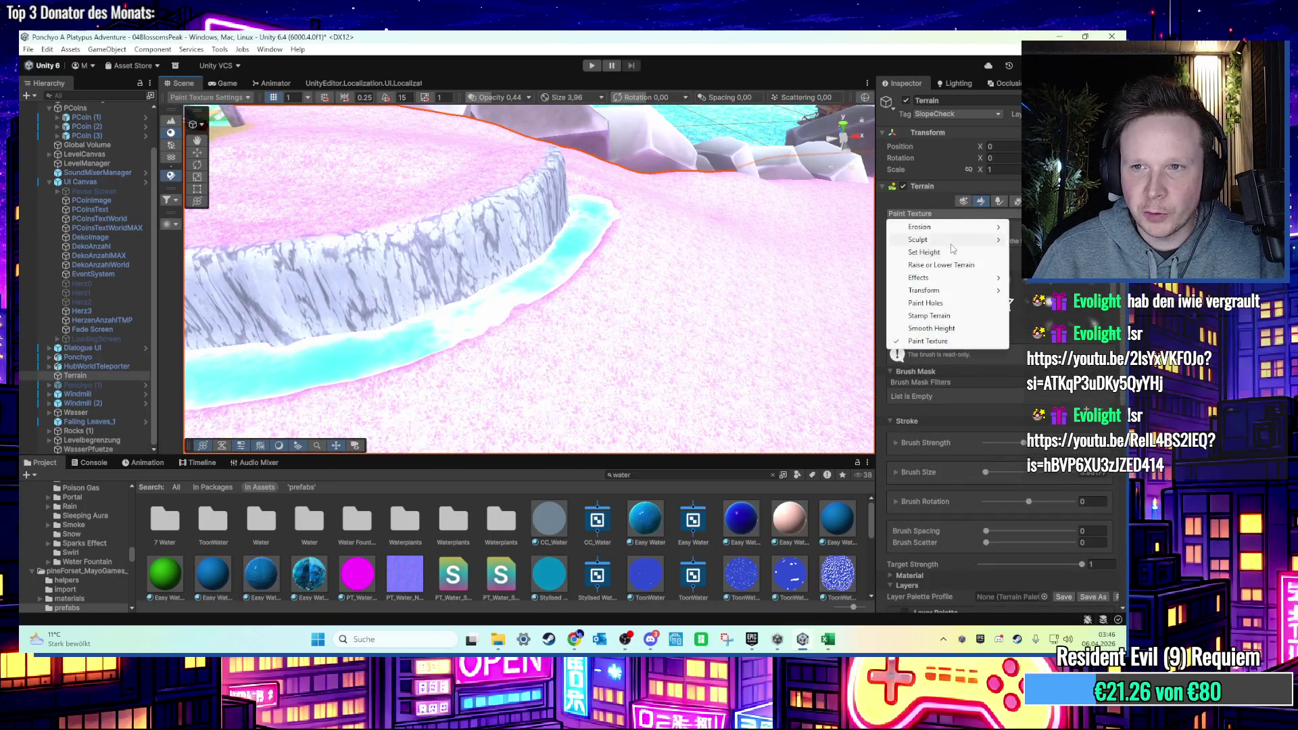
left_click(1041, 265)
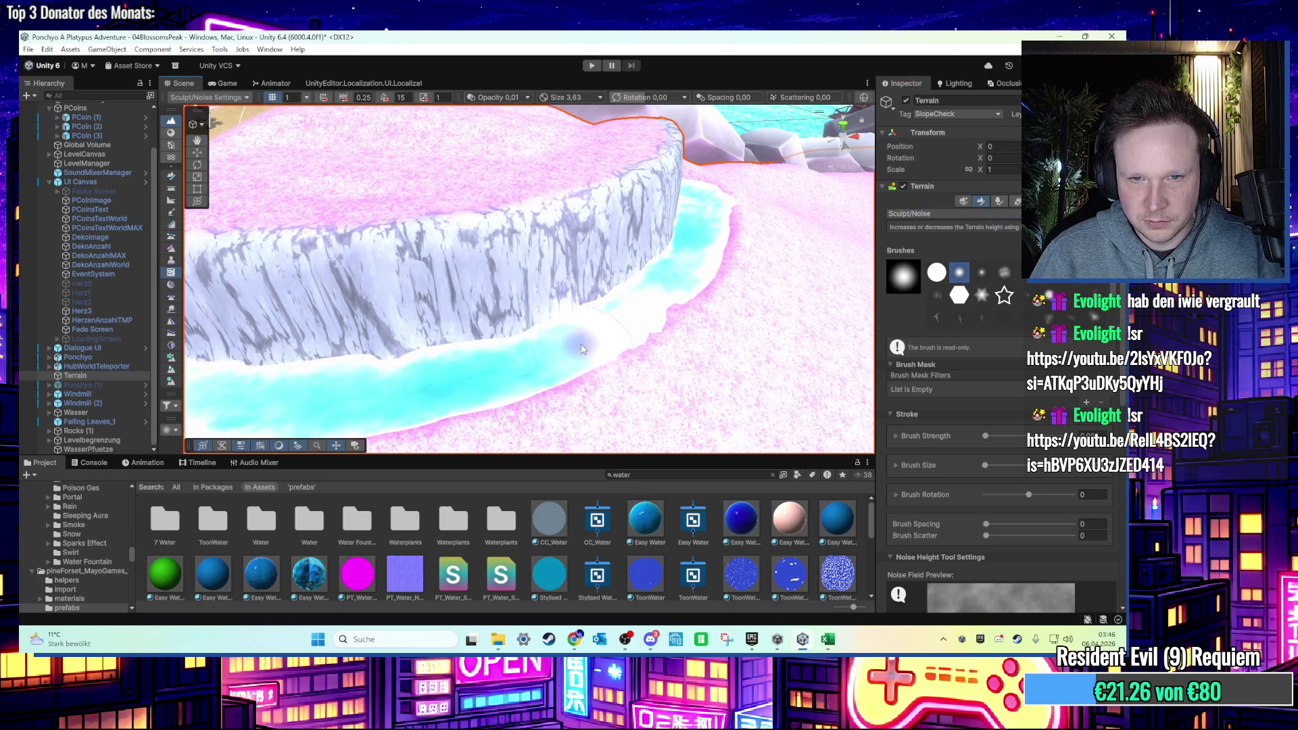
left_click_drag(655, 306, 548, 339)
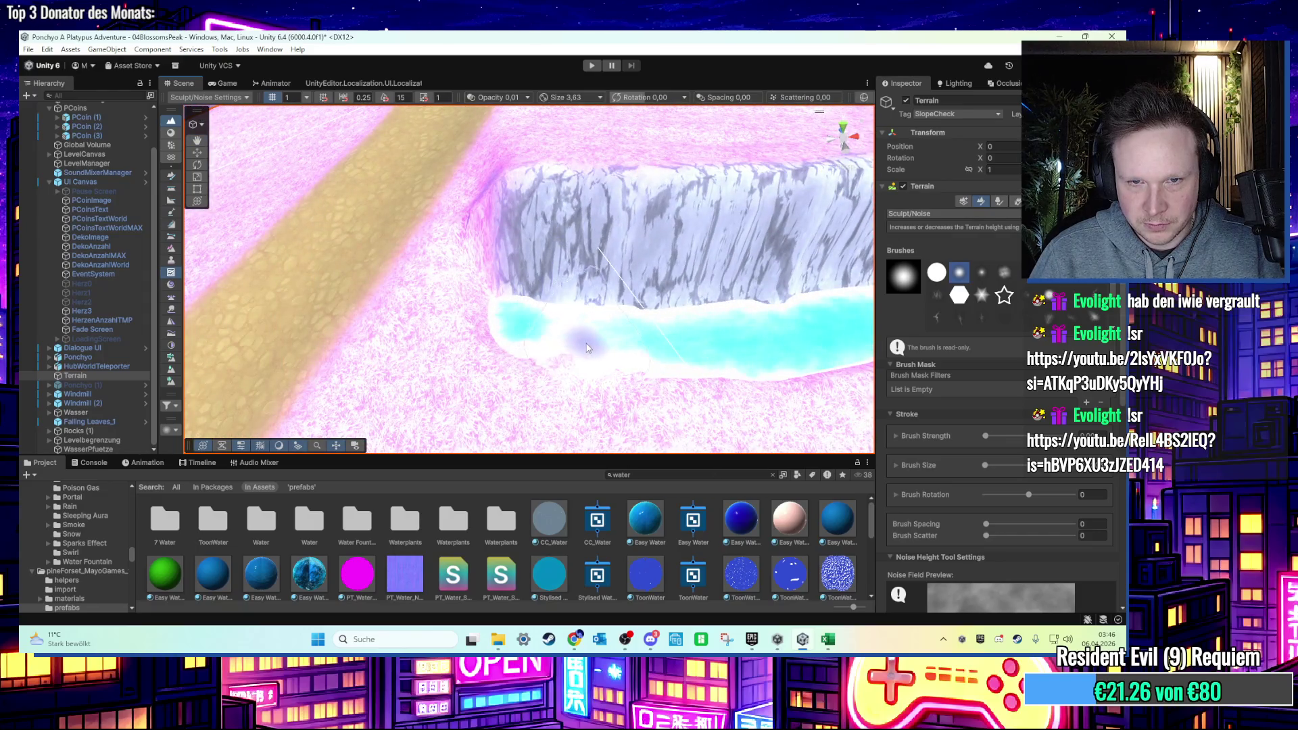
mouse_move(534, 331)
left_mouse_down()
mouse_move(489, 335)
mouse_move(476, 266)
left_mouse_up()
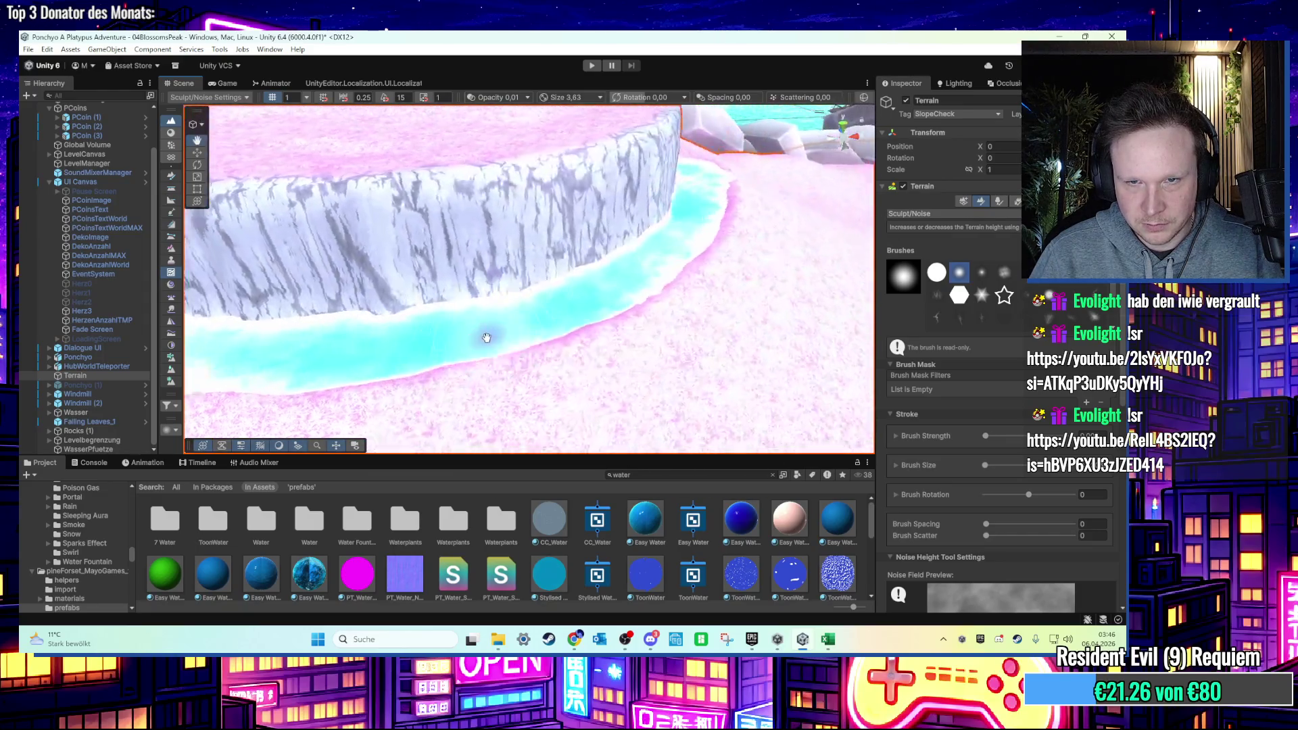
mouse_move(479, 273)
left_mouse_down()
mouse_move(591, 323)
mouse_move(537, 324)
mouse_move(578, 312)
left_mouse_up()
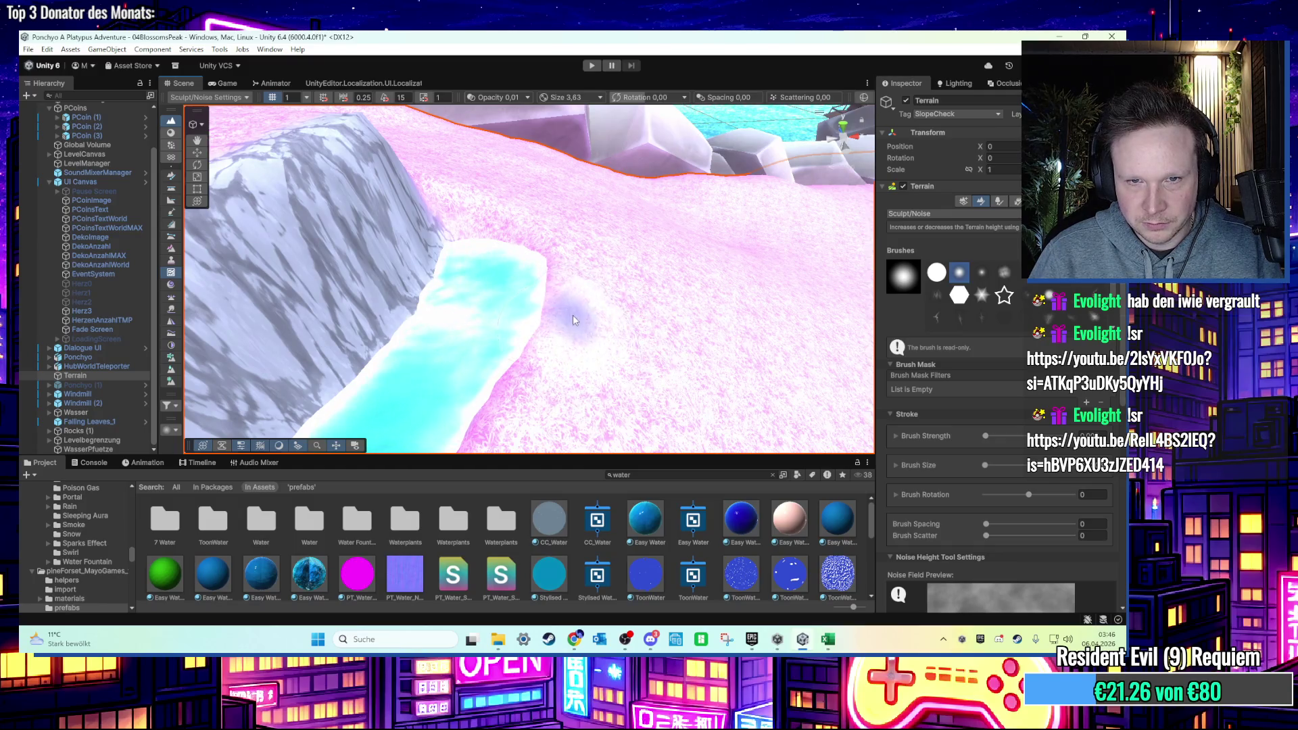
Zoom to check the roughened bank, then switch to the Move tool and select WasserPfuetze.
scroll(573, 319, "down", 6)
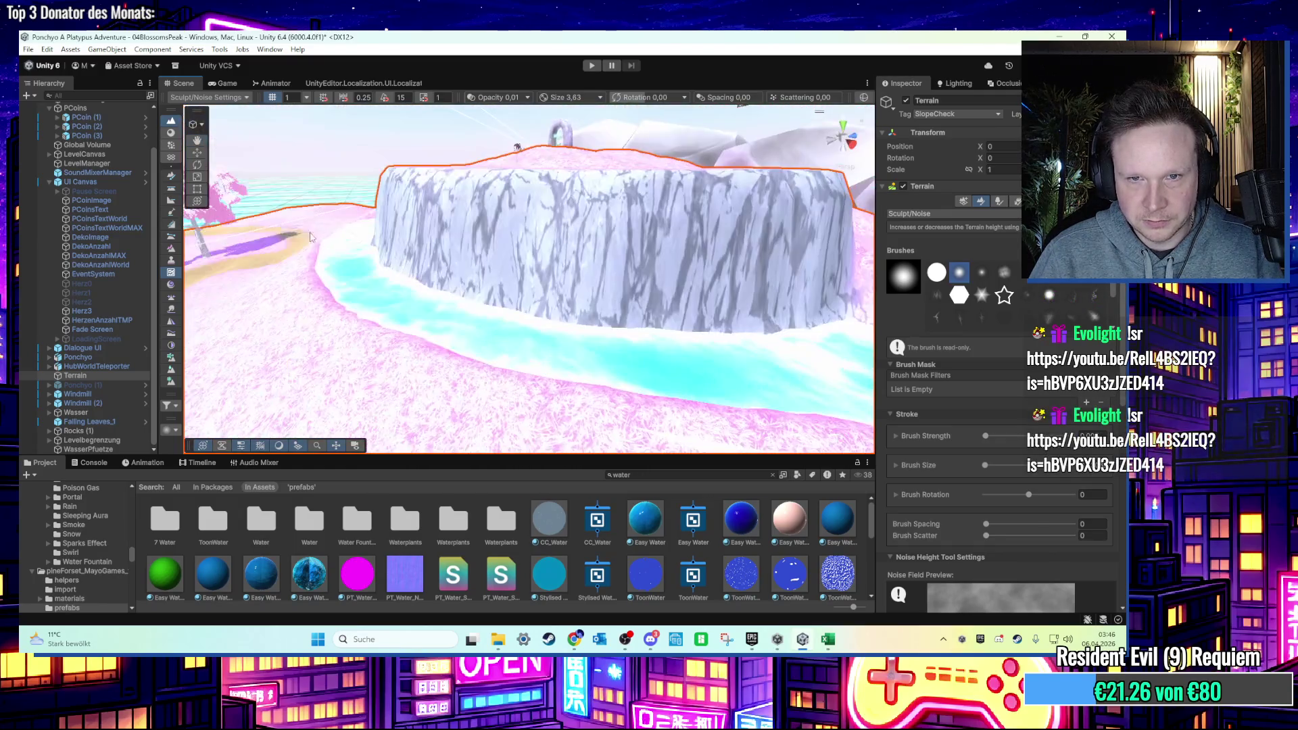
scroll(284, 230, "up", 5)
scroll(408, 255, "down", 3)
scroll(515, 336, "up", 5)
scroll(514, 336, "down", 5)
key("w")
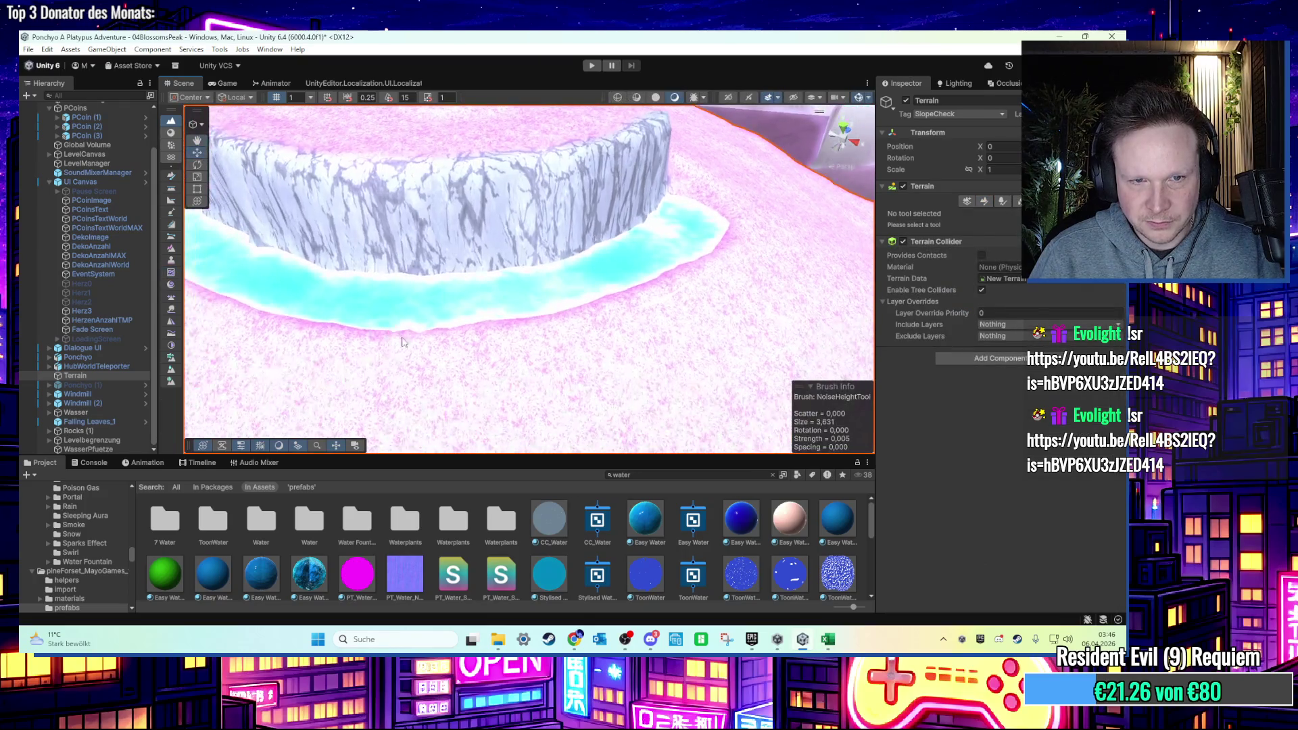
left_click(450, 313)
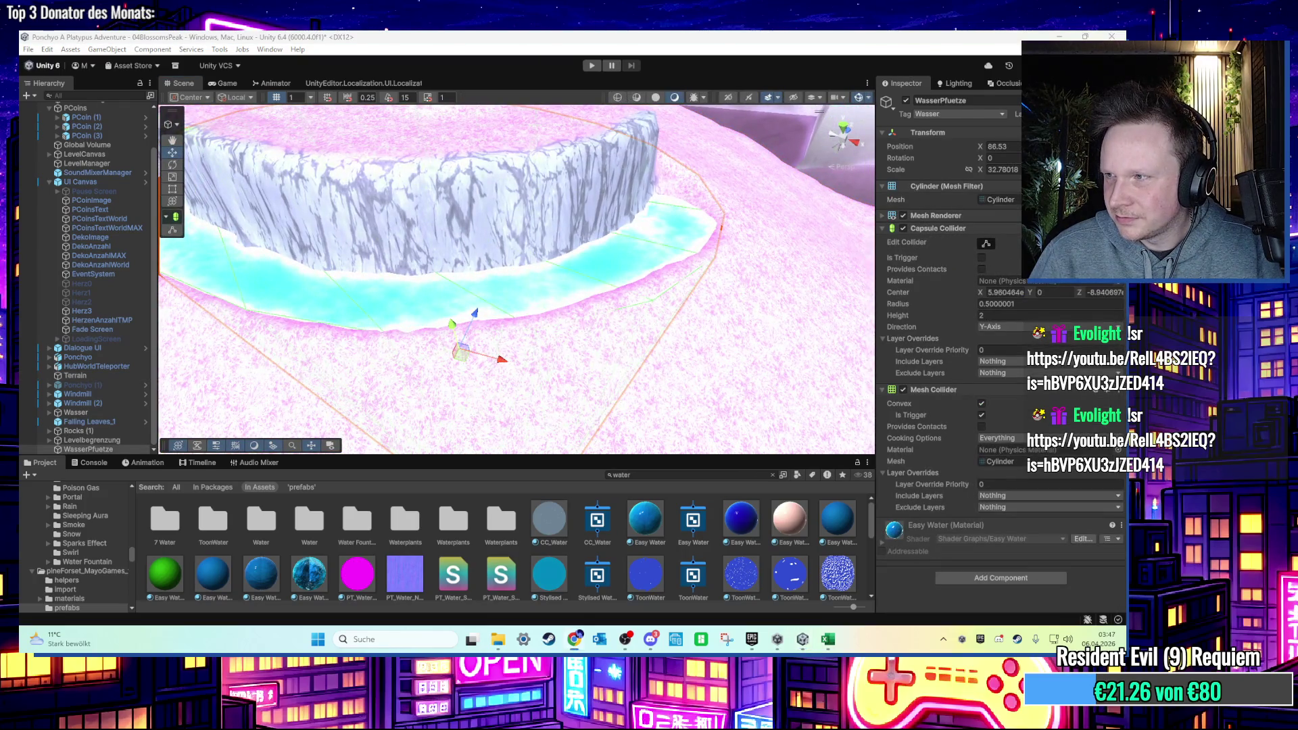
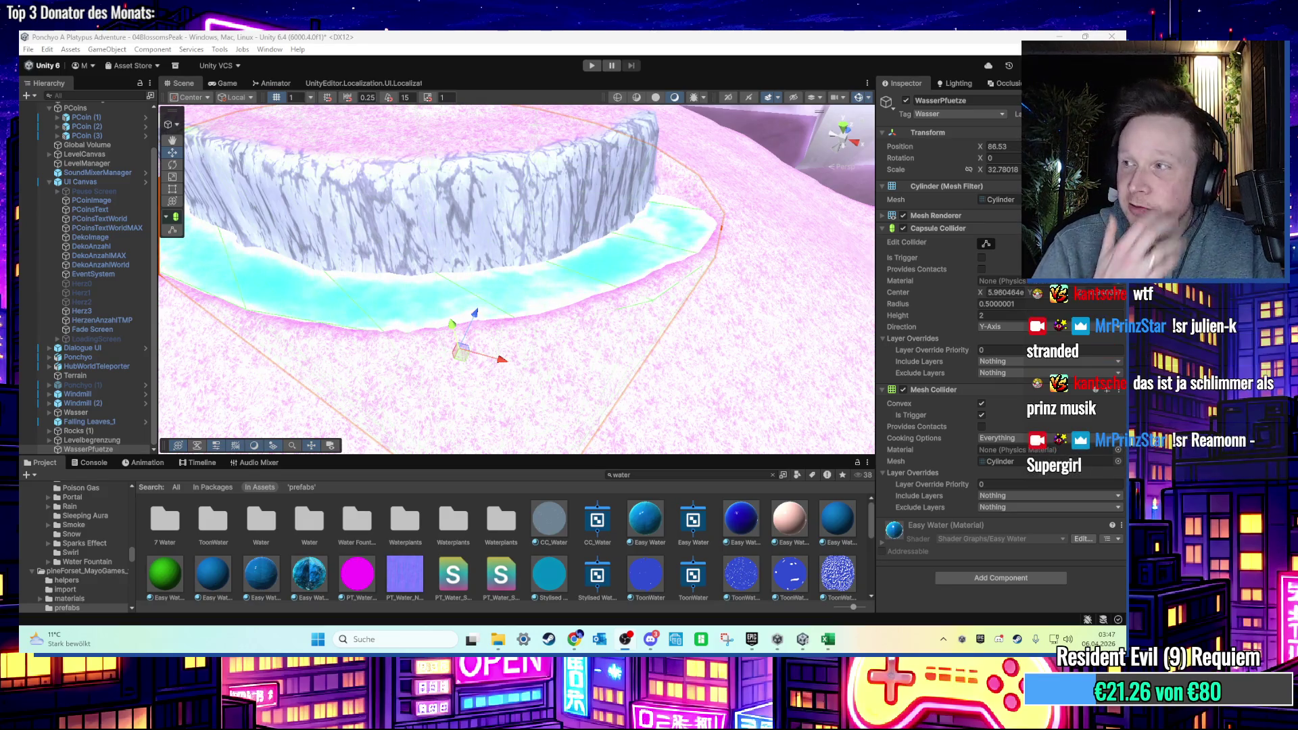
Frame the WasserPfuetze puddle ring and switch to the Transform tool.
scroll(509, 225, "up", 5)
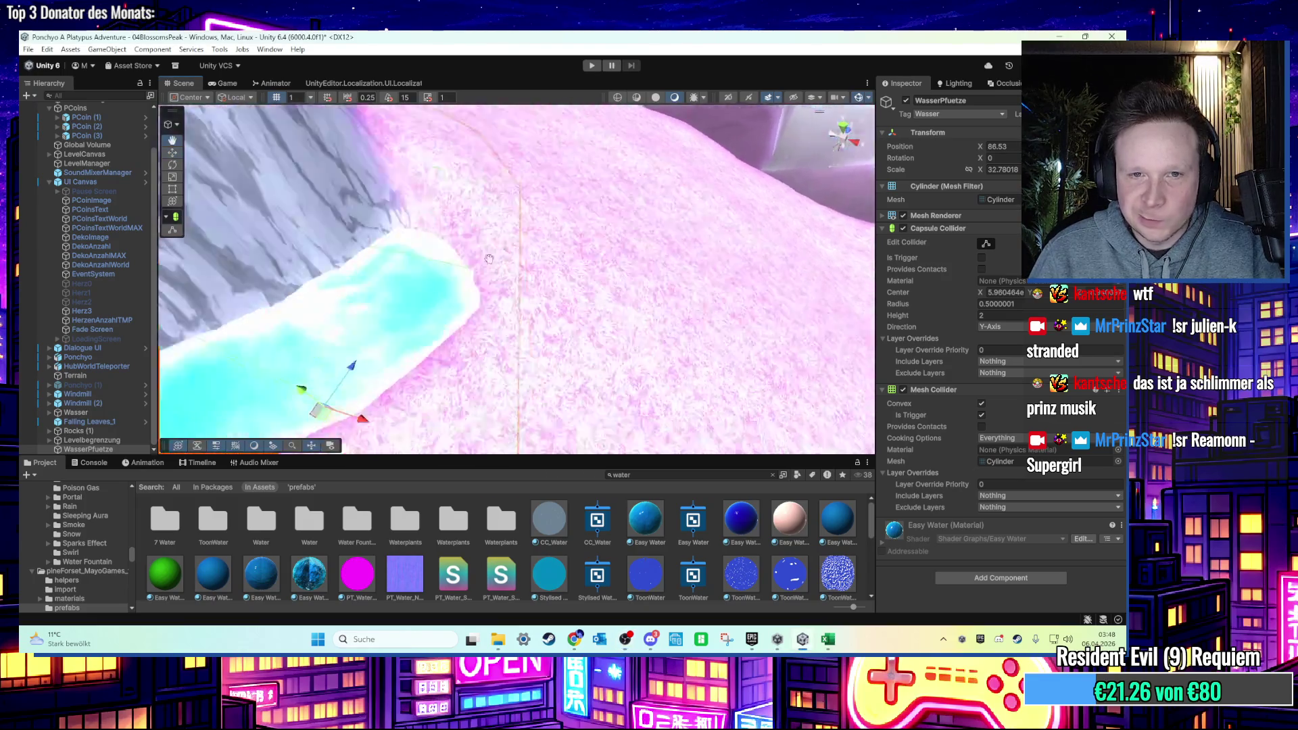
scroll(508, 225, "down", 5)
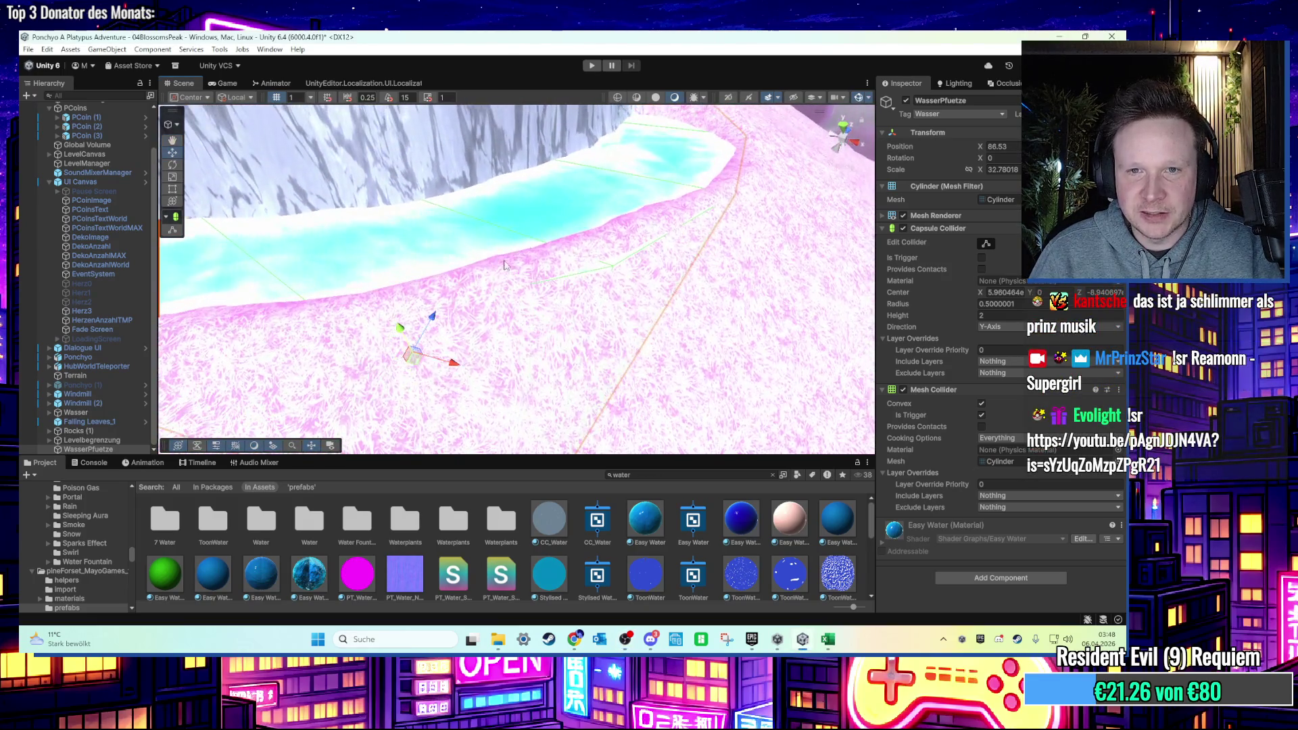
key("f")
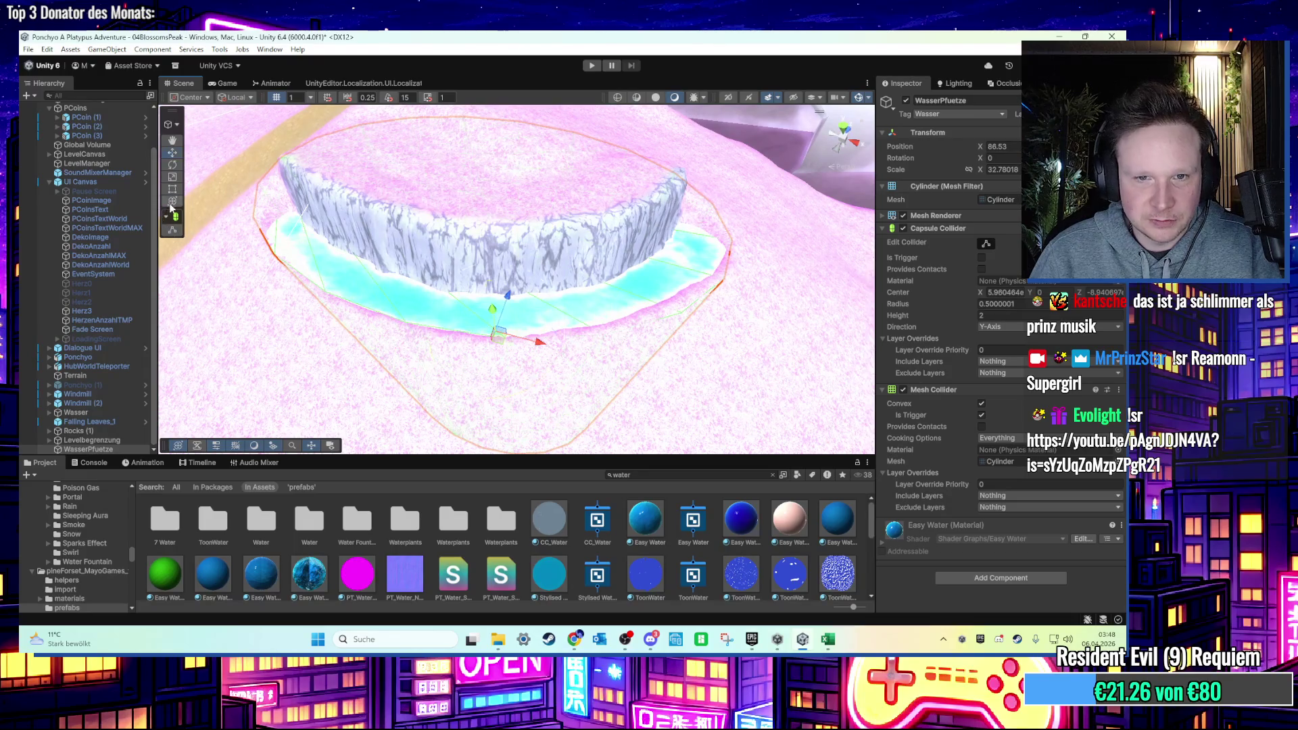
left_click(172, 201)
Orbit and pan the Scene view out to a wide view of the puddle and cliffs.
left_click_drag(513, 378, 546, 347)
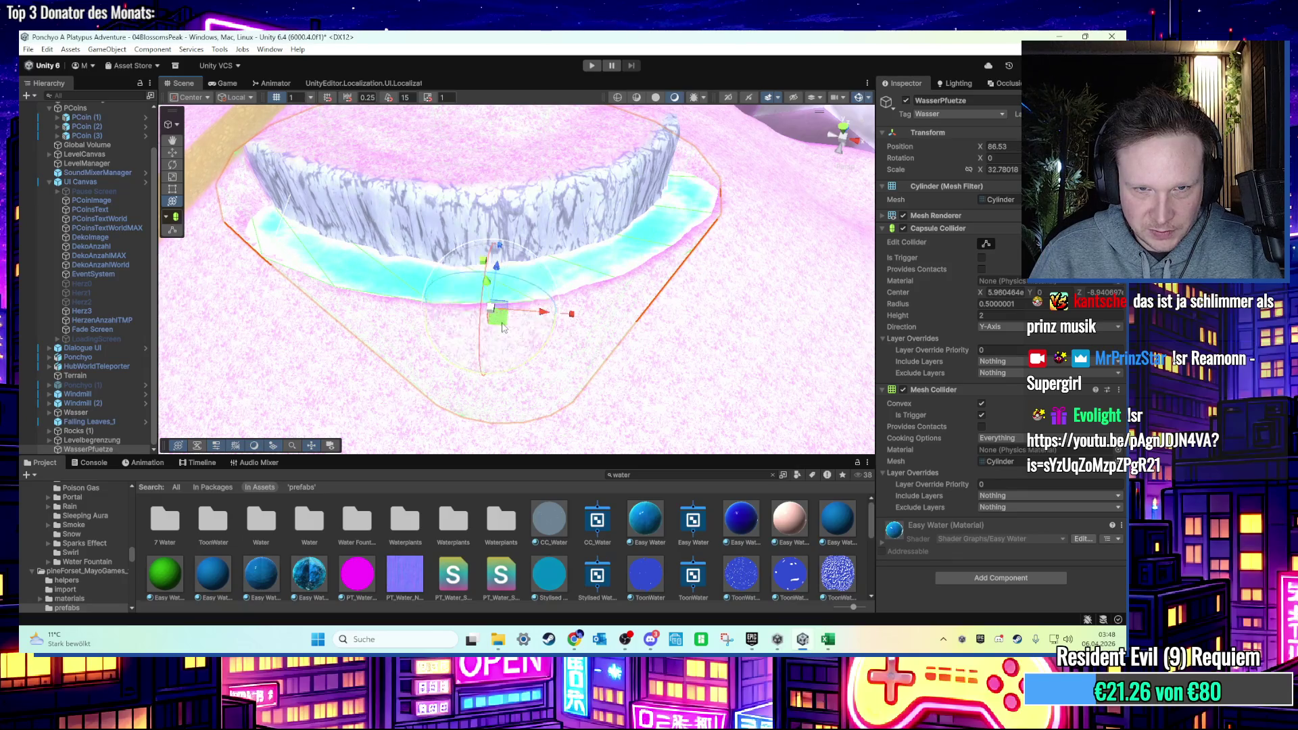
scroll(503, 323, "up", 5)
mouse_move(503, 319)
left_mouse_down()
mouse_move(479, 322)
mouse_move(492, 340)
left_mouse_up()
left_click_drag(635, 325, 629, 368)
mouse_move(546, 386)
left_mouse_down()
mouse_move(473, 379)
mouse_move(700, 234)
mouse_move(665, 121)
left_mouse_up()
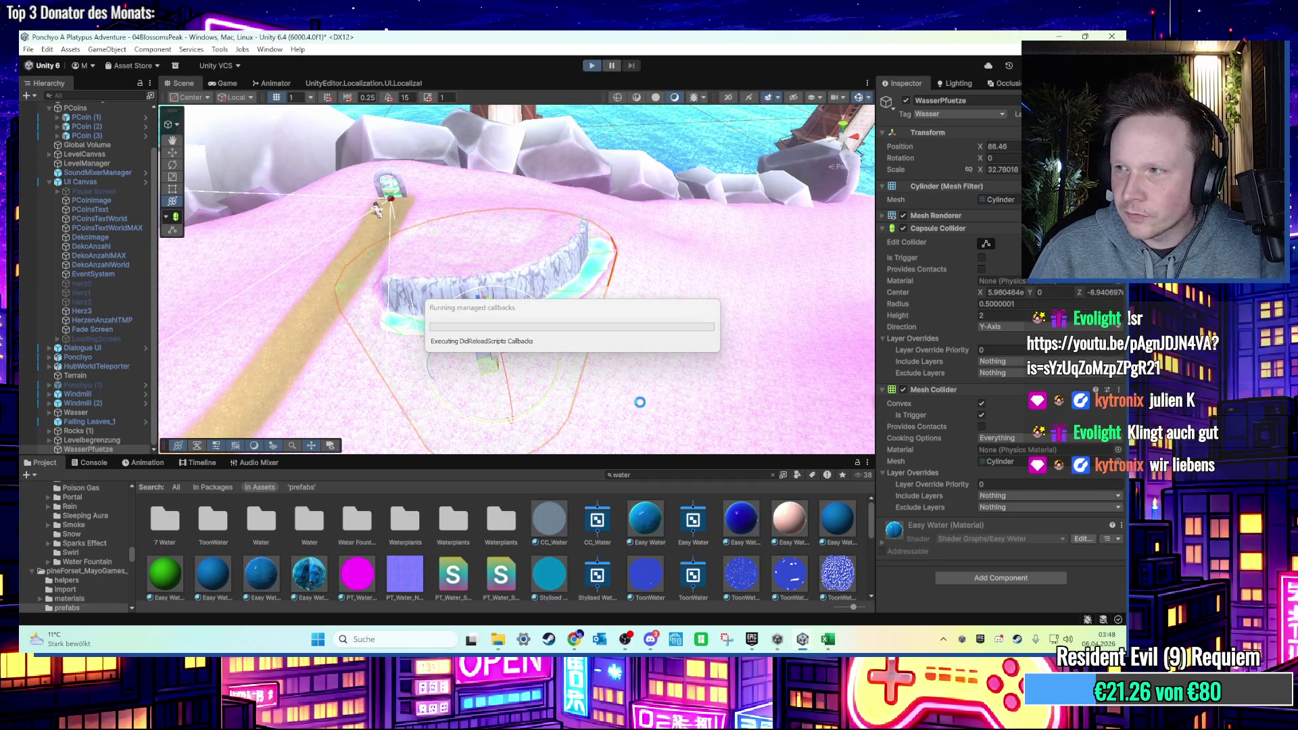
Play-test the level with the character wading through the puddle stream, then stop.
key("ctrl+p")
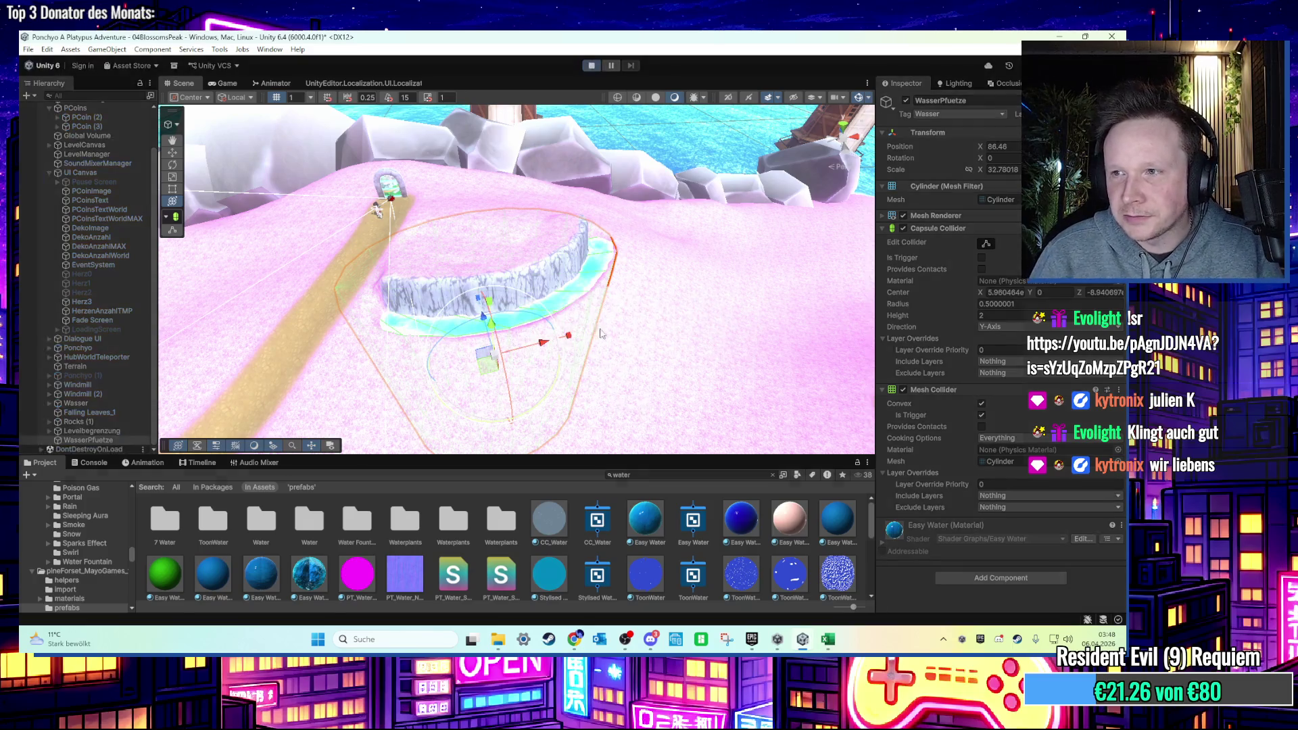
key("w")
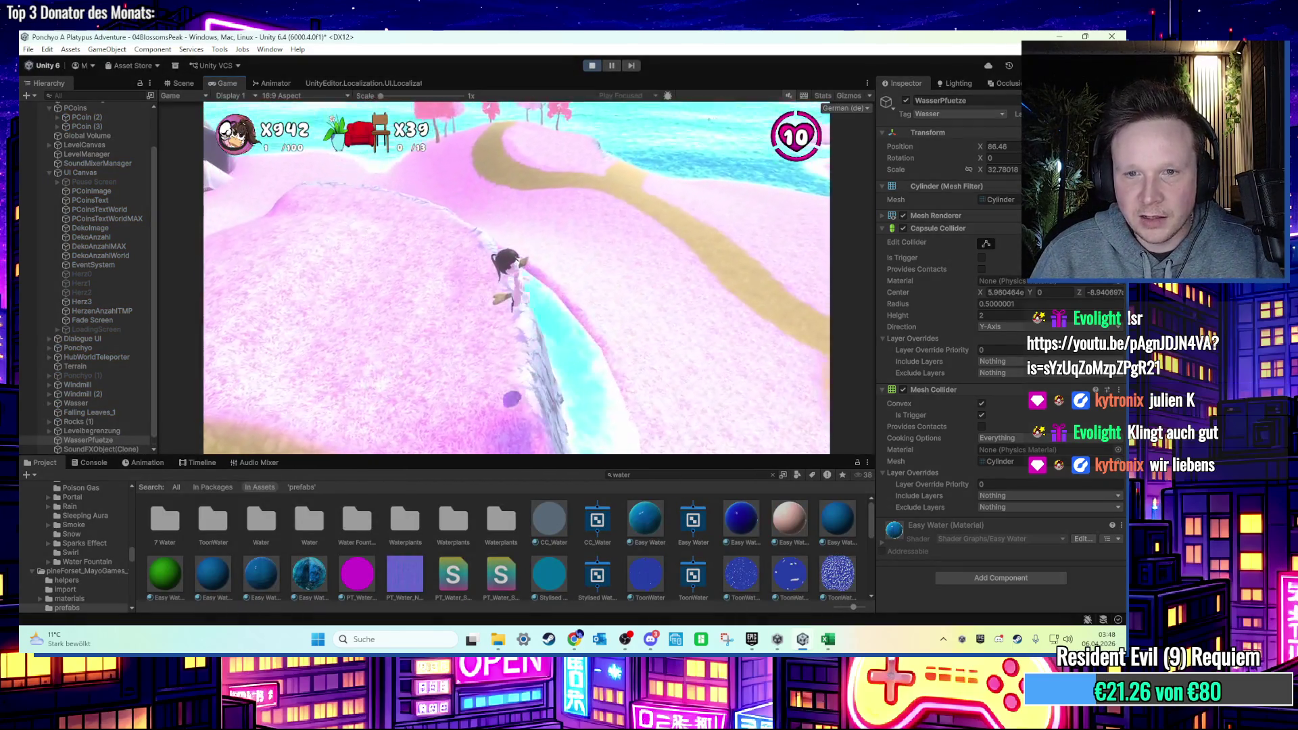
key("w")
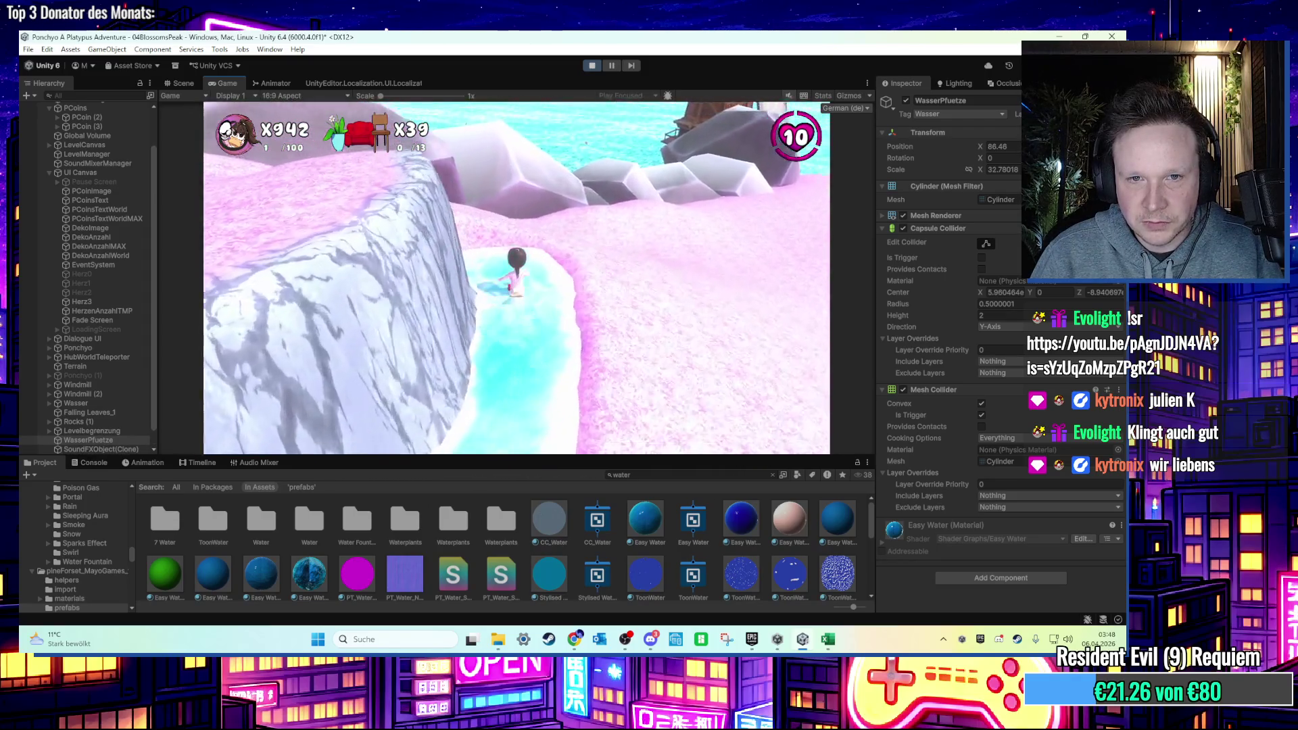
key("super")
key("super")
key("ctrl+p")
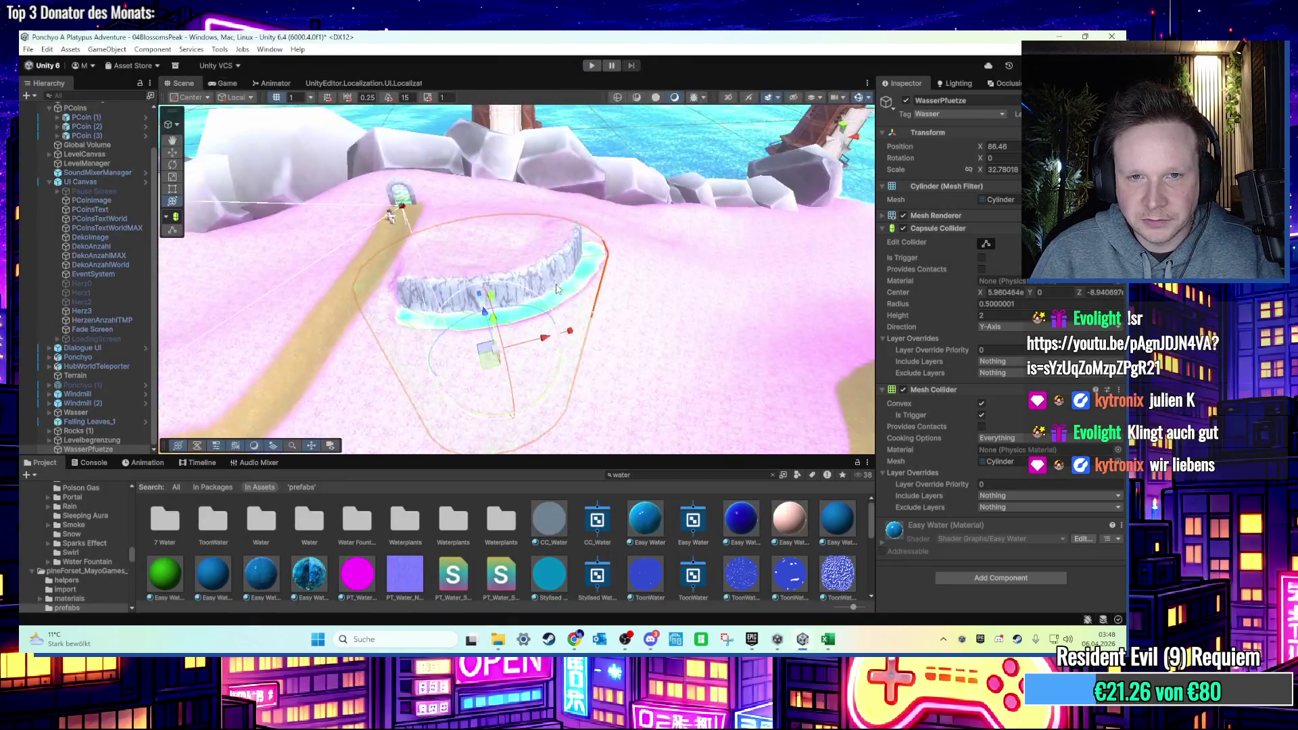
Disable the WasserPfuetze water object and select the Terrain.
left_click(906, 101)
scroll(526, 325, "up", 3)
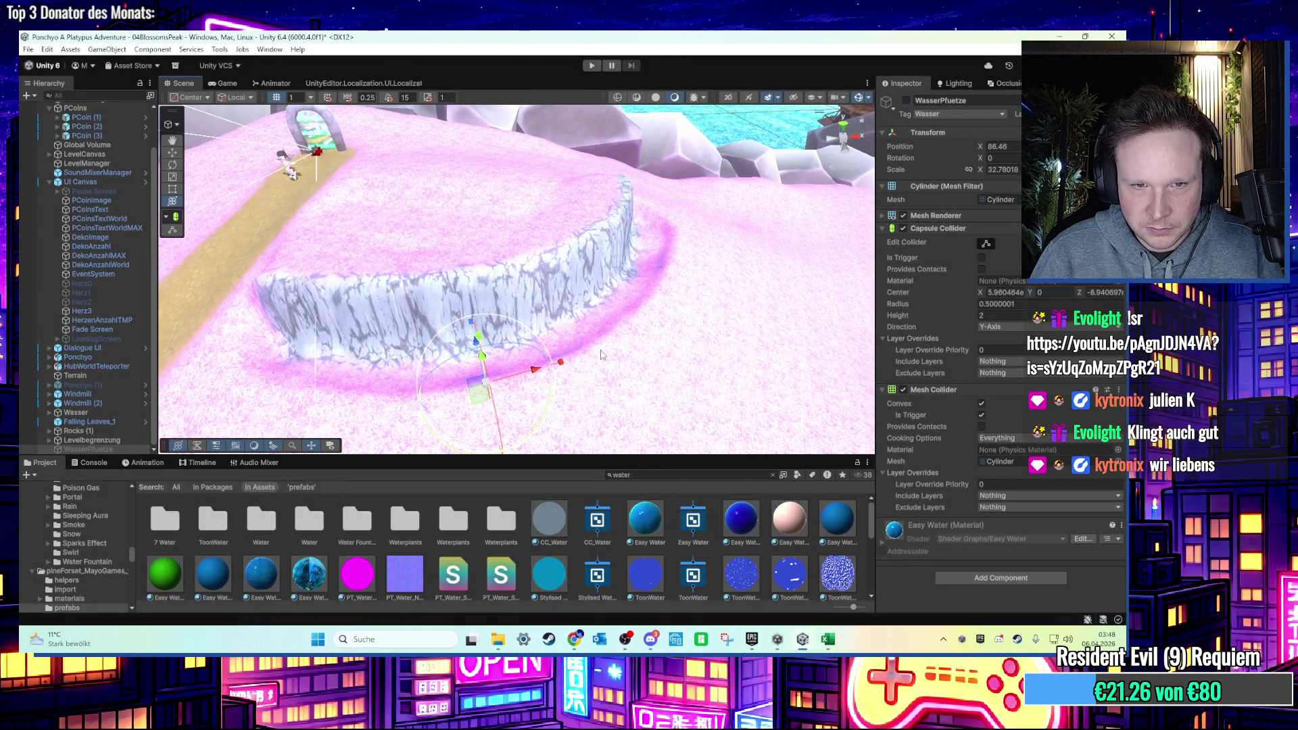
left_click(602, 354)
scroll(601, 355, "up", 5)
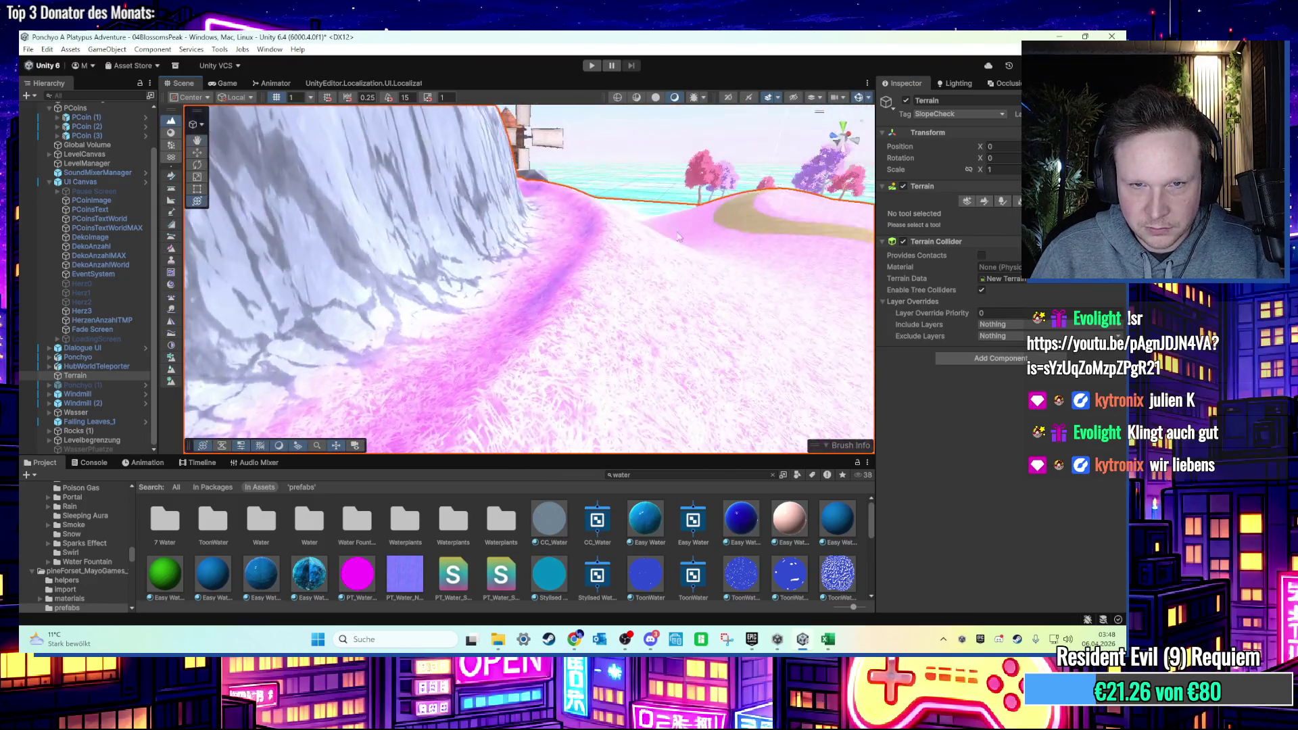
Select the Terrain, switch to Noise sculpting and paint noise into the slope by the cliff.
left_click(669, 243)
left_click_drag(669, 243, 912, 281)
left_click(651, 326)
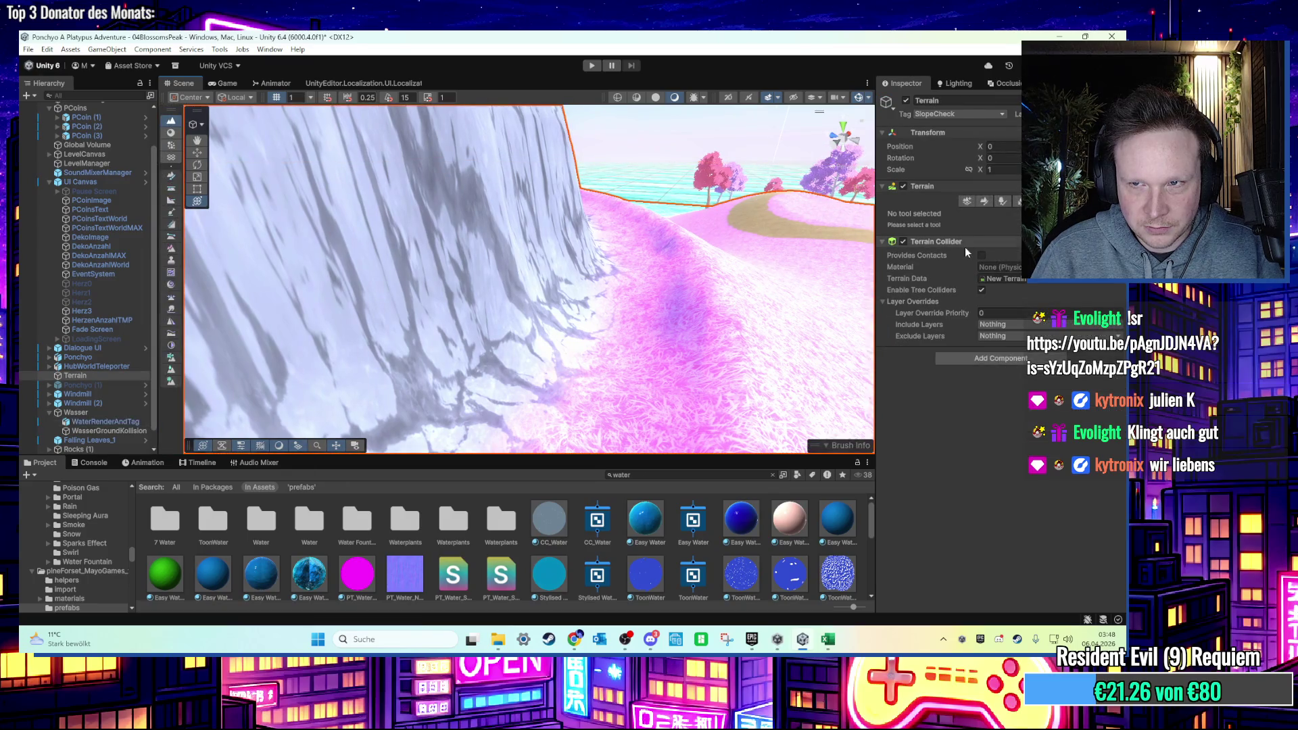
left_click(986, 201)
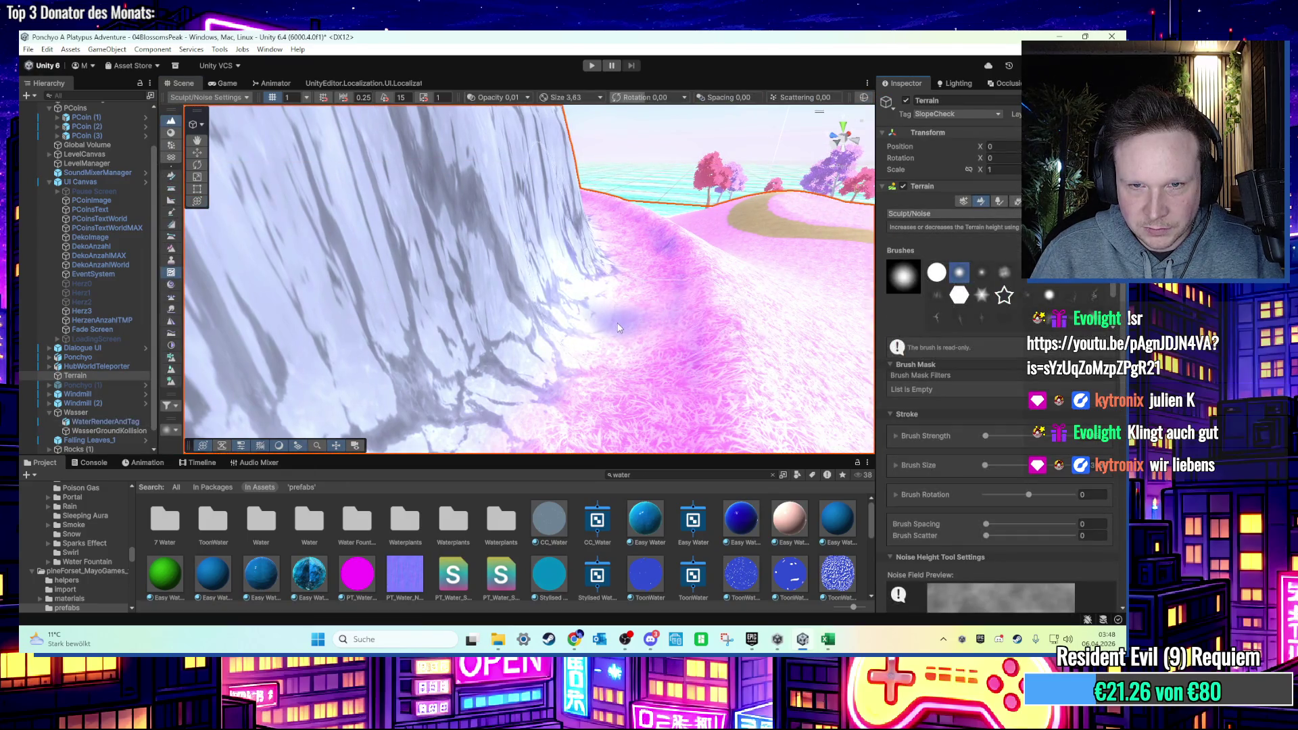
left_click_drag(615, 326, 636, 281)
Orbit and move the view along the cliff base toward the windmills.
scroll(599, 321, "down", 3)
scroll(484, 365, "up", 4)
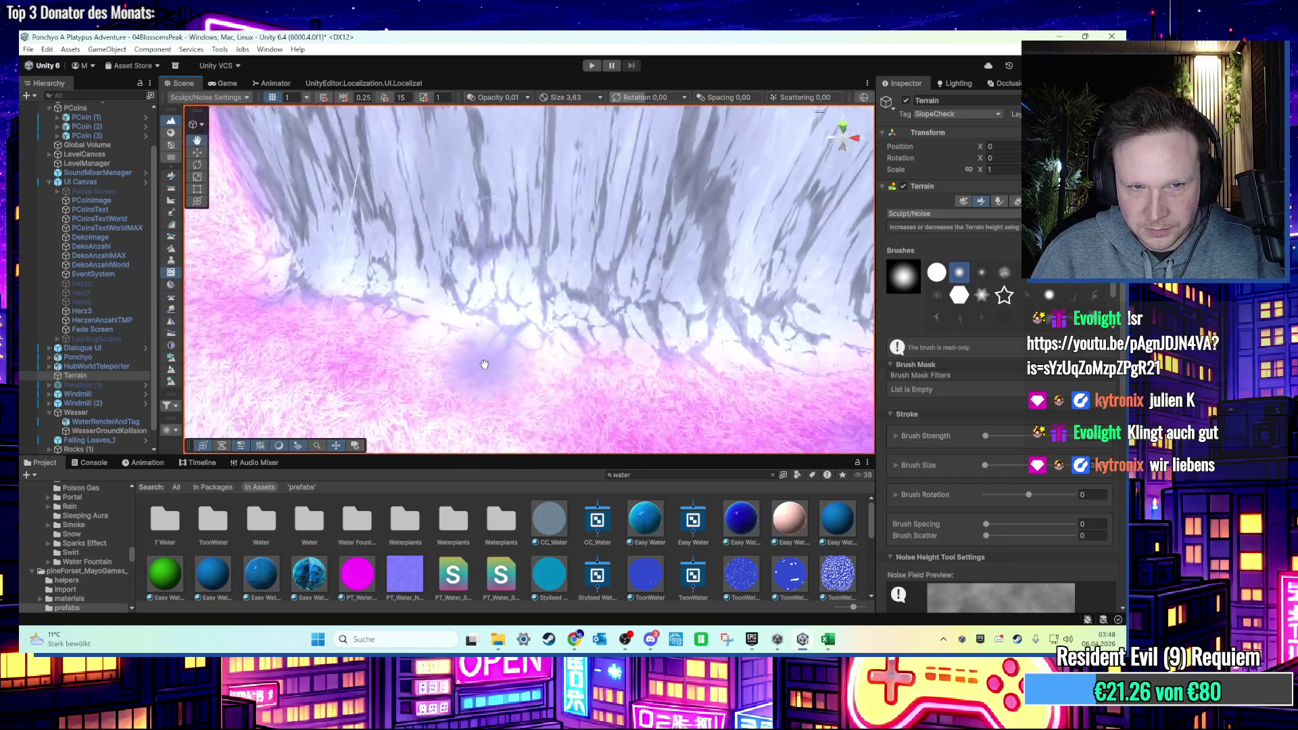
scroll(484, 365, "down", 2)
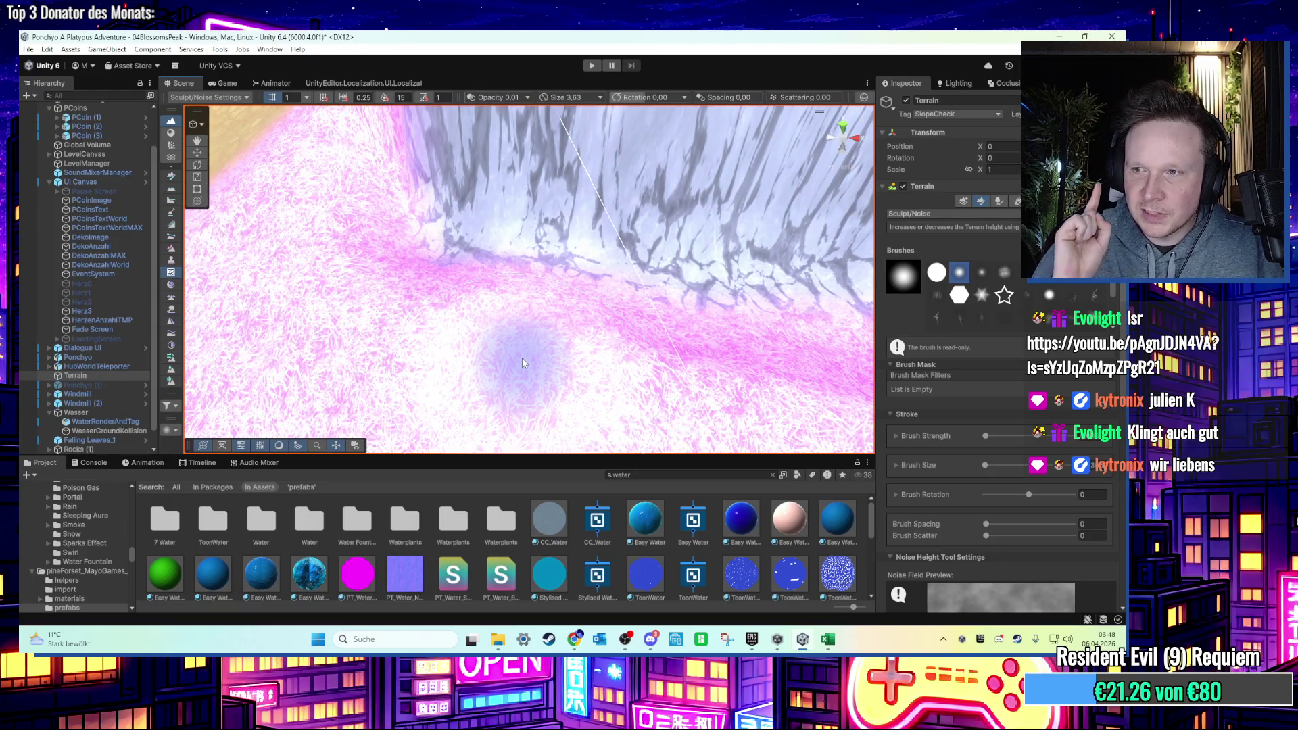
mouse_move(522, 358)
left_mouse_down()
mouse_move(786, 284)
mouse_move(700, 289)
mouse_move(658, 257)
mouse_move(634, 276)
mouse_move(534, 264)
mouse_move(497, 275)
left_mouse_up()
scroll(480, 270, "down", 2)
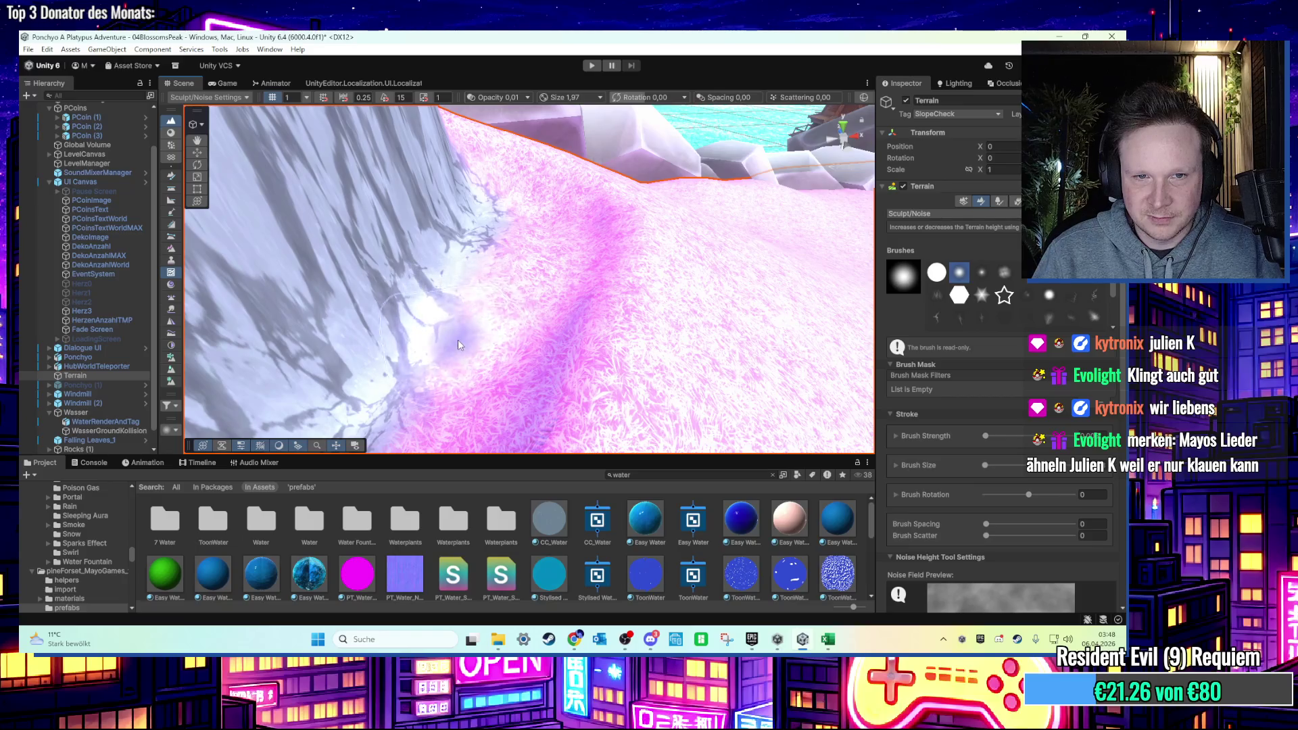
scroll(466, 334, "down", 2)
mouse_move(473, 278)
left_mouse_down()
mouse_move(455, 267)
mouse_move(554, 234)
mouse_move(501, 288)
mouse_move(516, 281)
mouse_move(612, 193)
mouse_move(584, 280)
left_mouse_up()
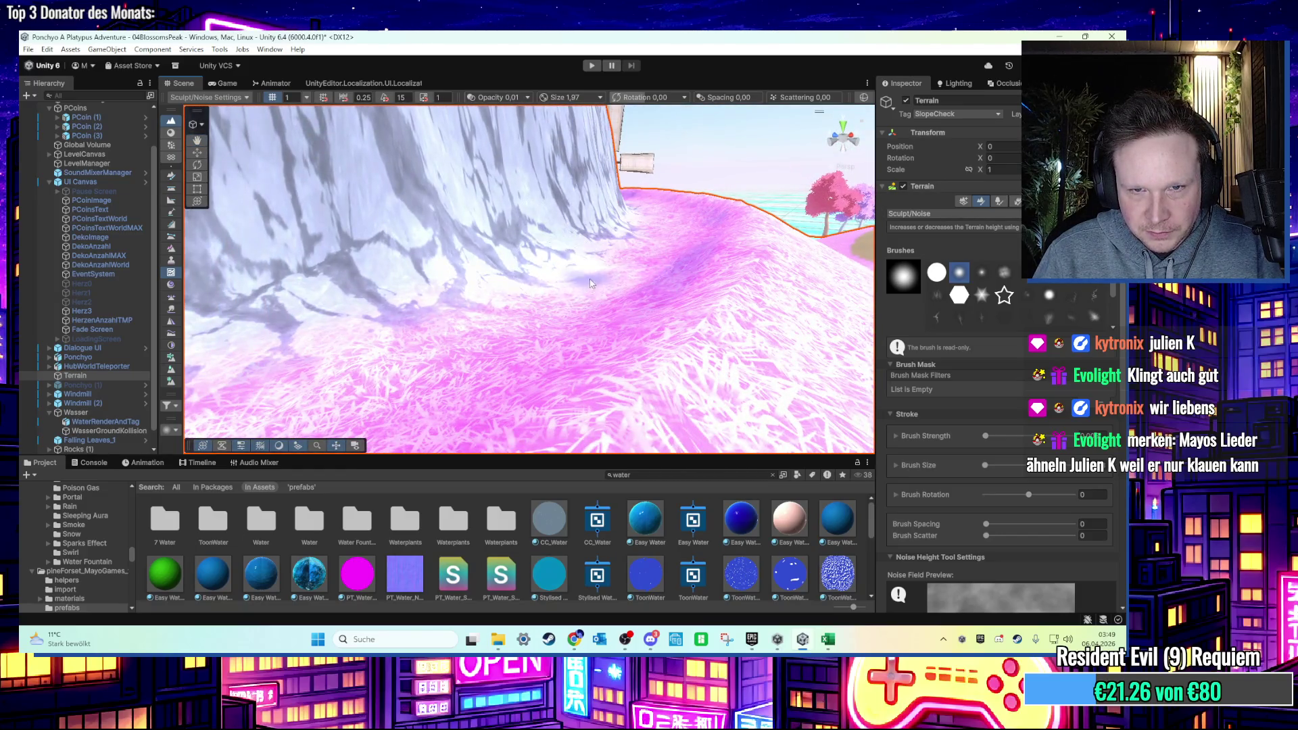
mouse_move(584, 279)
left_mouse_down()
mouse_move(473, 335)
mouse_move(526, 334)
mouse_move(435, 353)
mouse_move(450, 348)
left_mouse_up()
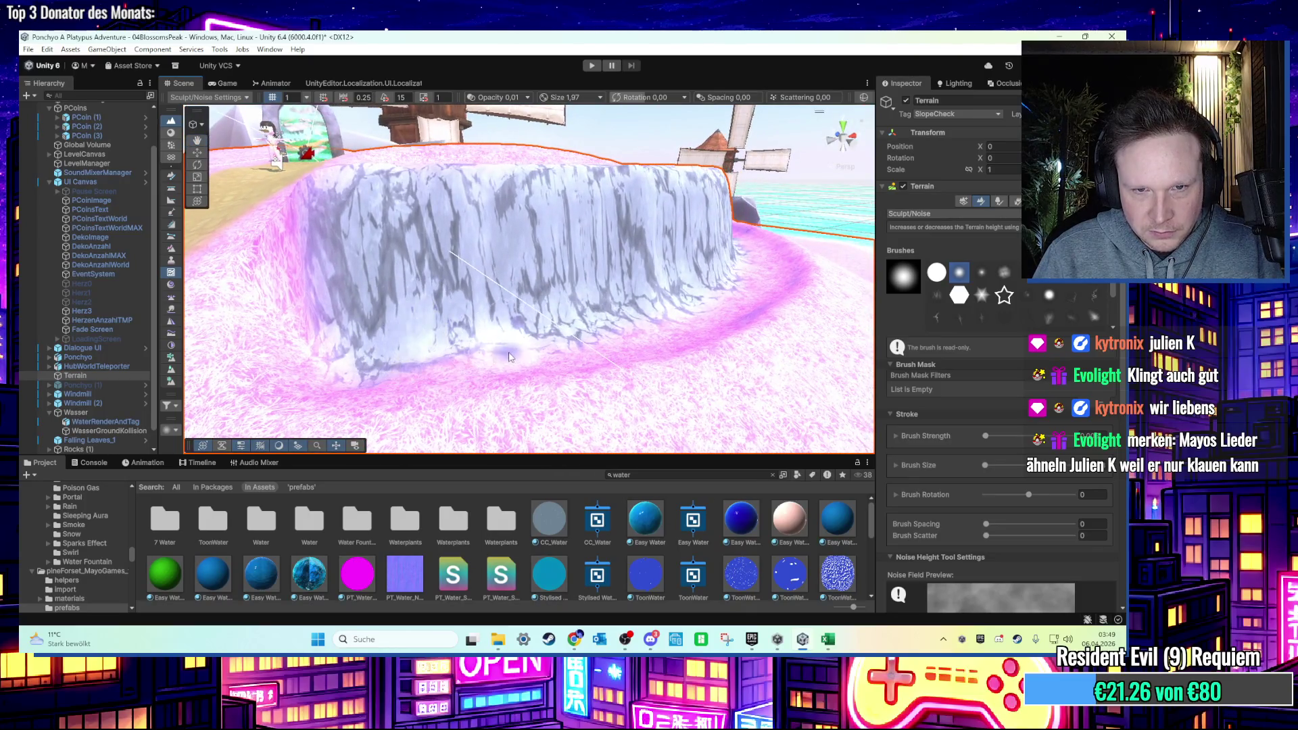
mouse_move(625, 328)
left_mouse_down()
mouse_move(639, 342)
mouse_move(550, 371)
mouse_move(469, 371)
mouse_move(442, 315)
left_mouse_up()
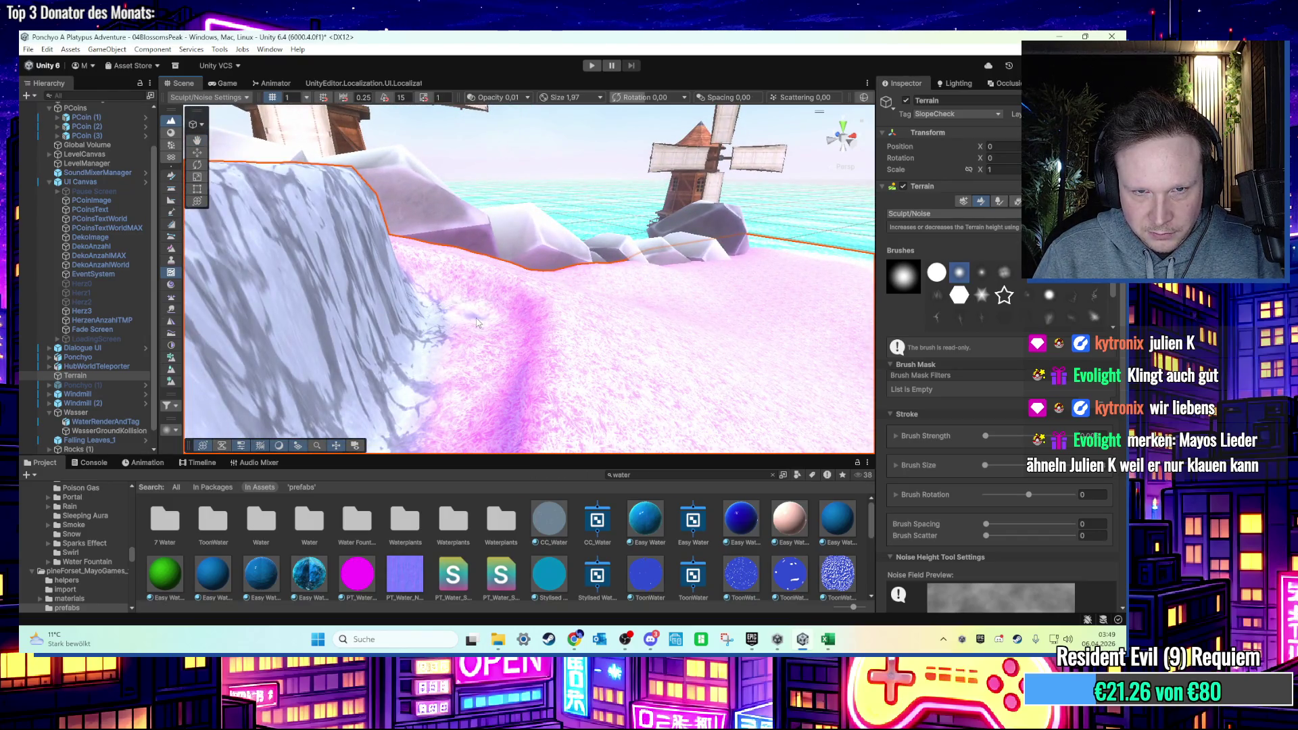
left_click_drag(488, 329, 503, 318)
scroll(524, 305, "down", 3)
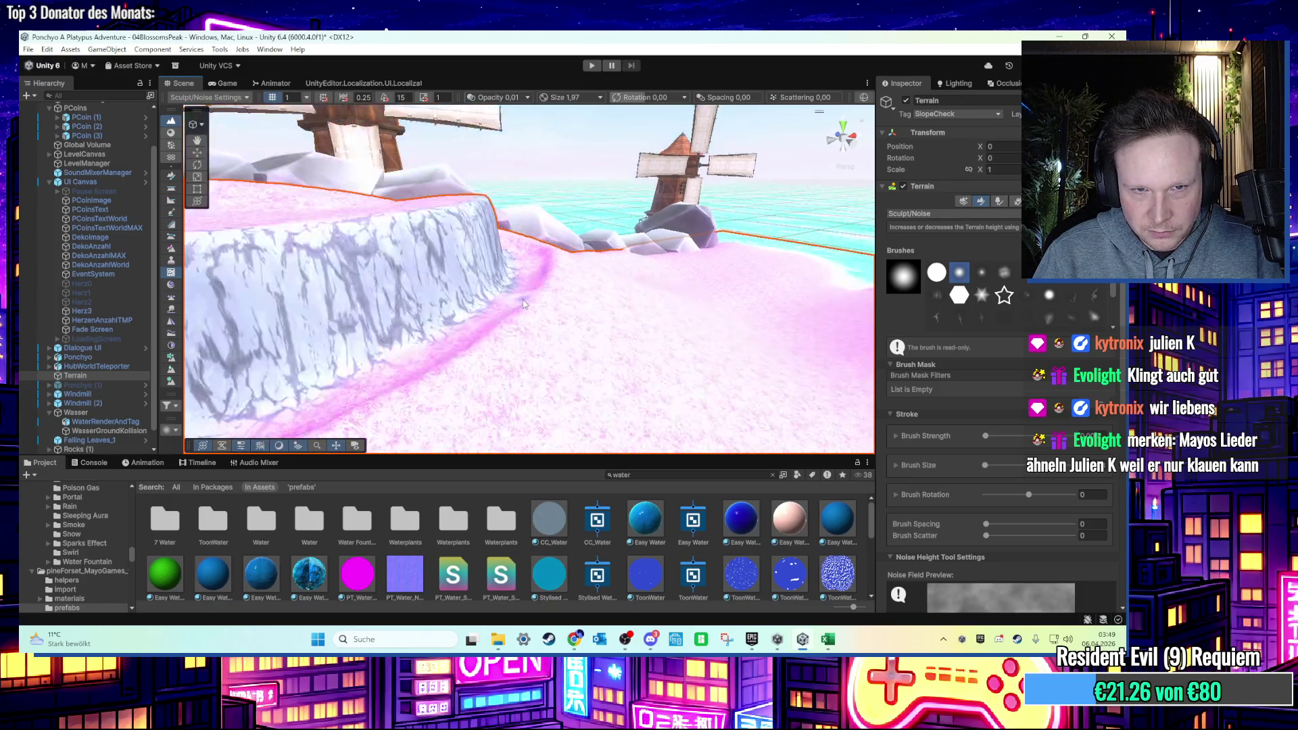
scroll(524, 304, "up", 2)
scroll(99, 427, "down", 1)
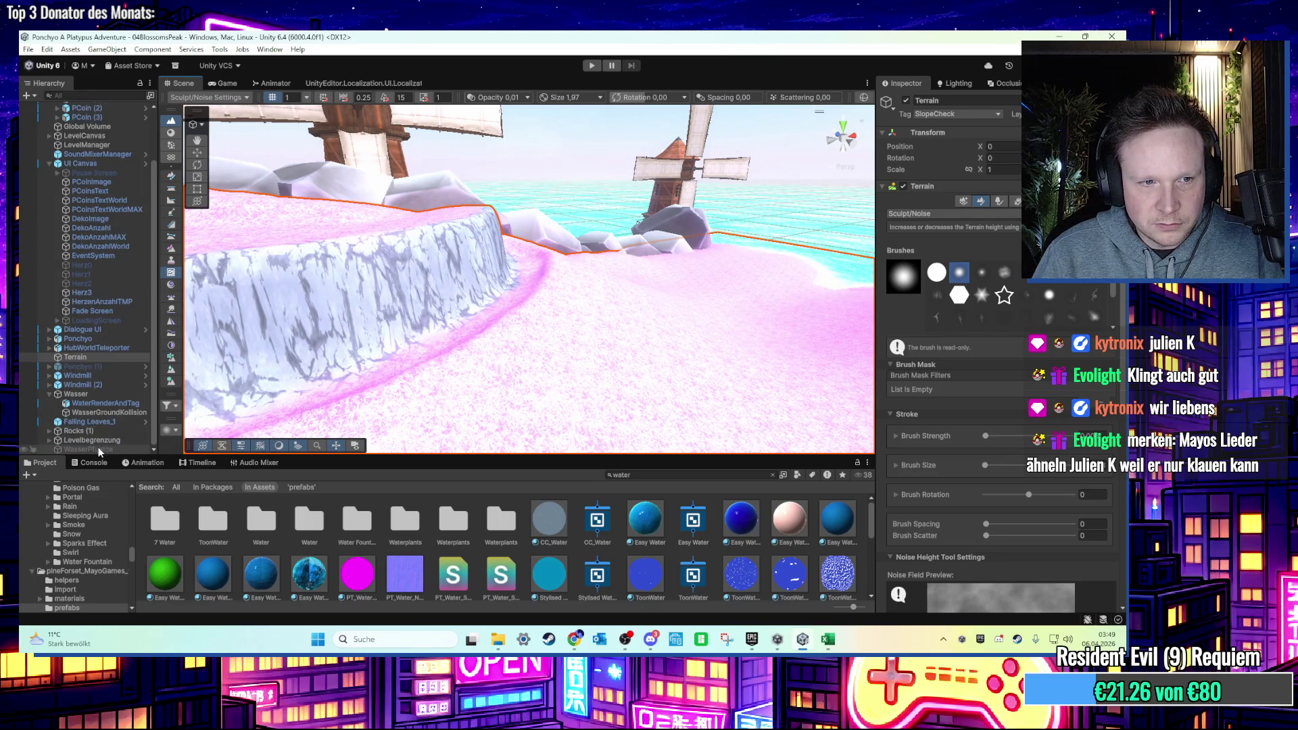
Select WasserPfuetze, switch to the Move tool, orbit toward the windmills and deselect.
left_click(98, 447)
scroll(627, 228, "down", 1)
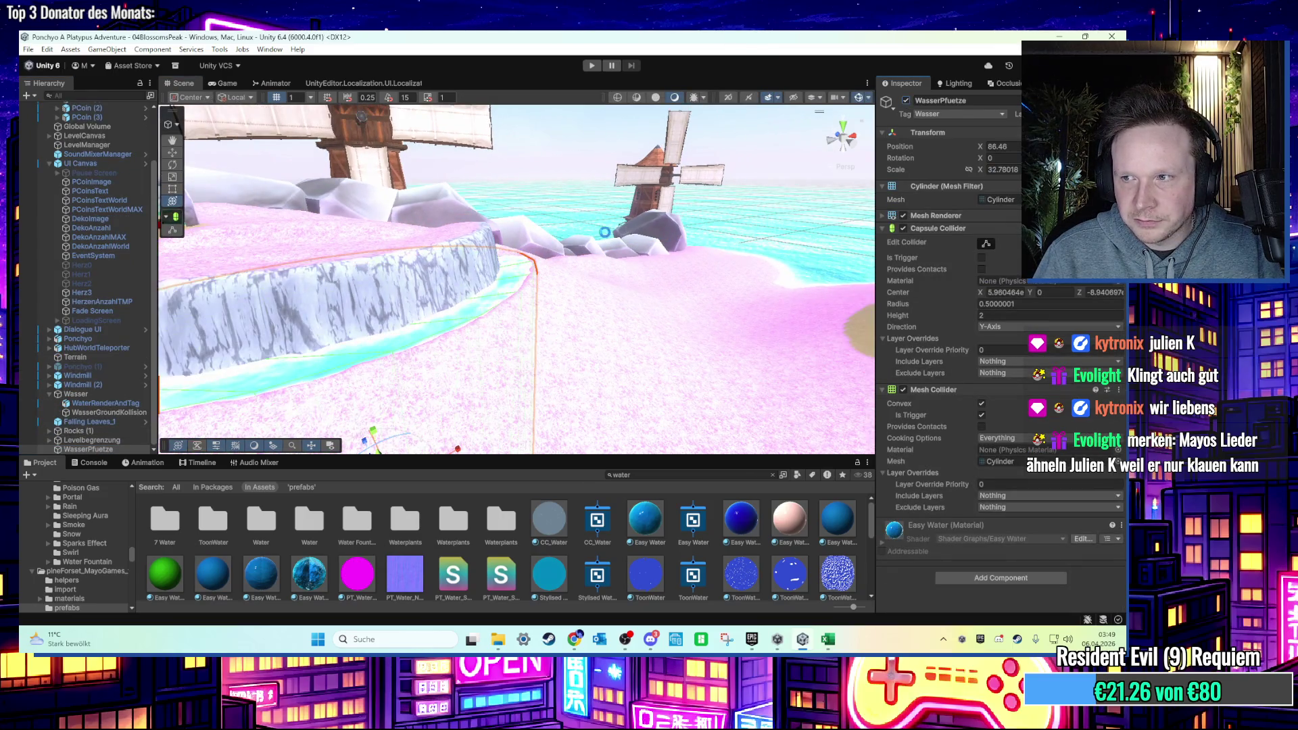
scroll(604, 238, "down", 3)
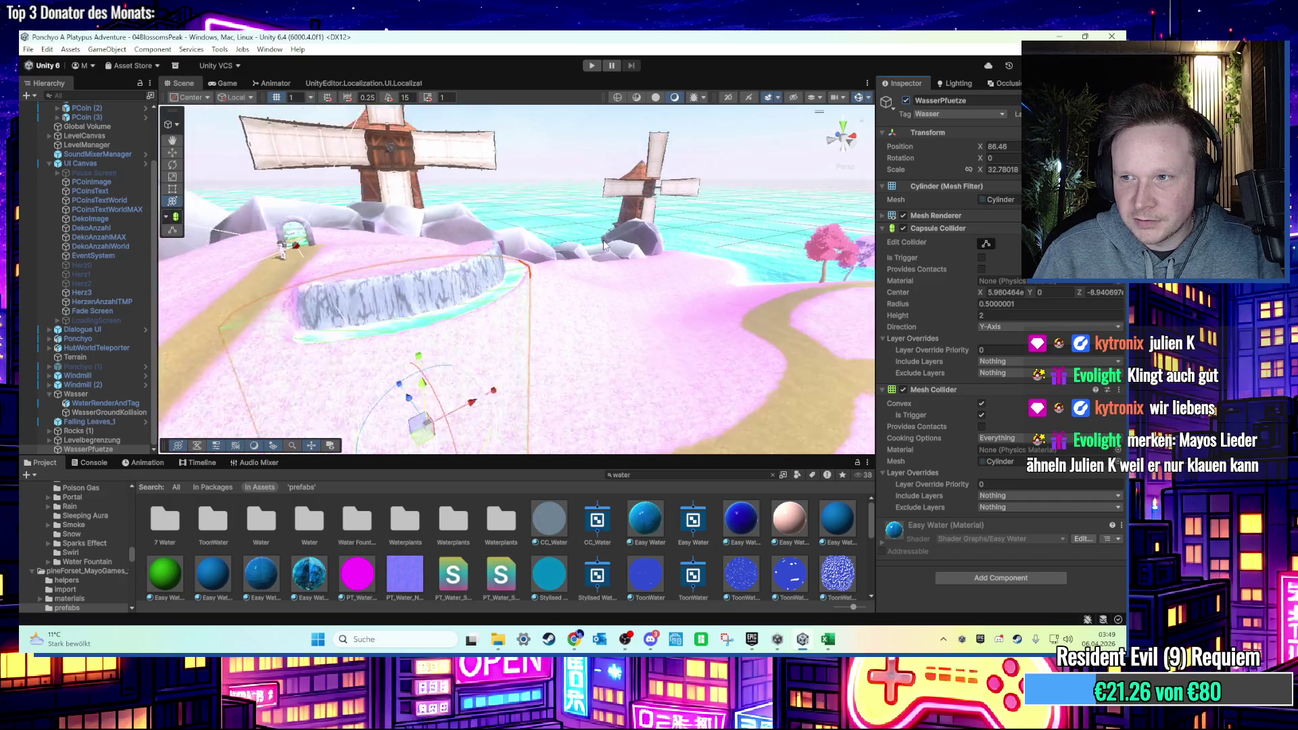
left_click(174, 154)
mouse_move(582, 266)
left_mouse_down()
mouse_move(608, 365)
mouse_move(617, 357)
left_mouse_up()
left_click(586, 274)
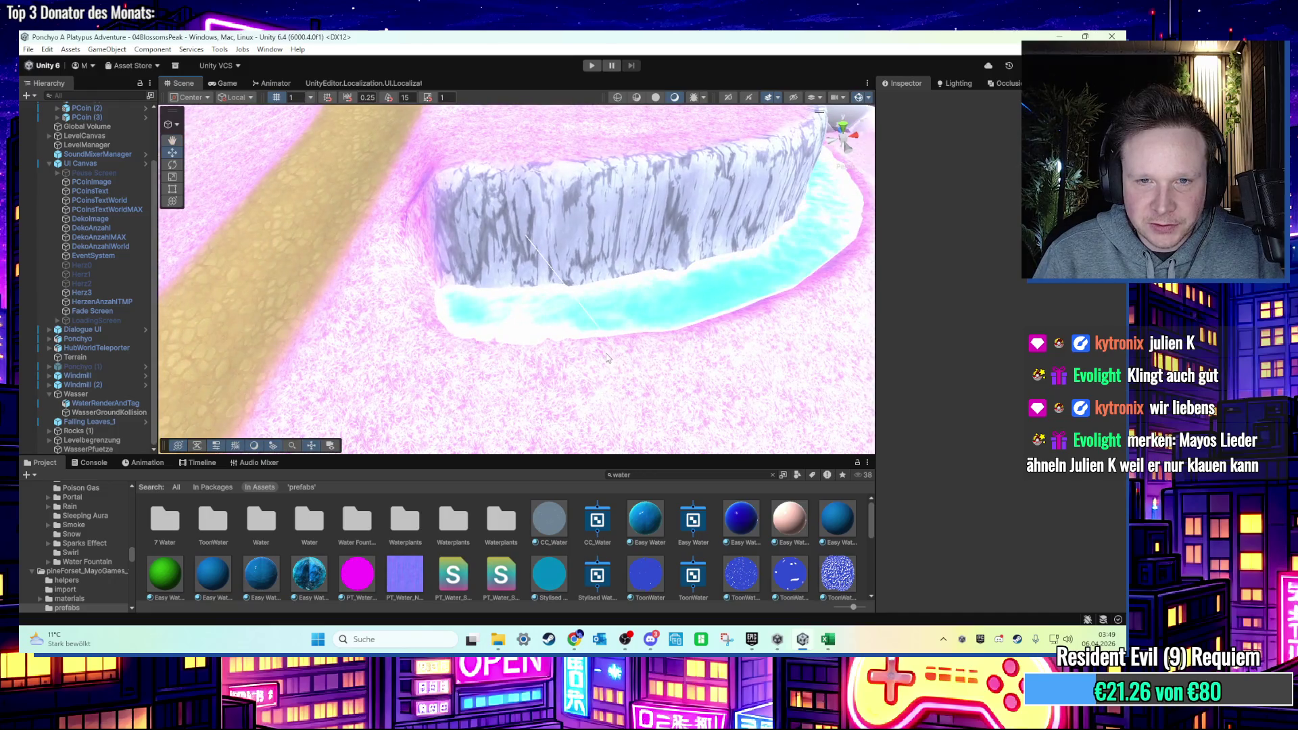
Shrink the terrain brush to 2,49, then enter Play mode and run the character uphill.
left_click(607, 357)
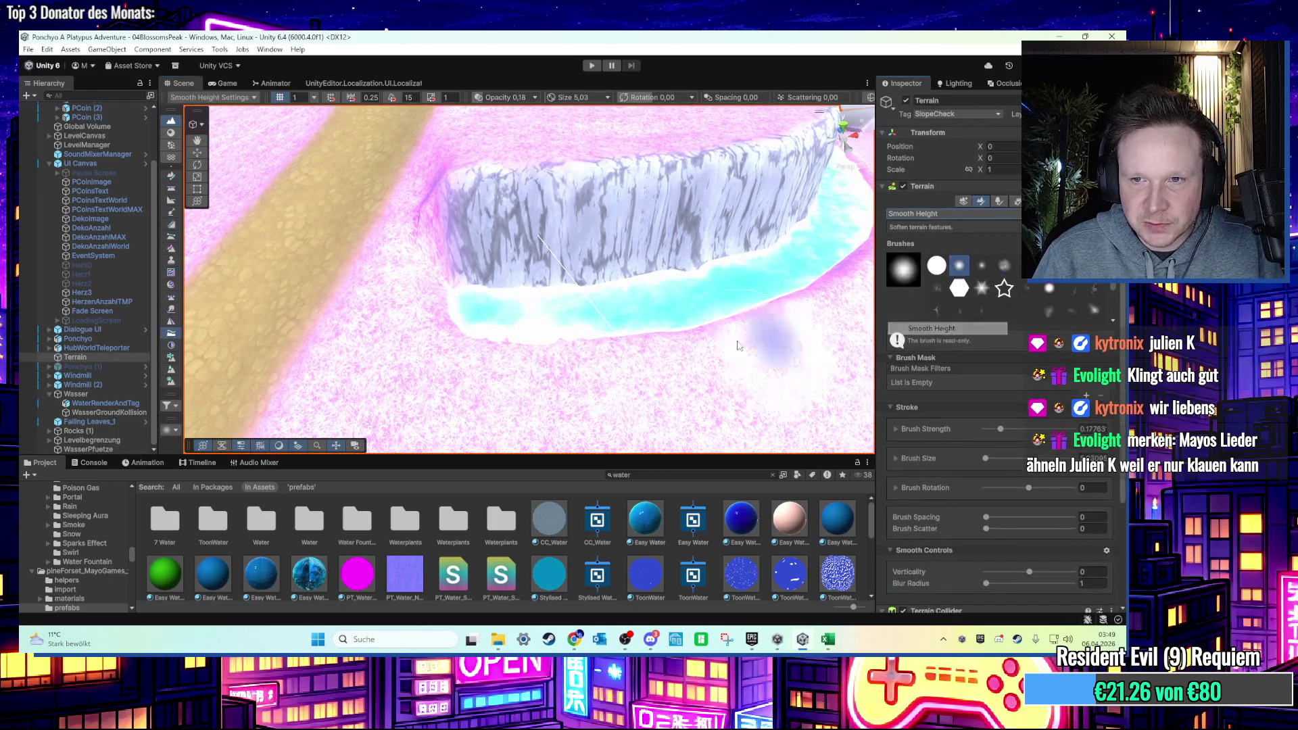
scroll(568, 356, "up", 3)
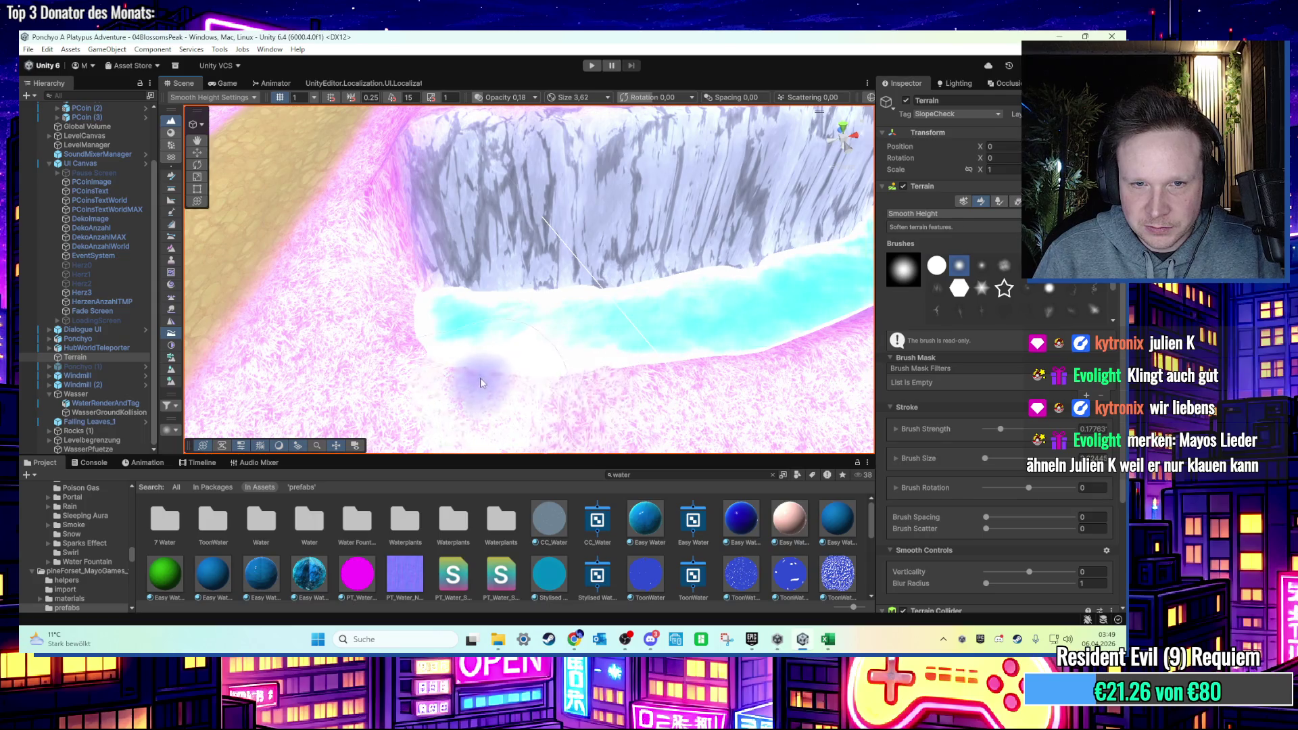
mouse_move(435, 362)
left_mouse_down()
mouse_move(469, 303)
mouse_move(536, 295)
left_mouse_up()
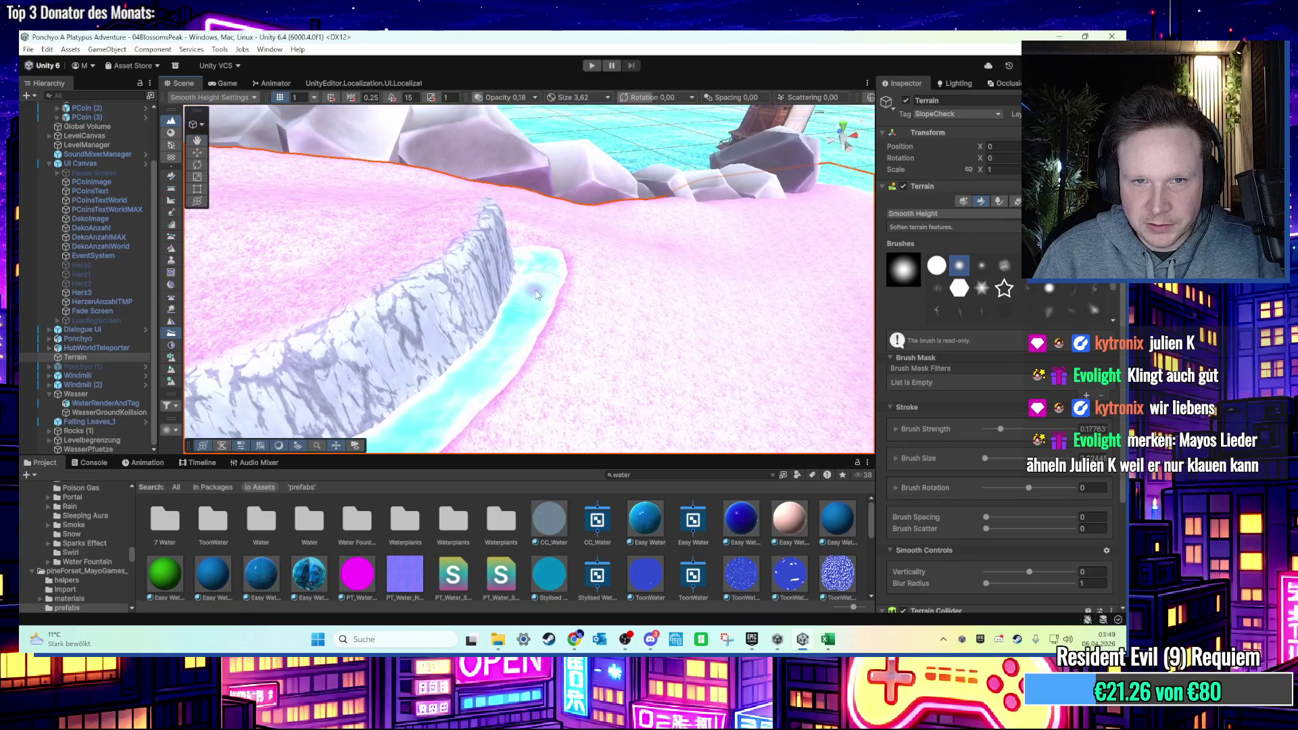
key("bracketleft")
key("bracketleft")
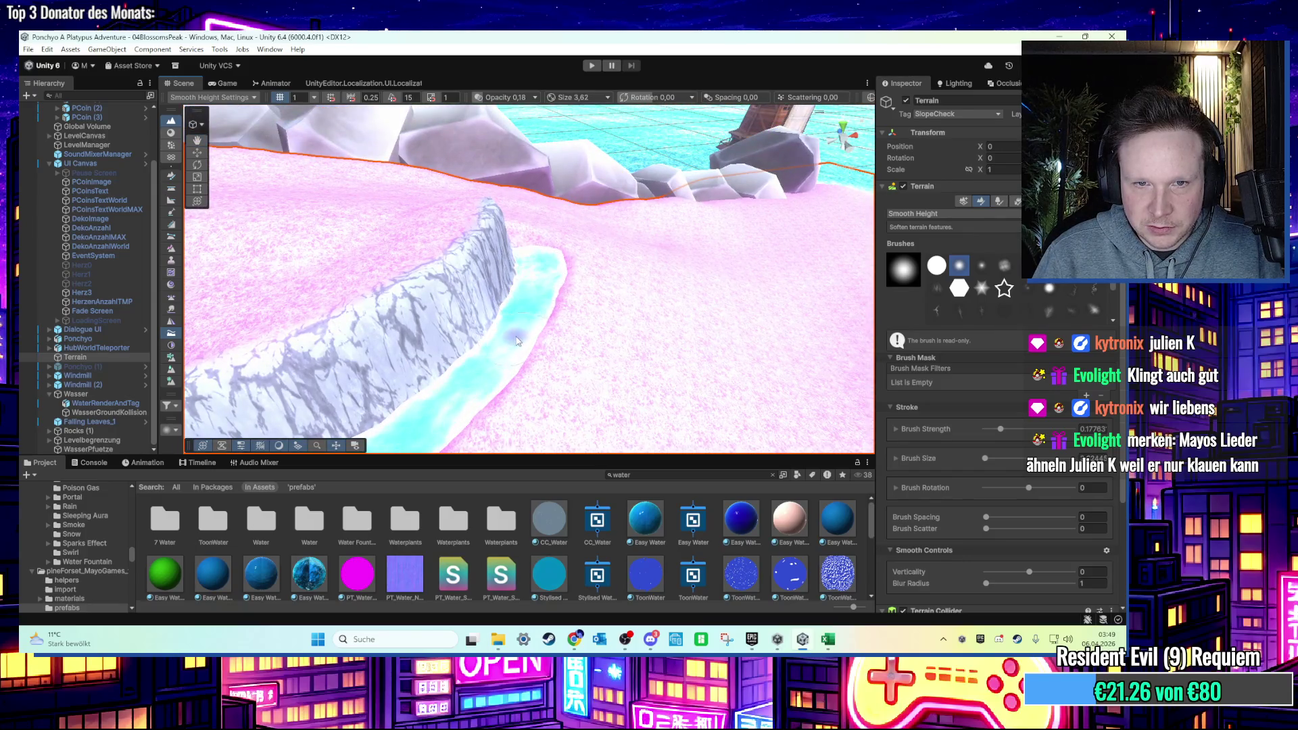
scroll(540, 272, "up", 3)
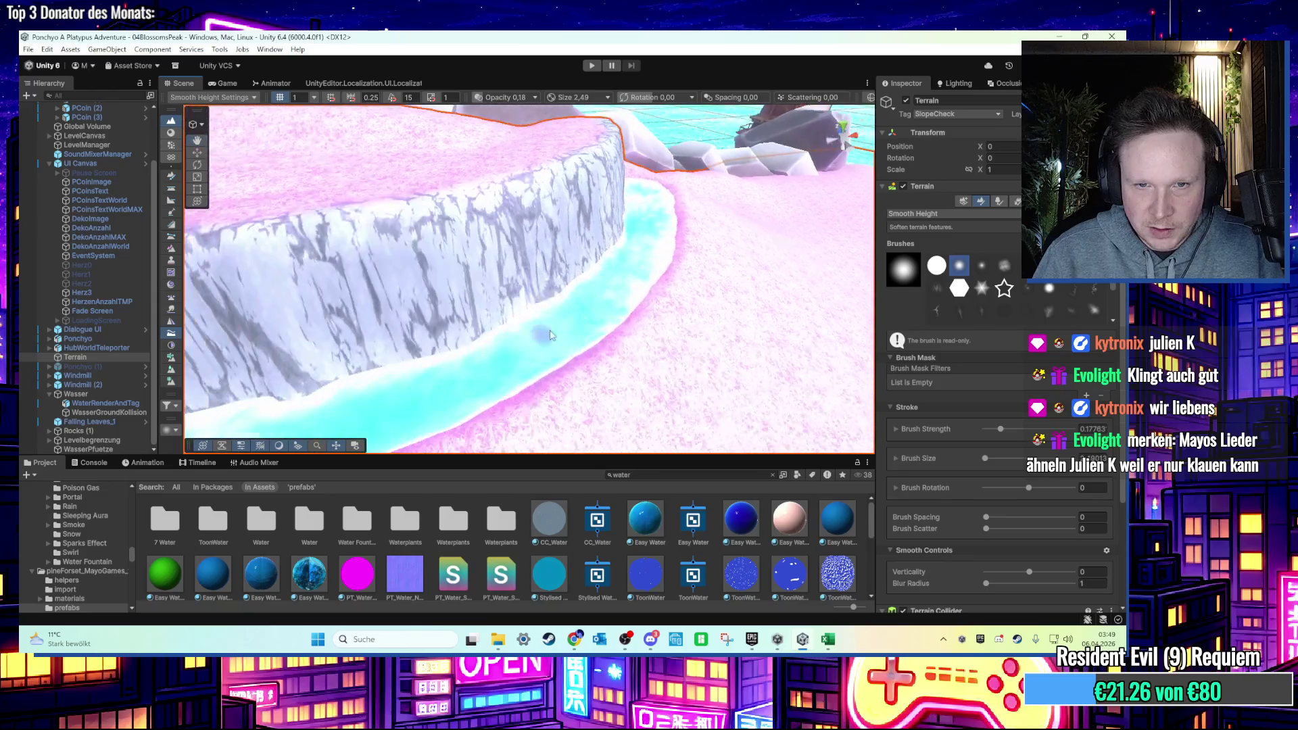
scroll(558, 344, "up", 3)
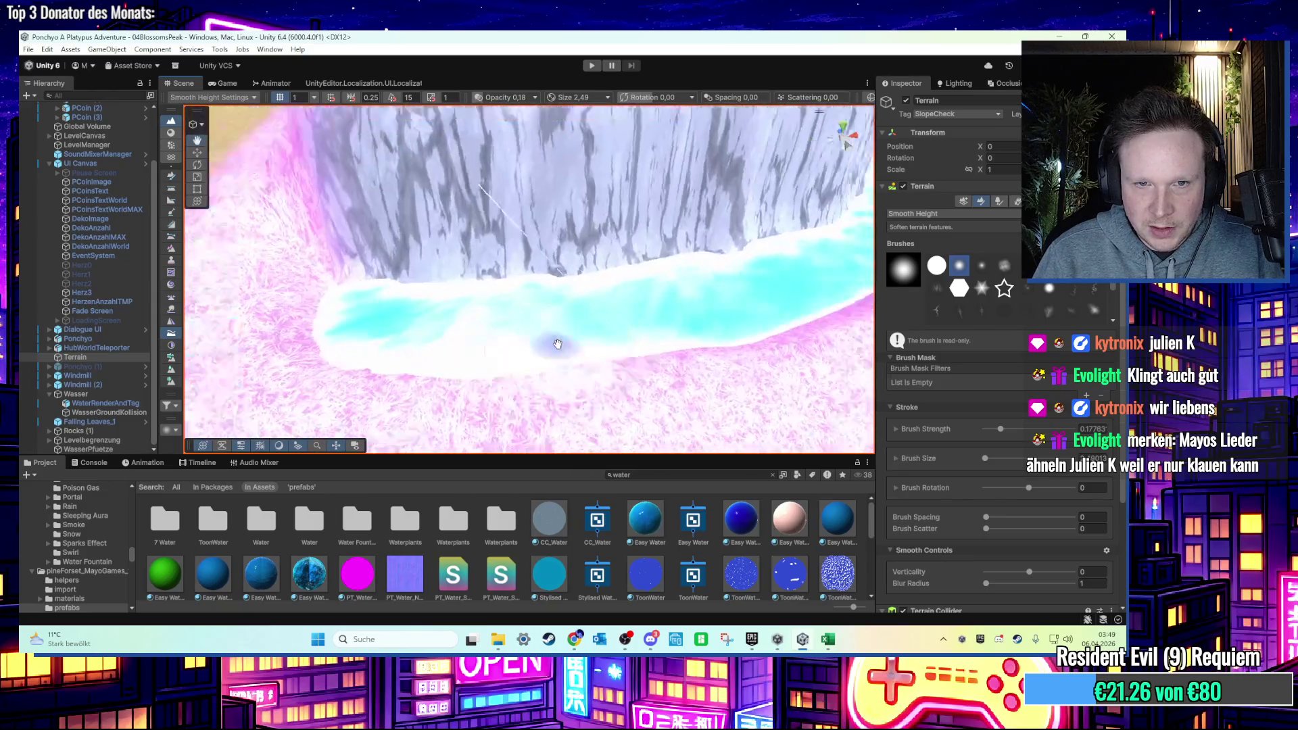
scroll(558, 344, "down", 2)
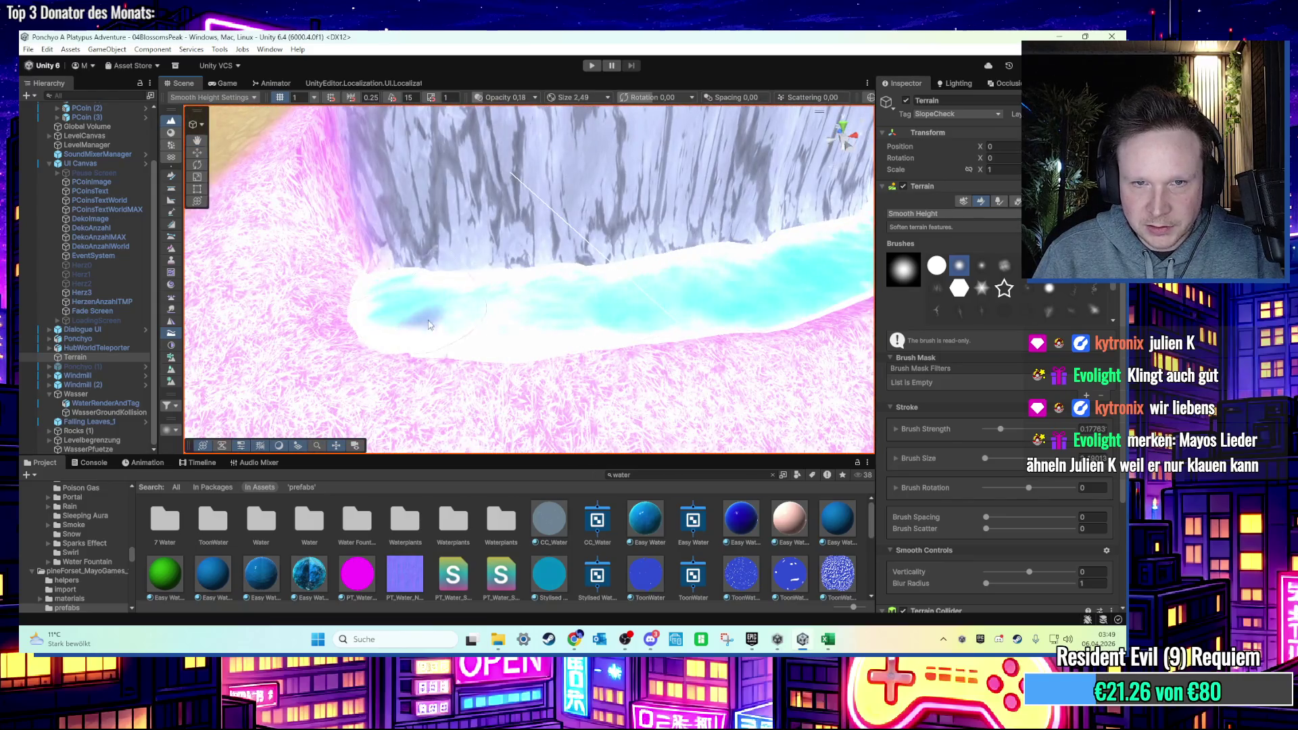
scroll(543, 296, "down", 4)
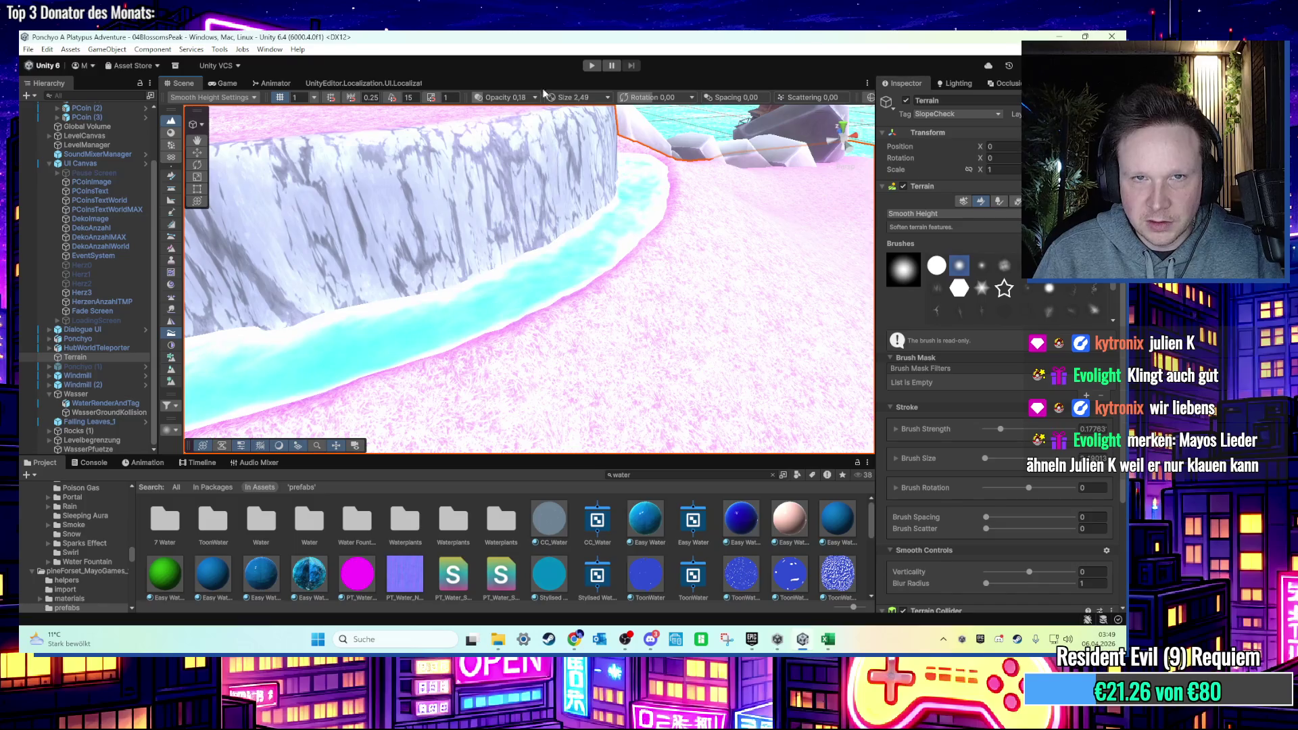
left_click(591, 65)
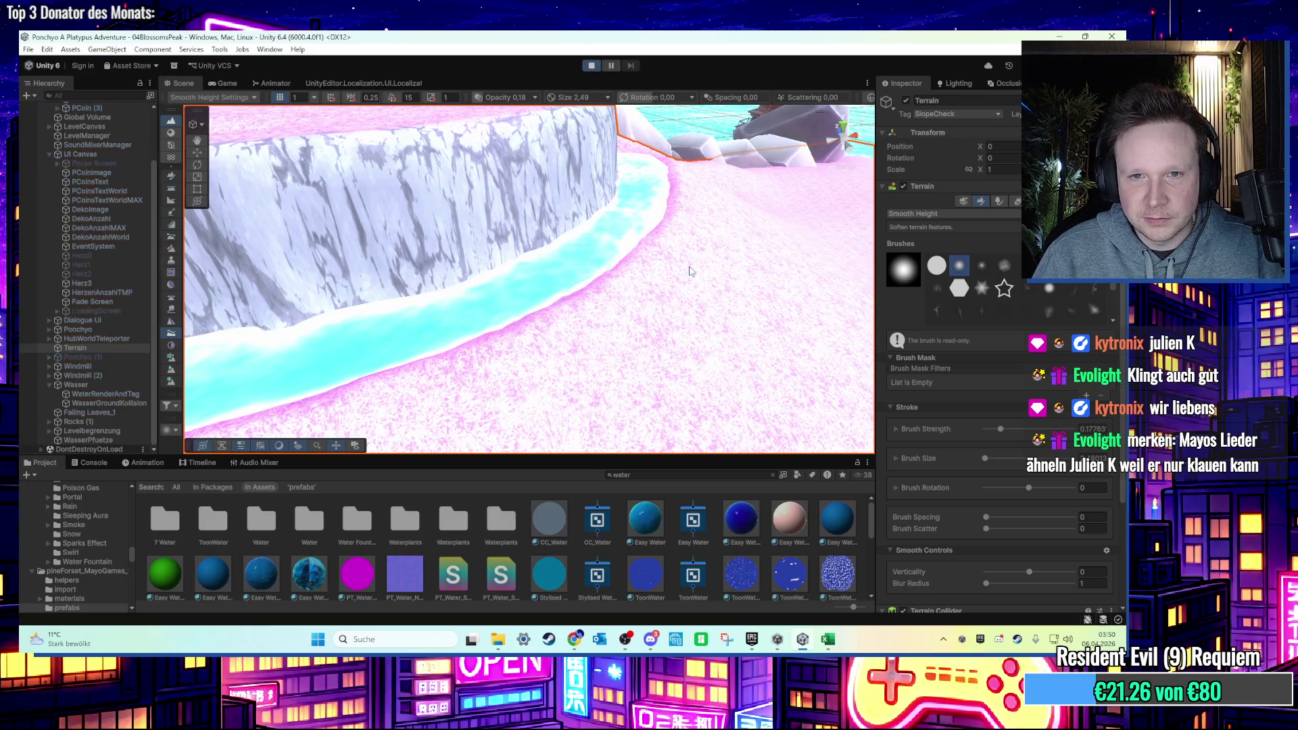
key("w")
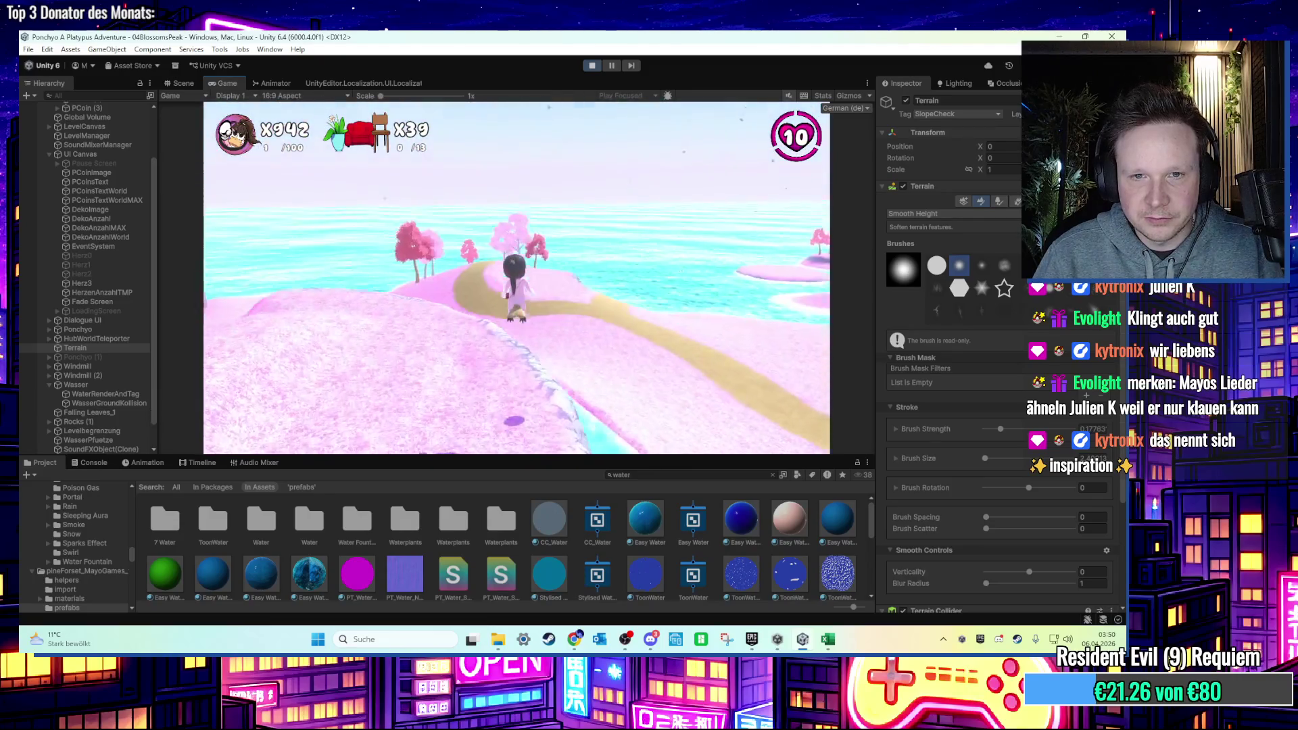
Stop the play test and return to the Move tool in the Scene view.
key("super")
left_click(591, 65)
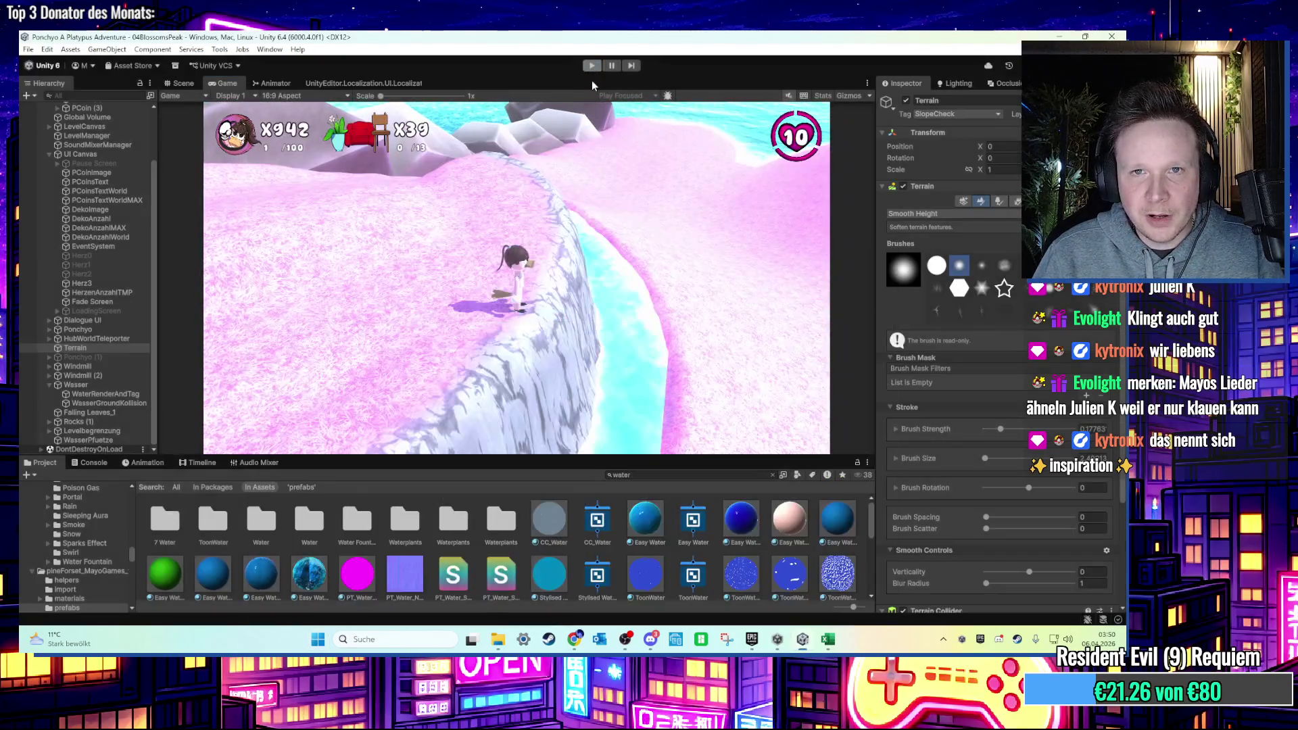
left_click(201, 152)
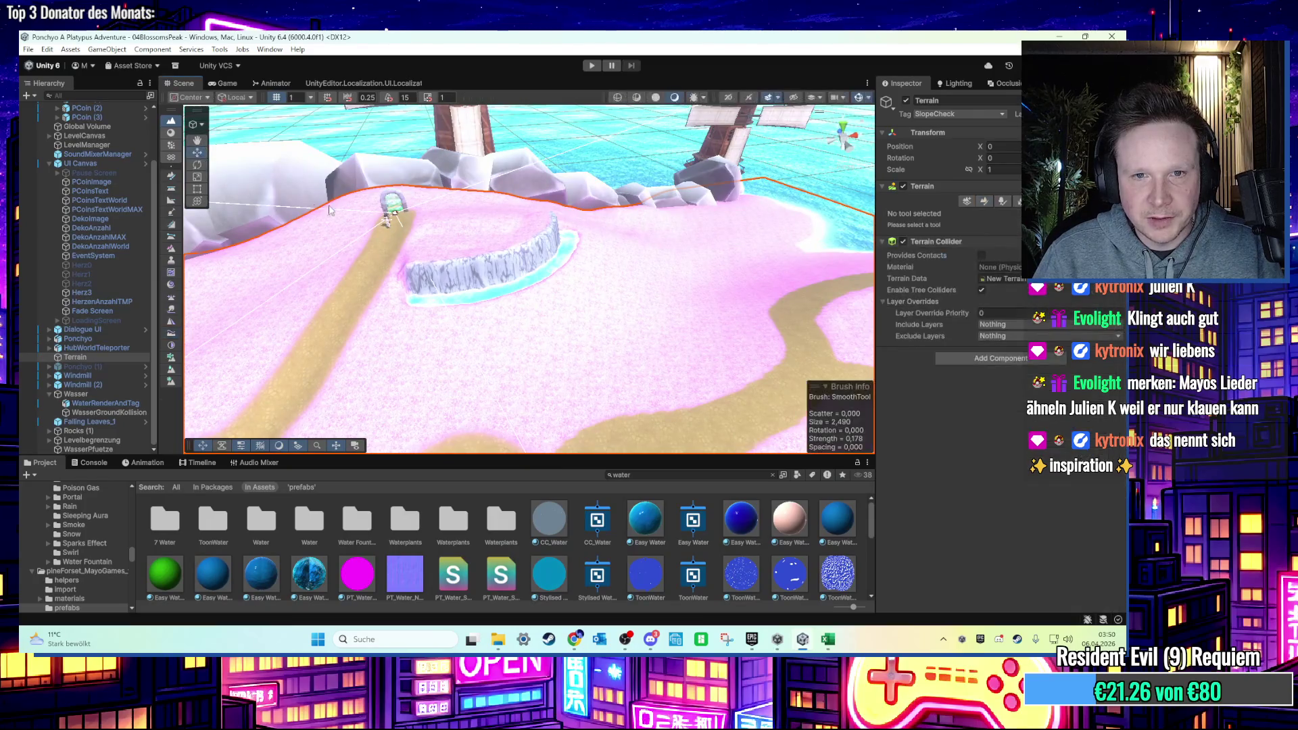
Select coin PCoin (4) and drag it toward the water channel.
scroll(548, 286, "down", 10)
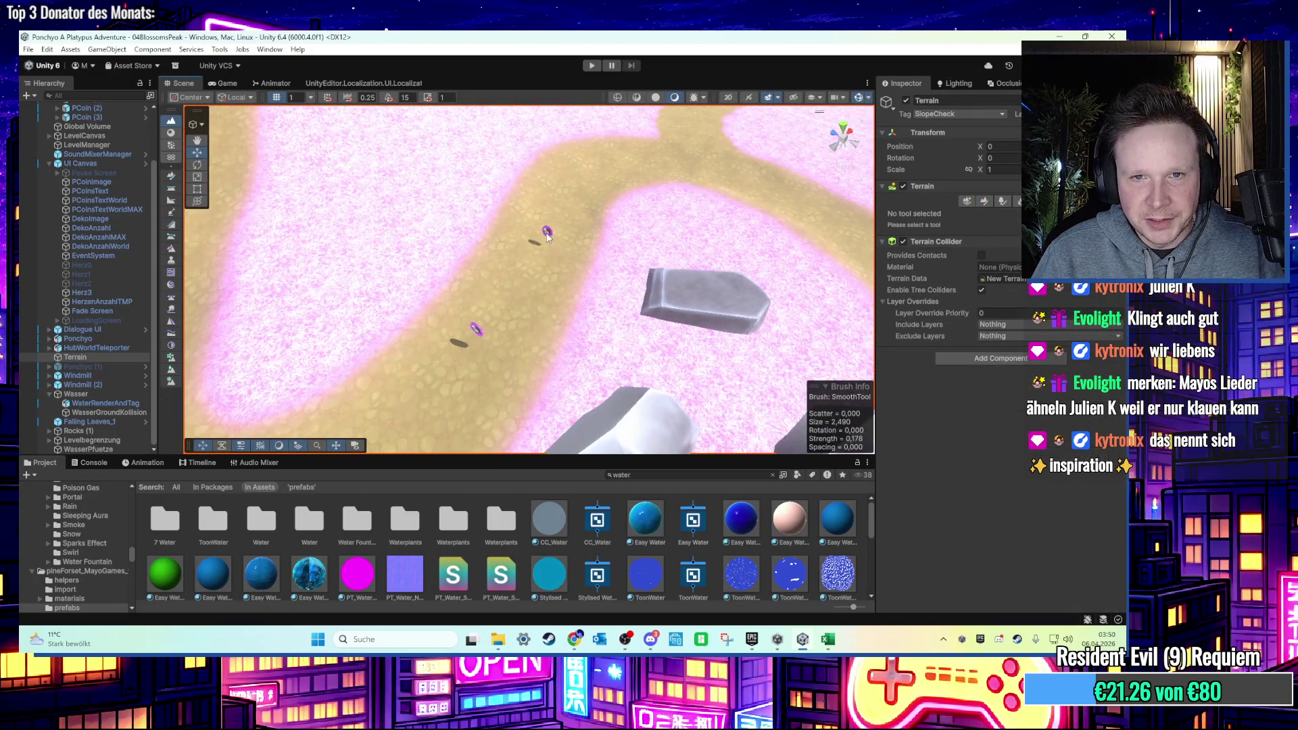
left_click(547, 234)
scroll(131, 299, "up", 2)
scroll(608, 338, "up", 5)
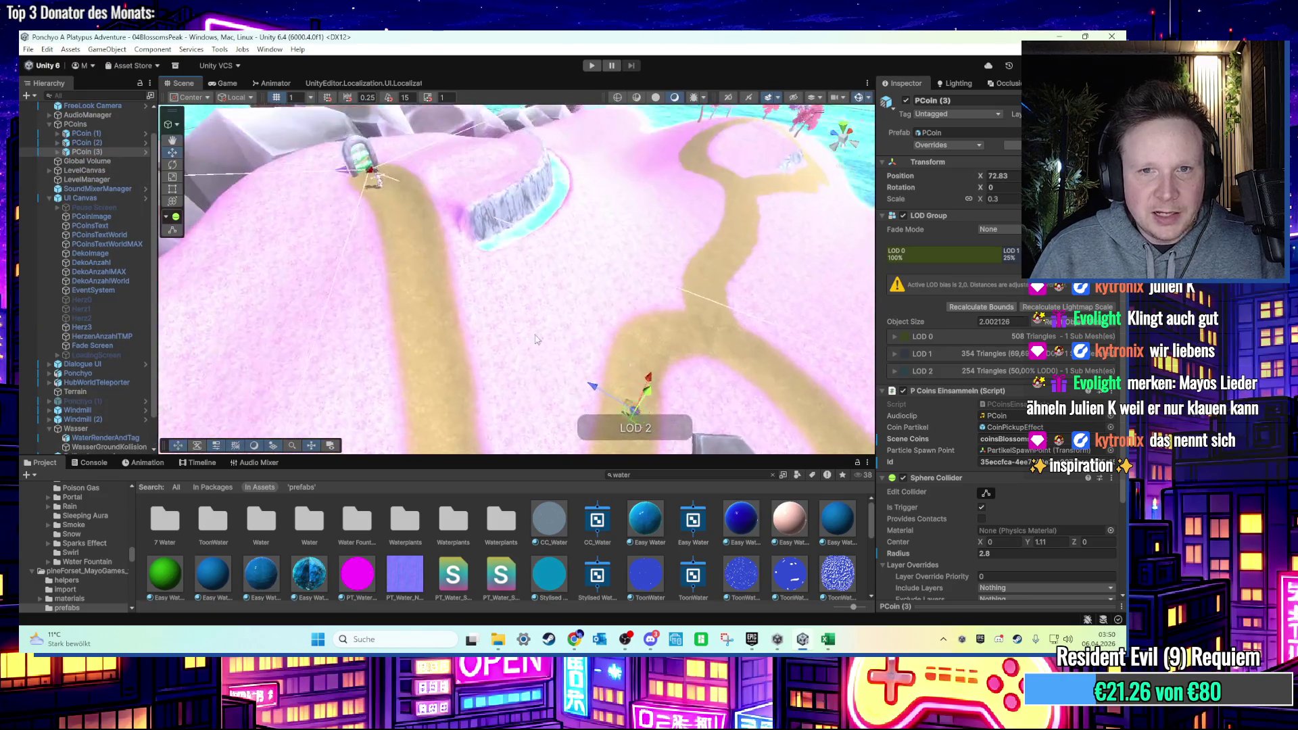
left_click(630, 376)
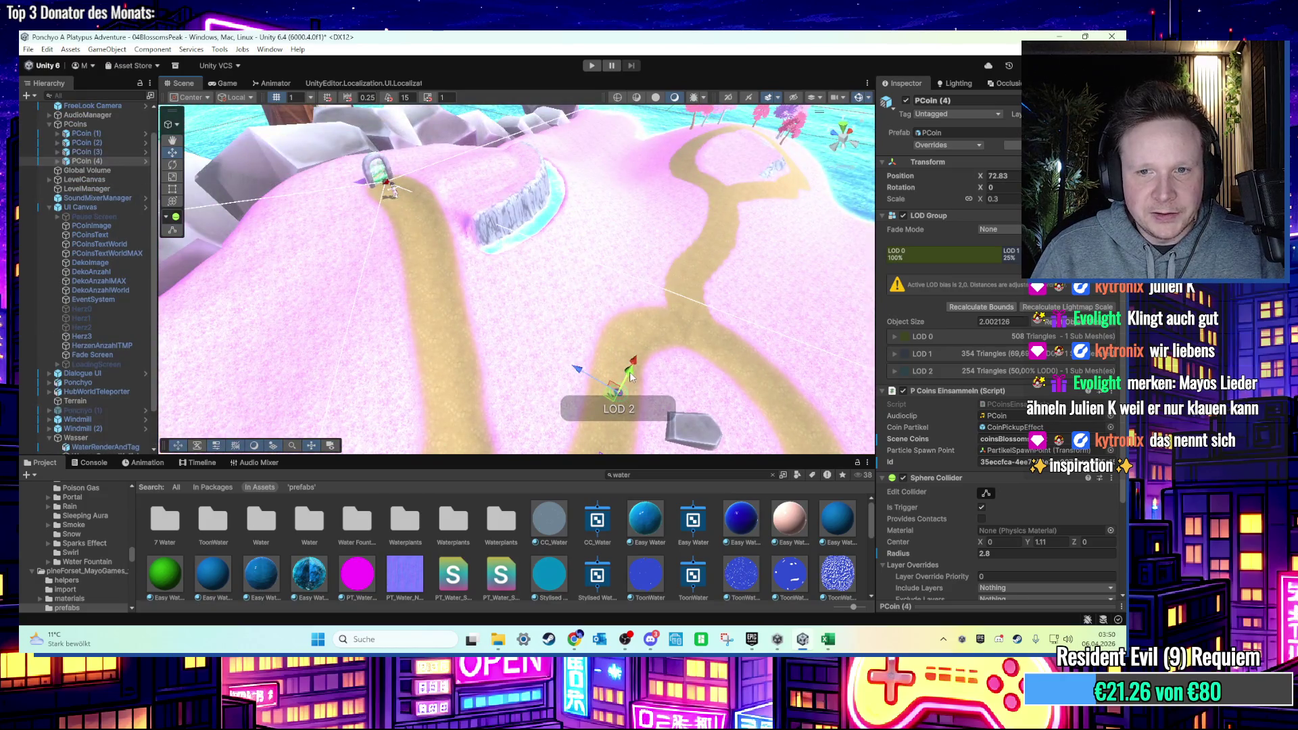
mouse_move(631, 376)
left_mouse_down()
mouse_move(669, 291)
mouse_move(524, 236)
mouse_move(505, 215)
mouse_move(506, 238)
left_mouse_up()
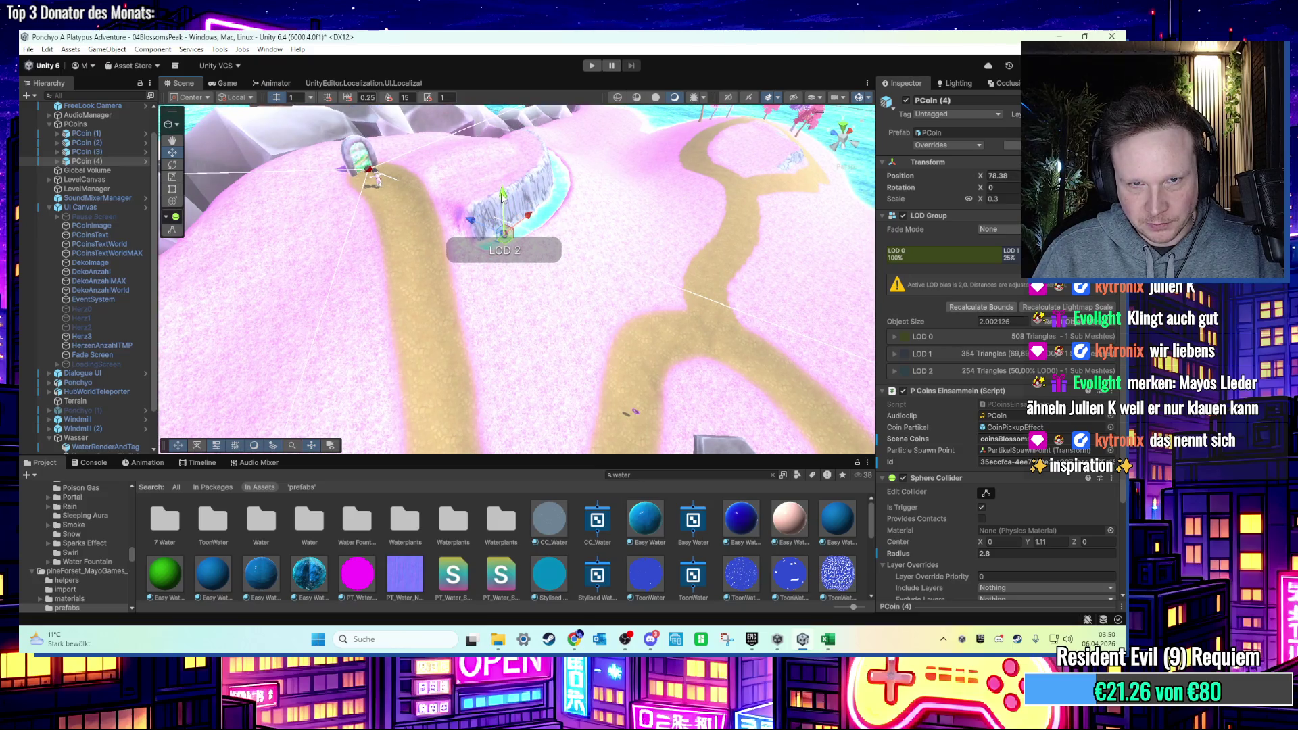
Place PCoin (4) along the water, duplicate it further along, and start Play mode.
key("f")
mouse_move(501, 297)
left_mouse_down()
mouse_move(444, 283)
mouse_move(457, 316)
mouse_move(567, 260)
mouse_move(599, 342)
mouse_move(440, 317)
mouse_move(673, 292)
mouse_move(473, 325)
mouse_move(449, 351)
mouse_move(626, 292)
mouse_move(565, 338)
mouse_move(623, 289)
mouse_move(661, 230)
mouse_move(586, 88)
left_mouse_up()
key("ctrl+d")
key("ctrl+d")
left_click(594, 66)
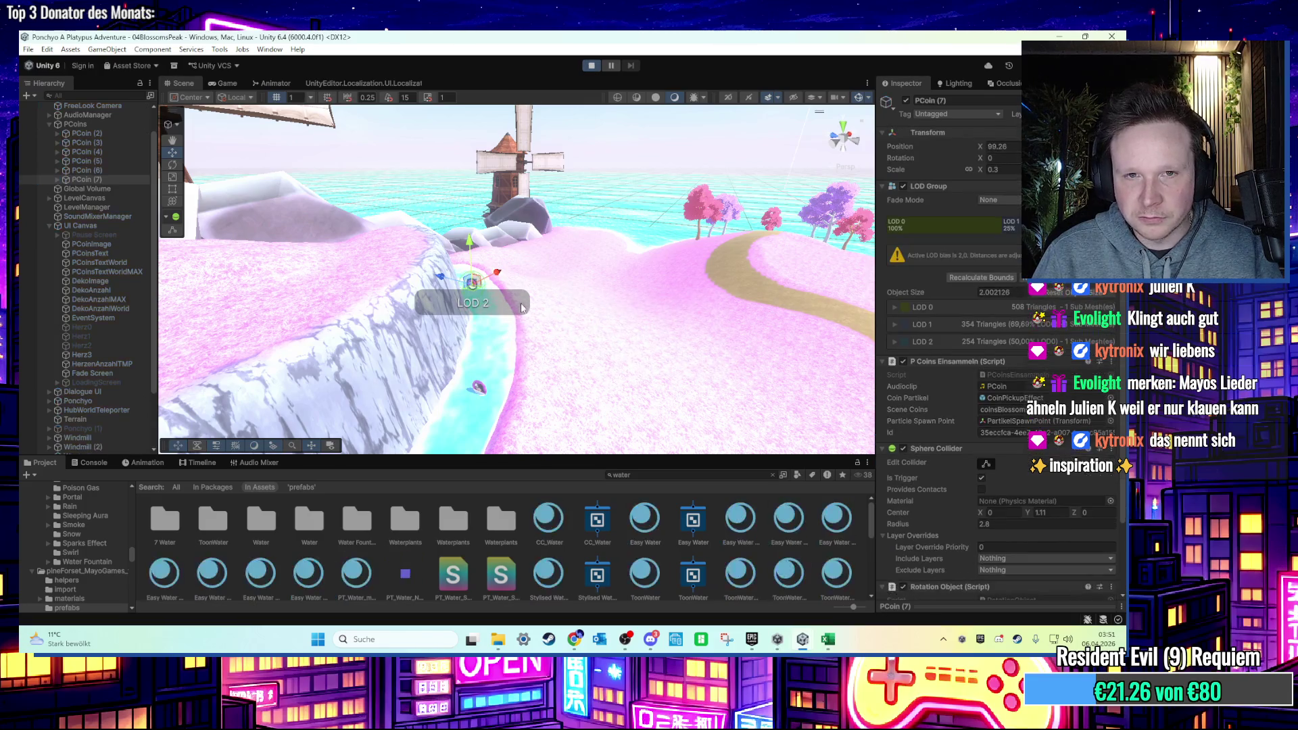
Run the character across the pink field, sandy path and below the cliff, then stop playing.
key("w")
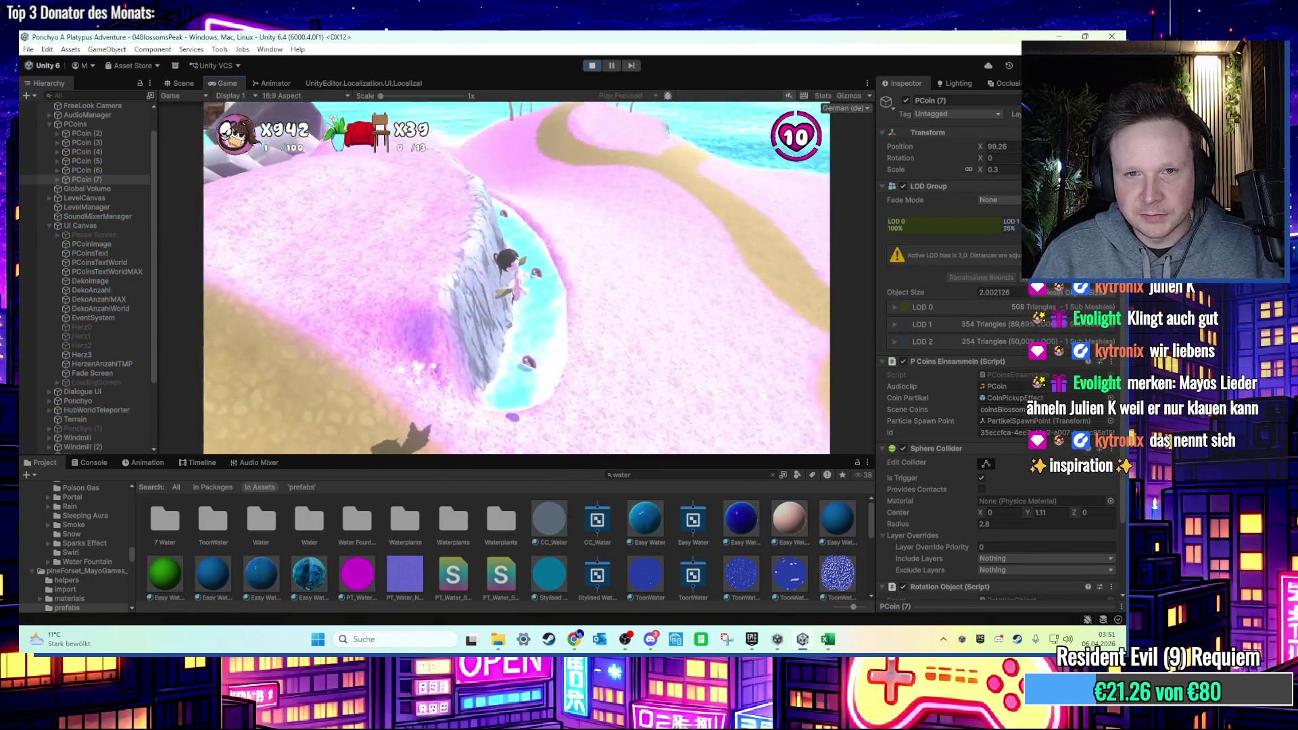
key("w")
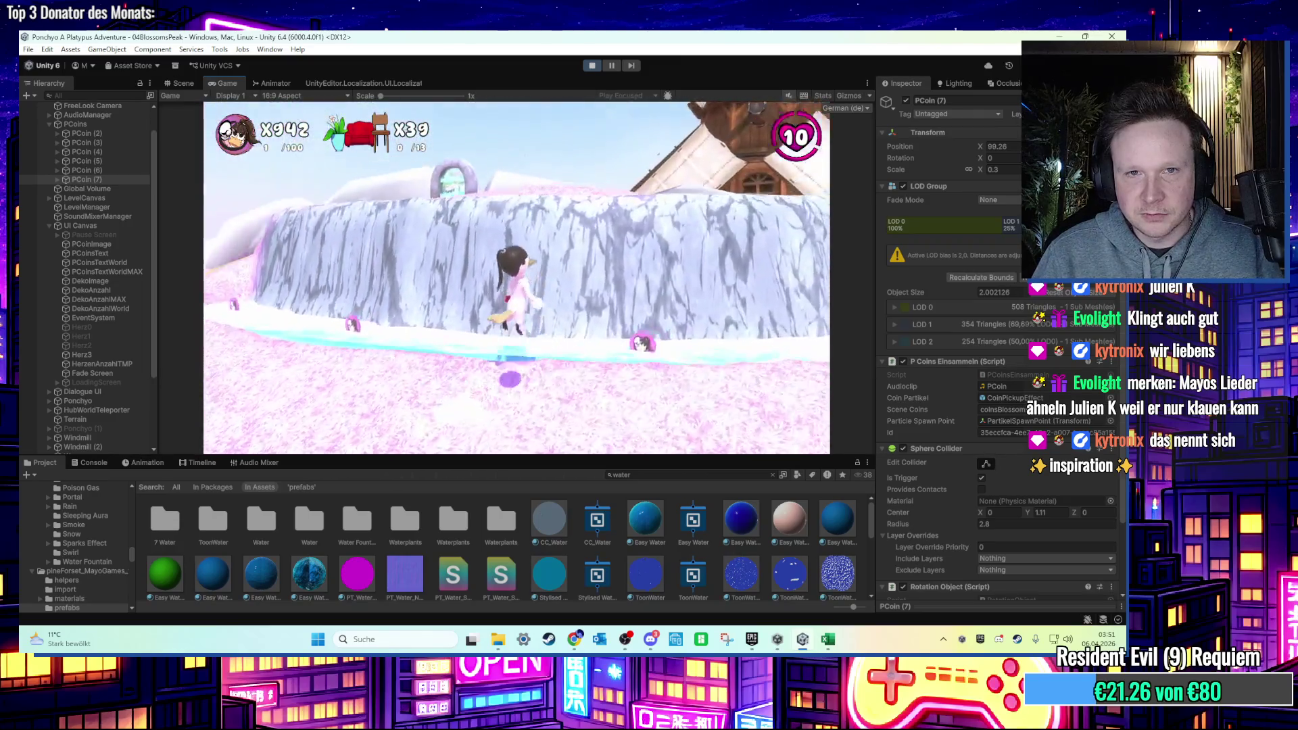
key("w")
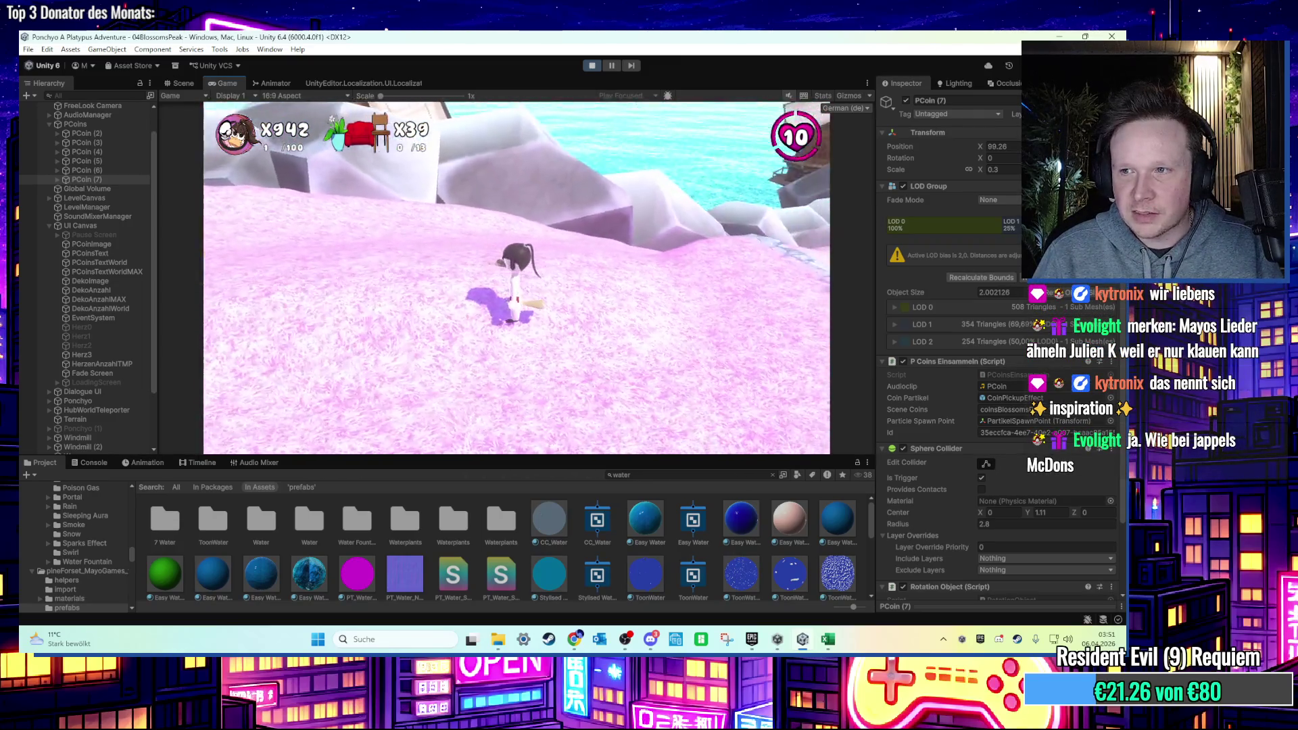
key("w")
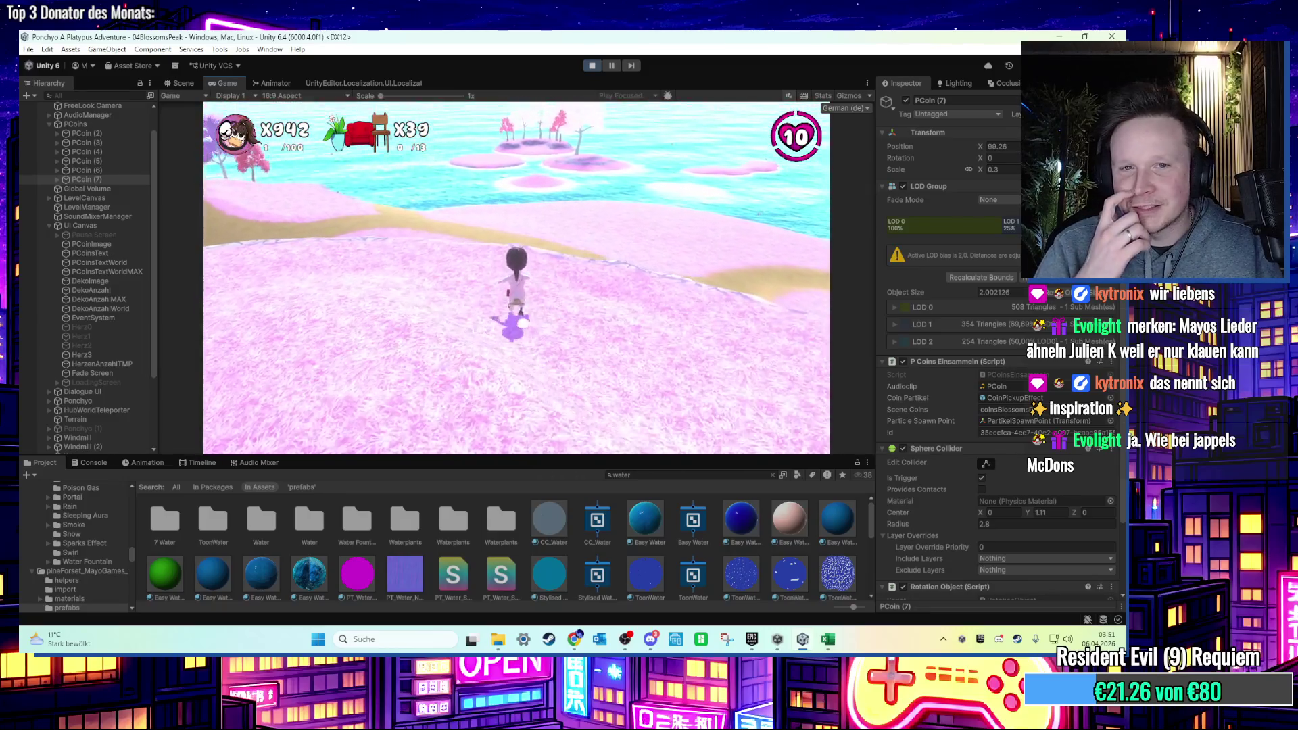
key("w")
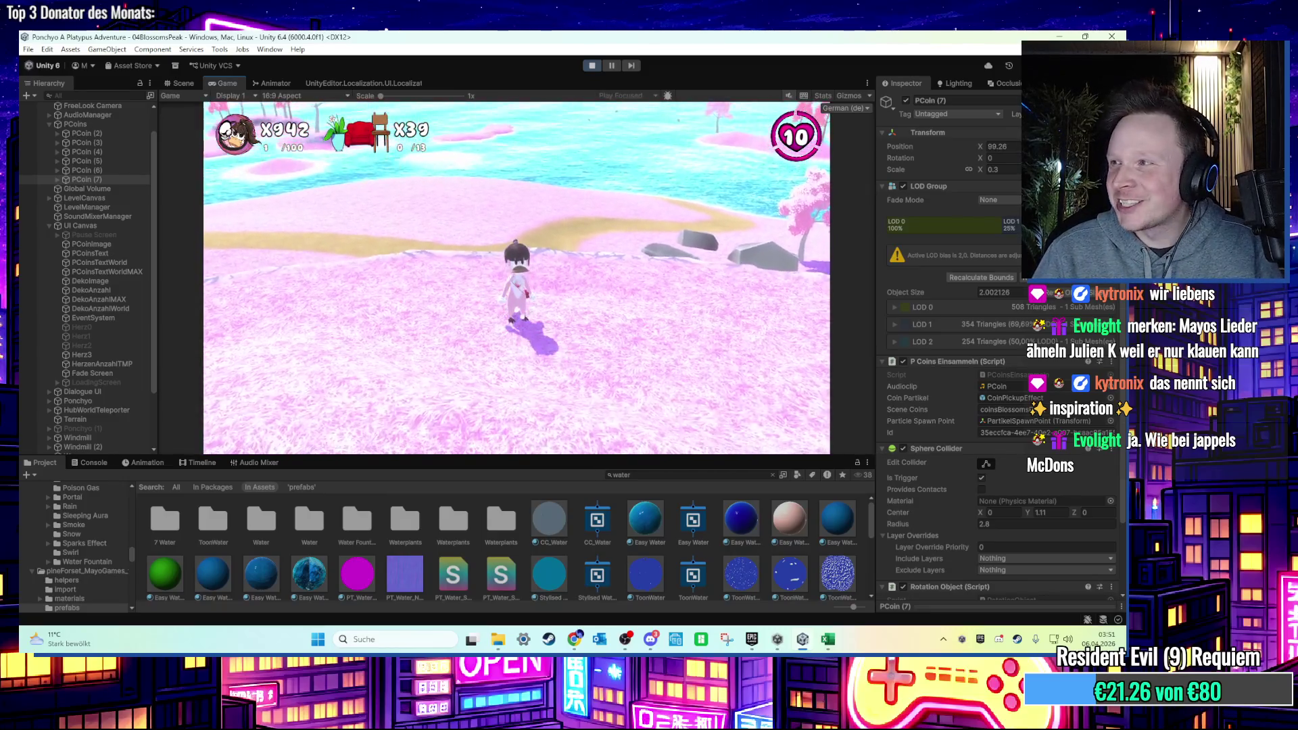
key("w")
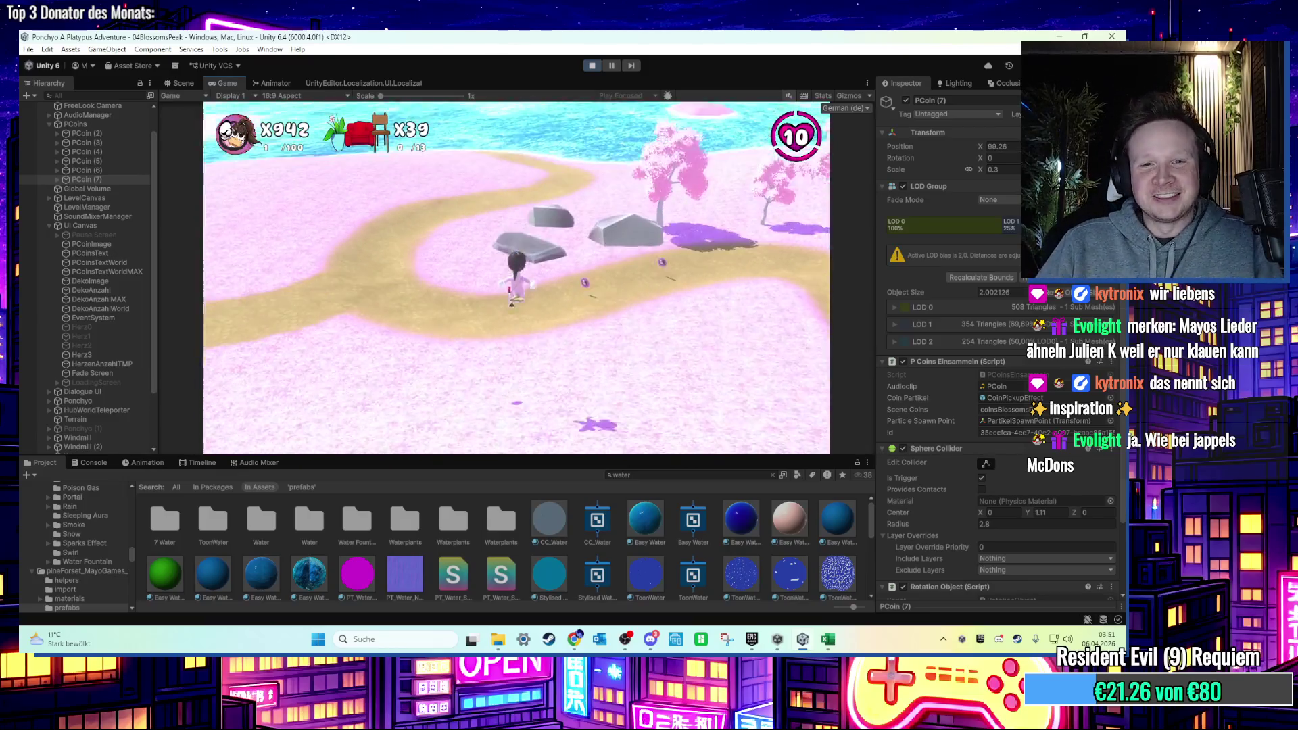
key("w")
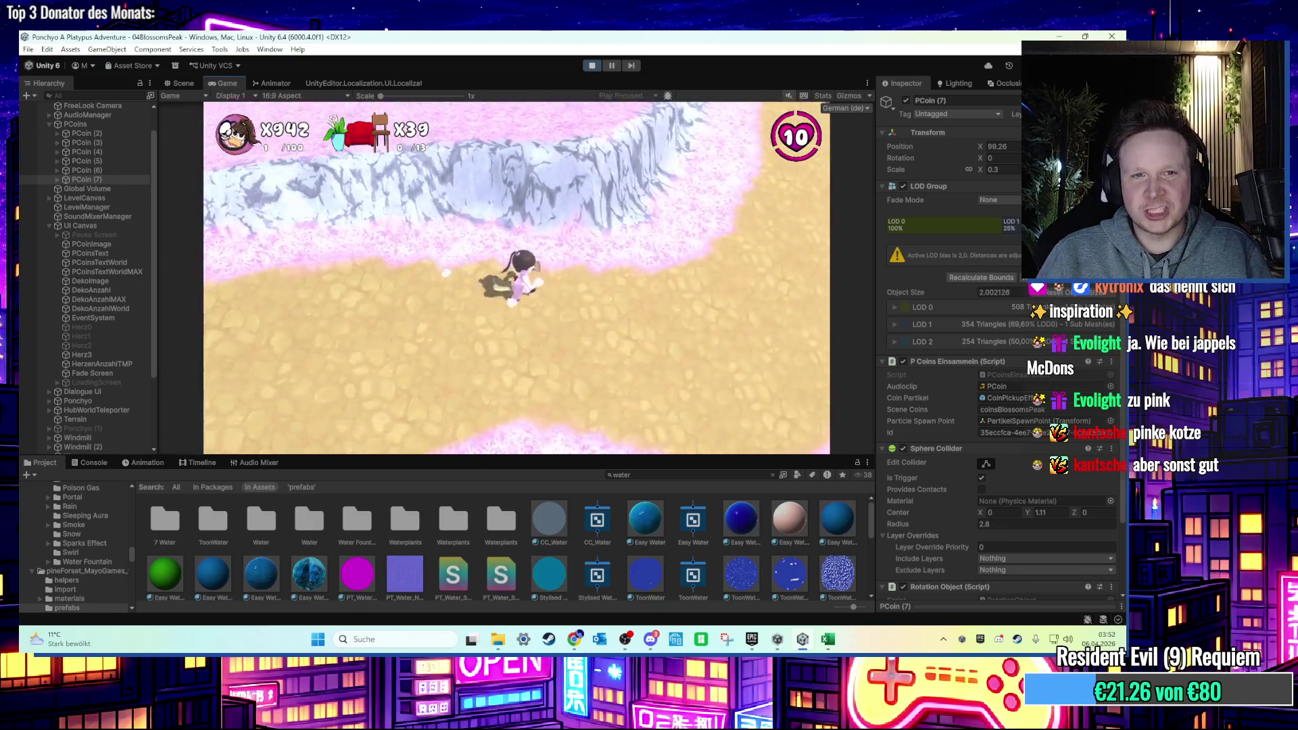
key("super")
left_click(592, 64)
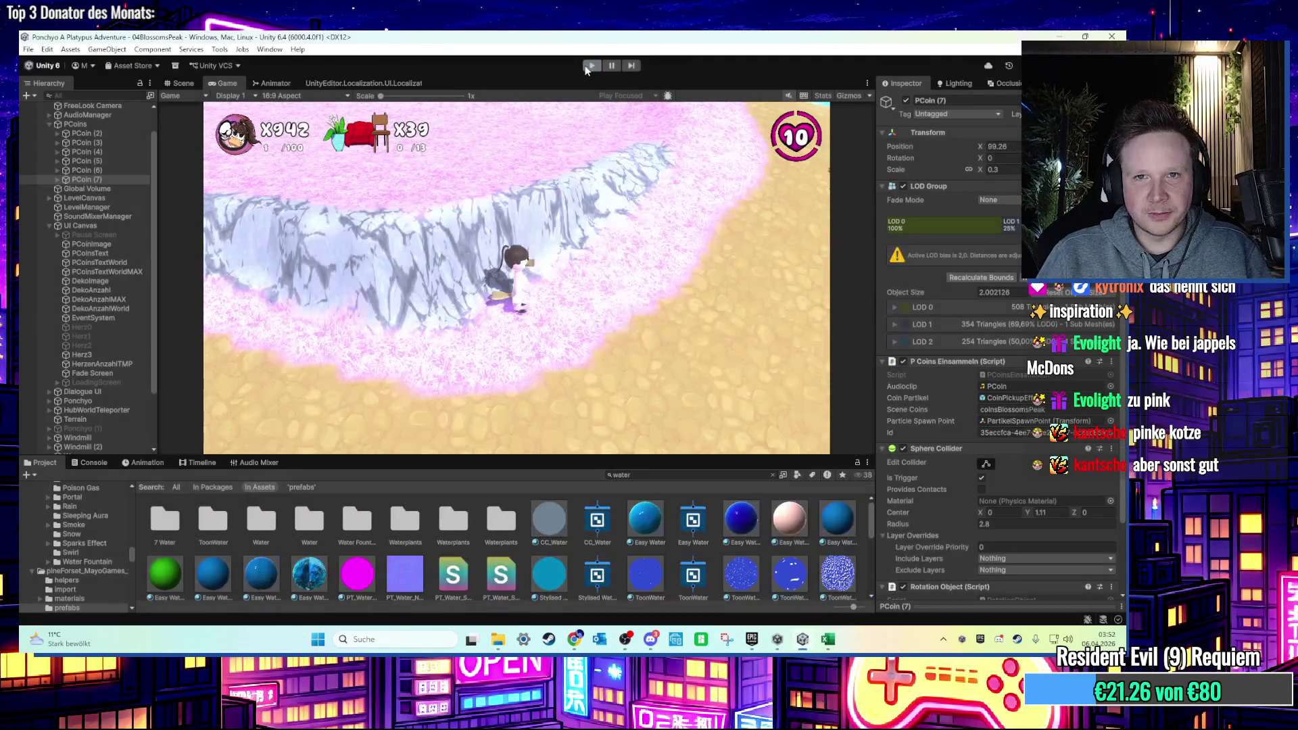
Select the Terrain, choose Smooth Height, inspect the rock strip, then put the tool away.
mouse_move(595, 263)
left_mouse_down()
mouse_move(280, 156)
mouse_move(602, 249)
left_mouse_up()
left_click(602, 248)
scroll(603, 248, "up", 3)
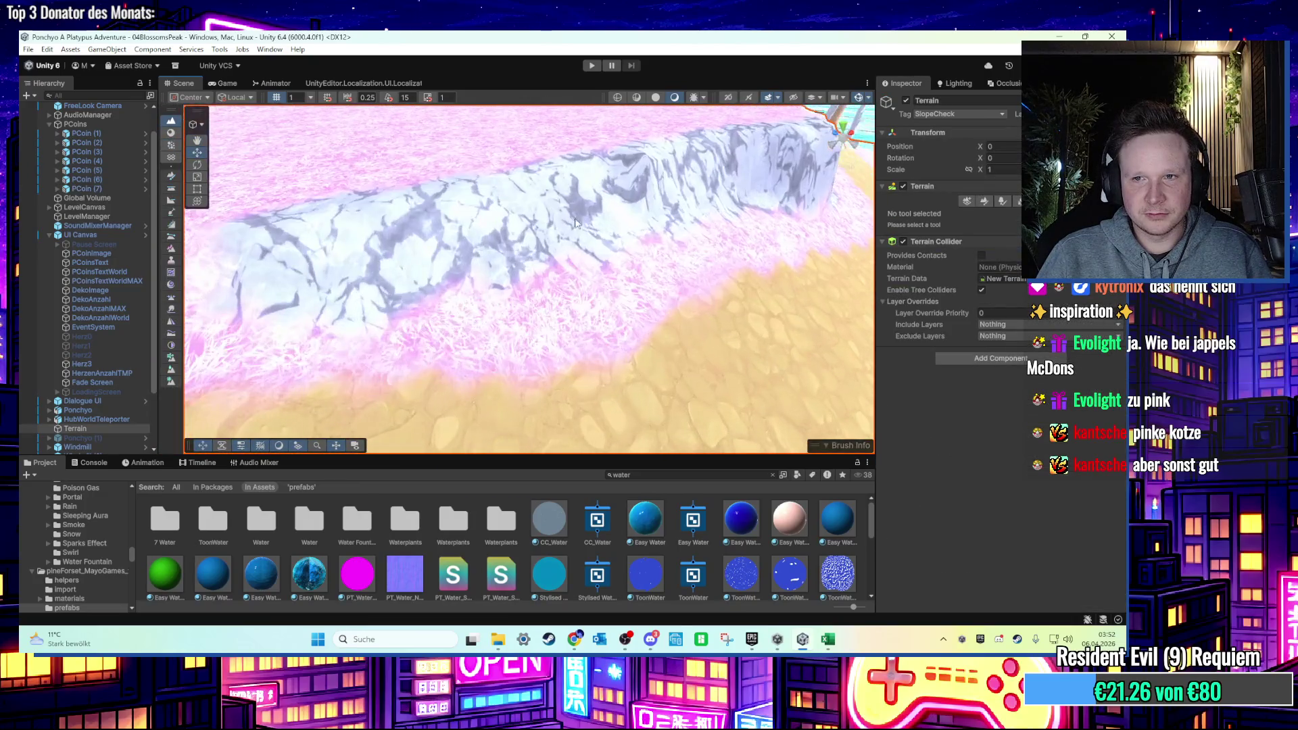
left_click(999, 201)
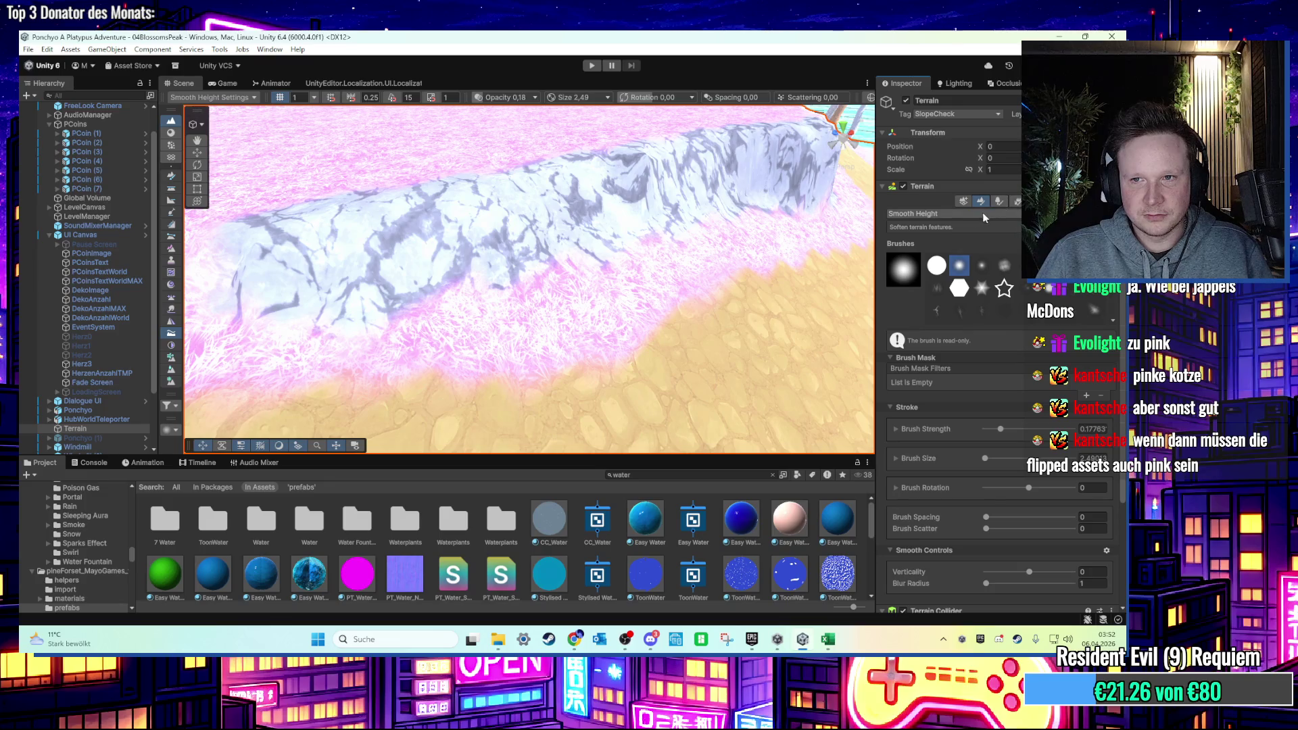
mouse_move(743, 217)
left_mouse_down()
mouse_move(671, 205)
mouse_move(503, 292)
left_mouse_up()
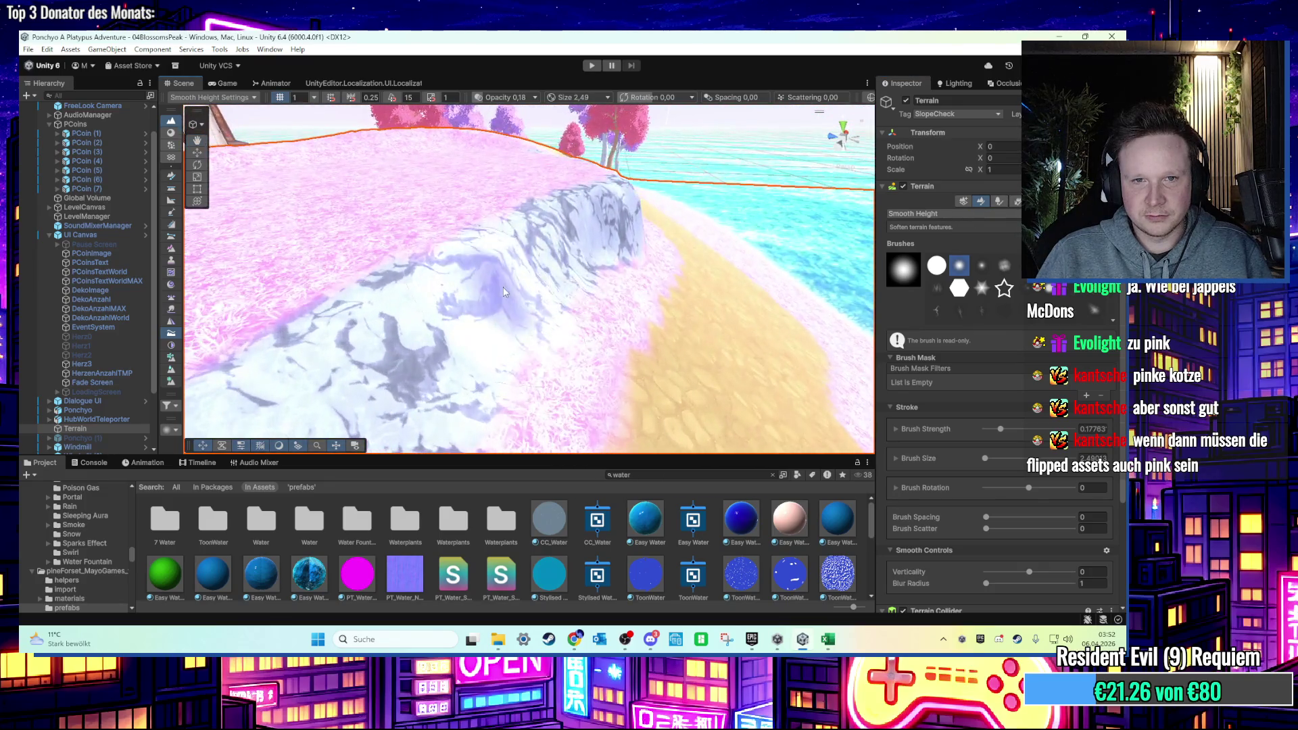
mouse_move(558, 249)
left_mouse_down()
mouse_move(587, 290)
mouse_move(453, 332)
mouse_move(600, 295)
mouse_move(539, 277)
mouse_move(445, 184)
mouse_move(461, 343)
left_mouse_up()
key("q")
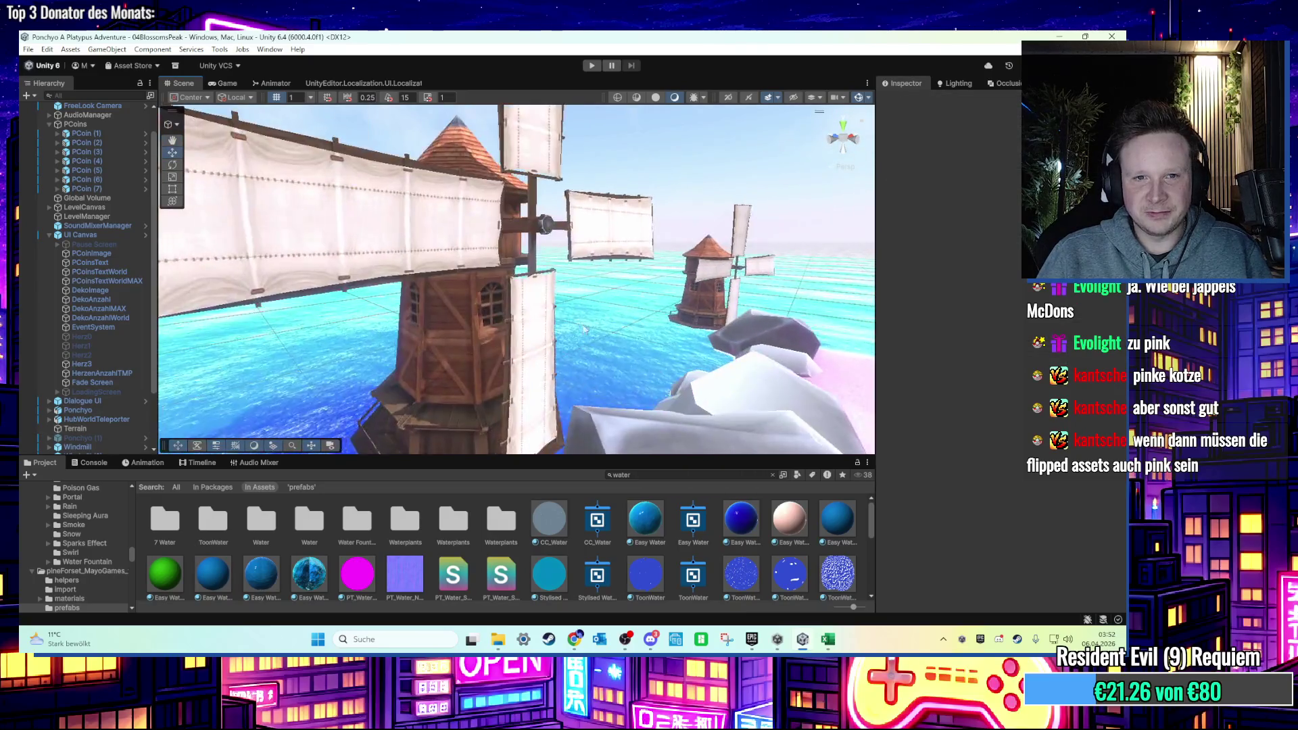
Select the windmill and locate its Windmill material in the Town Materials folder.
left_click(461, 343)
left_click(461, 343)
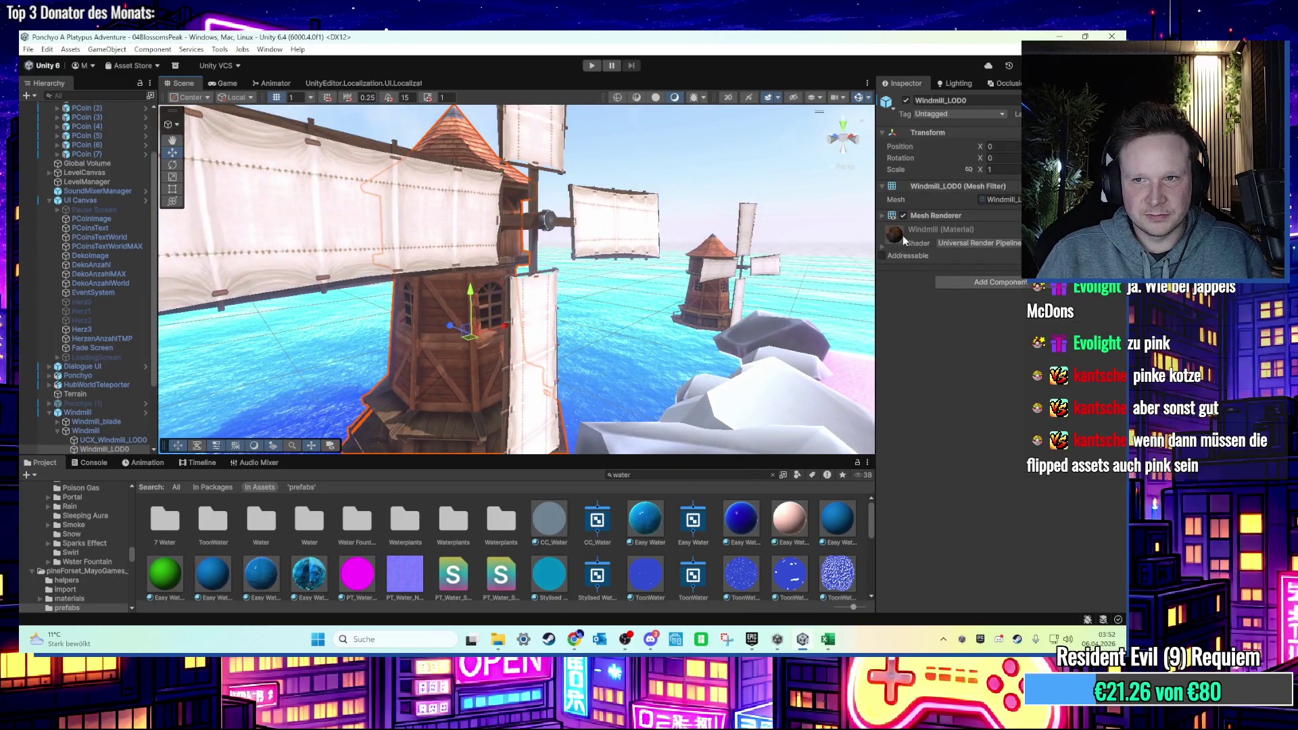
left_click(883, 246)
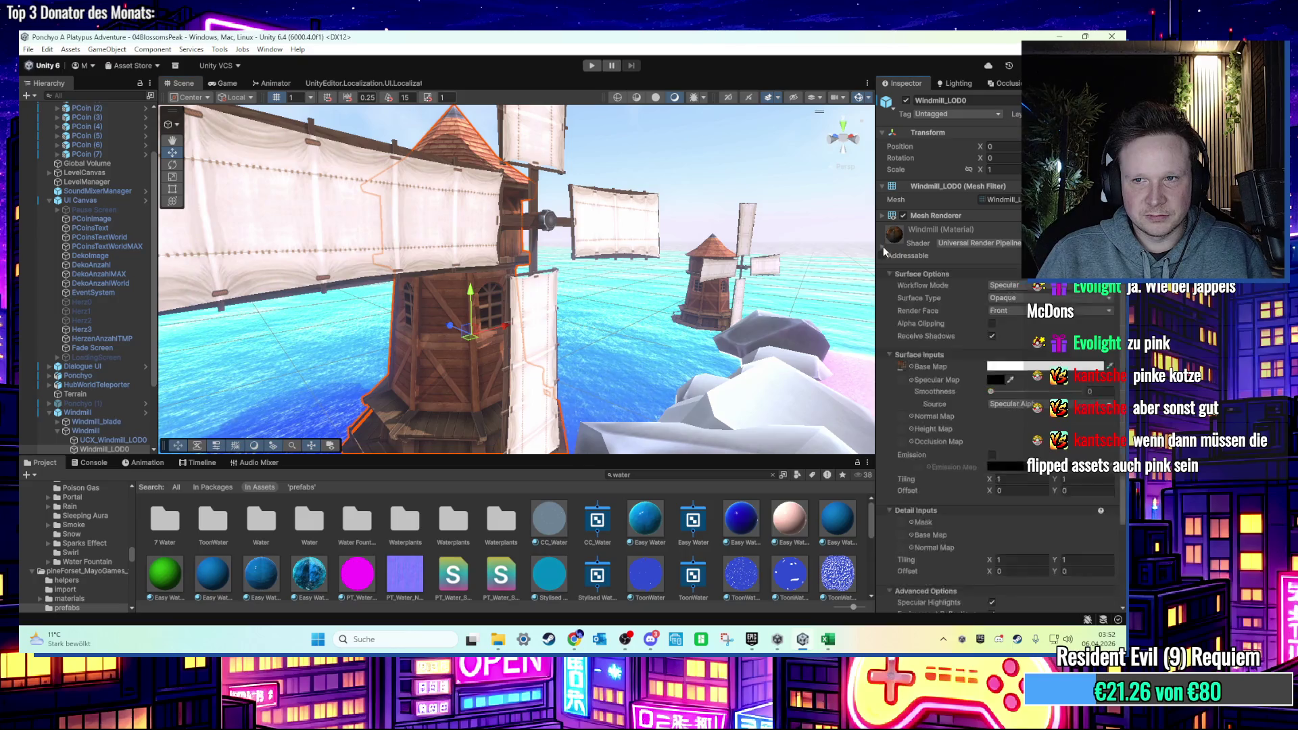
left_click(900, 365)
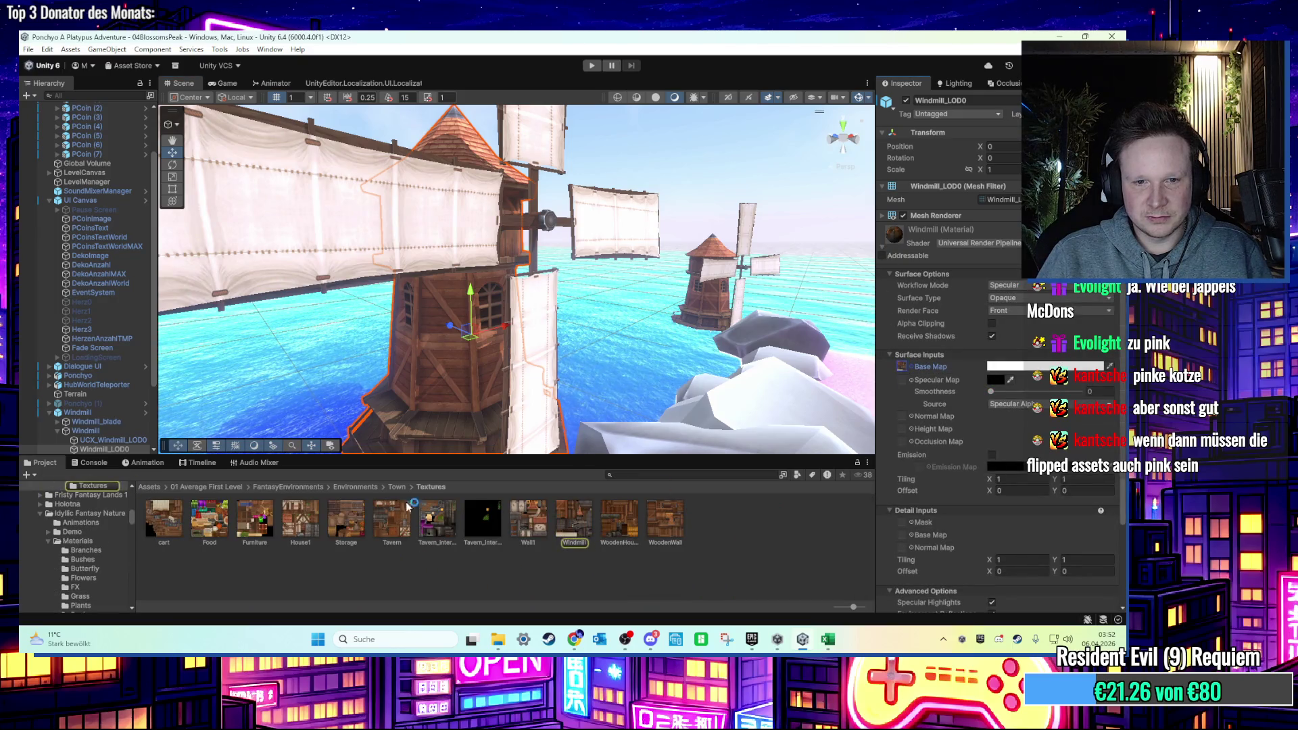
left_click(397, 488)
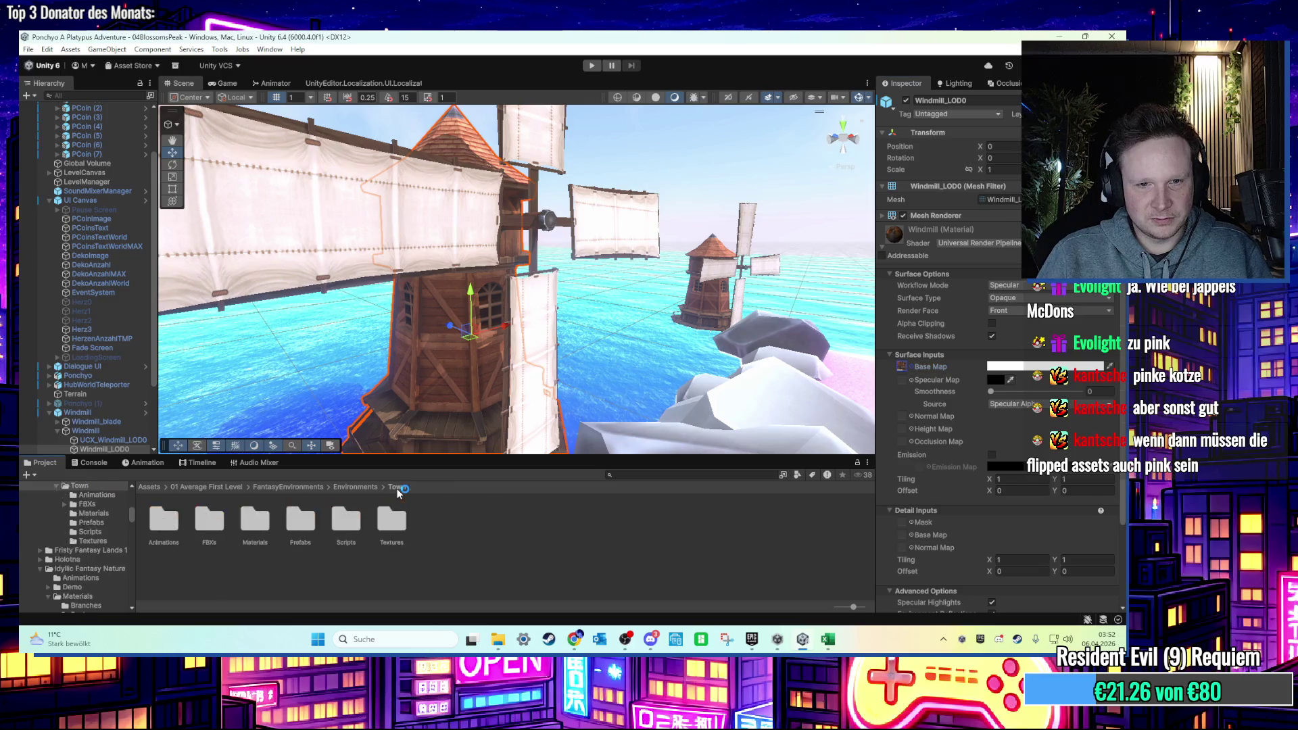
double_click(268, 534)
left_click(561, 536)
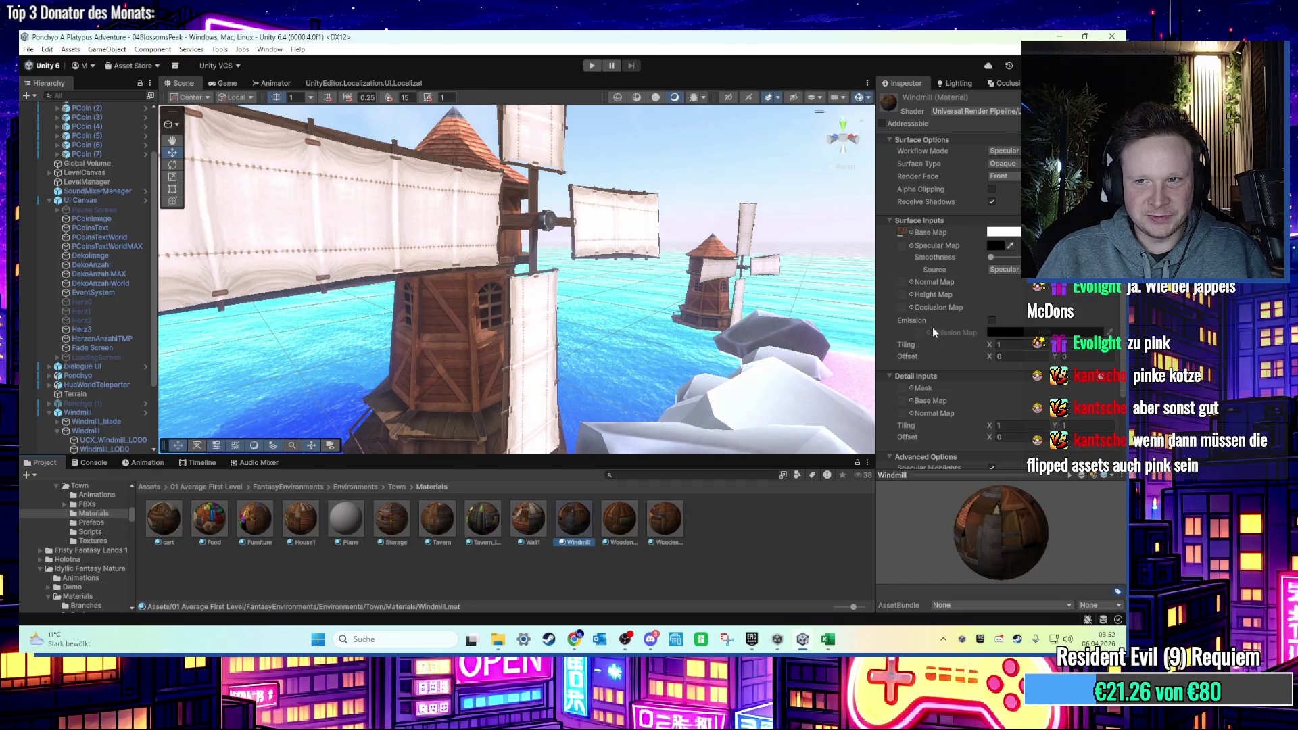
Try red, pink and magenta tints on the Windmill material's base colour.
left_click(1004, 232)
left_click_drag(1069, 327, 1092, 365)
key("ctrl+z")
left_click_drag(1057, 302, 1089, 310)
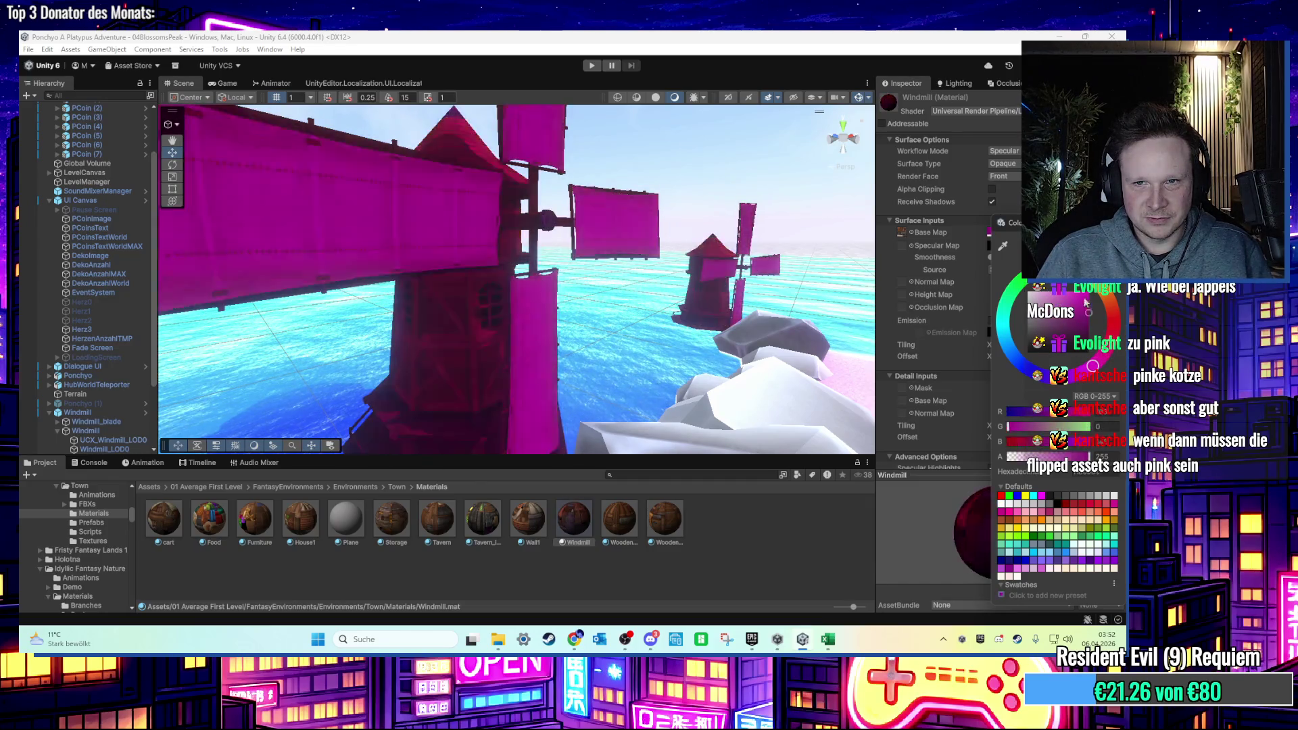
key("ctrl+z")
middle_click(377, 274)
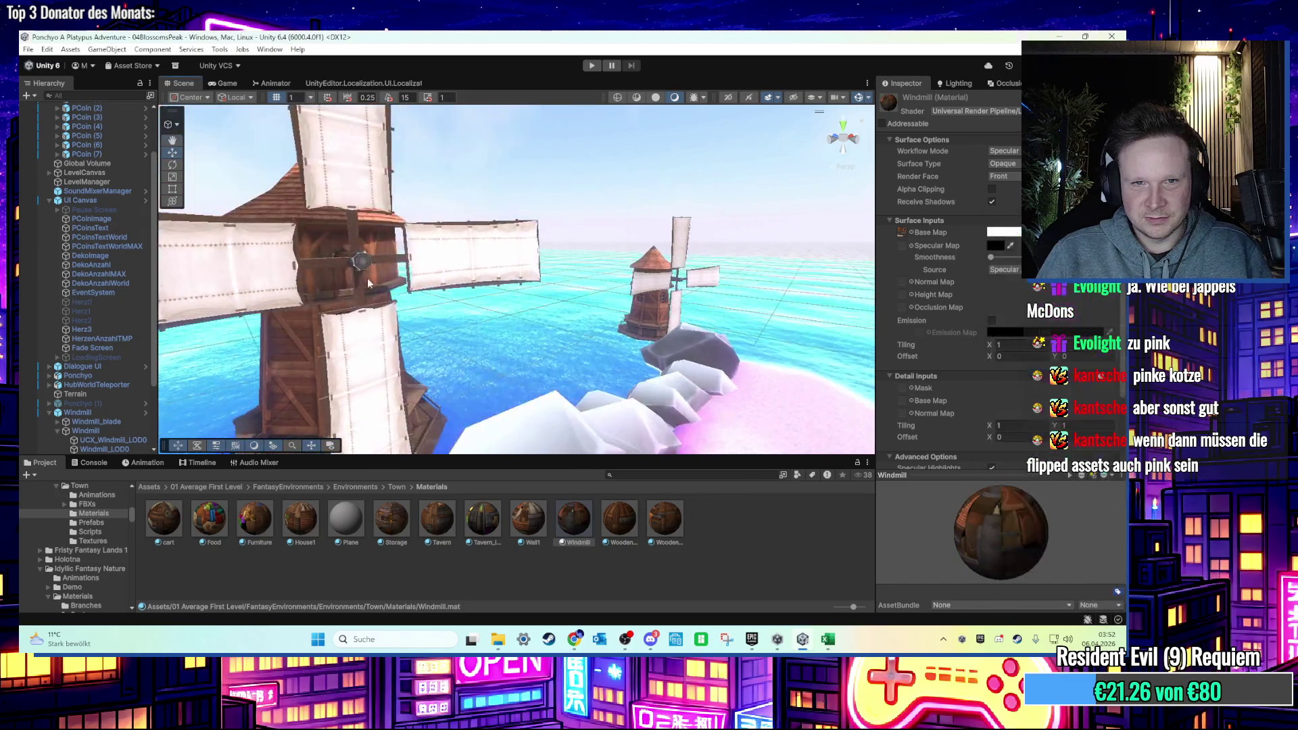
scroll(377, 274, "down", 5)
left_click(1004, 232)
mouse_move(1051, 324)
left_mouse_down()
mouse_move(1082, 317)
mouse_move(1001, 287)
left_mouse_up()
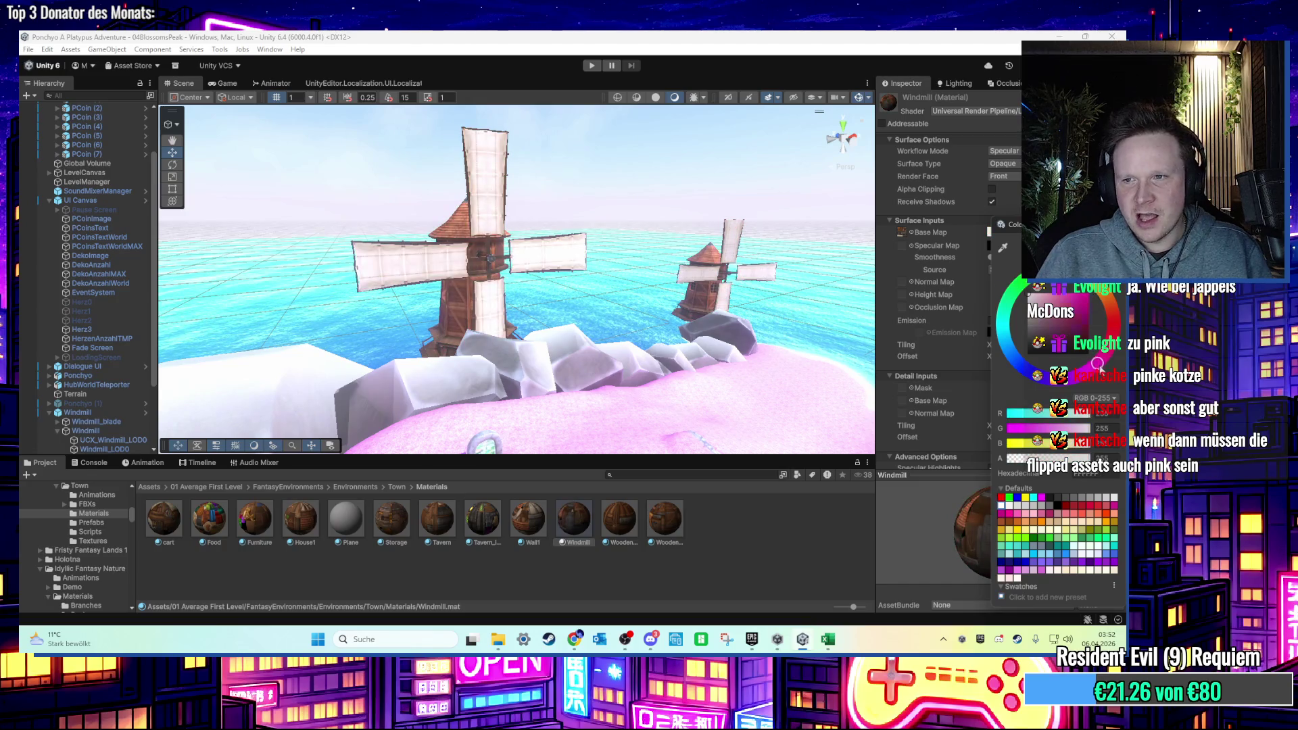
left_click_drag(1058, 324, 1081, 318)
Revert the Windmill base colour to white and look down at the rock platform.
mouse_move(653, 327)
left_mouse_down()
mouse_move(458, 222)
mouse_move(458, 297)
mouse_move(468, 219)
mouse_move(460, 349)
mouse_move(604, 255)
mouse_move(589, 287)
left_mouse_up()
mouse_move(467, 289)
left_mouse_down()
mouse_move(398, 304)
mouse_move(374, 177)
mouse_move(373, 207)
left_mouse_up()
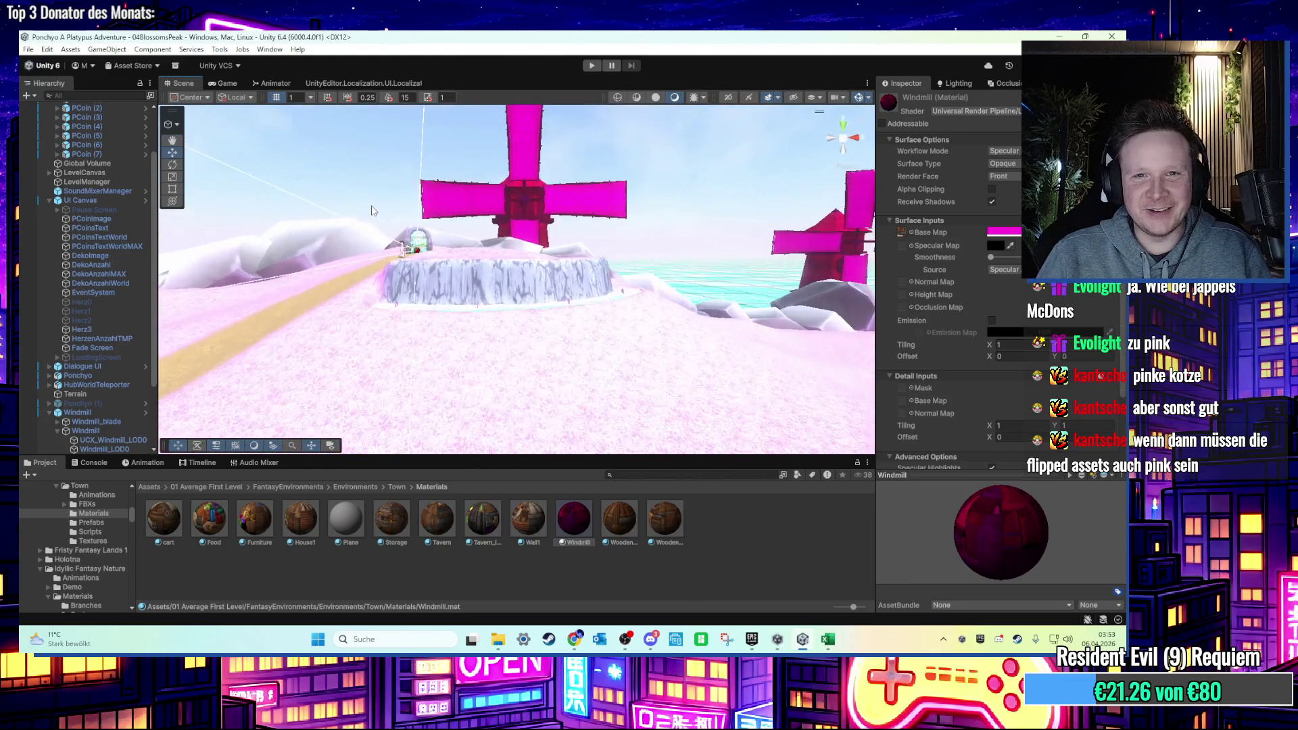
left_click(1004, 232)
key("ctrl+z")
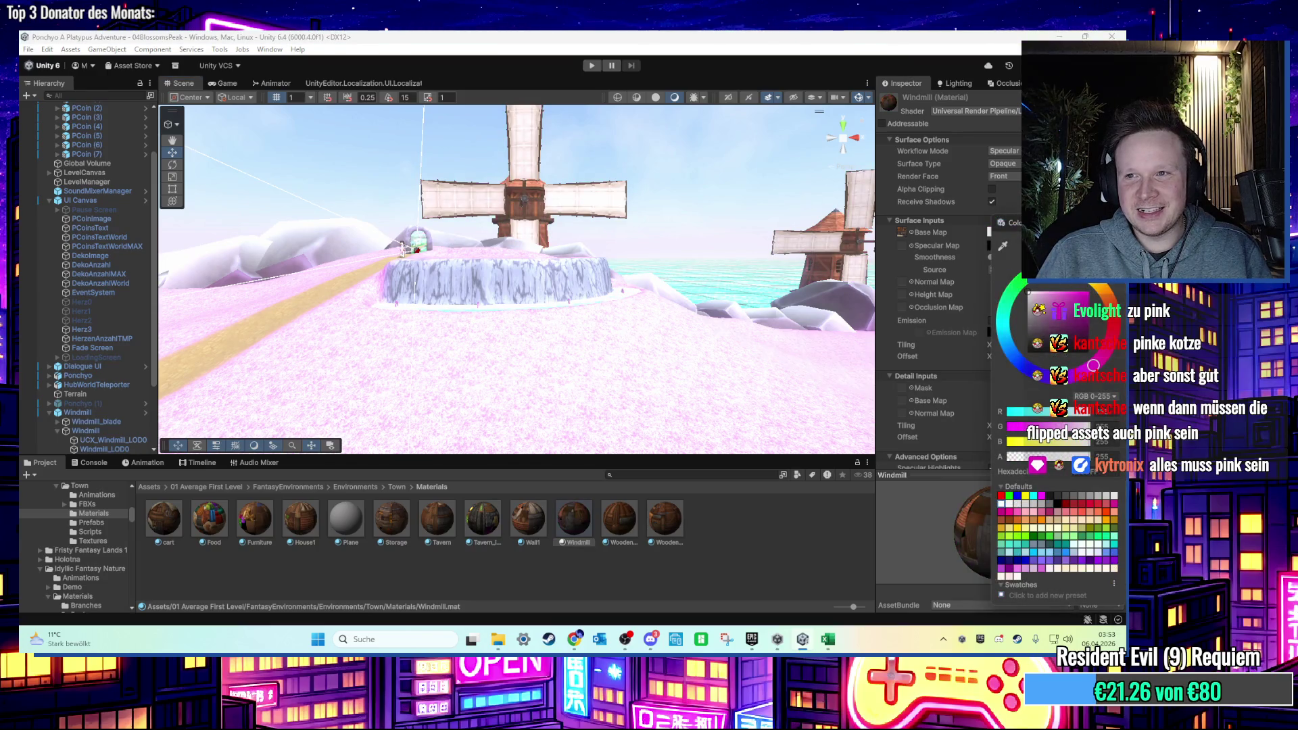
left_click_drag(575, 297, 575, 323)
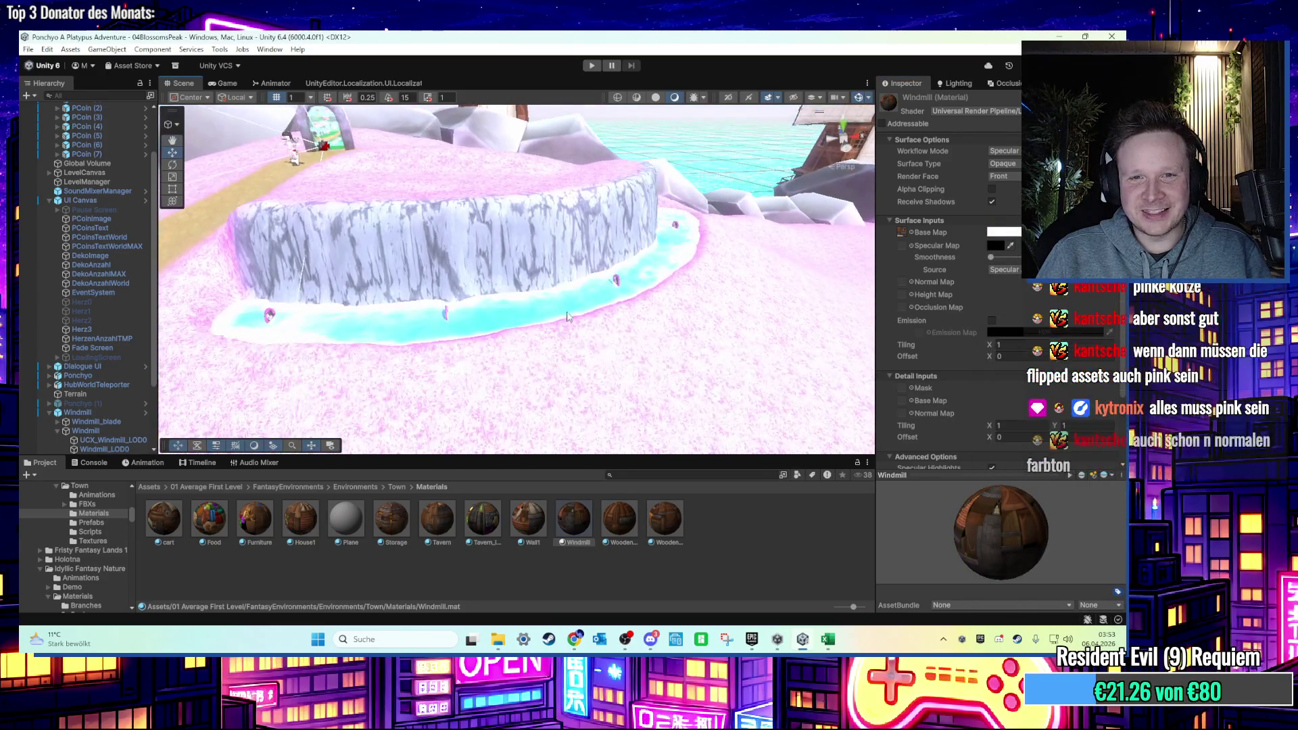
Select WasserPfuetze, frame it, and drag it down mostly into the ground.
left_click(574, 323)
scroll(322, 272, "down", 5)
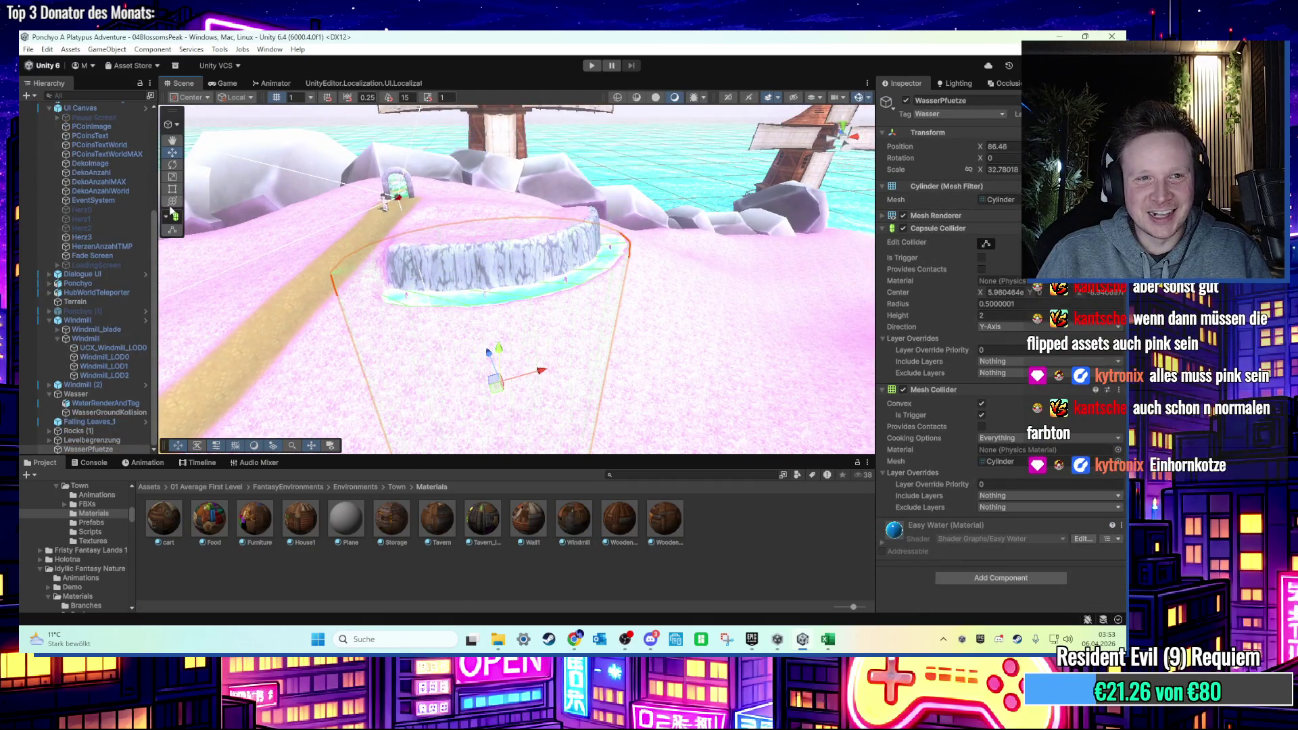
scroll(526, 169, "up", 5)
scroll(525, 169, "down", 2)
mouse_move(507, 198)
left_mouse_down()
mouse_move(506, 240)
mouse_move(509, 140)
left_mouse_up()
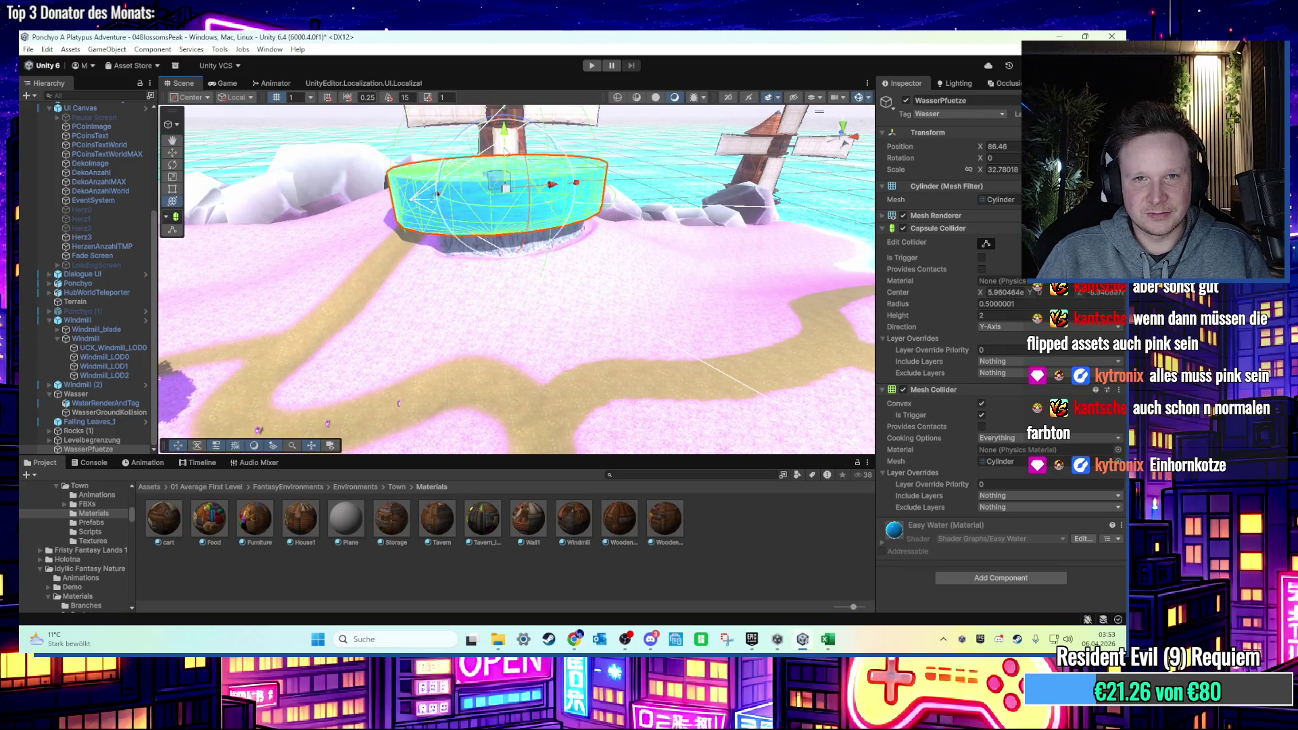
key("f")
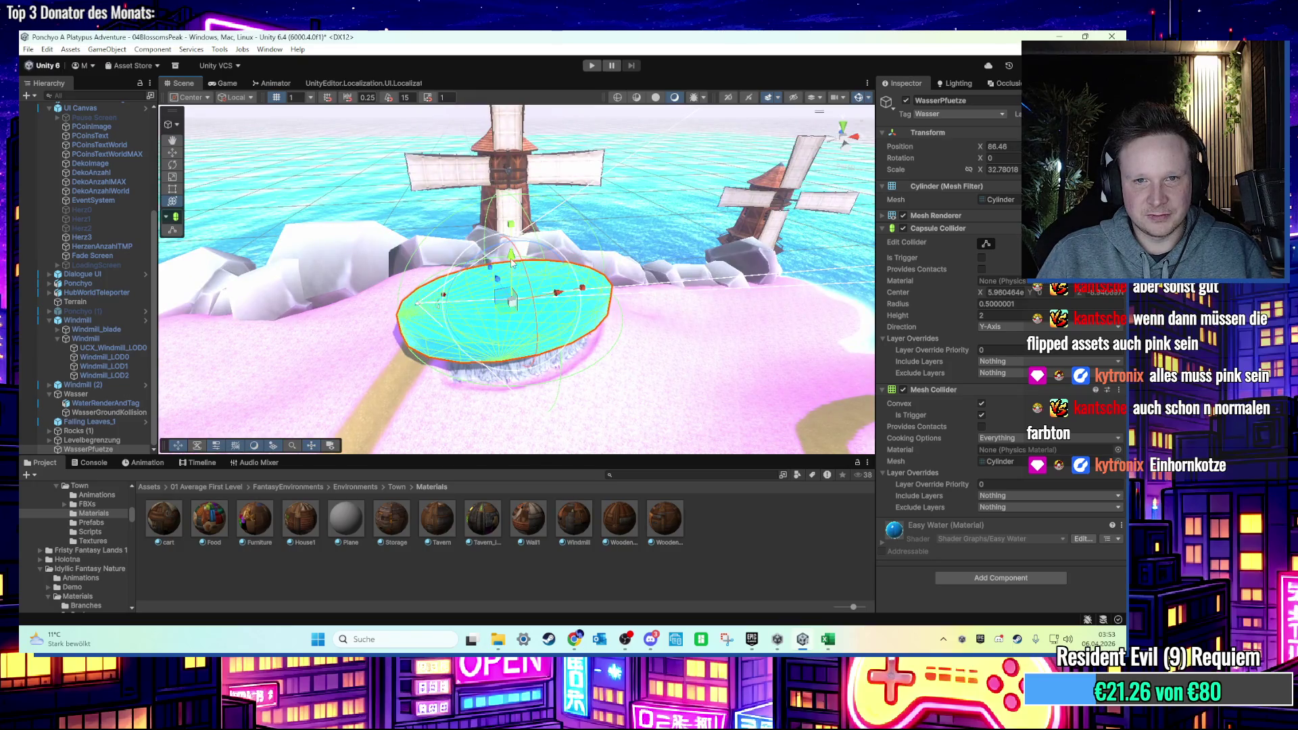
left_click_drag(512, 262, 512, 304)
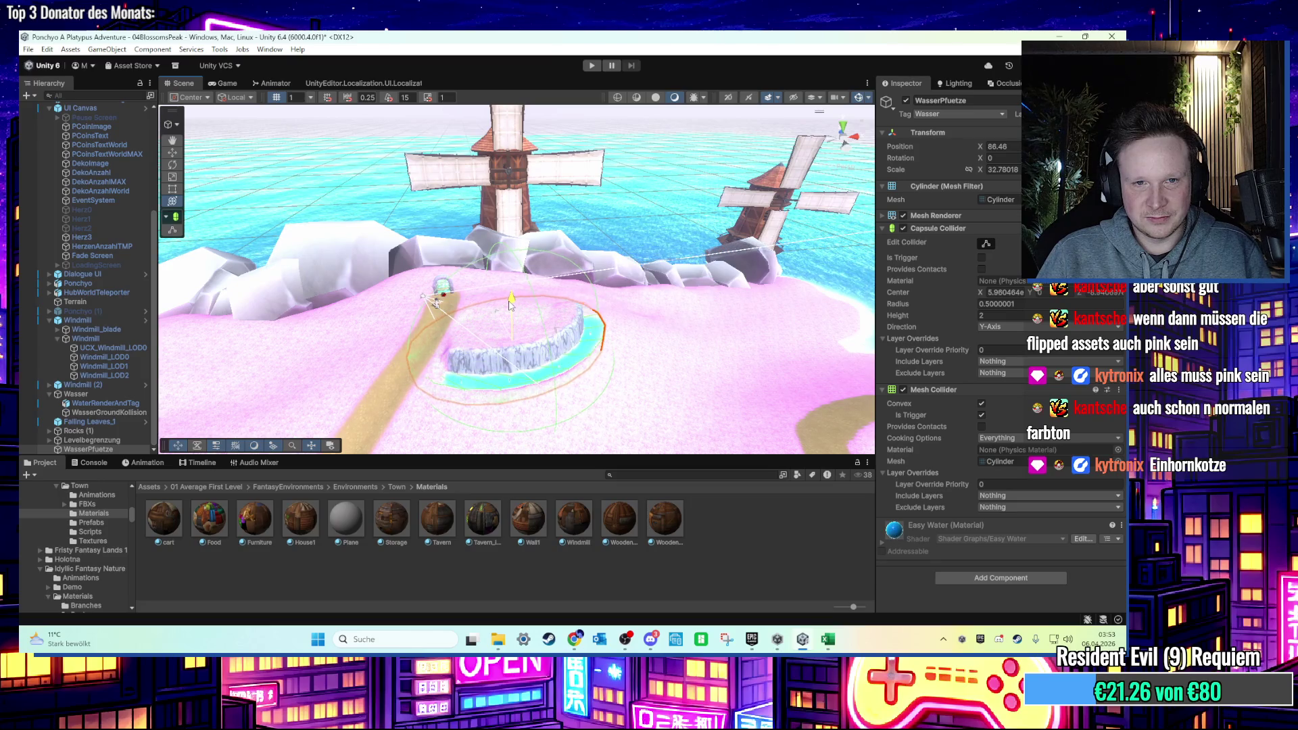
Lower the water cylinder further to shrink the visible pool, then deselect it.
scroll(512, 304, "down", 5)
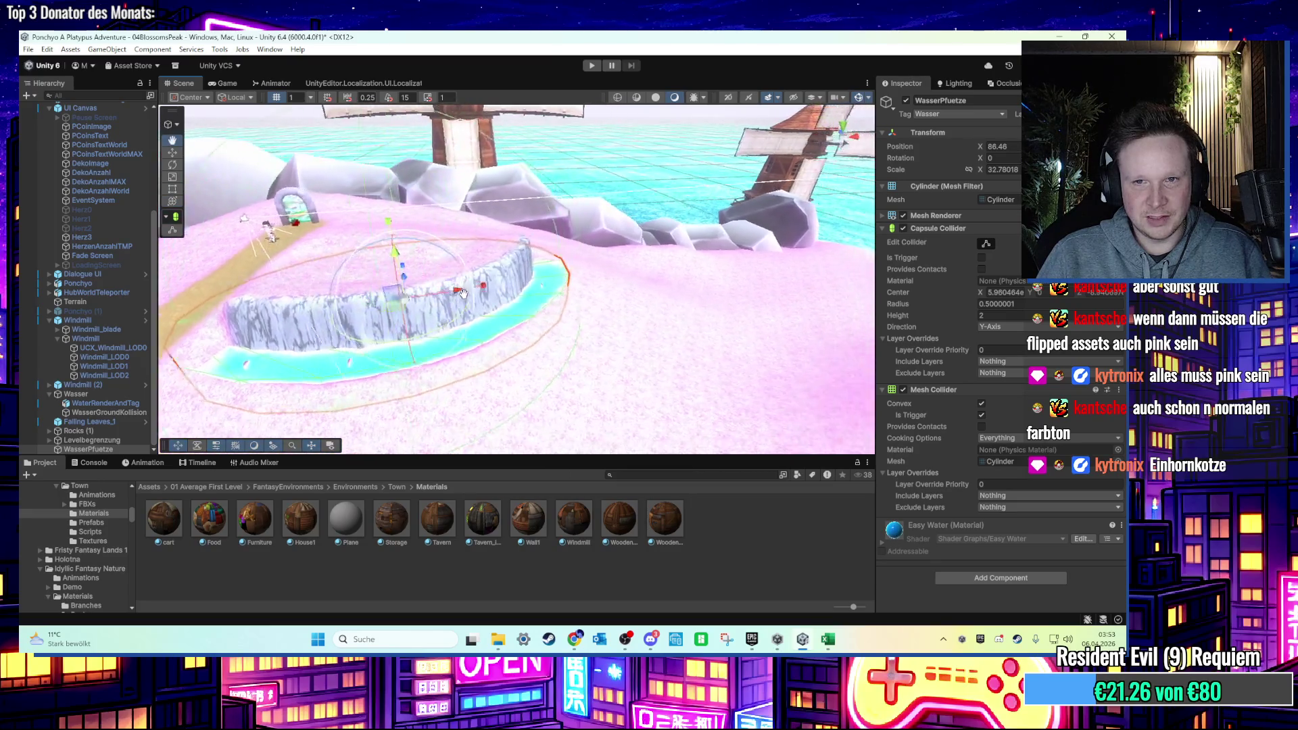
key("f")
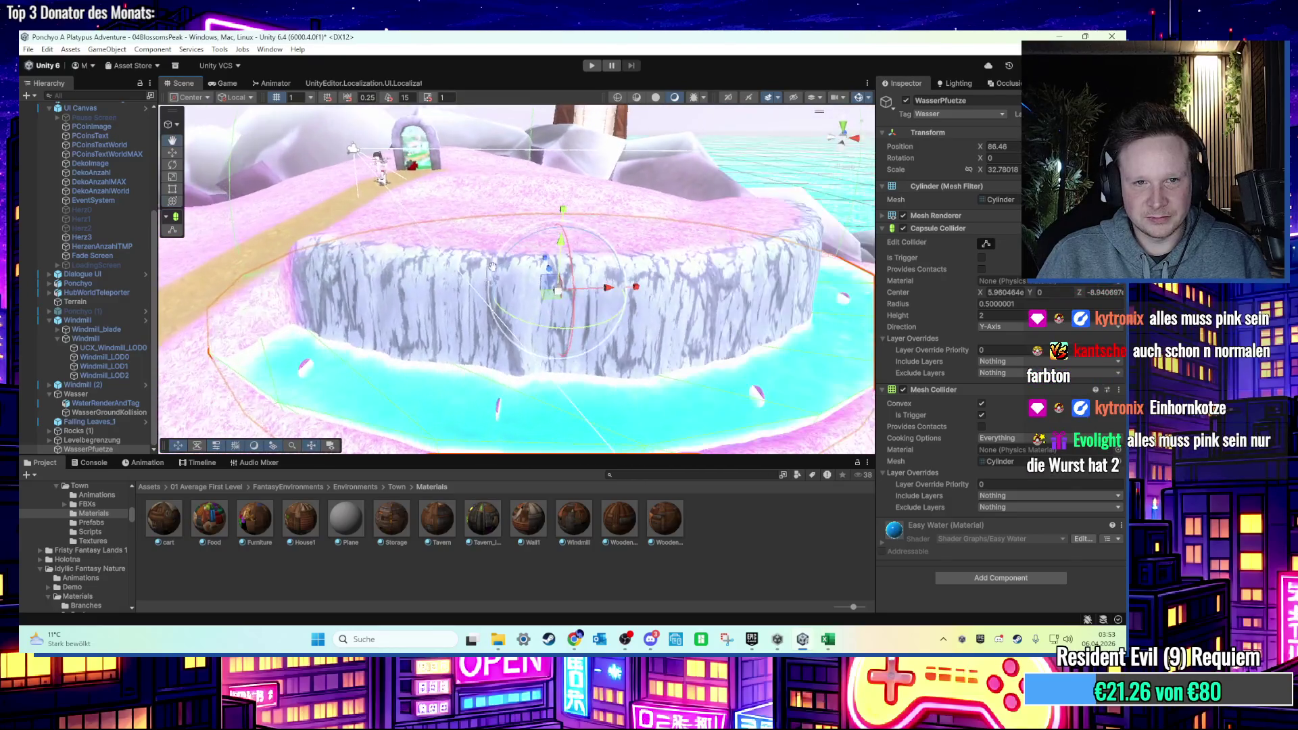
scroll(641, 220, "down", 3)
mouse_move(641, 220)
left_mouse_down()
mouse_move(583, 206)
mouse_move(562, 251)
mouse_move(551, 236)
mouse_move(579, 175)
mouse_move(518, 210)
mouse_move(555, 252)
mouse_move(612, 250)
mouse_move(581, 246)
mouse_move(596, 221)
mouse_move(362, 212)
mouse_move(179, 171)
mouse_move(477, 312)
mouse_move(400, 288)
mouse_move(560, 322)
mouse_move(474, 298)
left_mouse_up()
left_click(597, 221)
scroll(560, 322, "up", 8)
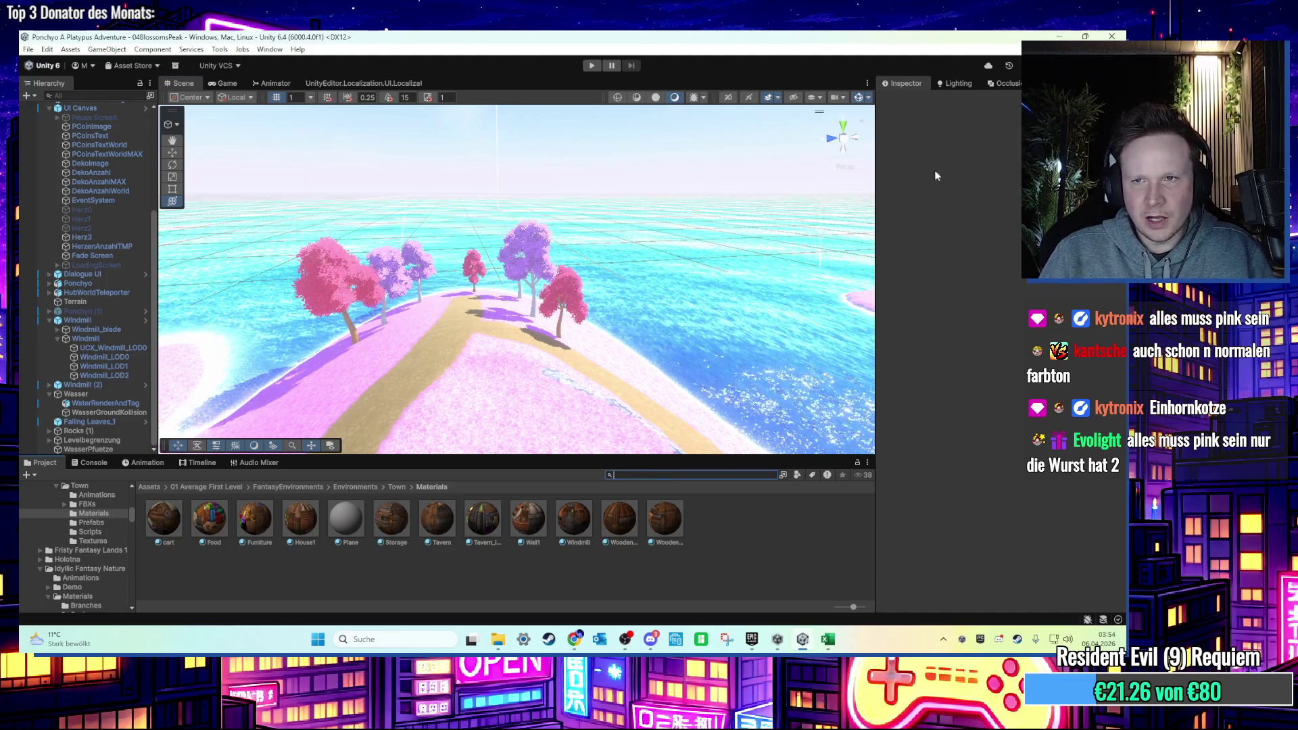
left_click(457, 308)
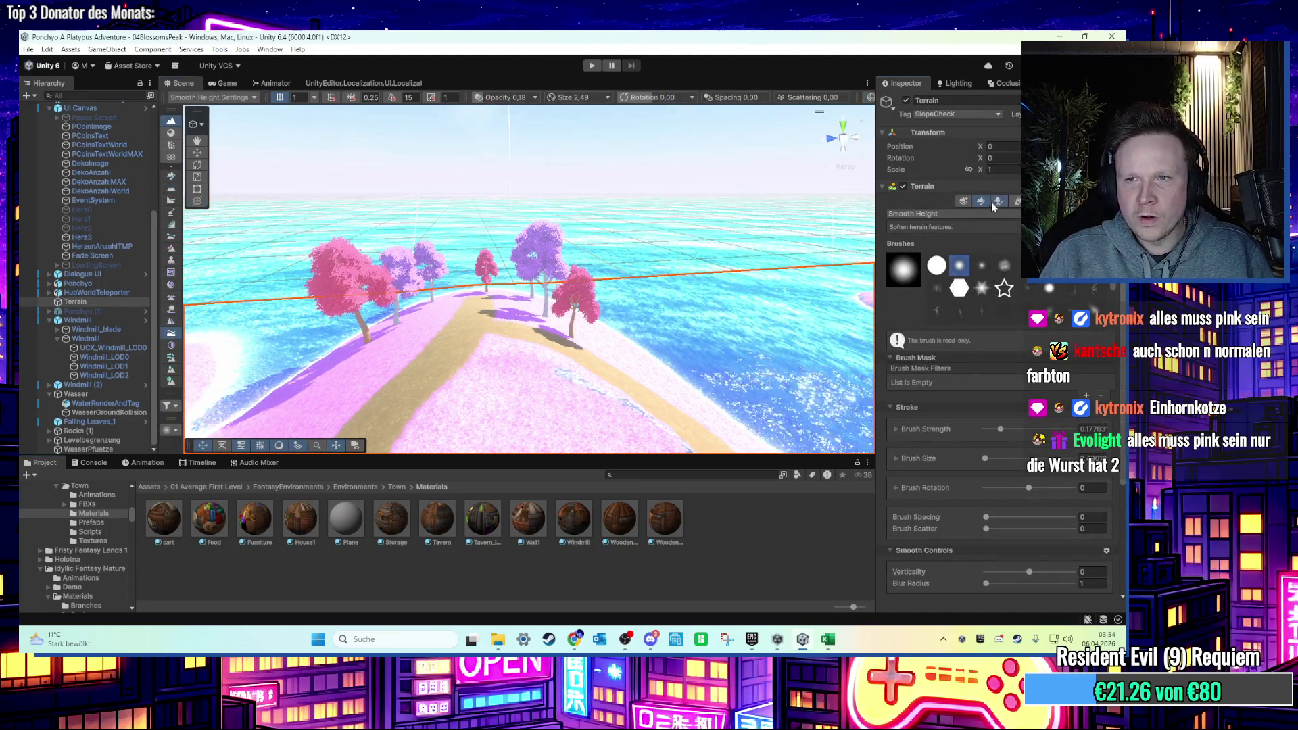
left_click(1002, 331)
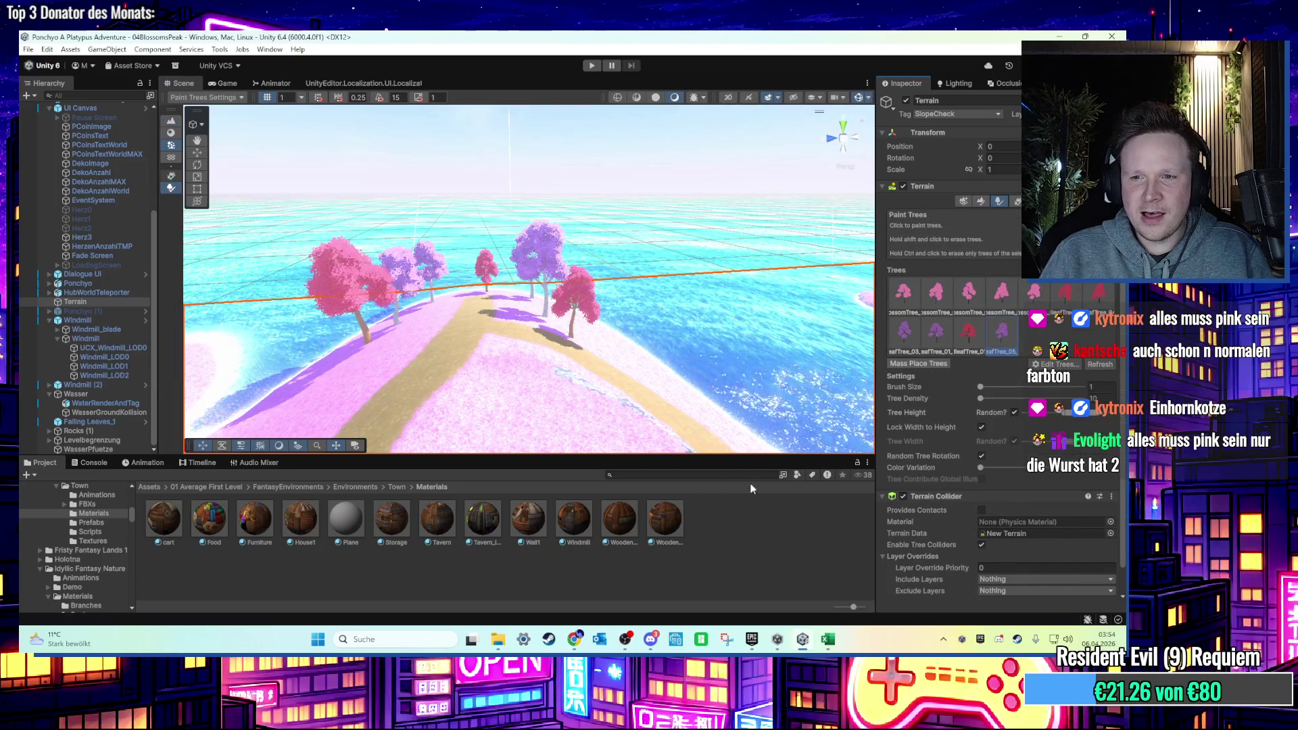
mouse_move(877, 347)
left_mouse_down()
mouse_move(719, 355)
mouse_move(849, 352)
left_mouse_up()
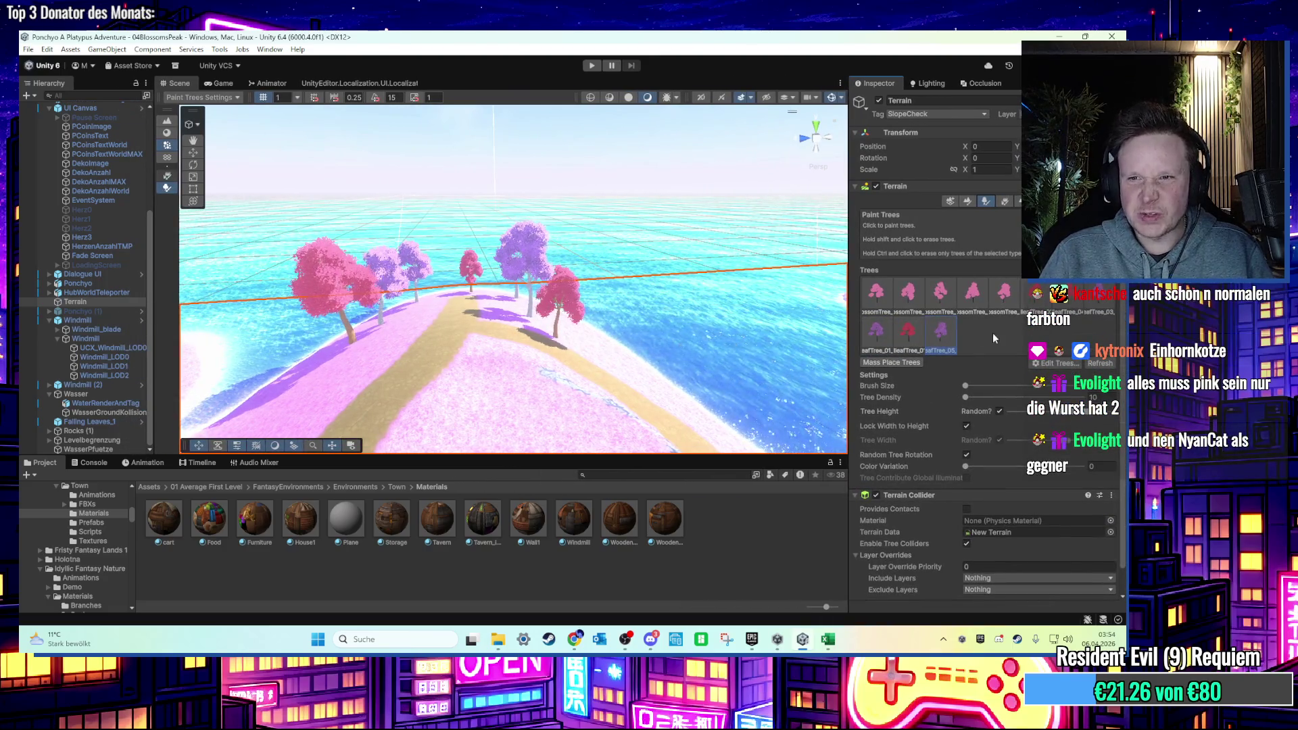
double_click(995, 331)
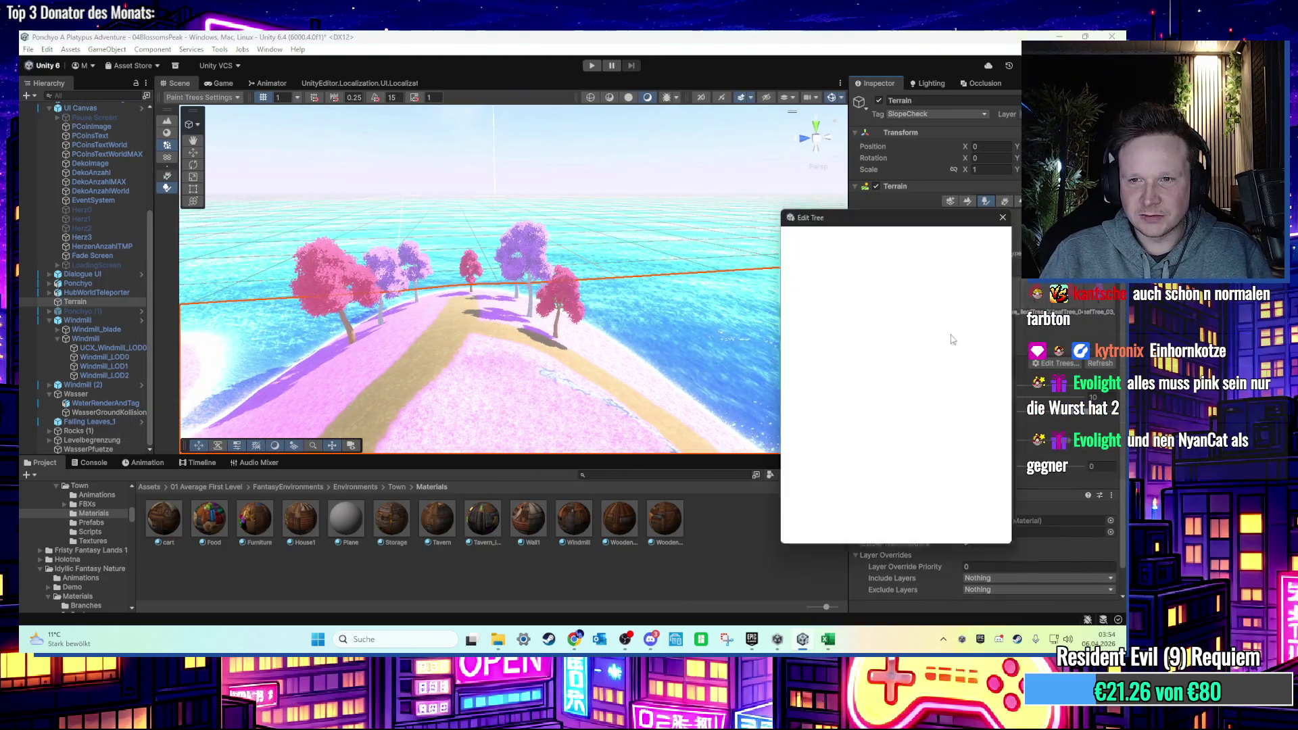
left_click(1003, 217)
left_click(627, 476)
type("broadlefa")
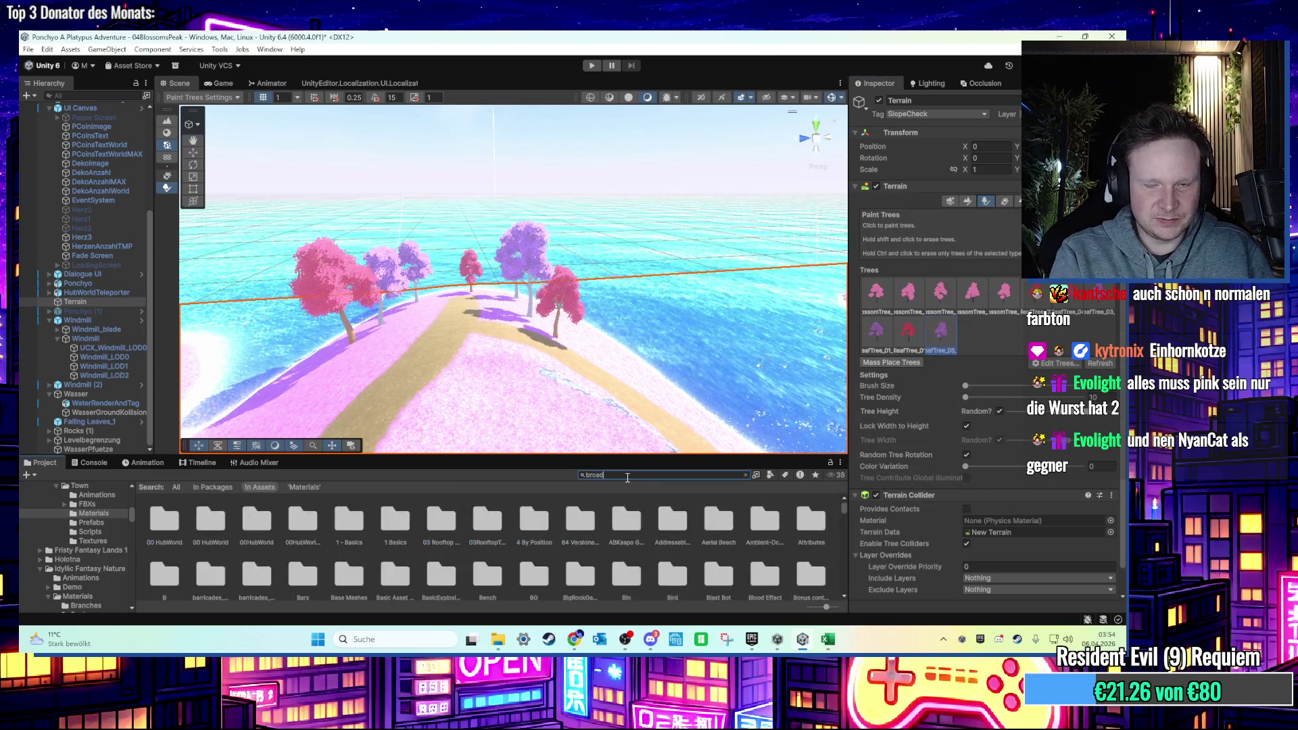
key("BackSpace")
key("BackSpace")
type("af")
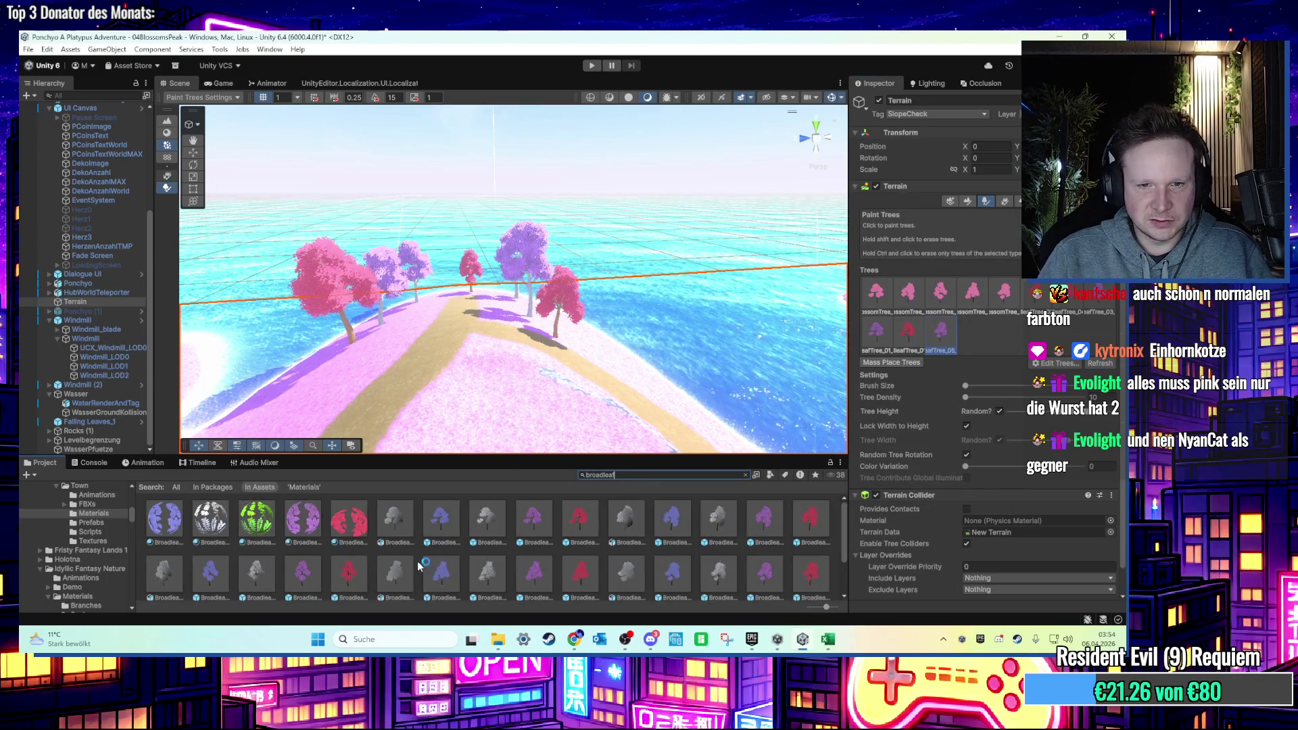
double_click(392, 524)
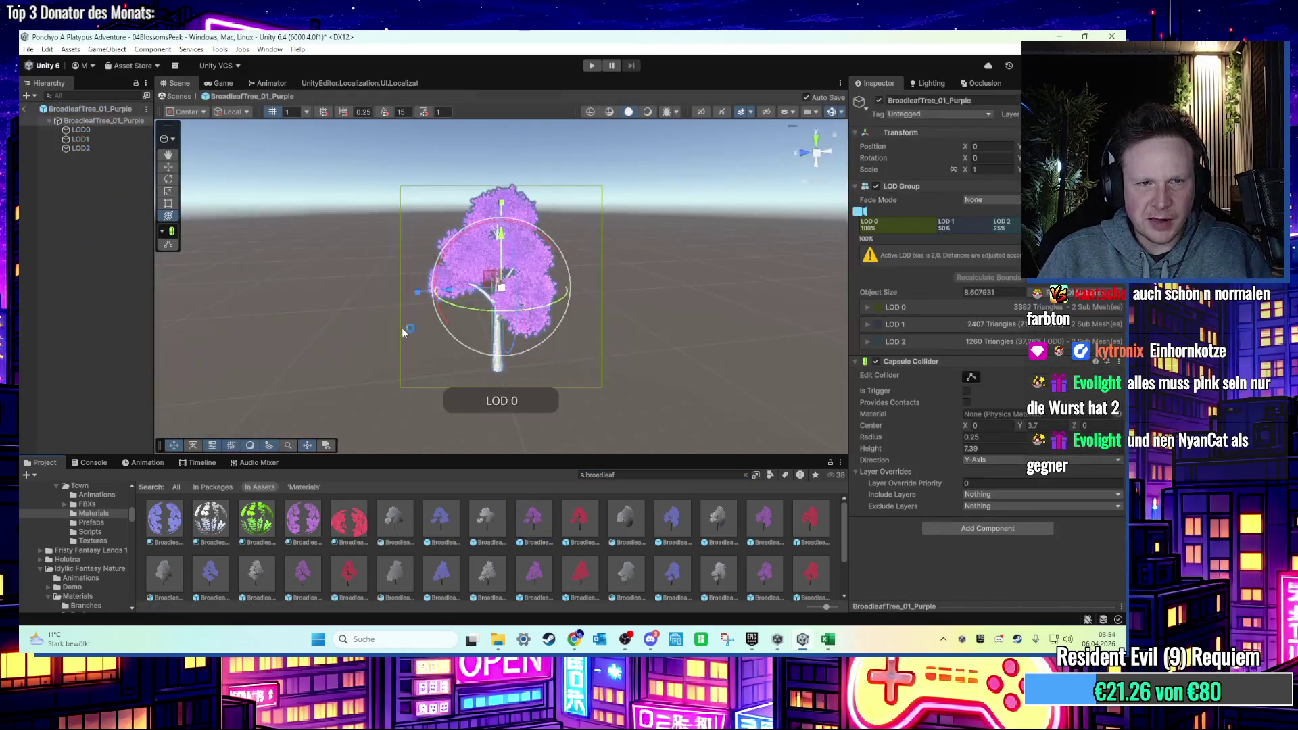
left_click(108, 130)
left_click(108, 139)
left_click(112, 148)
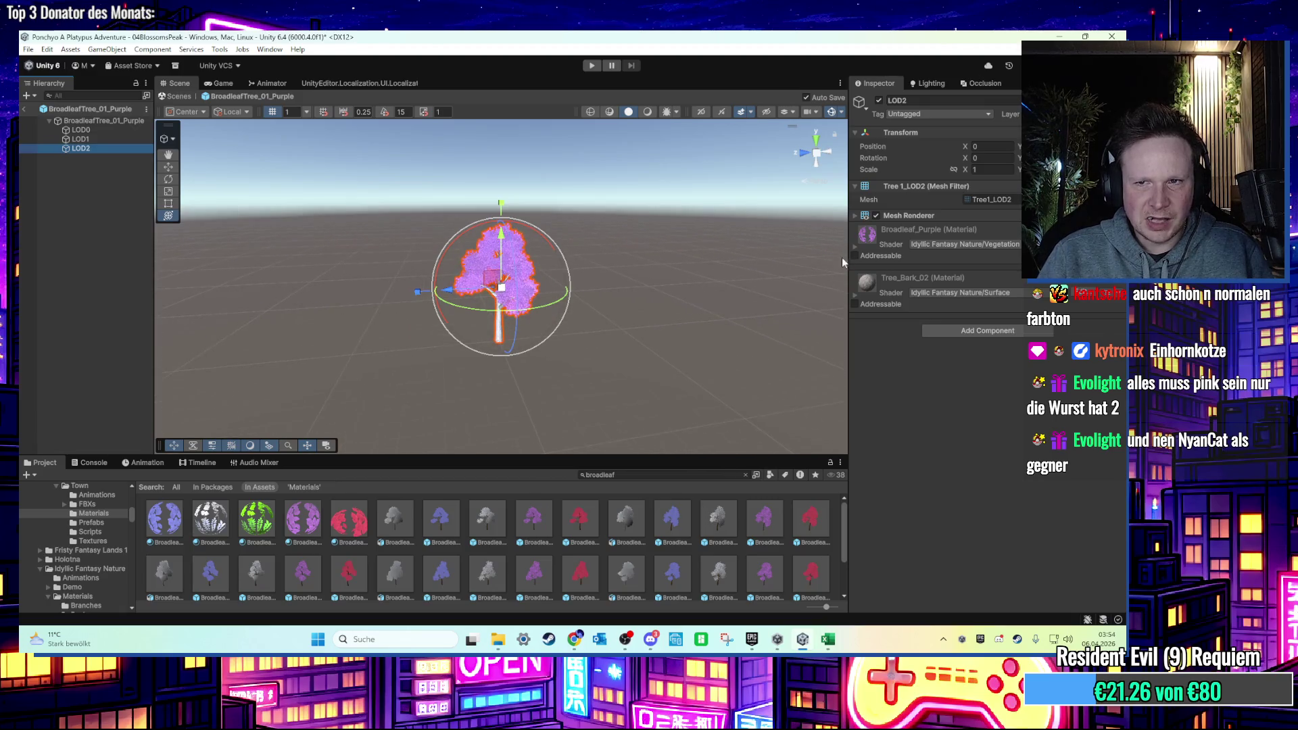
left_click(857, 246)
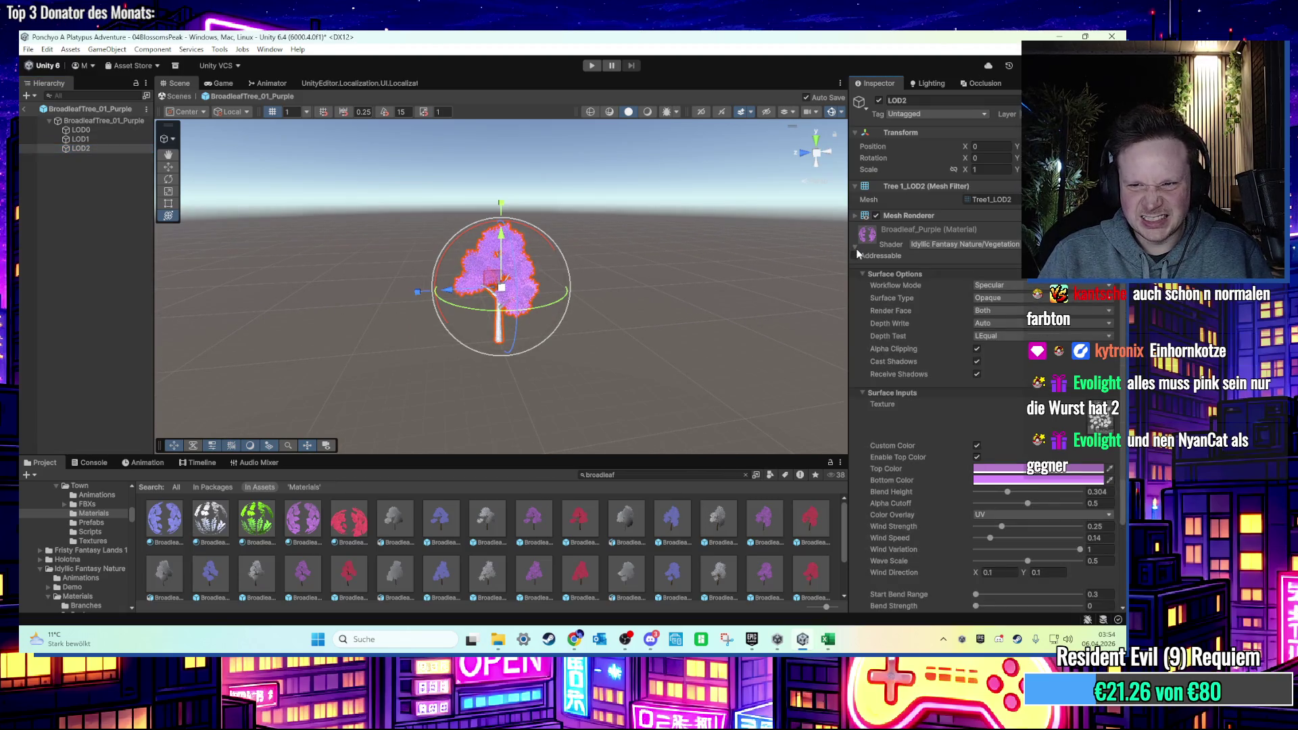
scroll(910, 456, "down", 3)
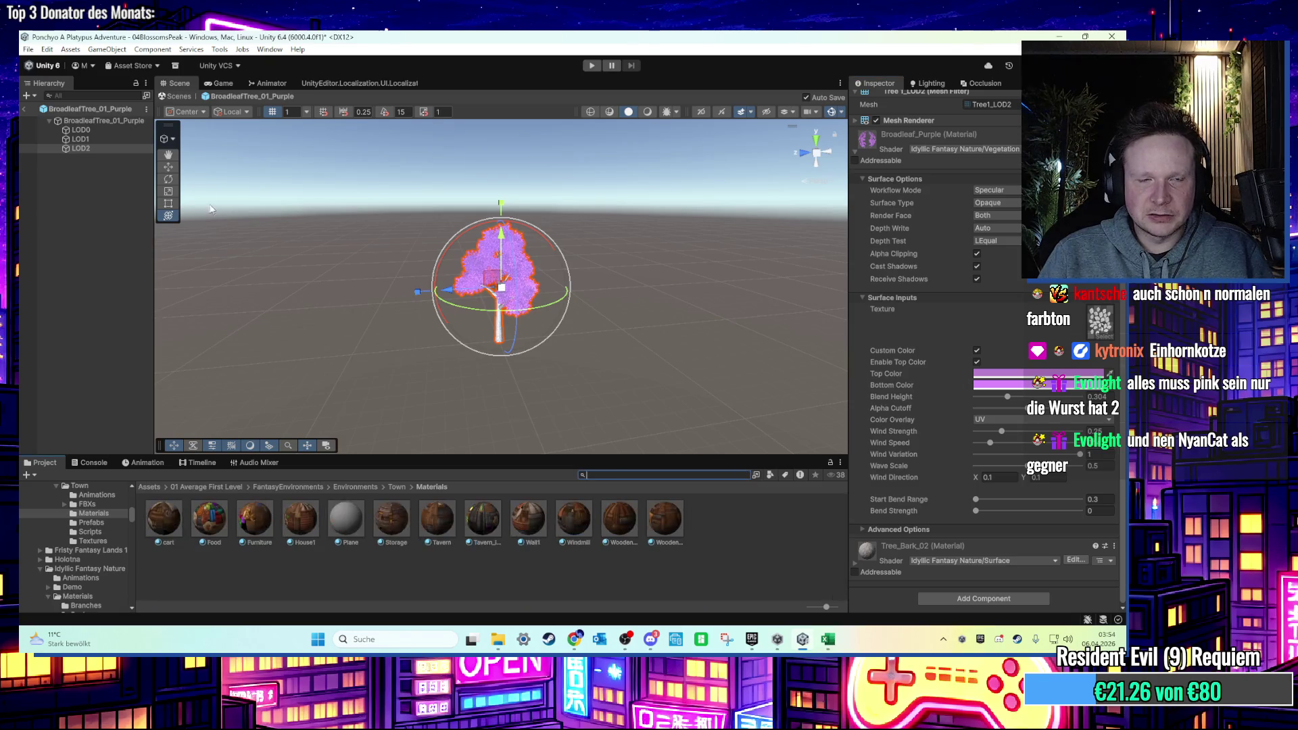
left_click(174, 96)
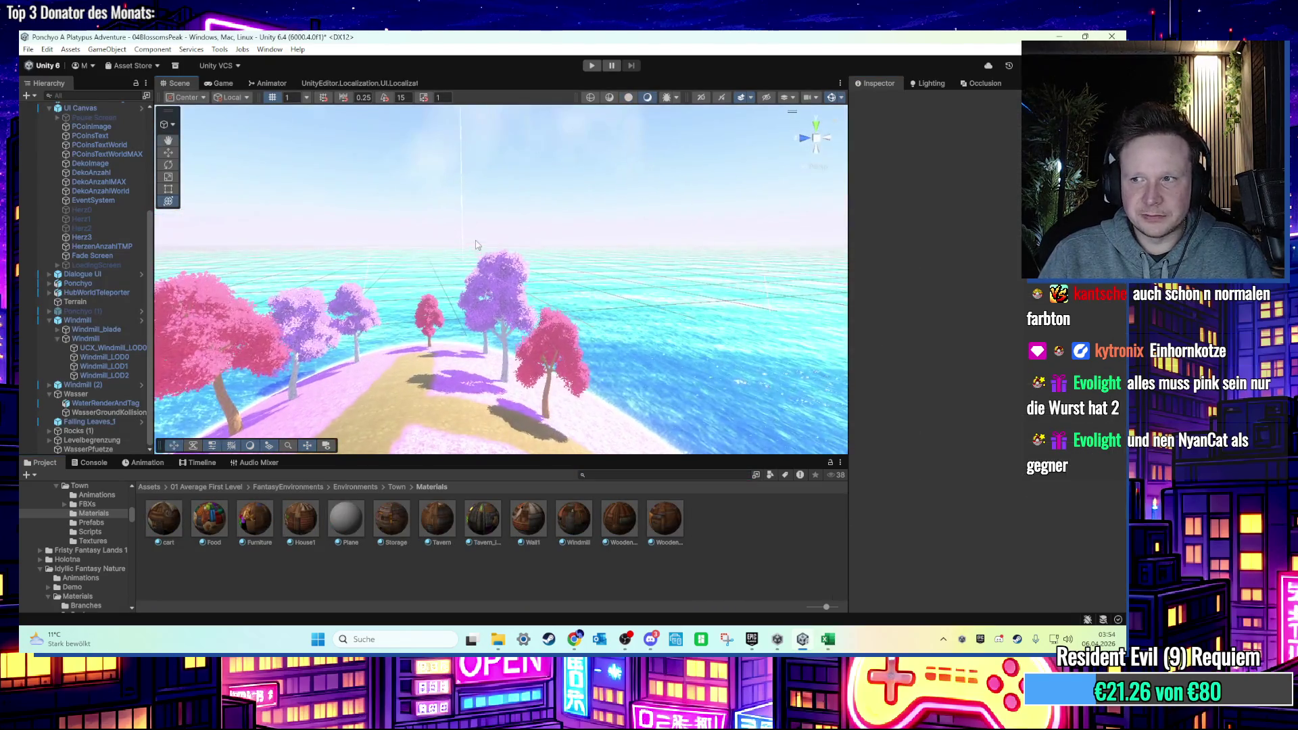
Fly the Scene view through the level past the waterfall cliff, pool and windmill.
scroll(479, 223, "down", 3)
scroll(494, 276, "down", 3)
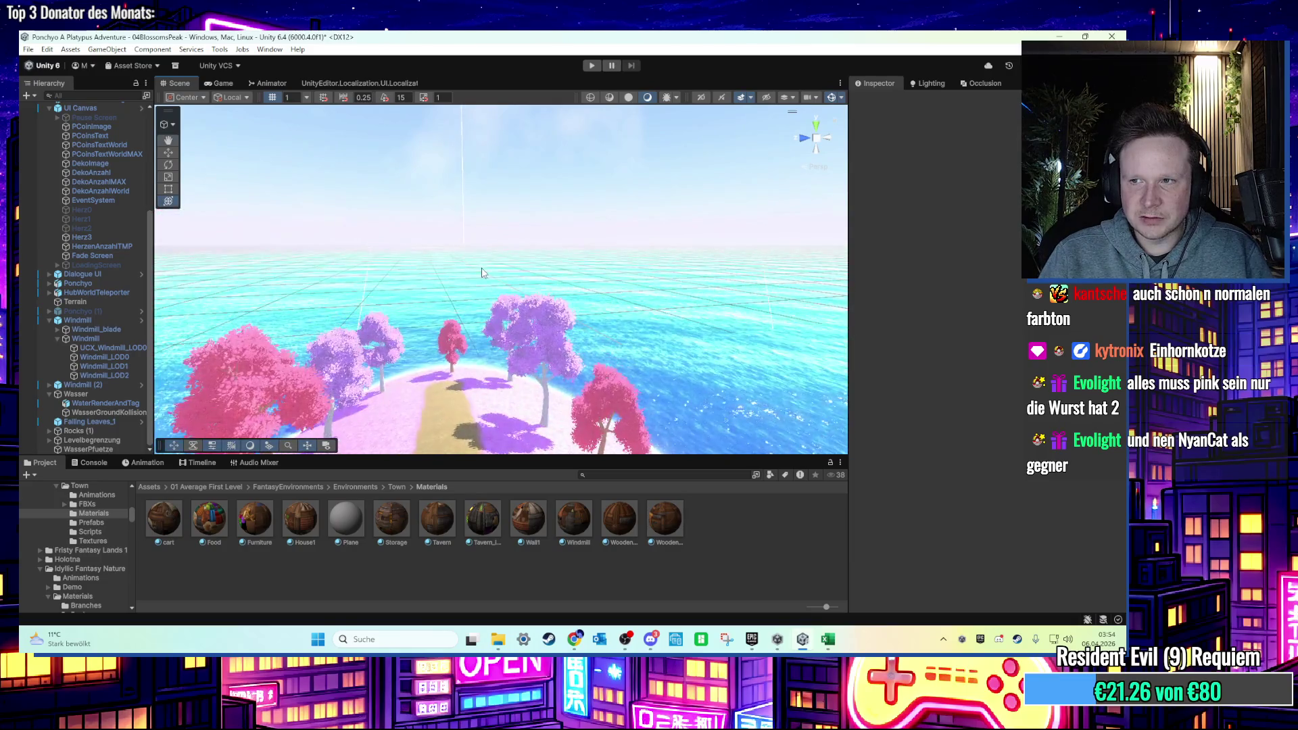
key("alt+Tab")
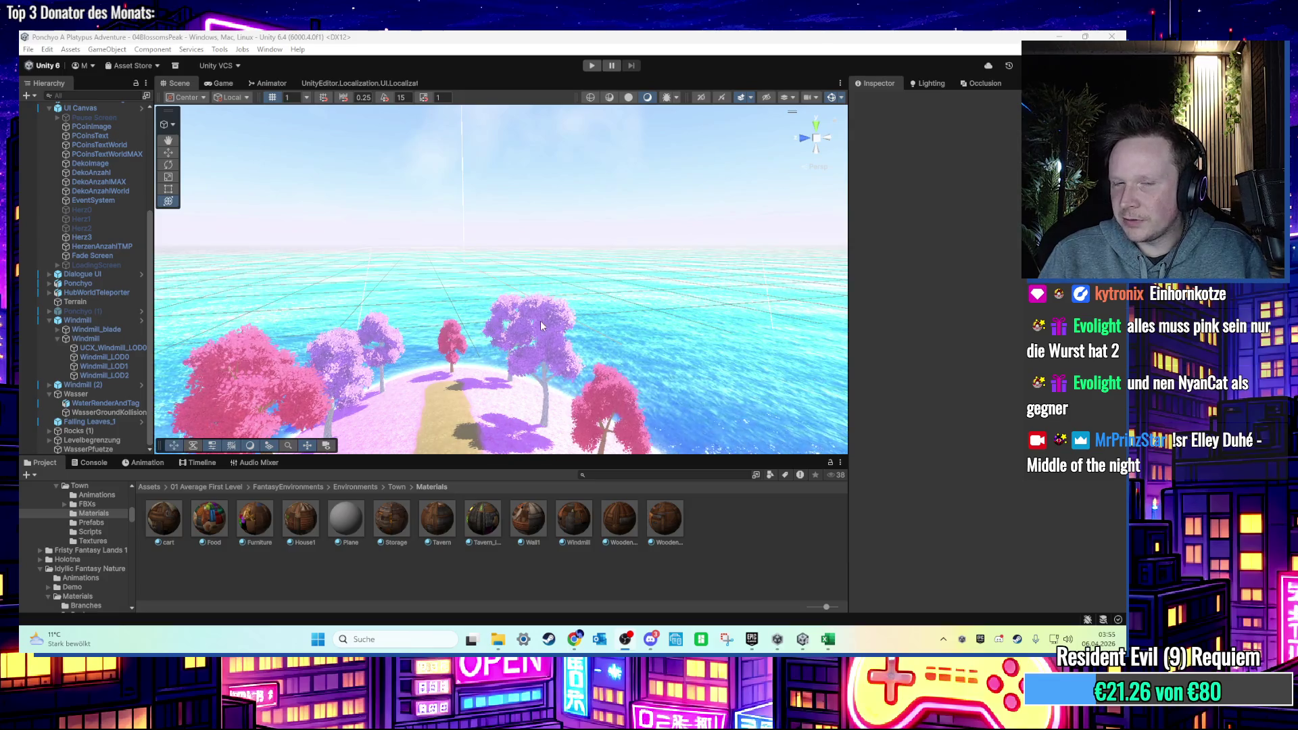
key("Up")
key("Up")
key("Up")
key("Up")
key("Down")
mouse_move(511, 358)
left_mouse_down()
mouse_move(665, 390)
mouse_move(578, 398)
mouse_move(575, 363)
mouse_move(534, 366)
mouse_move(559, 379)
left_mouse_up()
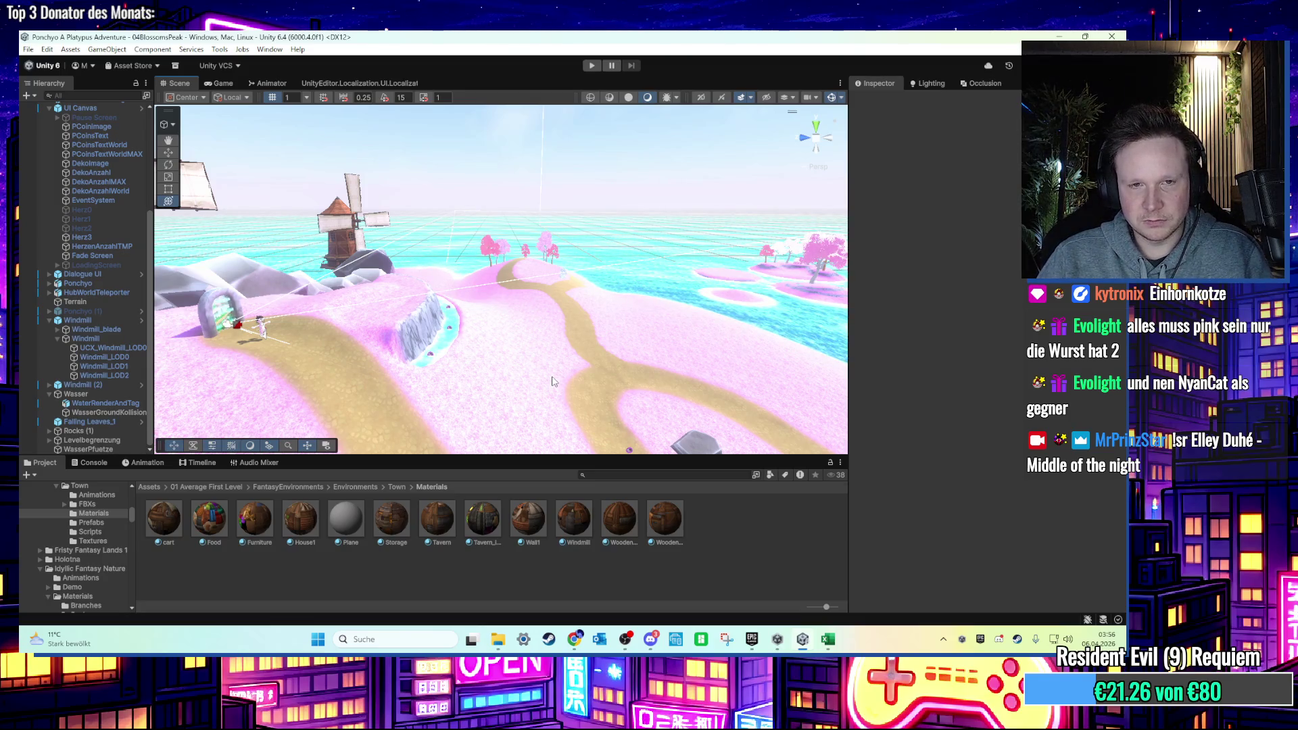
mouse_move(552, 381)
left_mouse_down()
mouse_move(515, 332)
mouse_move(642, 394)
mouse_move(424, 277)
mouse_move(653, 307)
left_mouse_up()
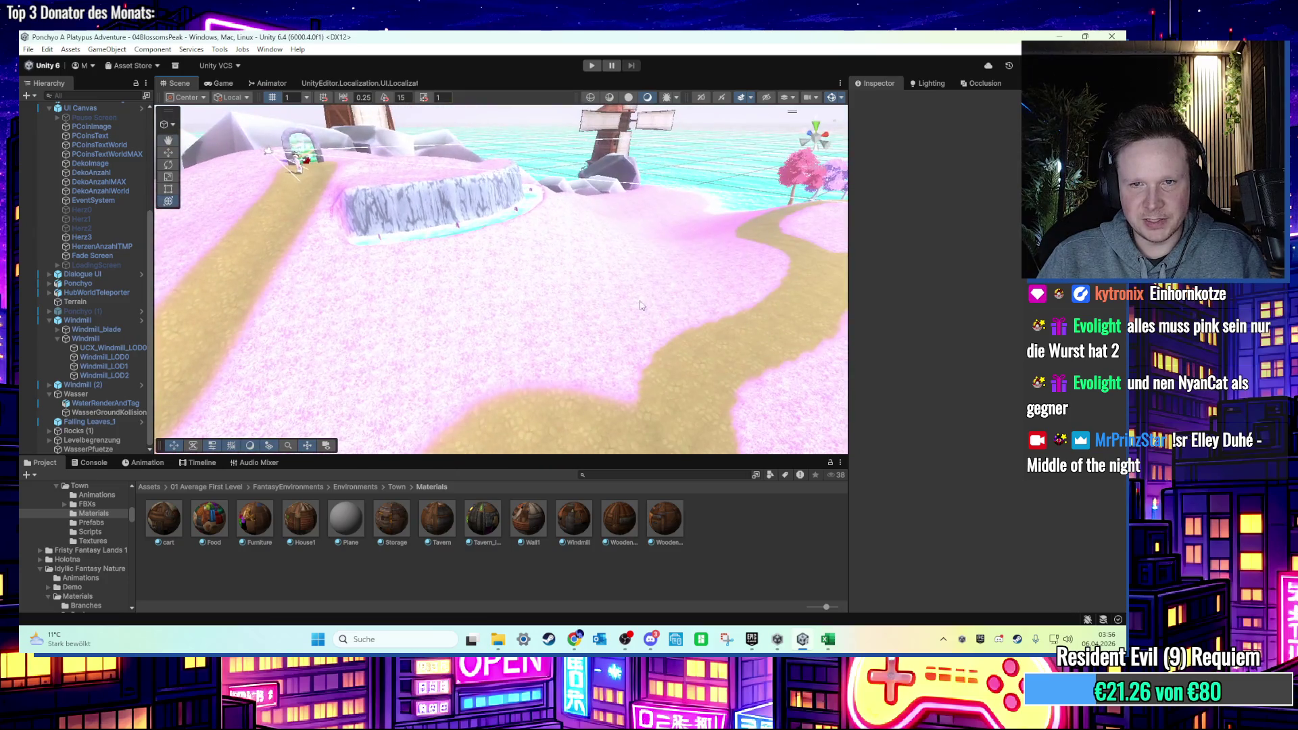
left_click_drag(579, 379, 536, 340)
left_click_drag(694, 371, 758, 288)
mouse_move(676, 365)
left_mouse_down()
mouse_move(587, 356)
mouse_move(662, 362)
mouse_move(622, 372)
mouse_move(644, 378)
mouse_move(568, 351)
left_mouse_up()
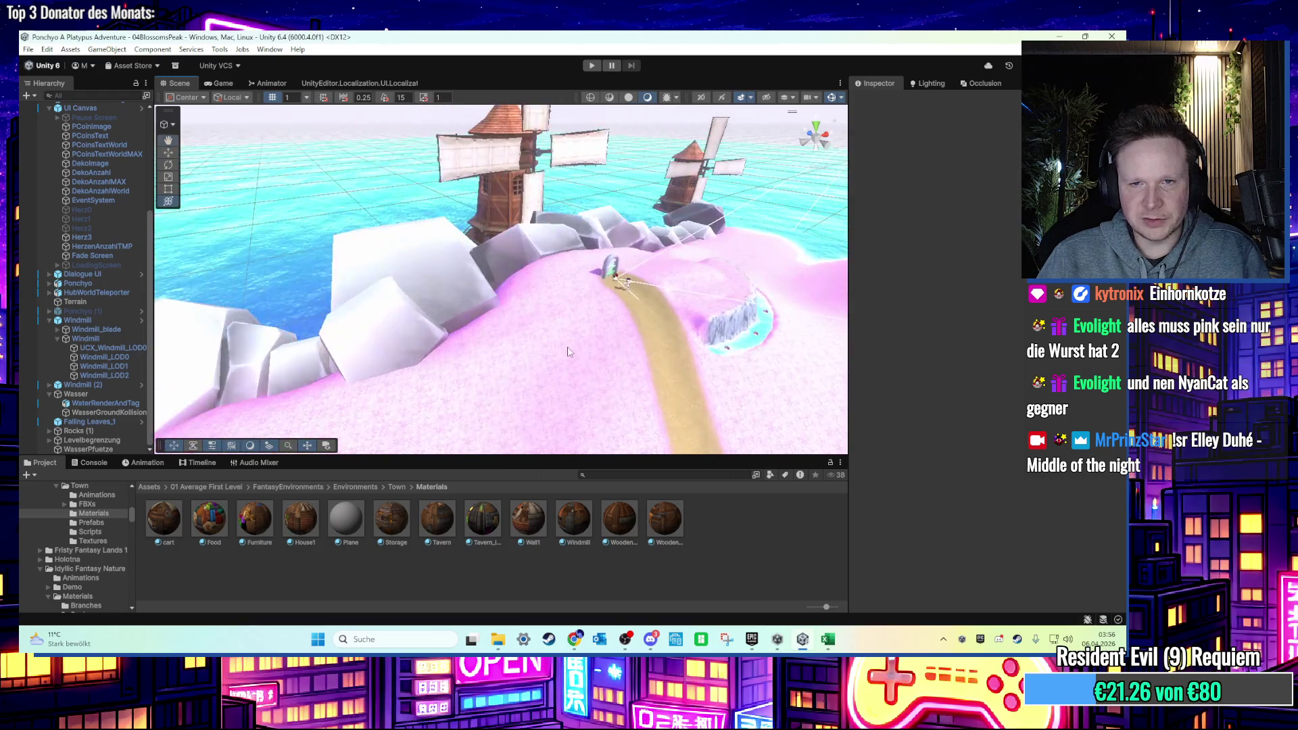
Select the Terrain and switch it to Smooth Height sculpting at brush size 2,49.
left_click(567, 351)
scroll(576, 335, "up", 3)
left_click(968, 201)
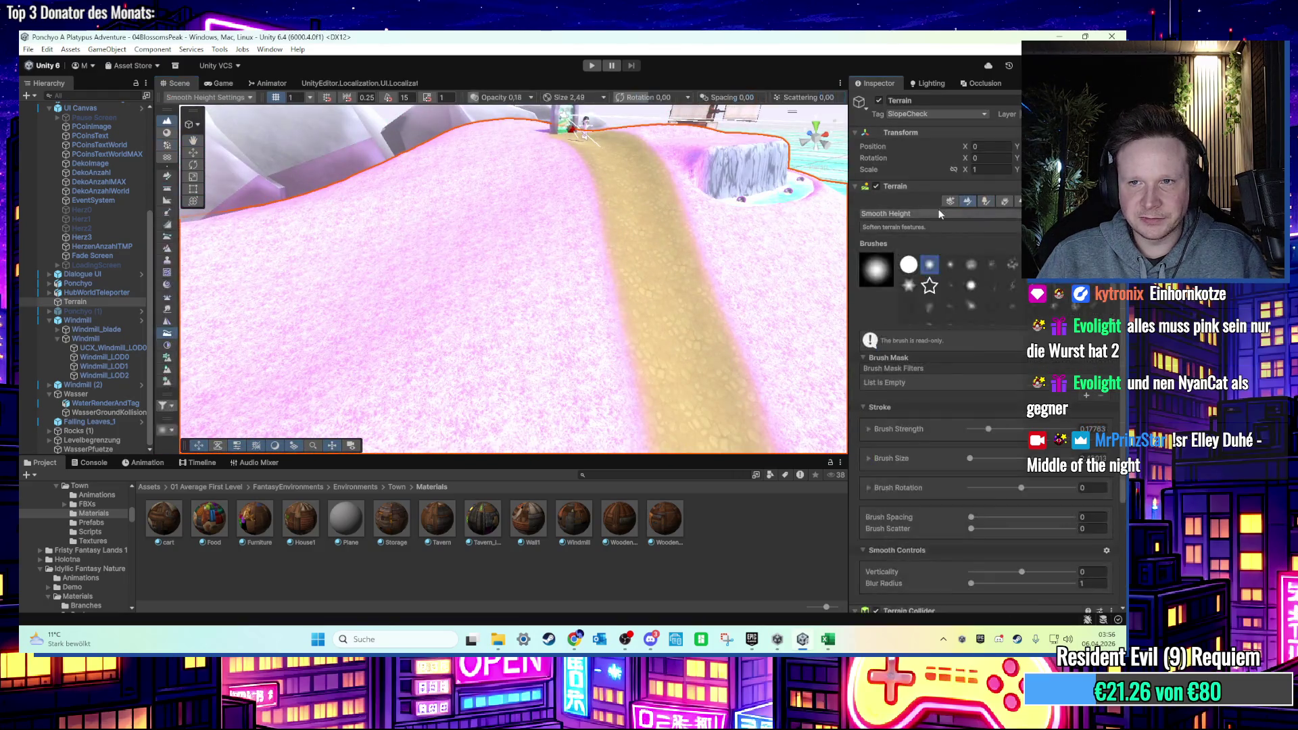
left_click(927, 214)
Switch to the Terrace brush (size 6,71, 150 terraces) and carve a small dip beside the path.
mouse_move(933, 239)
left_click(1010, 252)
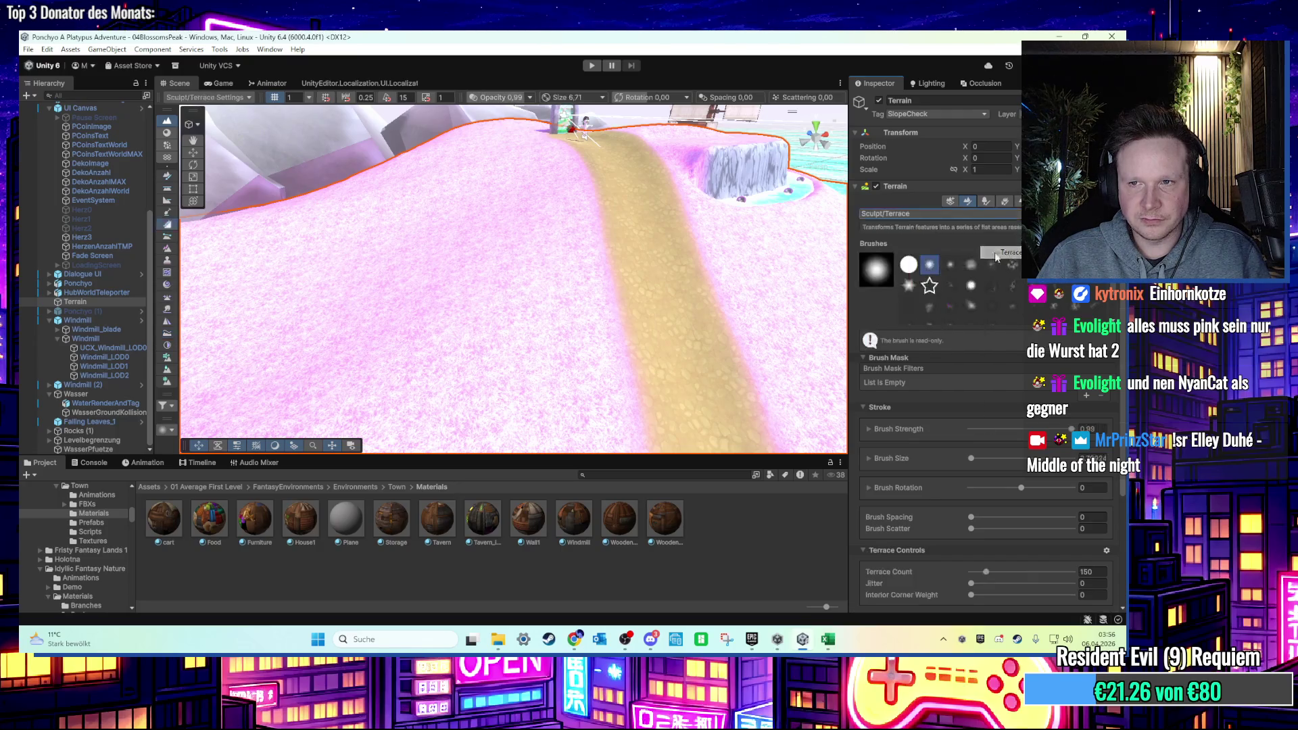
mouse_move(539, 254)
left_mouse_down()
mouse_move(644, 292)
mouse_move(593, 348)
mouse_move(672, 290)
mouse_move(652, 304)
mouse_move(465, 247)
left_mouse_up()
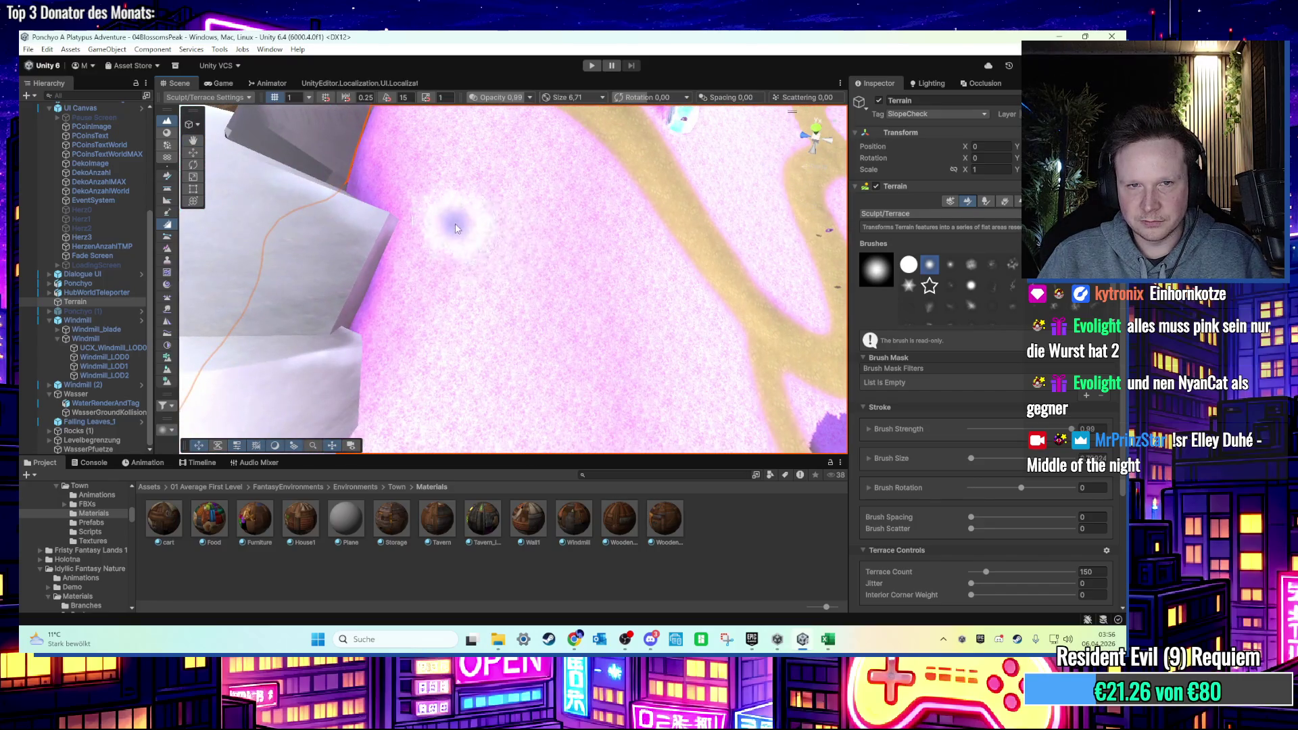
left_click(454, 215)
mouse_move(554, 257)
left_mouse_down()
mouse_move(451, 256)
mouse_move(348, 218)
mouse_move(450, 290)
mouse_move(537, 290)
mouse_move(604, 268)
mouse_move(523, 288)
left_mouse_up()
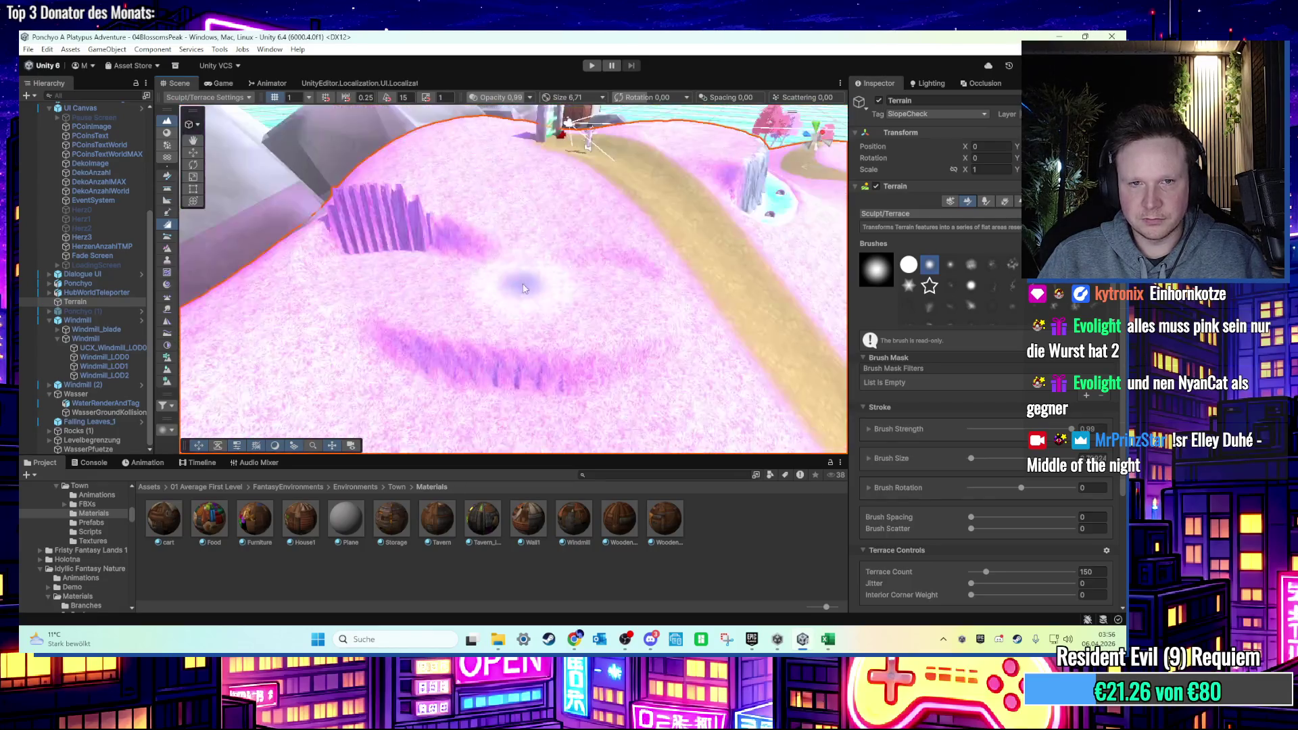
scroll(524, 289, "down", 3)
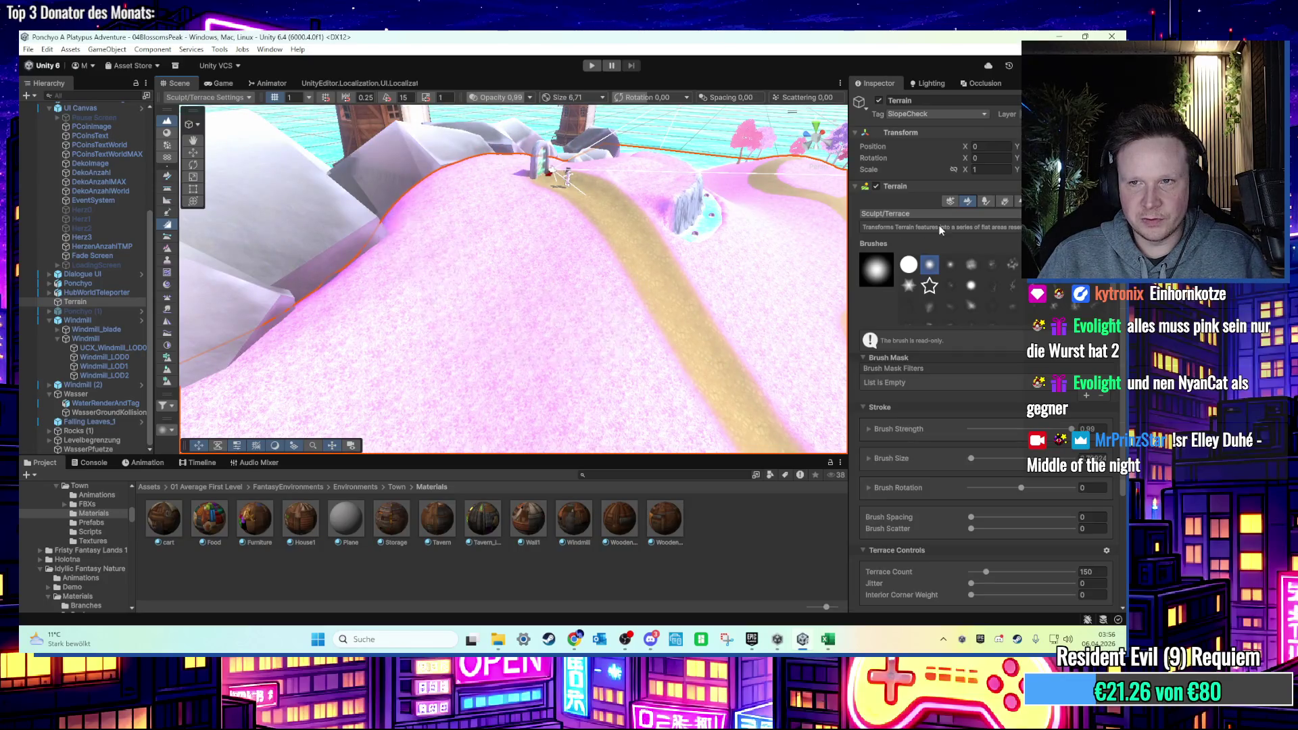
left_click(899, 214)
Try the Noise, Hydraulic, Thermal and Wind erosion brushes, painting wind streaks across the pink hill.
mouse_move(942, 240)
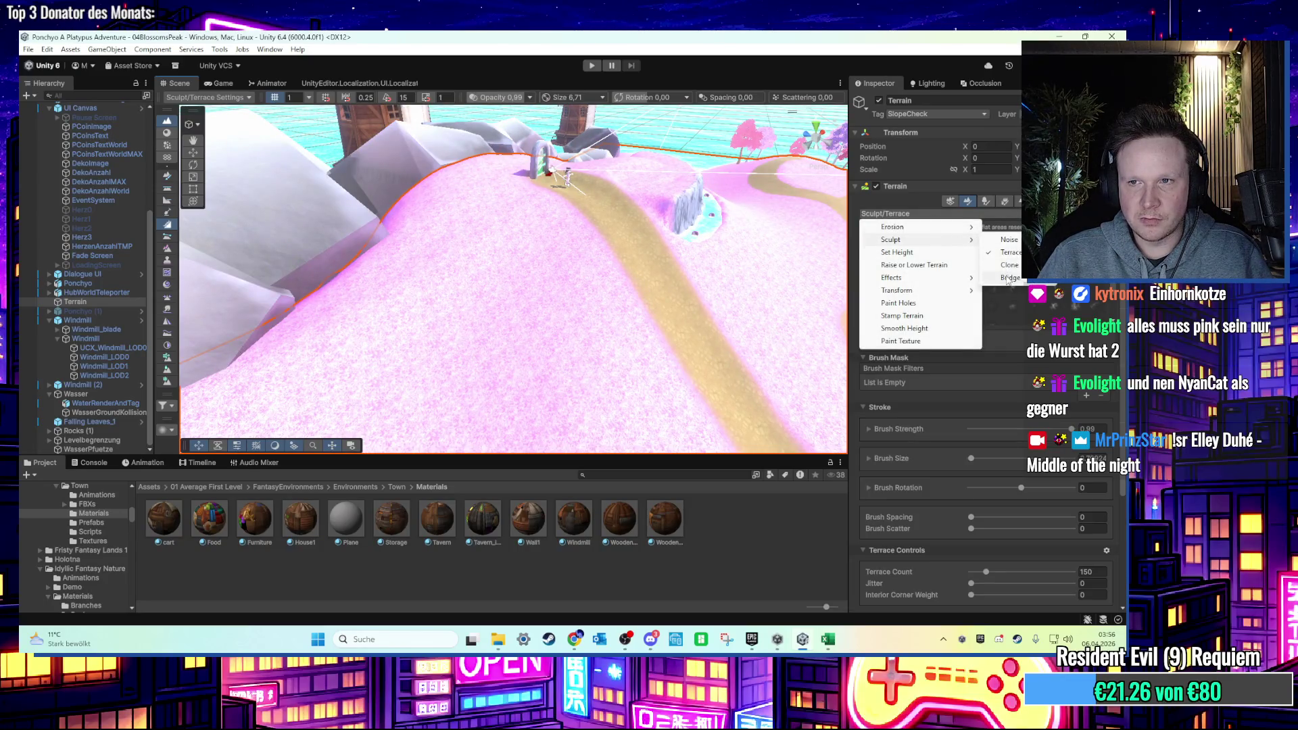
left_click(1008, 240)
left_click(948, 214)
mouse_move(950, 240)
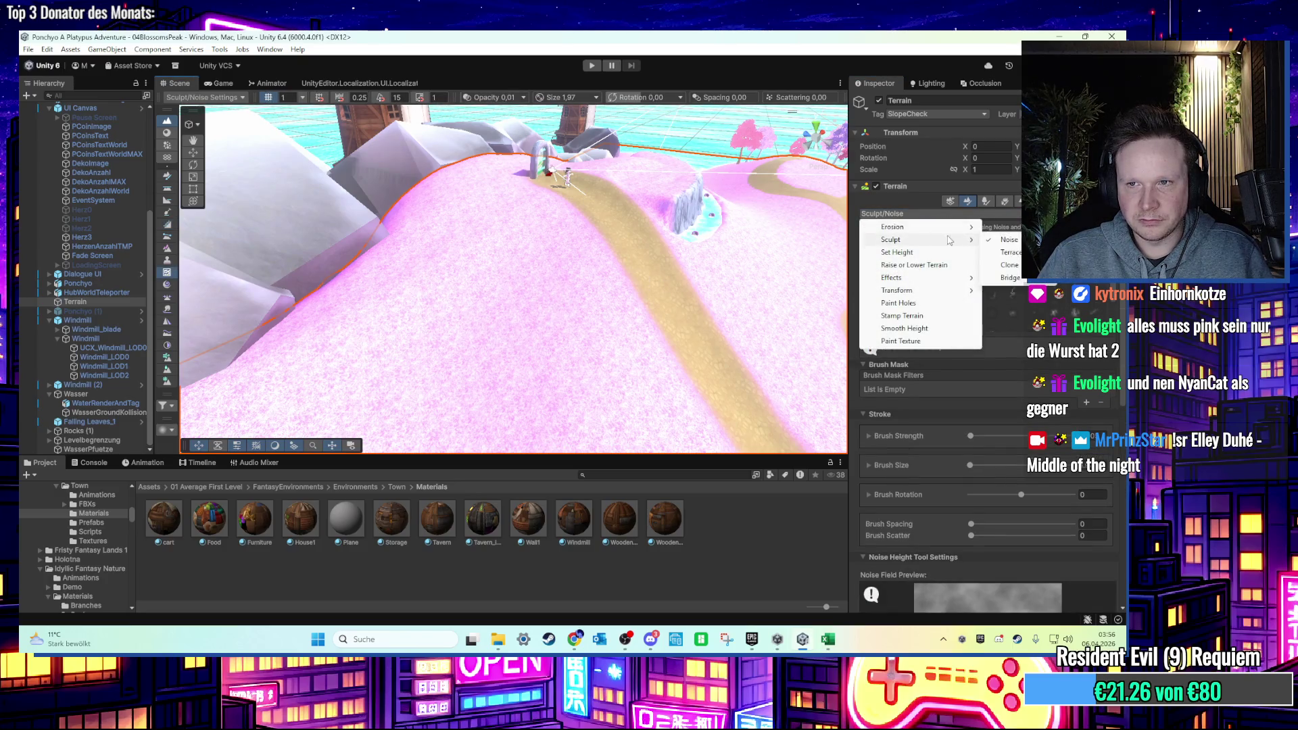
left_click(1006, 227)
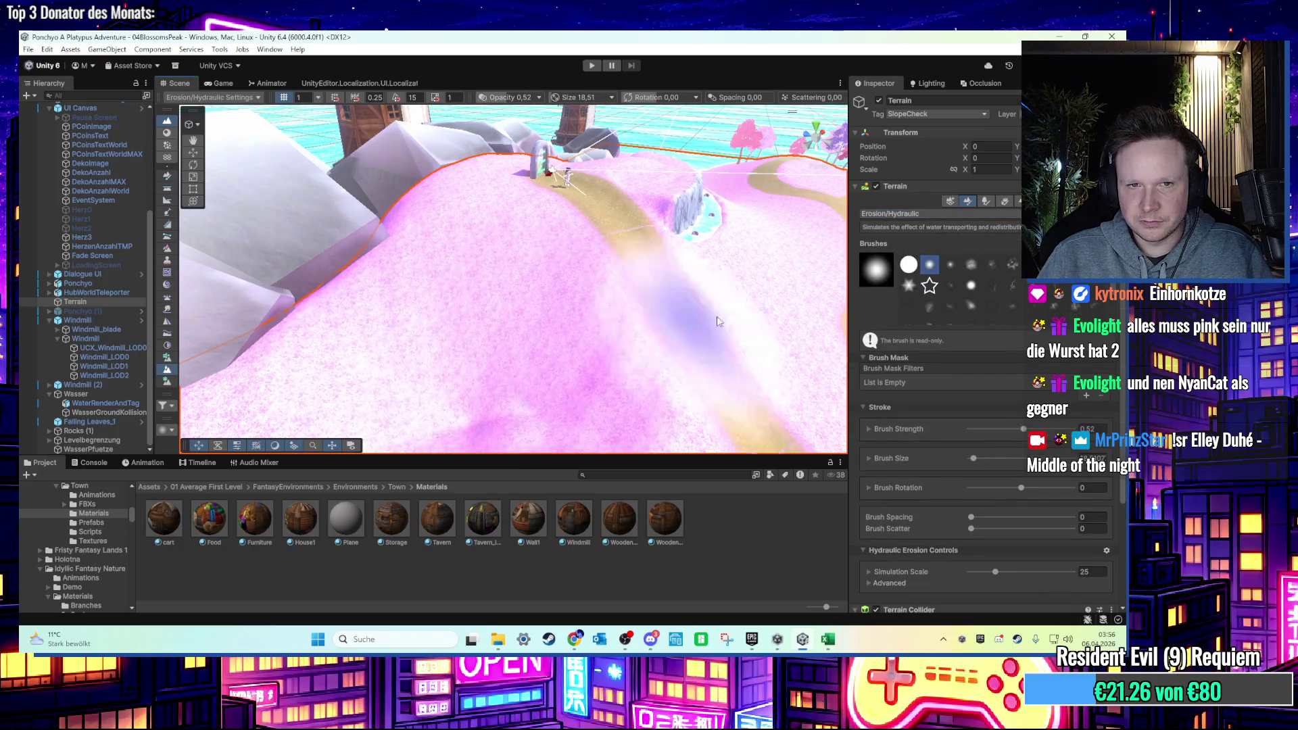
left_click(921, 214)
left_click(1006, 242)
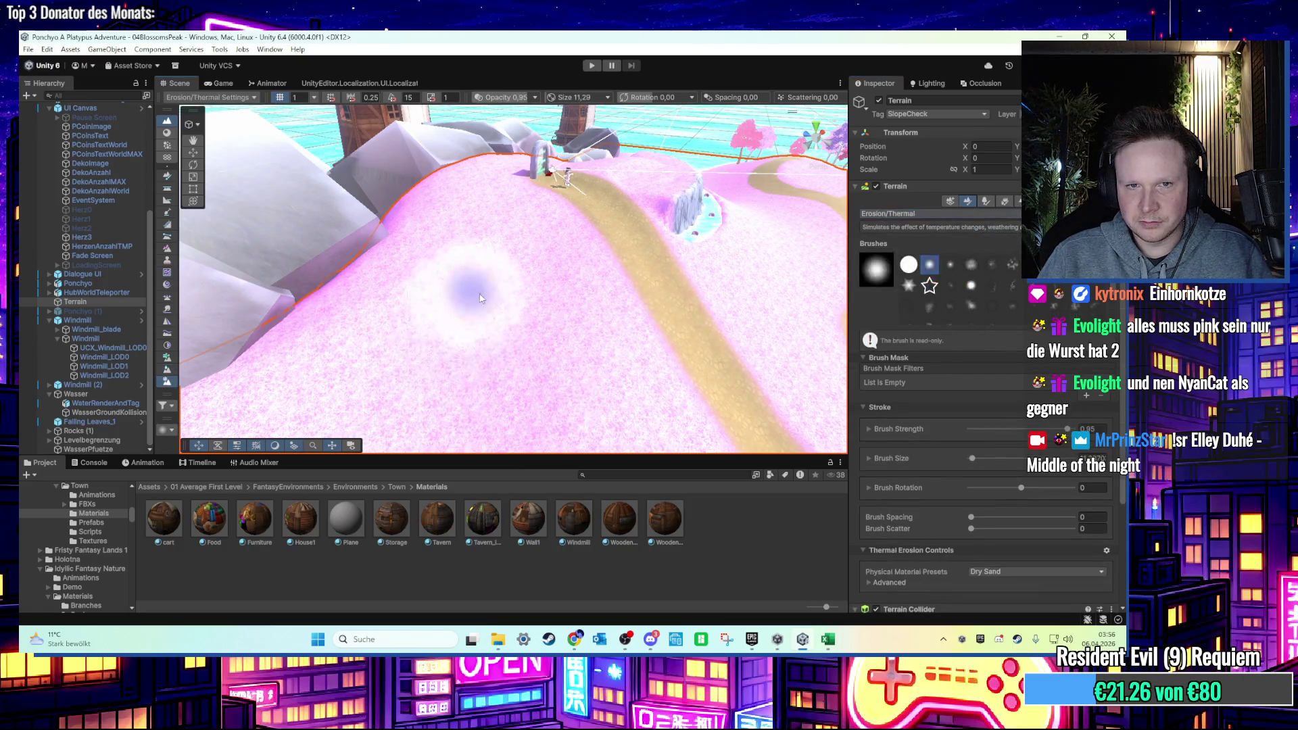
left_click(941, 212)
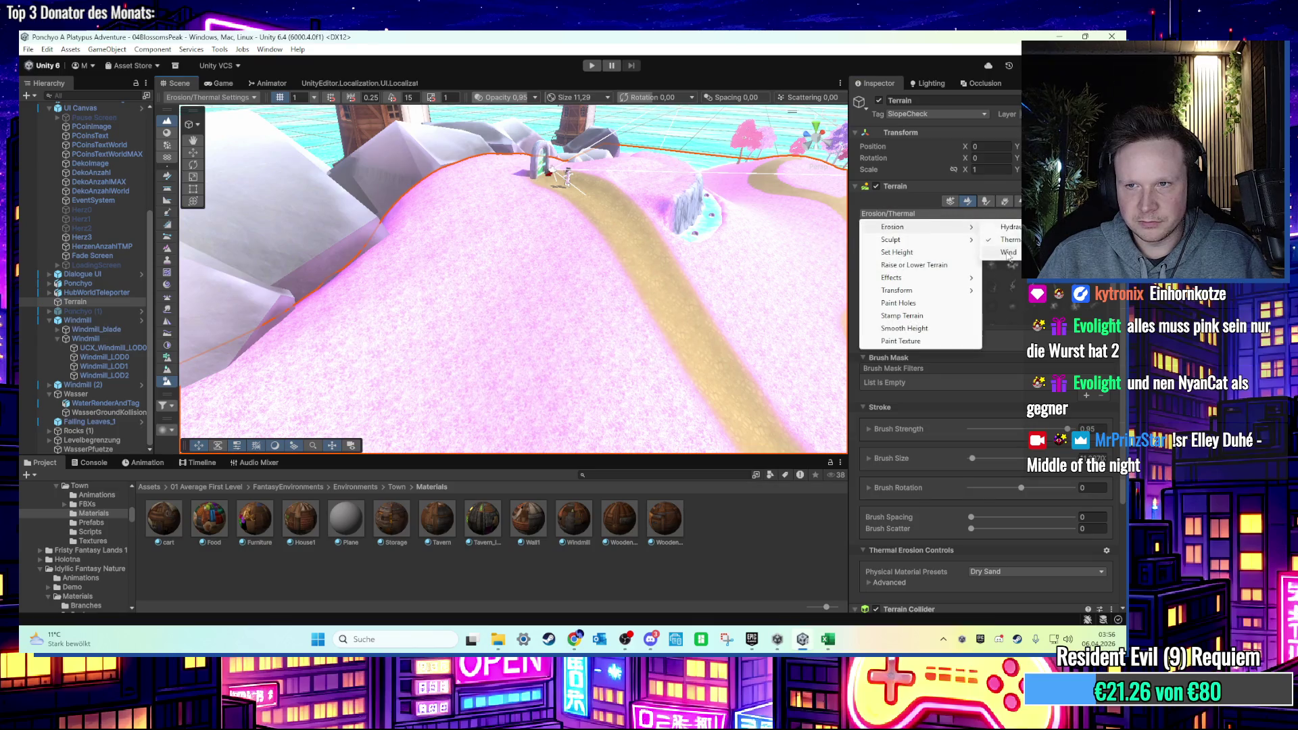
left_click(1000, 254)
mouse_move(612, 322)
left_mouse_down()
mouse_move(557, 286)
mouse_move(521, 290)
mouse_move(400, 381)
left_mouse_up()
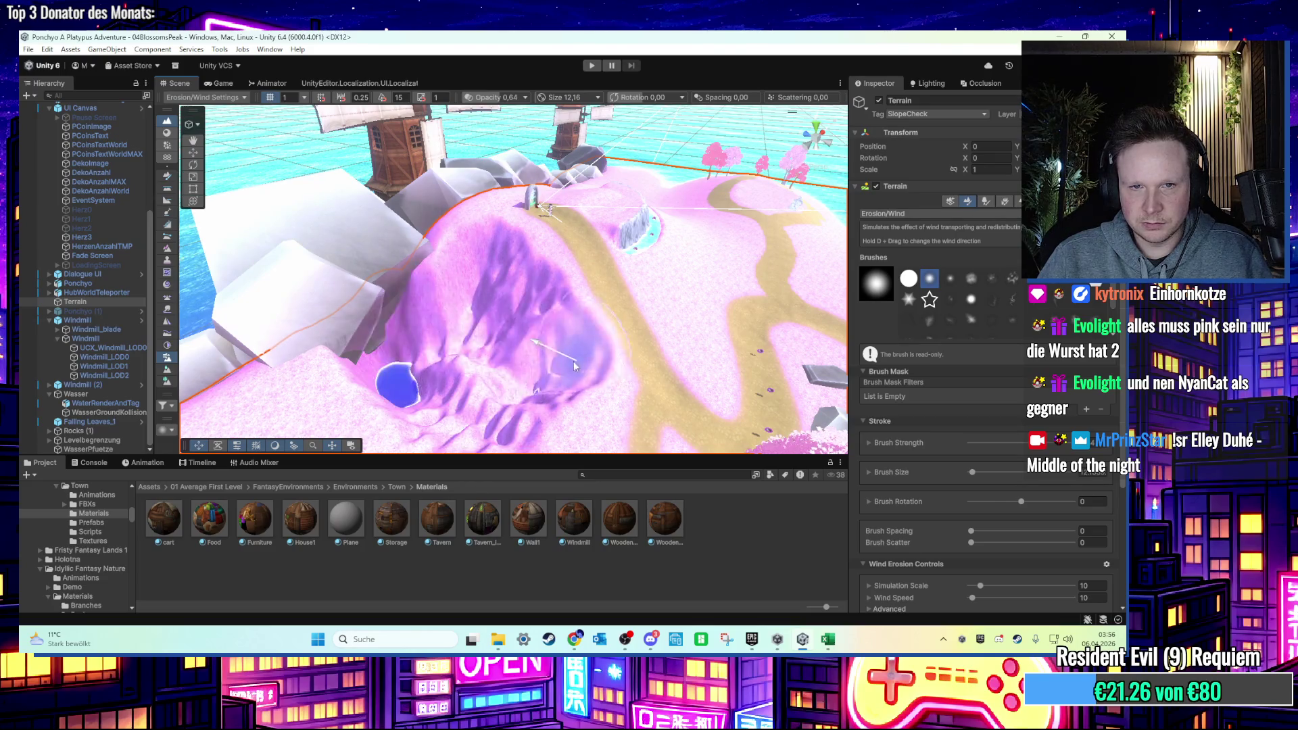
Switch back to Terrace and carve a stepped hollow into the hillside left of the path.
left_click(963, 215)
mouse_move(974, 227)
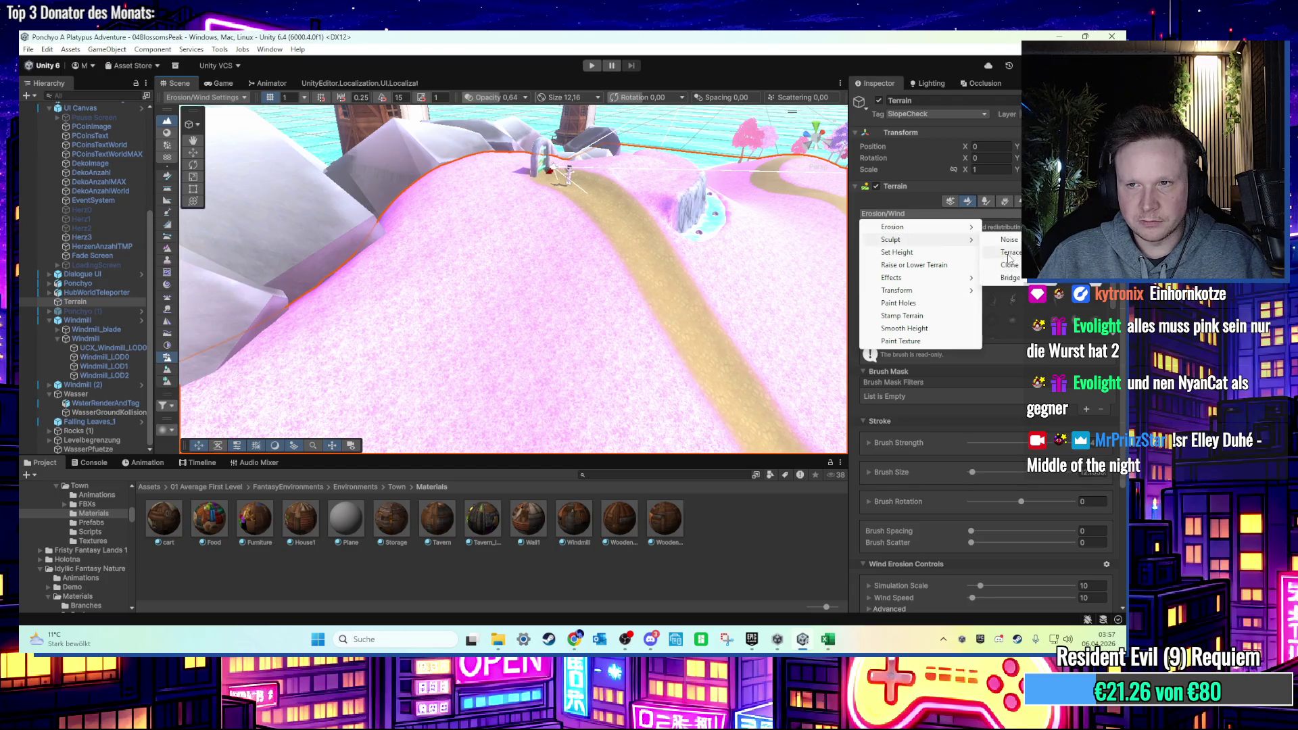
left_click(1008, 254)
left_click_drag(596, 315, 396, 312)
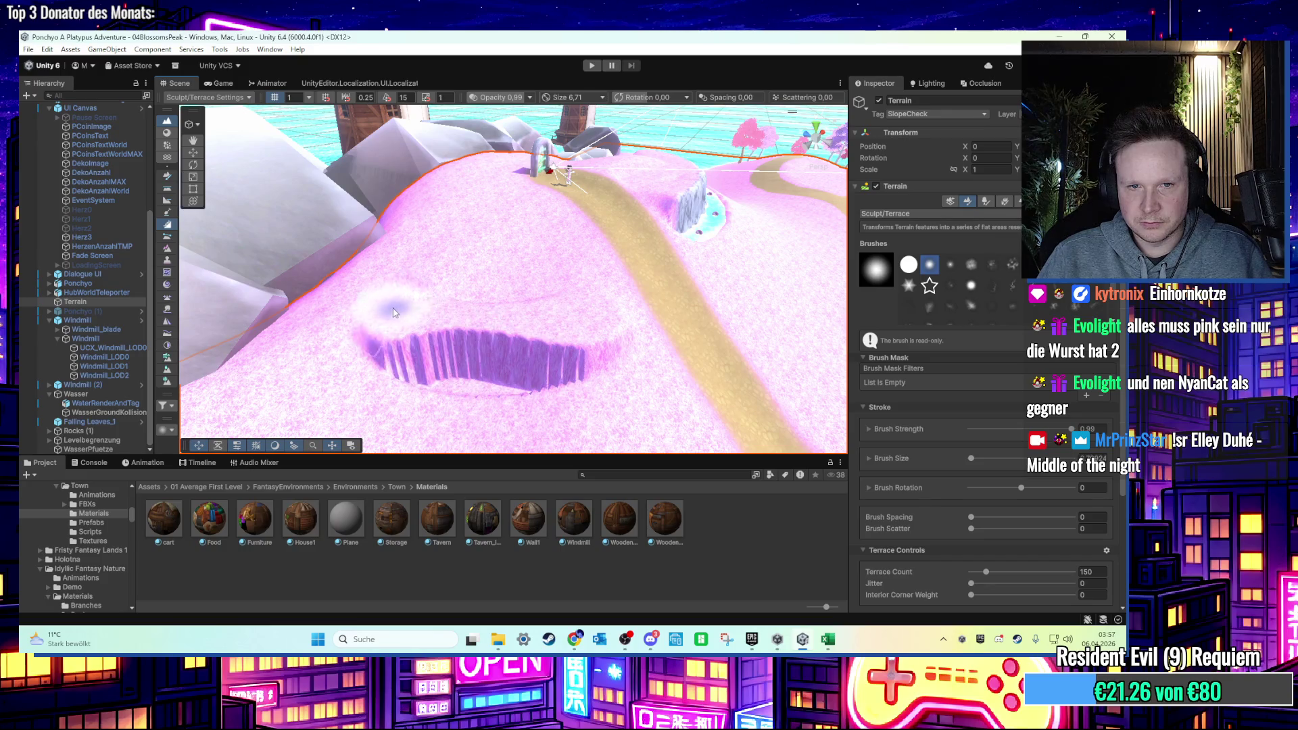
Undo the terrace hollow and bring the pond and waterfall wall into view.
key("ctrl+z")
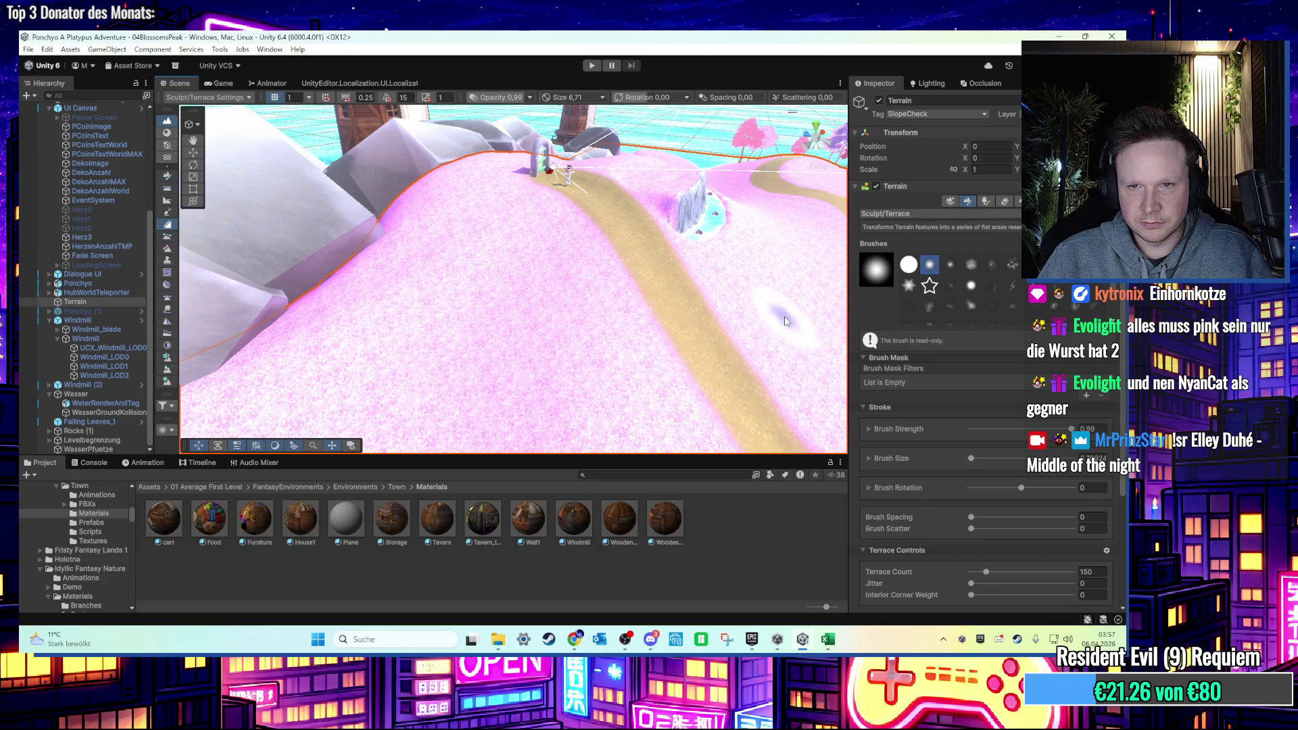
left_click_drag(786, 321, 593, 323)
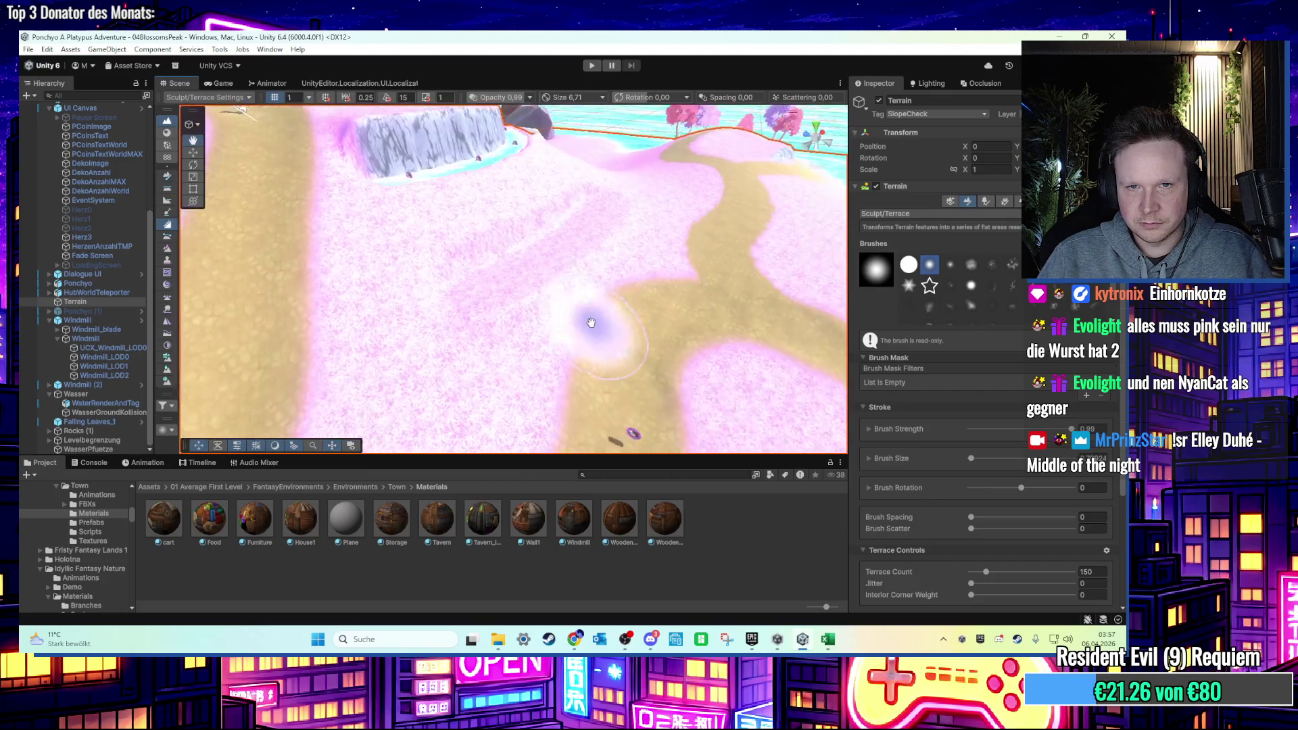
scroll(582, 324, "up", 5)
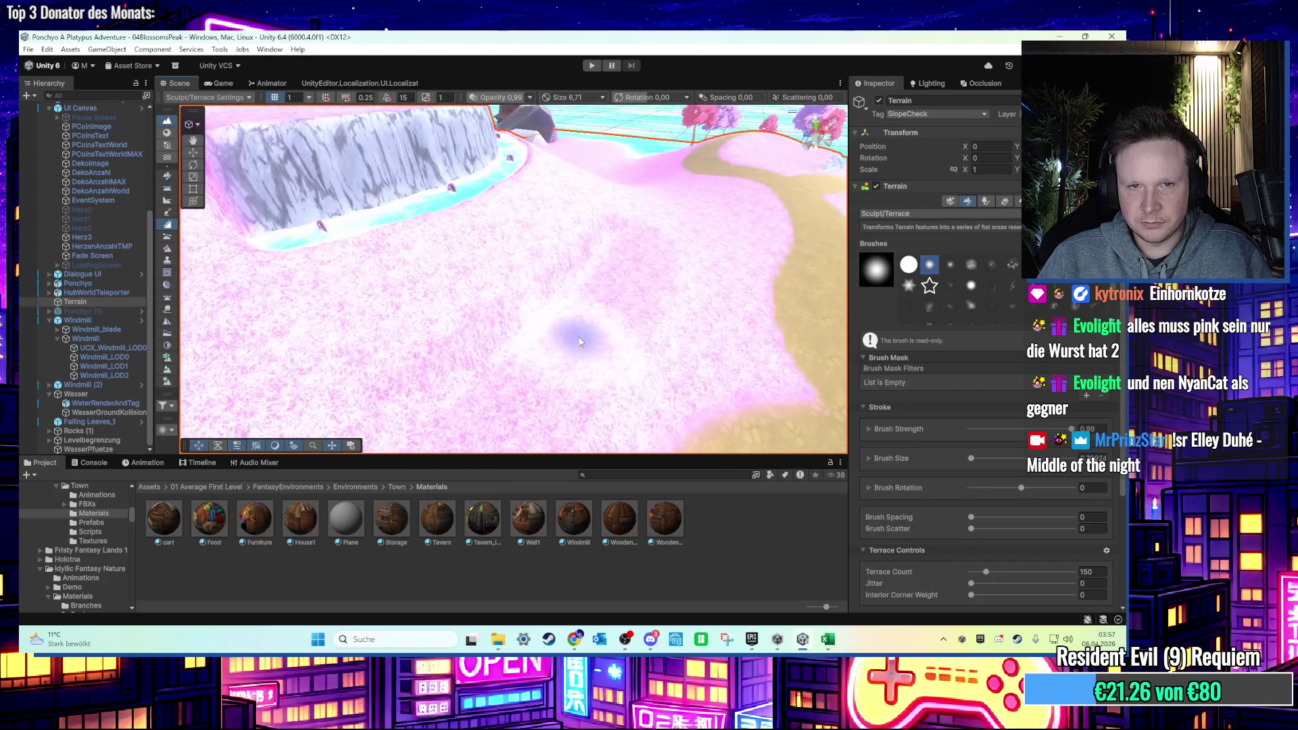
scroll(579, 342, "down", 3)
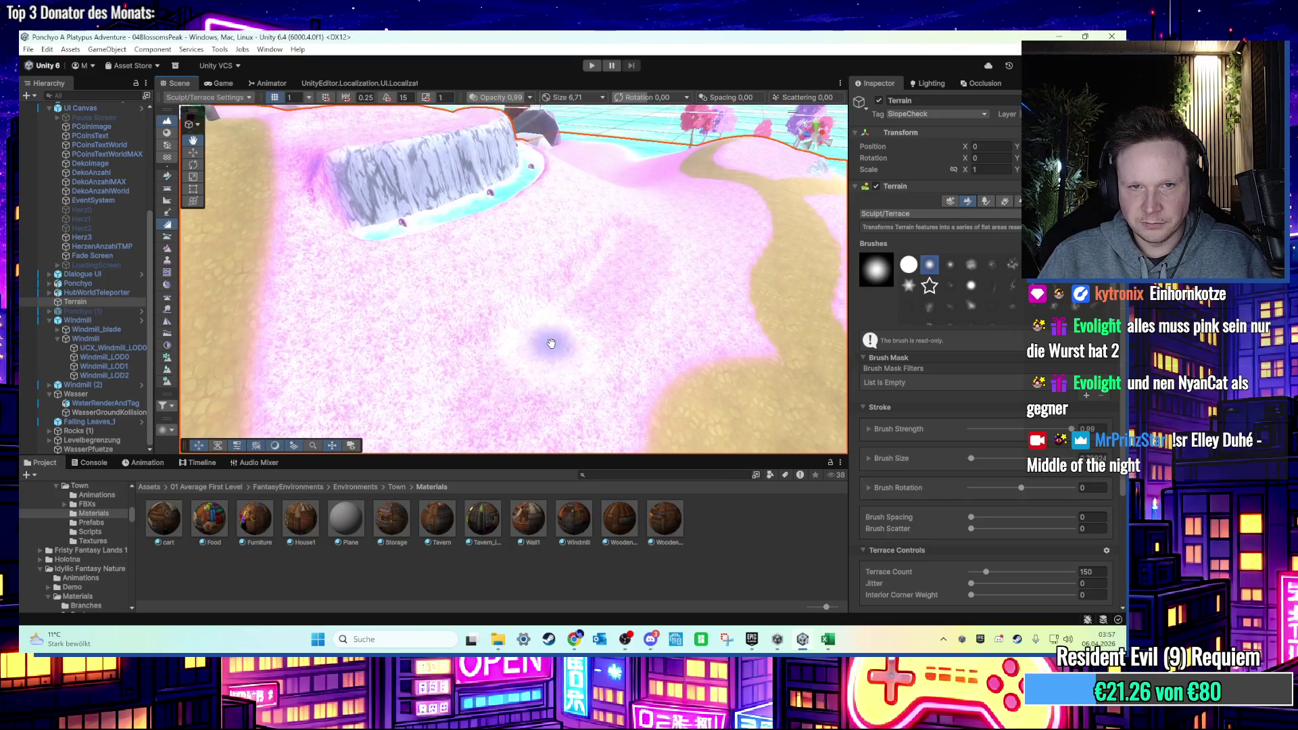
scroll(552, 344, "down", 3)
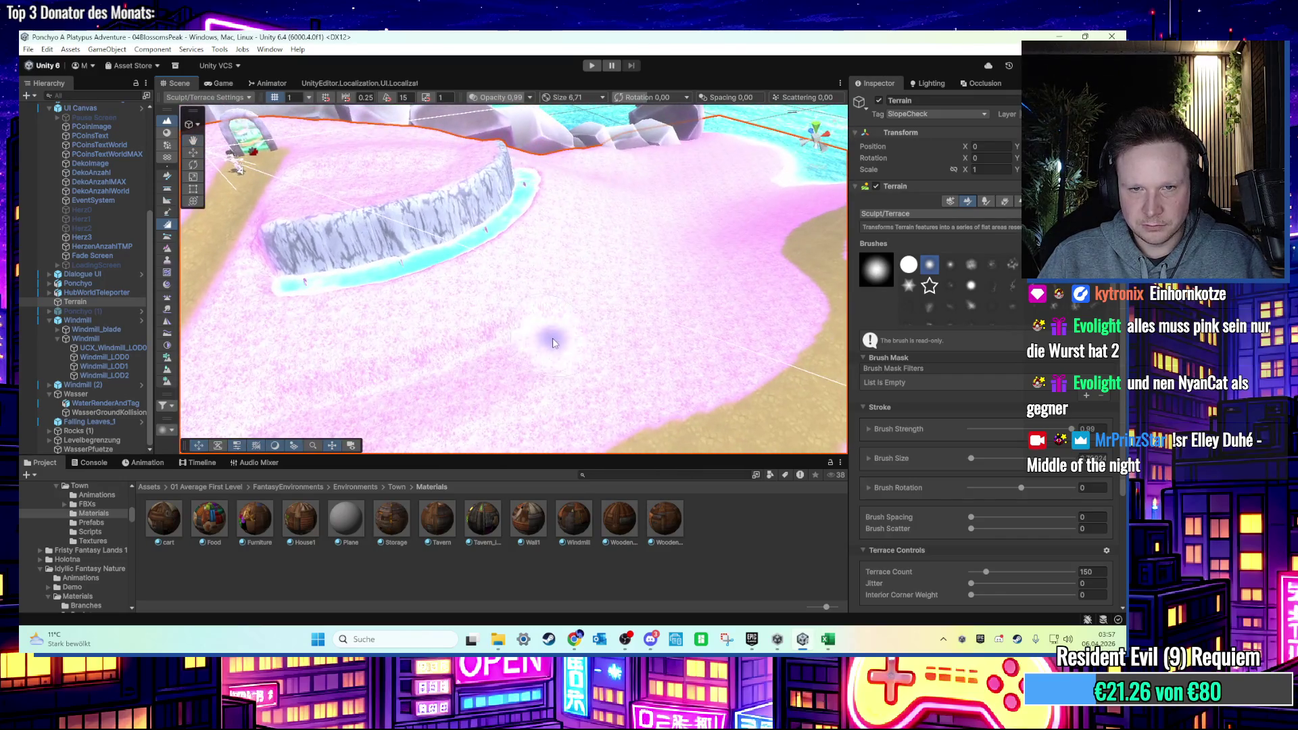
scroll(561, 338, "up", 5)
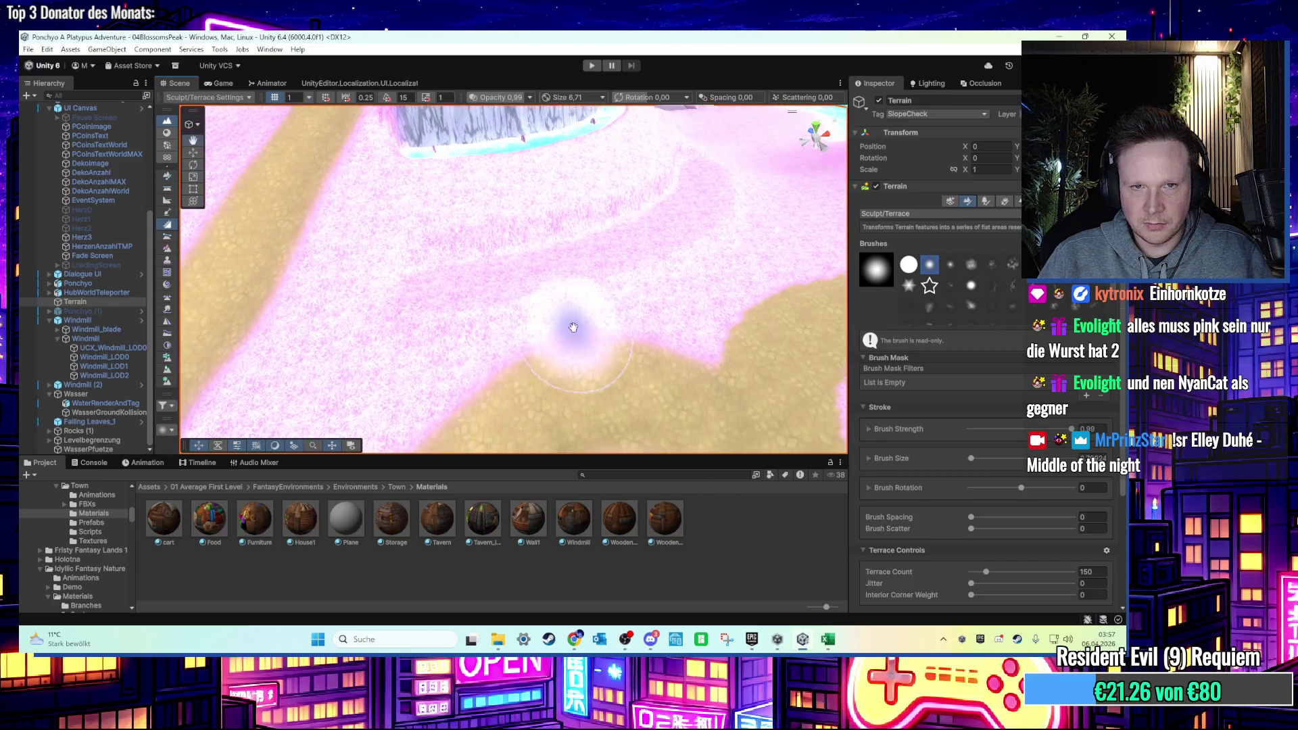
scroll(572, 318, "down", 3)
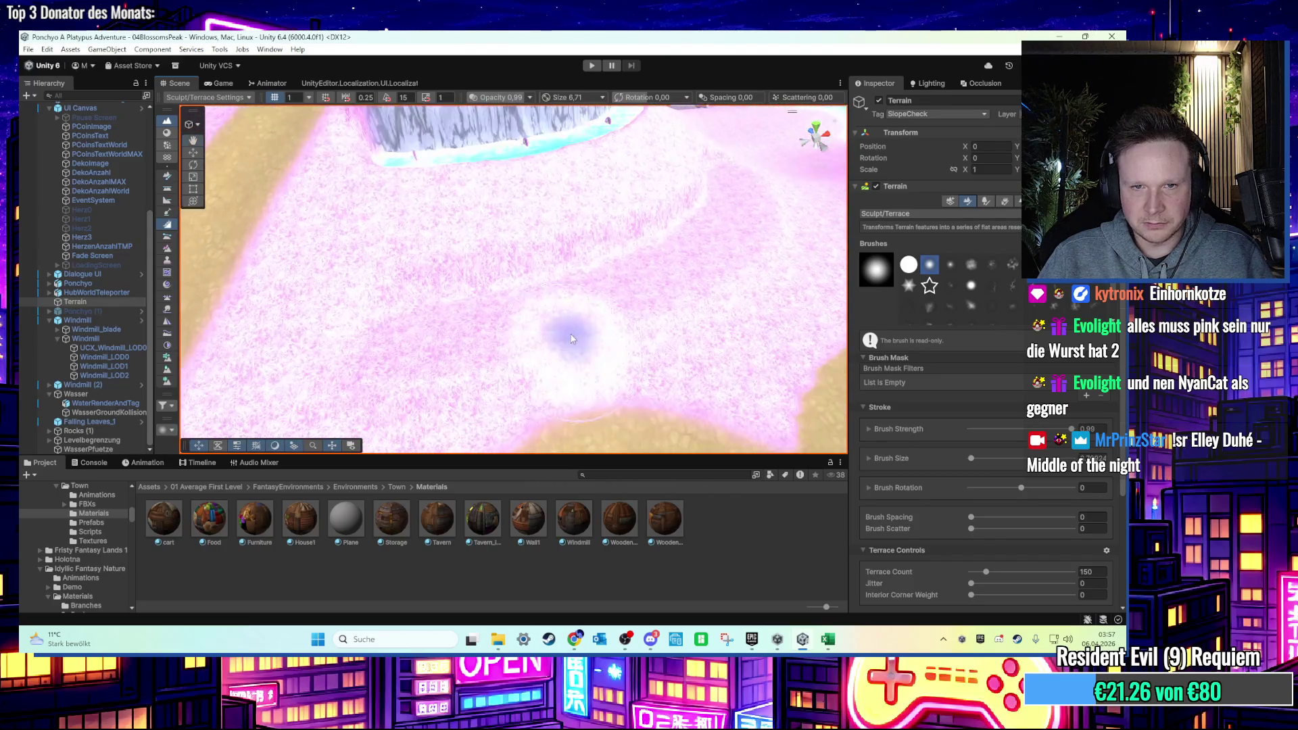
scroll(550, 282, "up", 2)
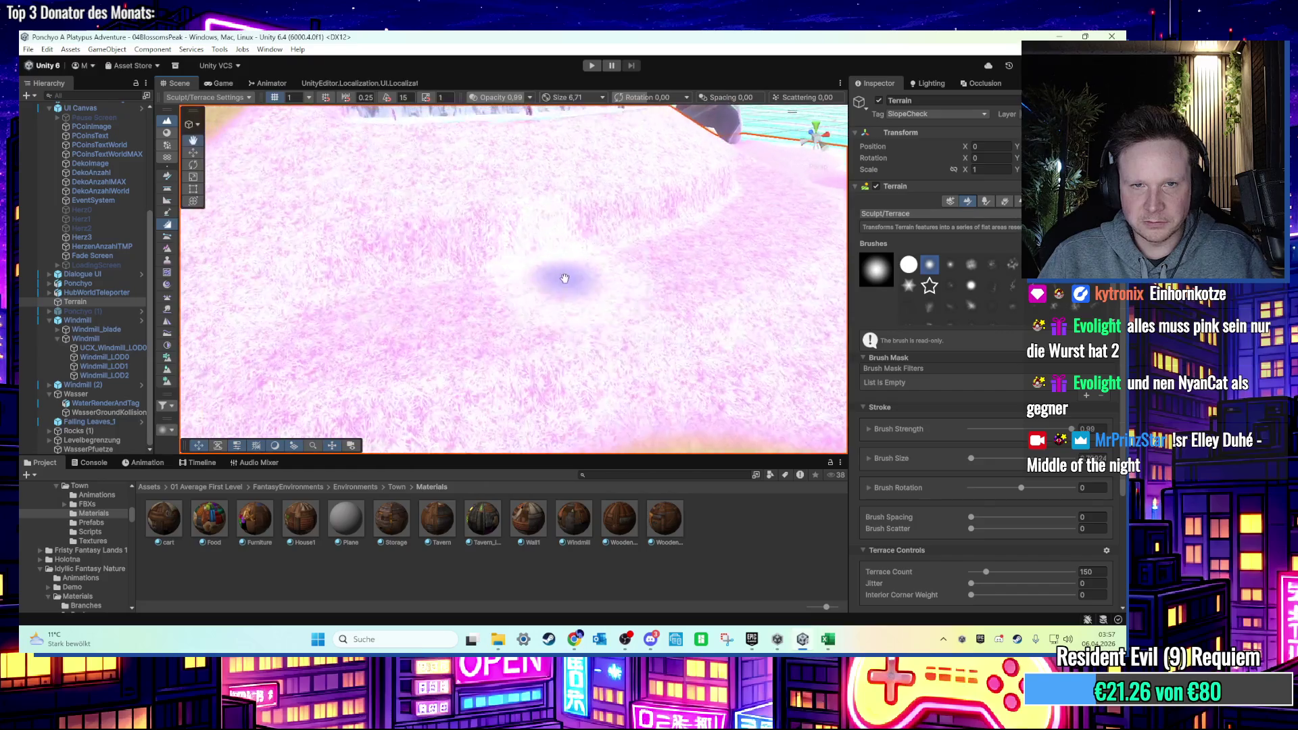
scroll(565, 275, "down", 3)
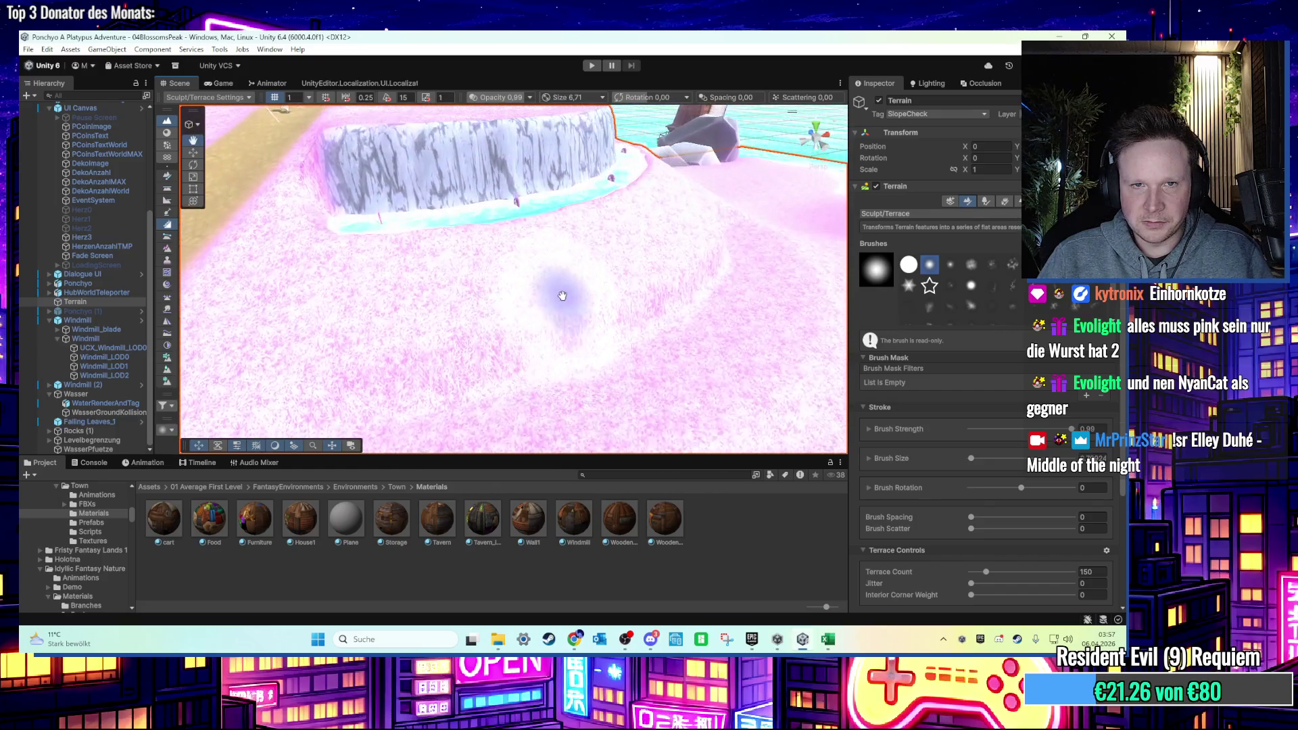
scroll(563, 297, "down", 6)
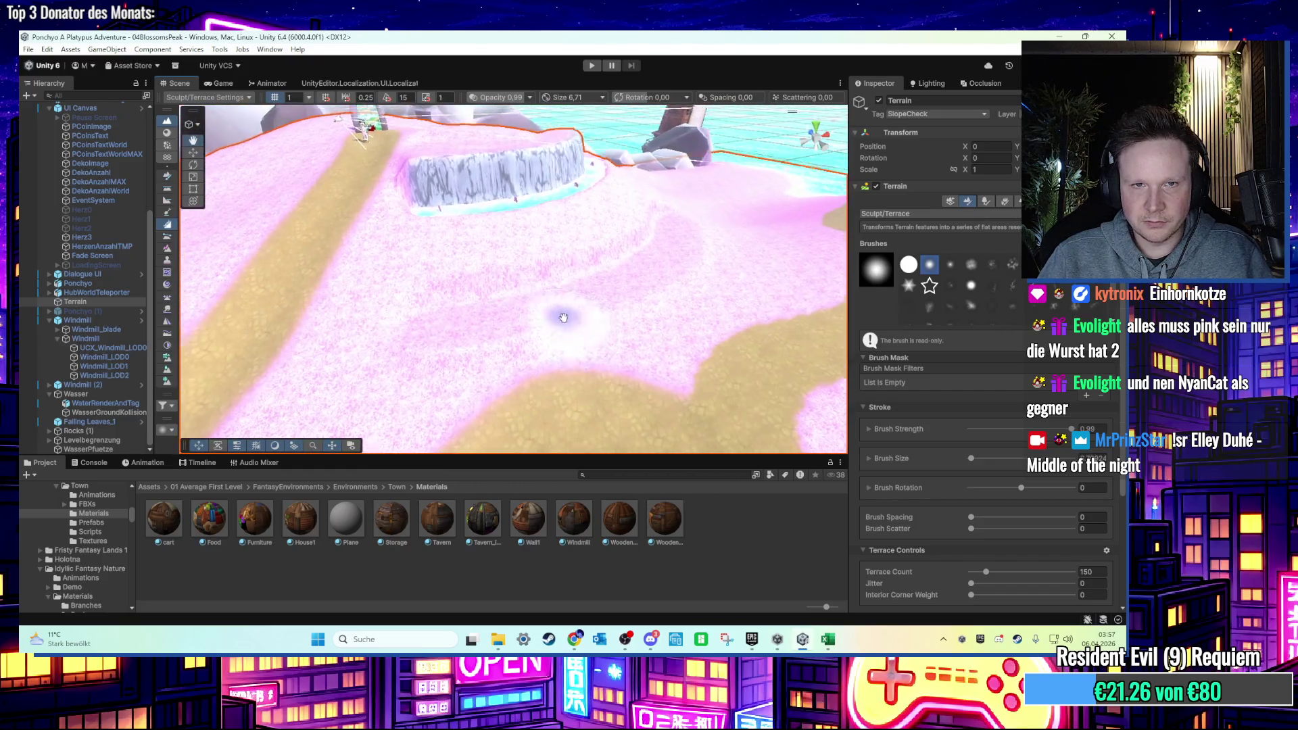
scroll(563, 318, "down", 5)
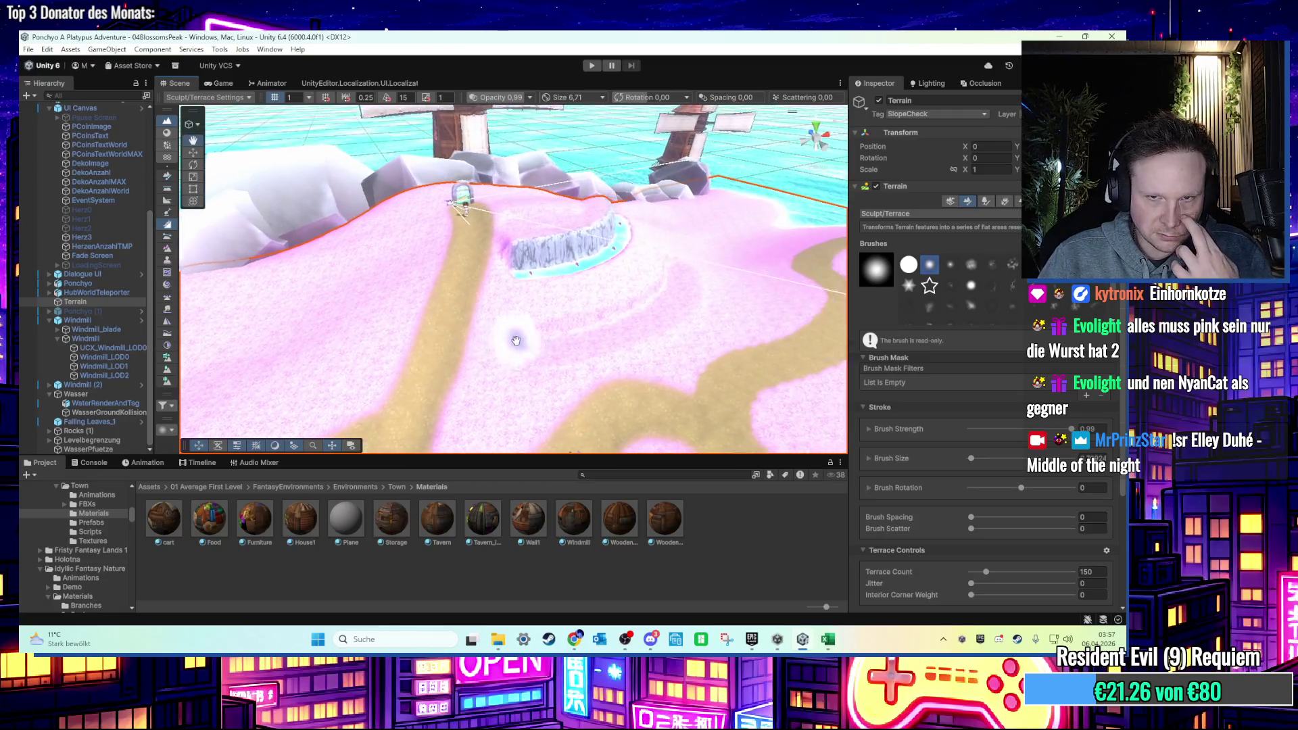
scroll(516, 340, "up", 3)
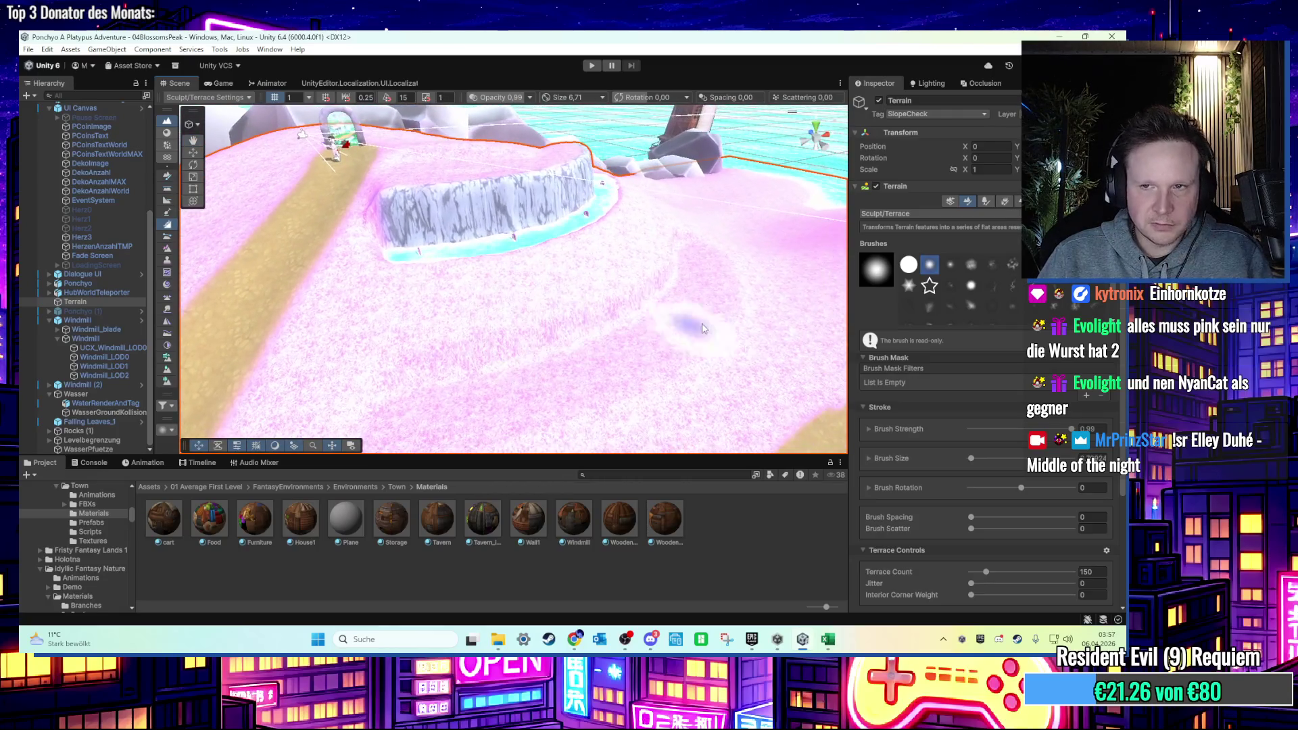
scroll(674, 325, "up", 2)
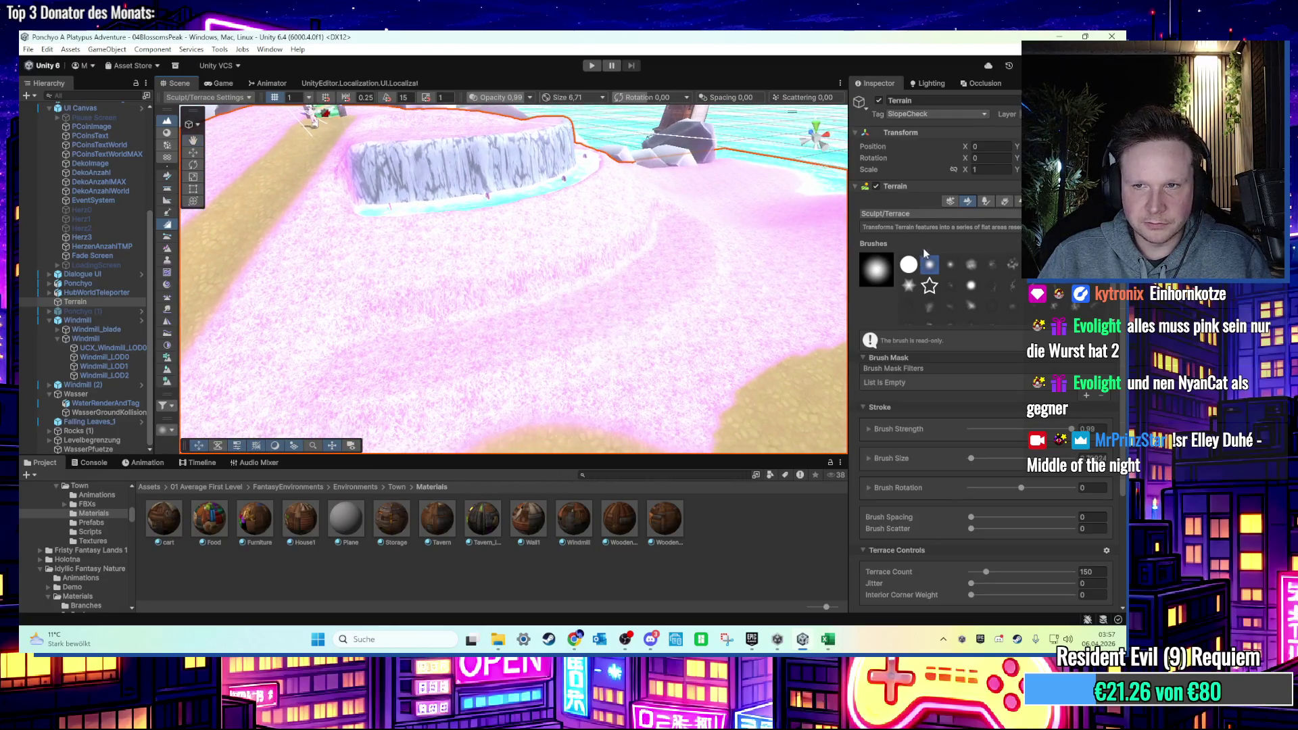
left_click(912, 214)
Switch to the Noise brush and paint faint noise into the slope below the cliff.
mouse_move(949, 241)
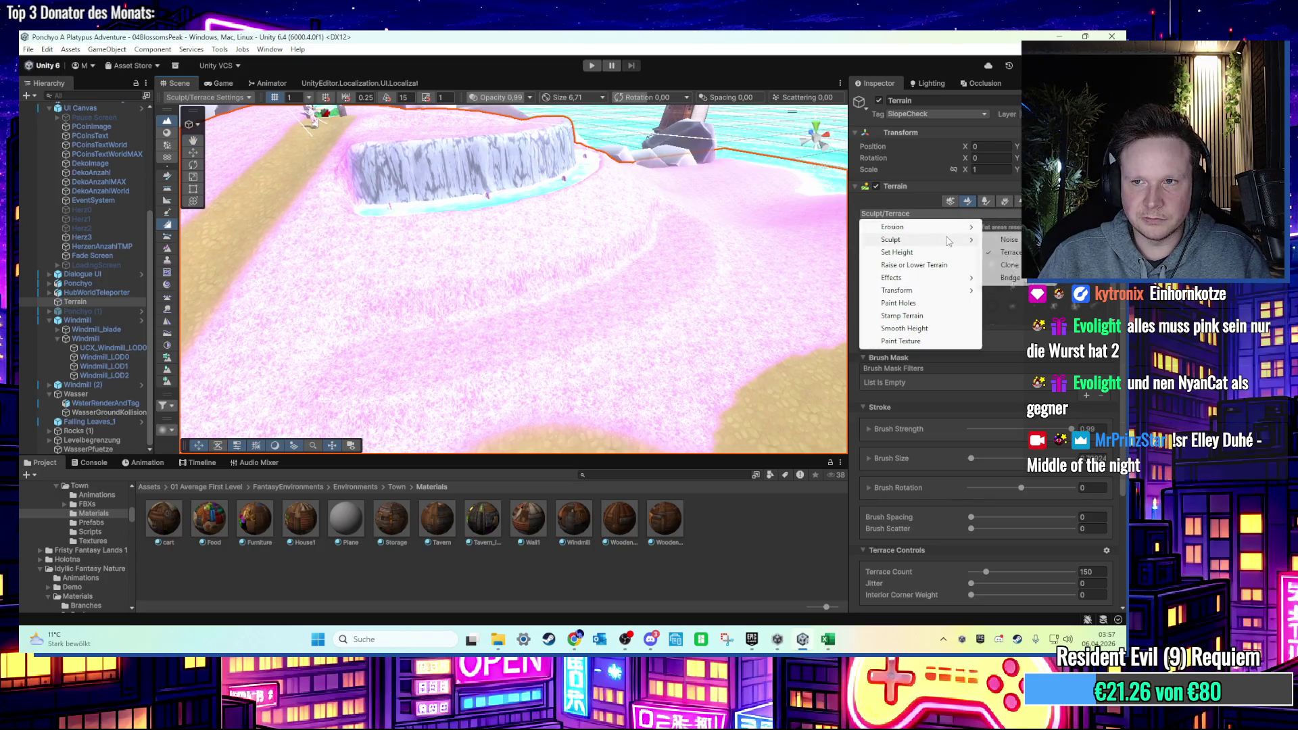
left_click(1007, 242)
scroll(419, 345, "up", 3)
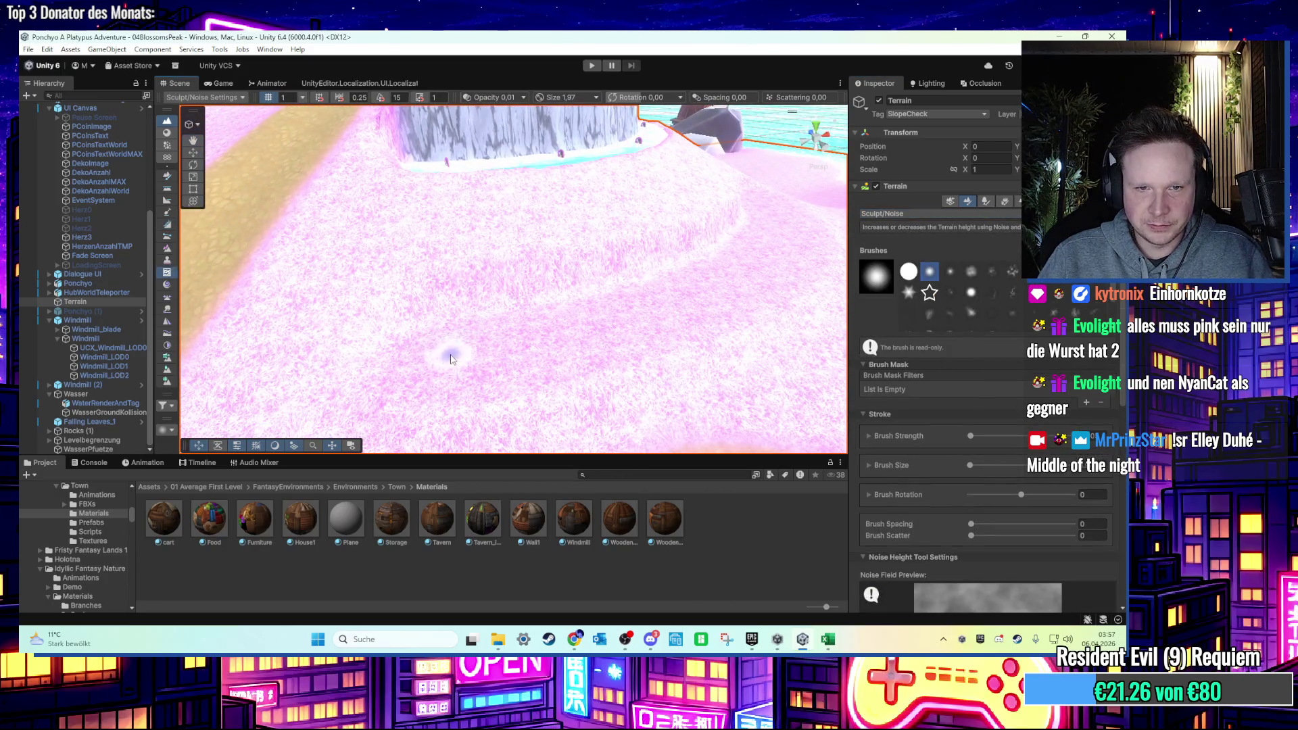
mouse_move(502, 360)
left_mouse_down()
mouse_move(420, 342)
mouse_move(537, 333)
mouse_move(363, 362)
mouse_move(659, 313)
mouse_move(594, 324)
mouse_move(594, 313)
mouse_move(420, 304)
left_mouse_up()
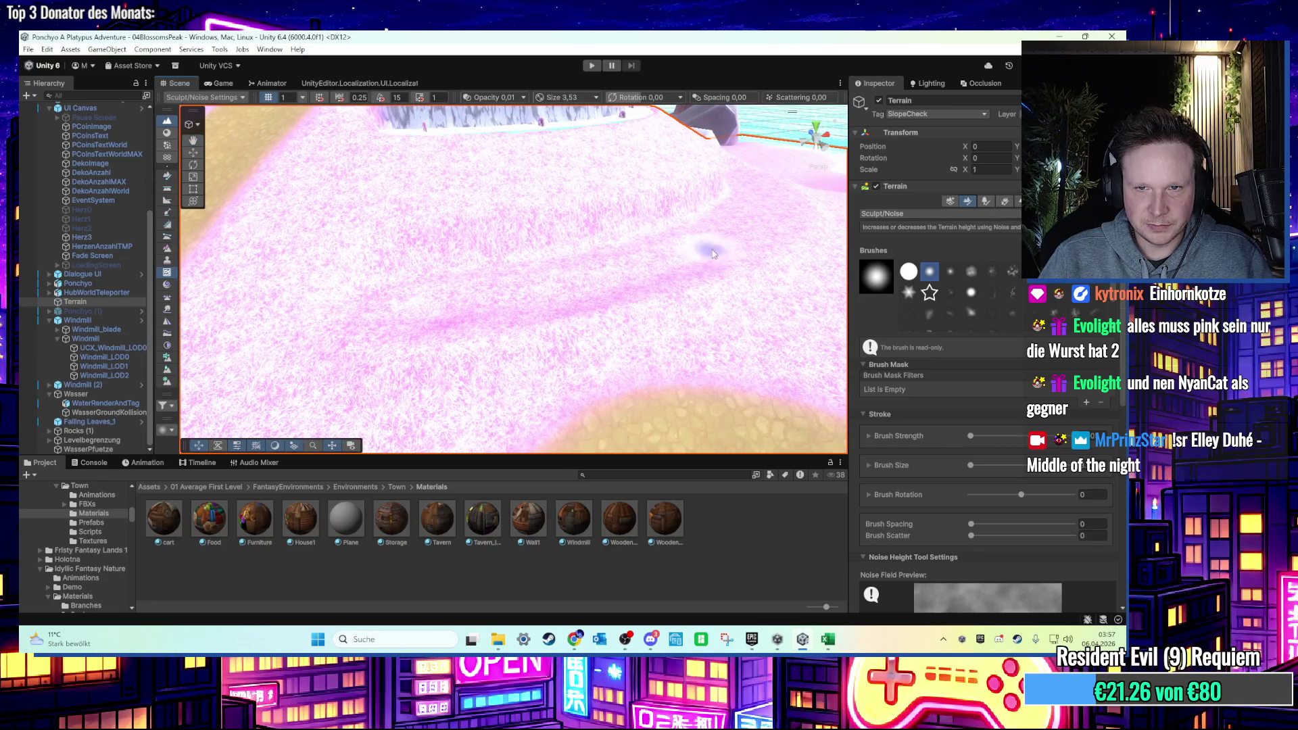
scroll(694, 259, "down", 3)
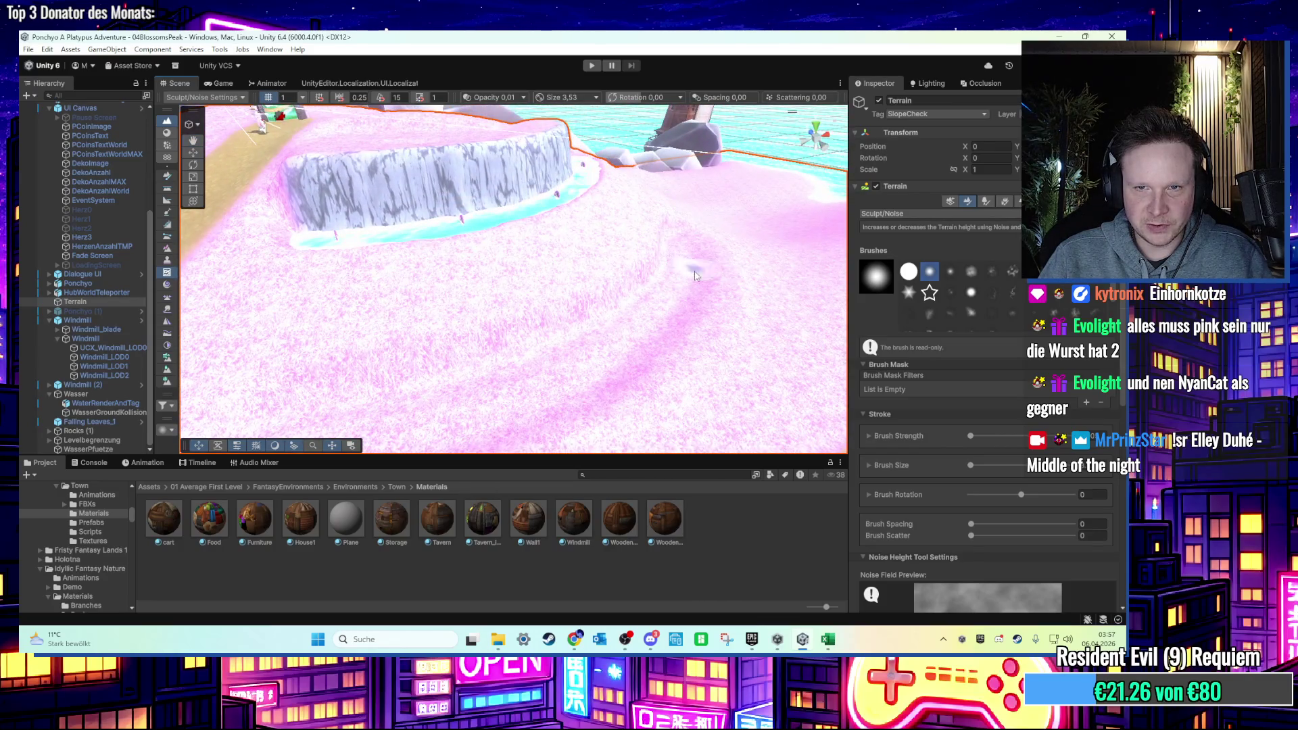
left_click_drag(473, 379, 498, 360)
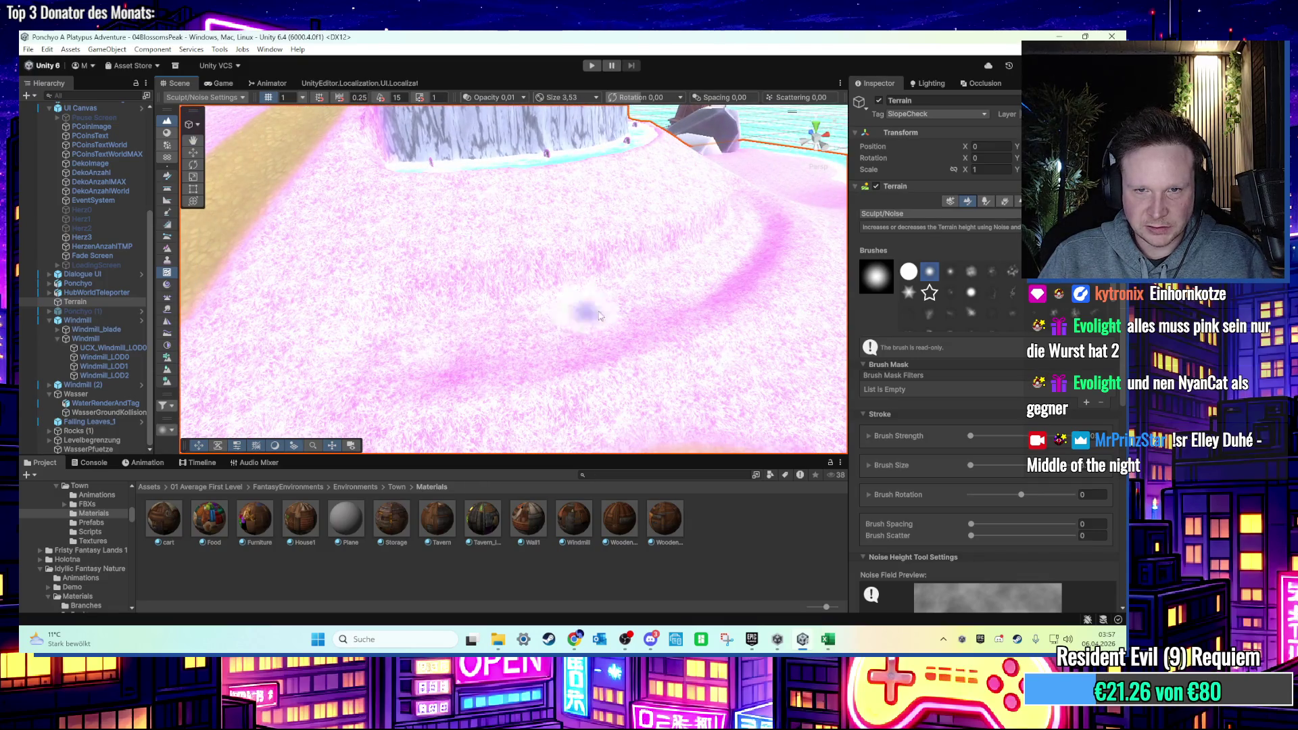
Sculpt a groove along the pink band, then undo it.
mouse_move(763, 245)
left_mouse_down()
mouse_move(703, 291)
mouse_move(490, 358)
mouse_move(405, 369)
left_mouse_up()
key("ctrl+z")
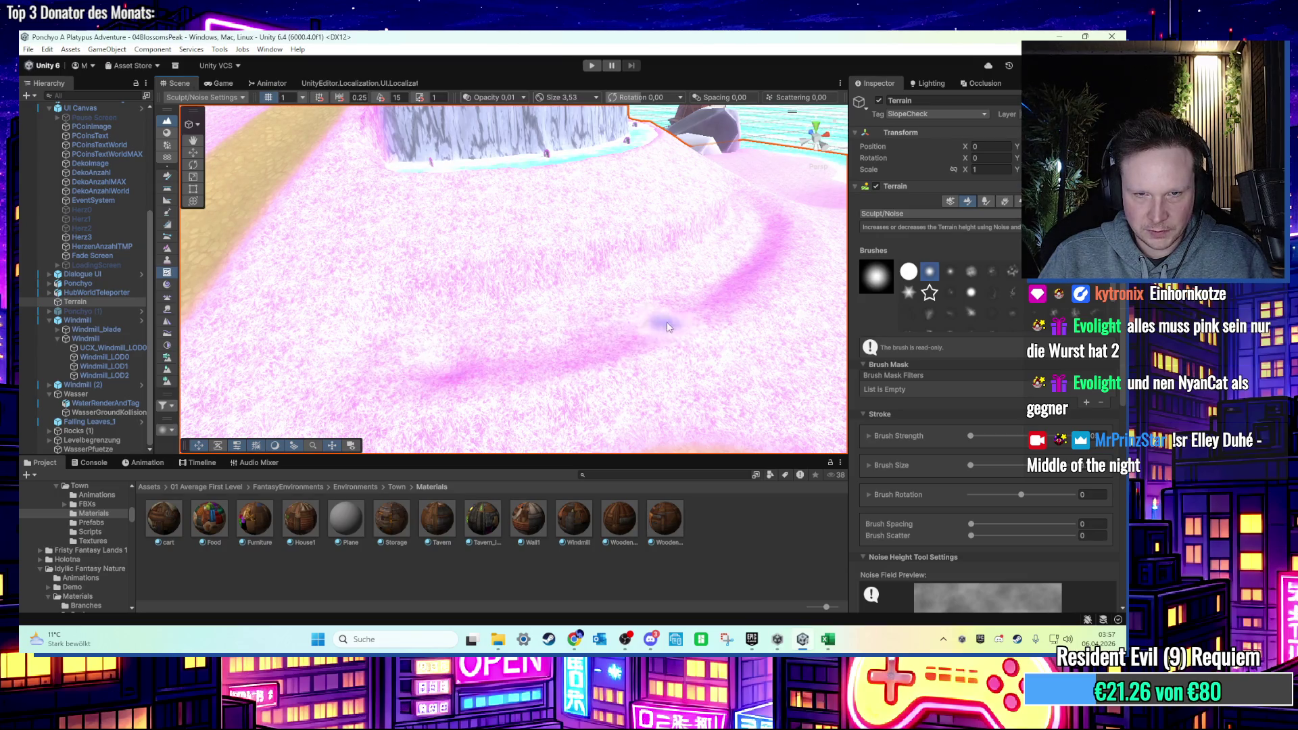
scroll(609, 328, "up", 3)
scroll(626, 277, "down", 5)
left_click(923, 213)
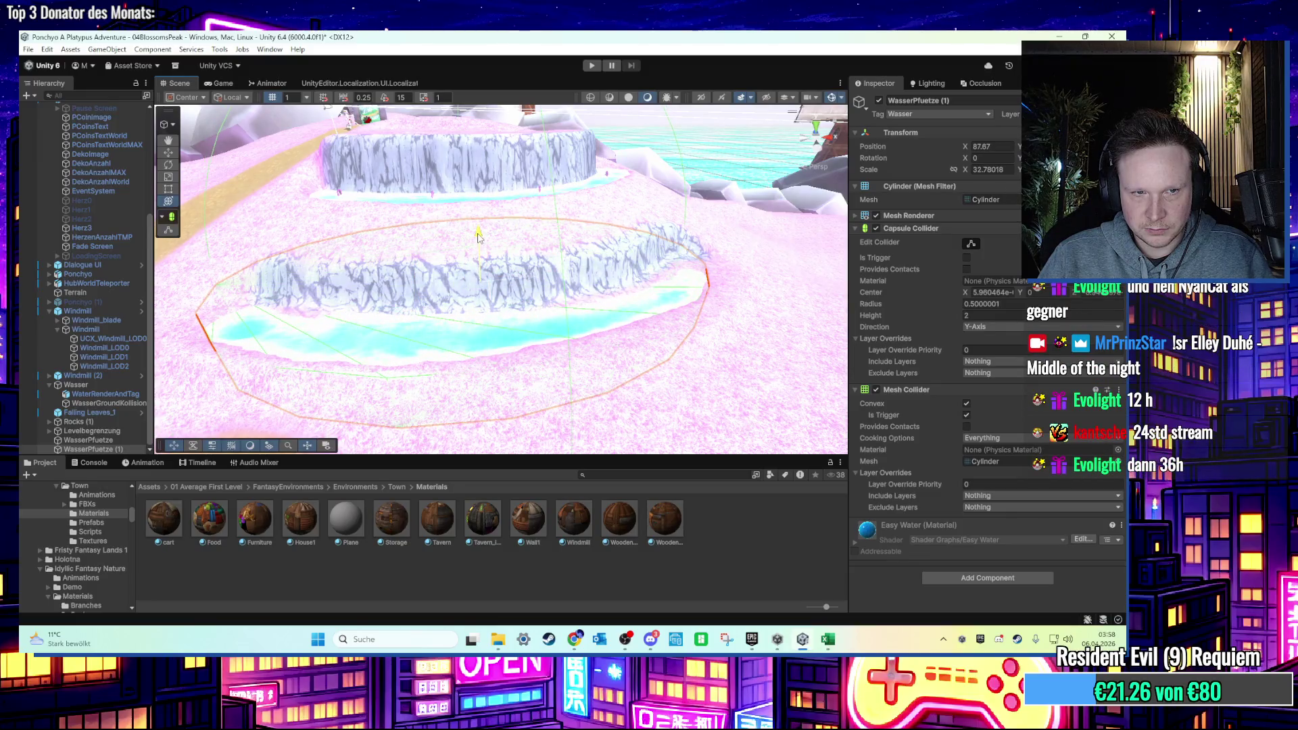
Deselect the water puddle, look around the tiered cliffs, then select WasserPfuetze (1).
mouse_move(592, 325)
left_mouse_down()
mouse_move(516, 325)
mouse_move(607, 200)
mouse_move(587, 359)
left_mouse_up()
left_click(607, 200)
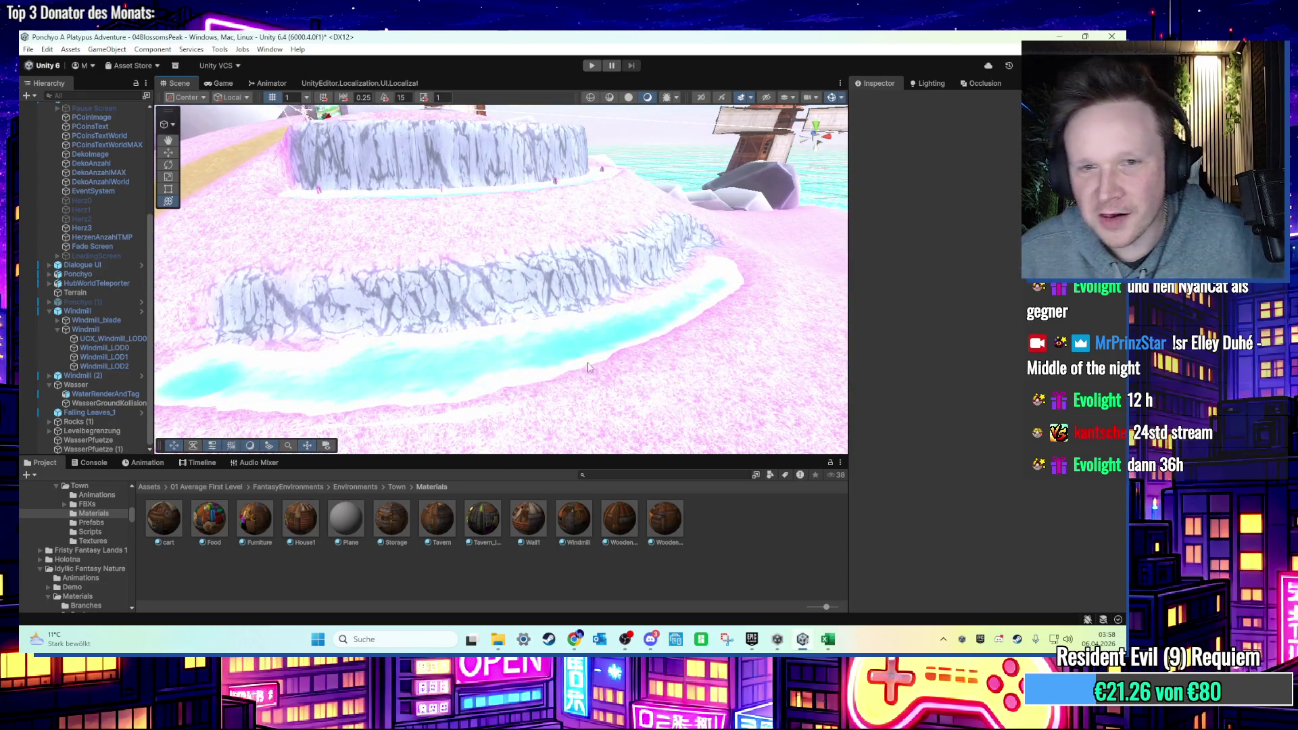
scroll(587, 359, "down", 3)
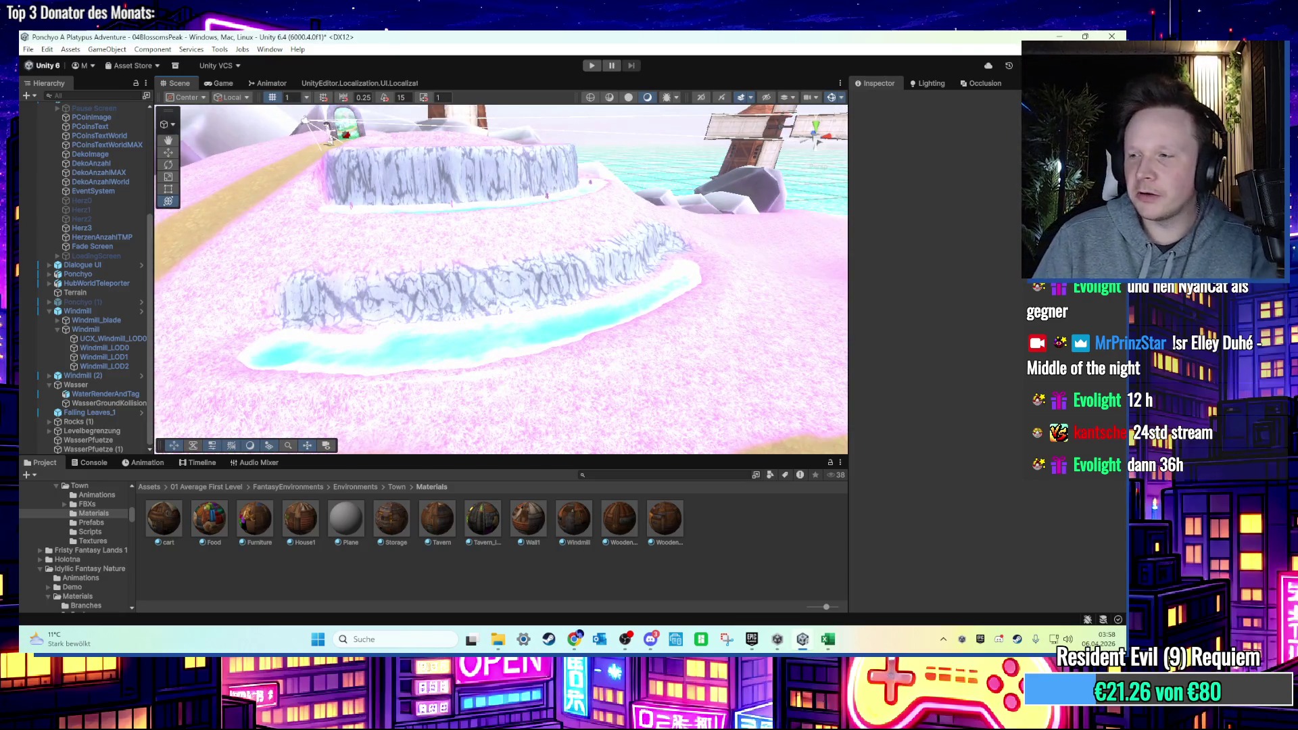
key("alt+Tab")
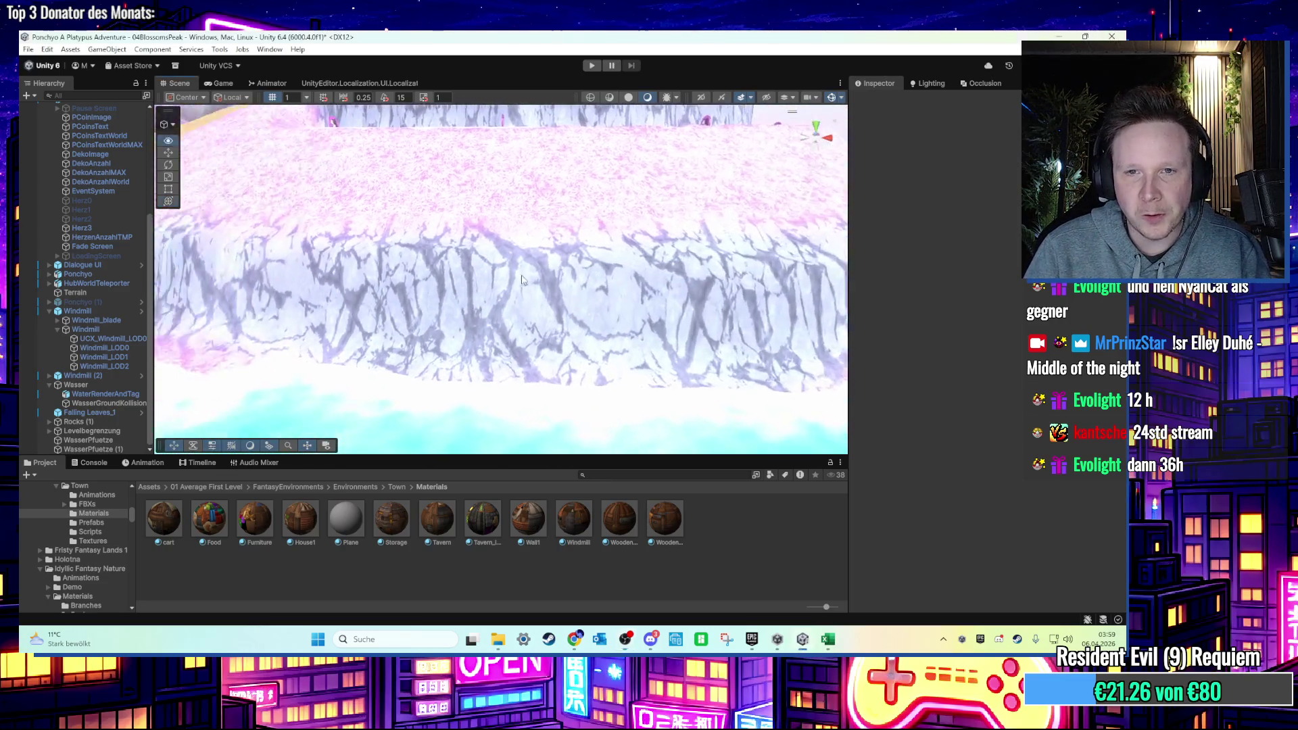
left_click(520, 361)
Frame WasserPfuetze (1) and nudge it into place at X 88.68.
mouse_move(521, 362)
left_mouse_down()
mouse_move(424, 358)
mouse_move(519, 220)
mouse_move(450, 330)
mouse_move(465, 303)
mouse_move(599, 364)
left_mouse_up()
key("f")
mouse_move(529, 300)
left_mouse_down()
mouse_move(514, 301)
mouse_move(613, 248)
left_mouse_up()
left_click_drag(563, 284, 571, 281)
scroll(571, 280, "up", 10)
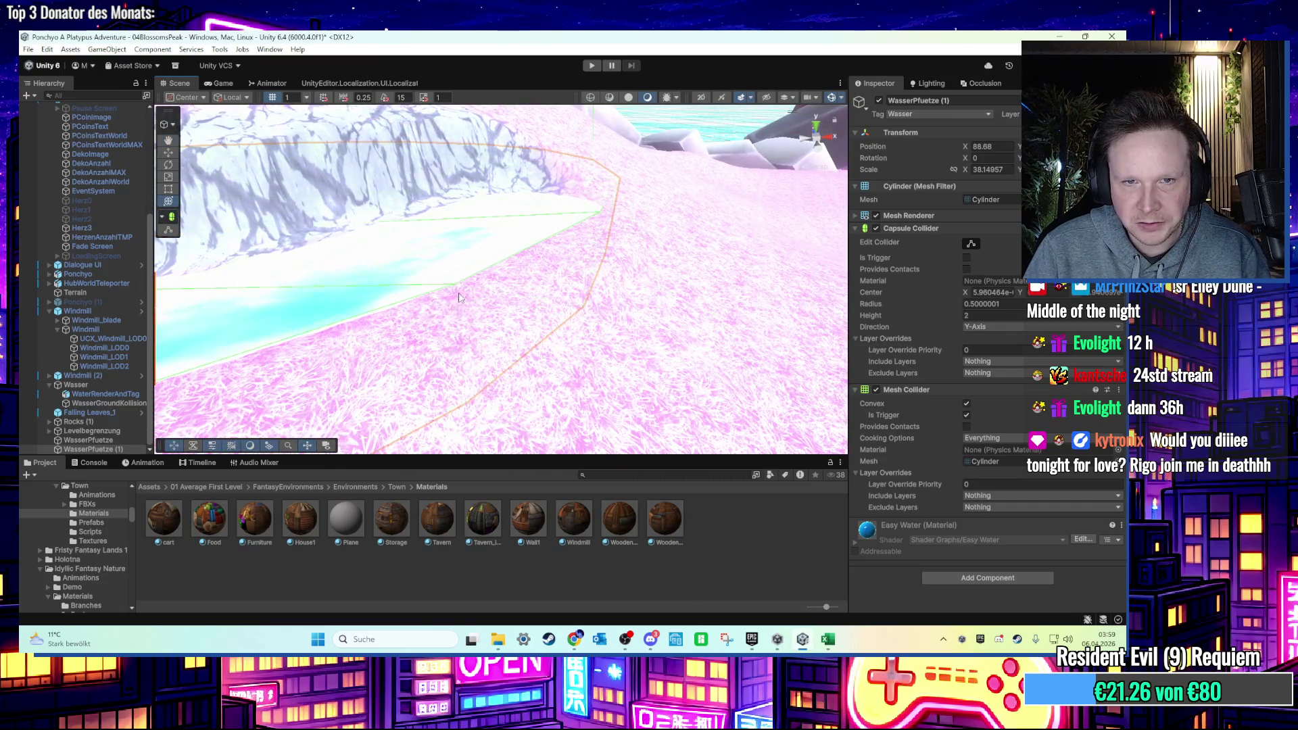
scroll(458, 298, "down", 5)
scroll(528, 330, "down", 5)
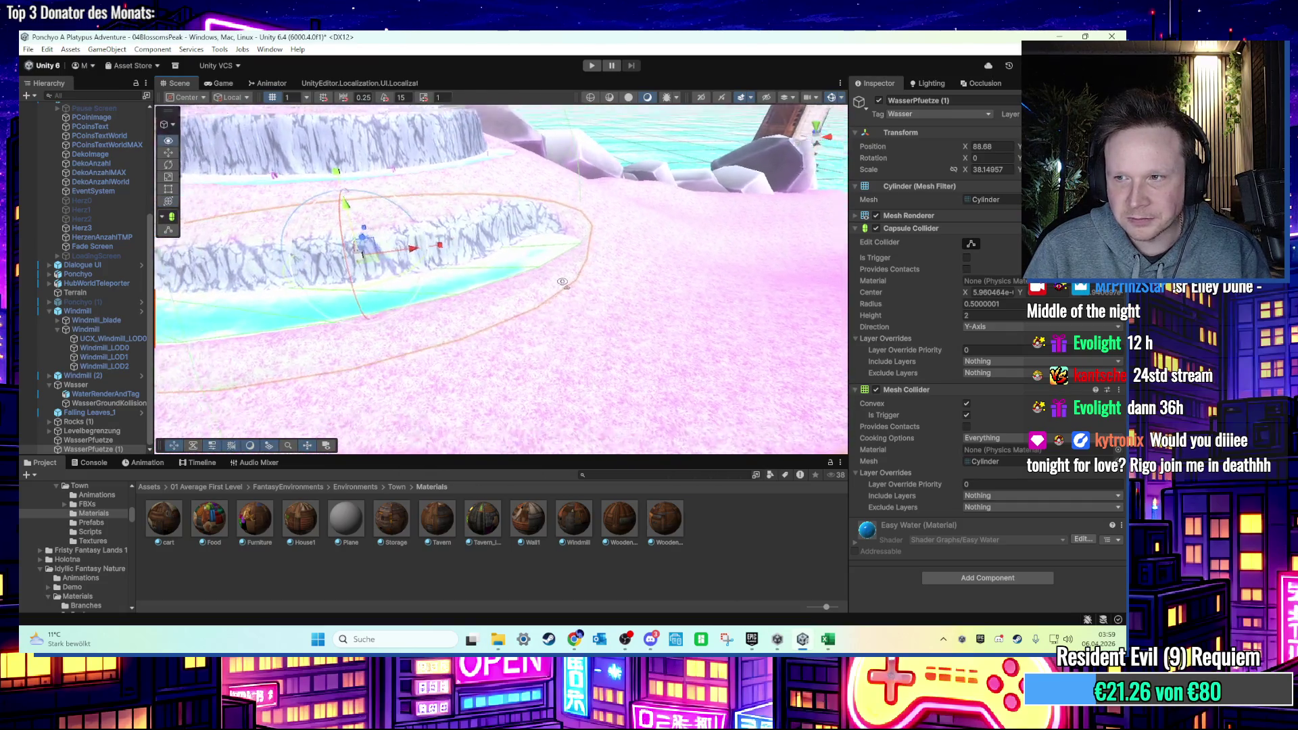
Deselect the puddle, swing the view down onto the slope, and select the Terrain.
left_click(516, 265)
left_click_drag(516, 265, 576, 318)
scroll(576, 318, "up", 5)
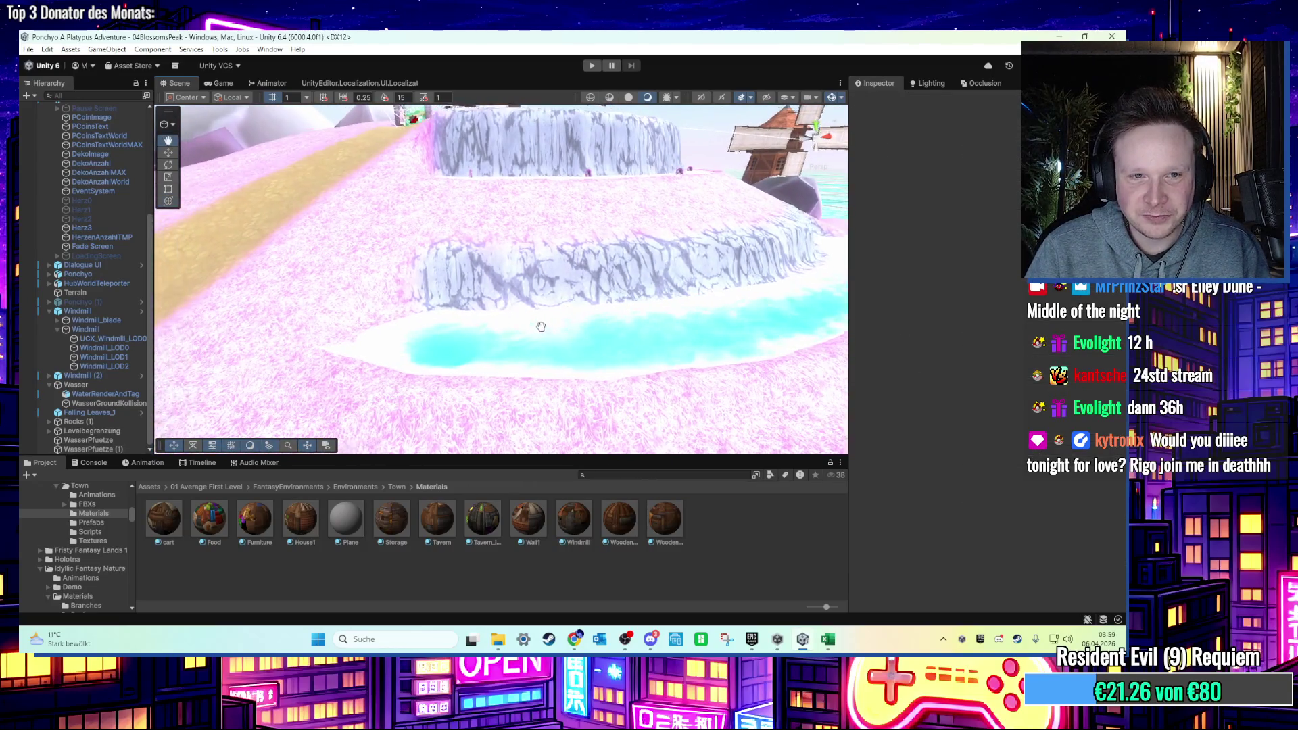
left_click(427, 384)
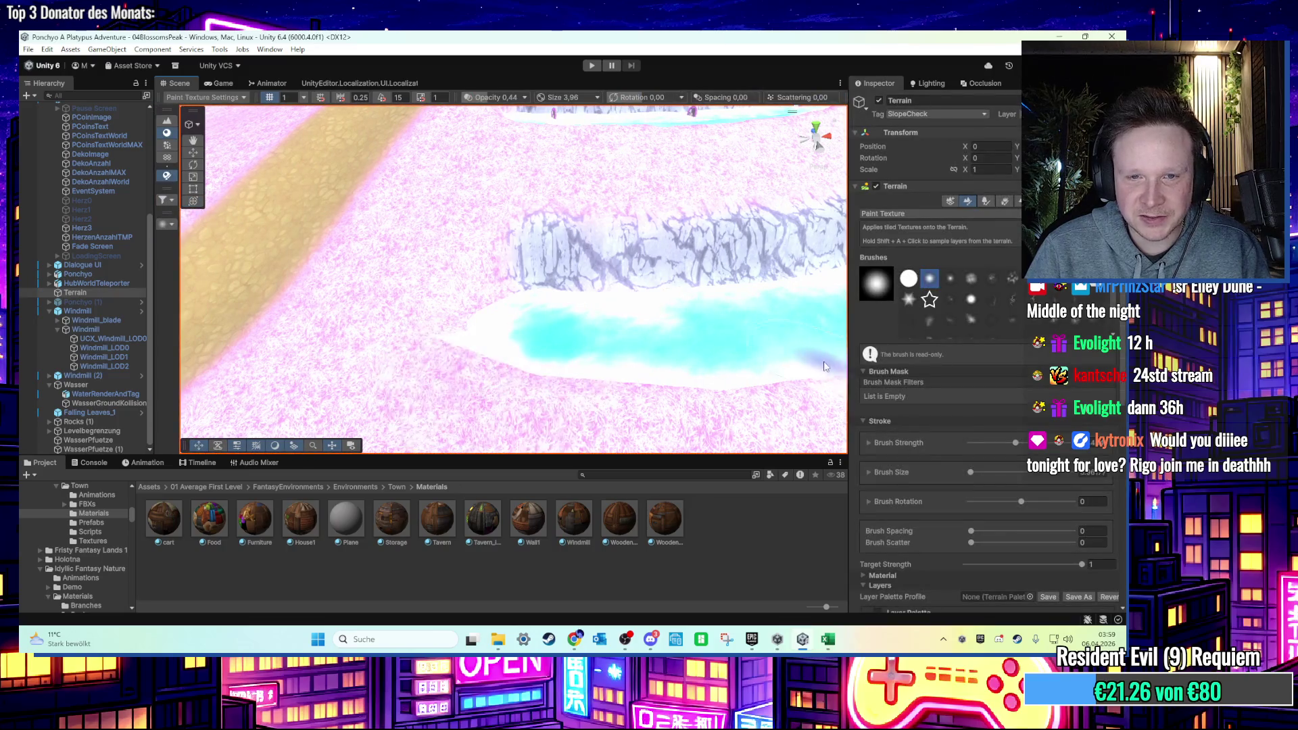
Switch the terrain tool to Smooth Height, then to Sculpt > Noise.
scroll(656, 321, "up", 2)
left_click(892, 215)
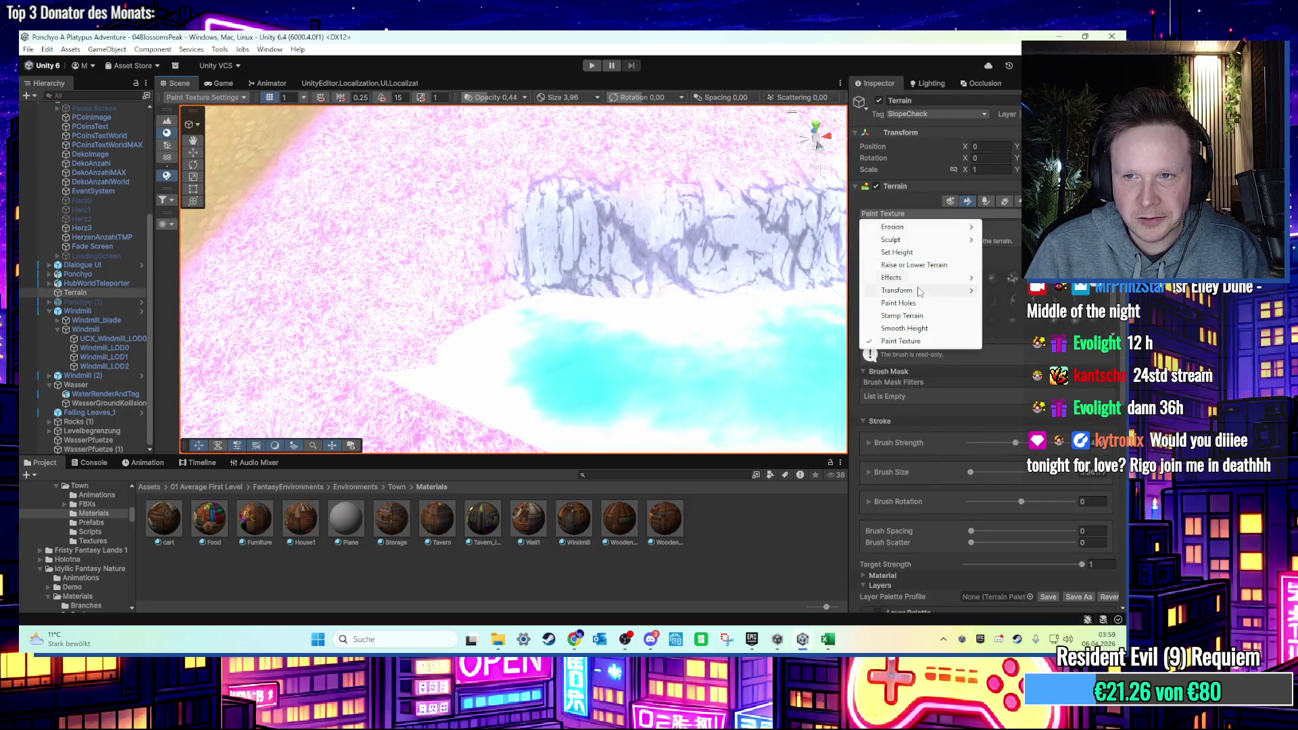
left_click(917, 327)
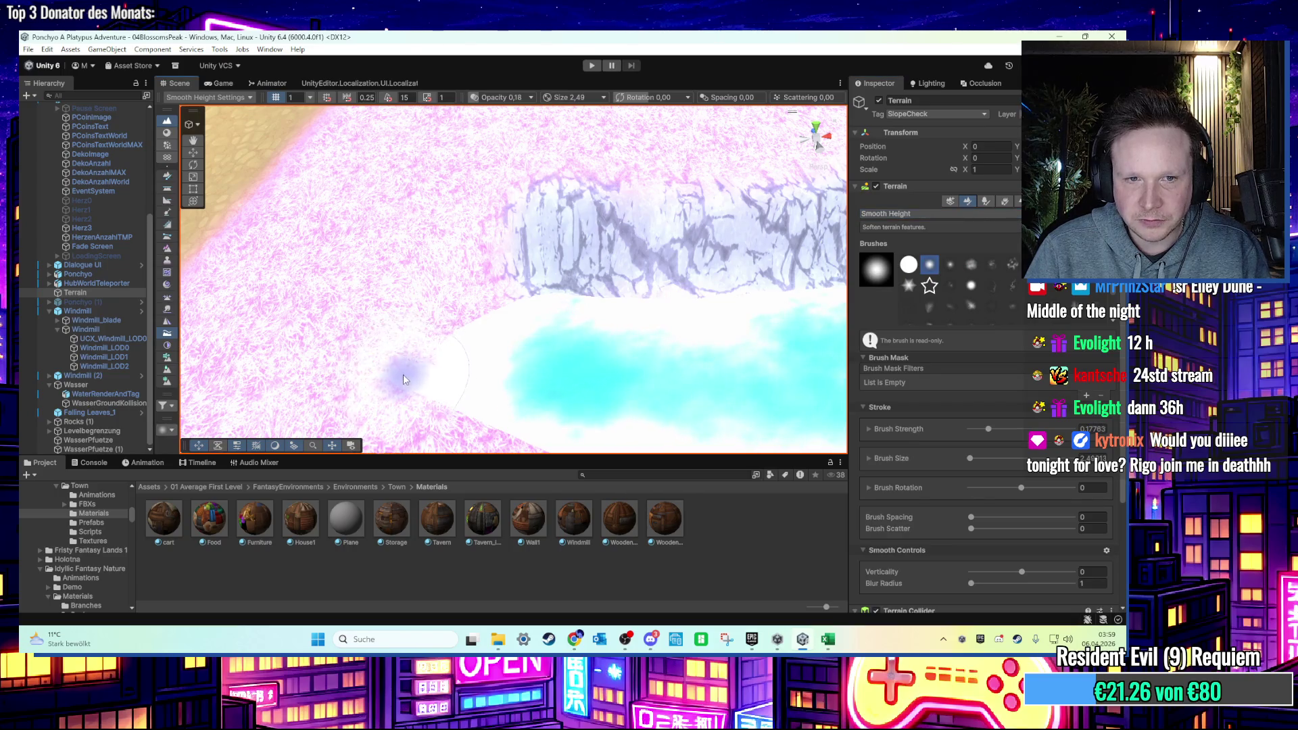
left_click(965, 215)
left_click(1008, 240)
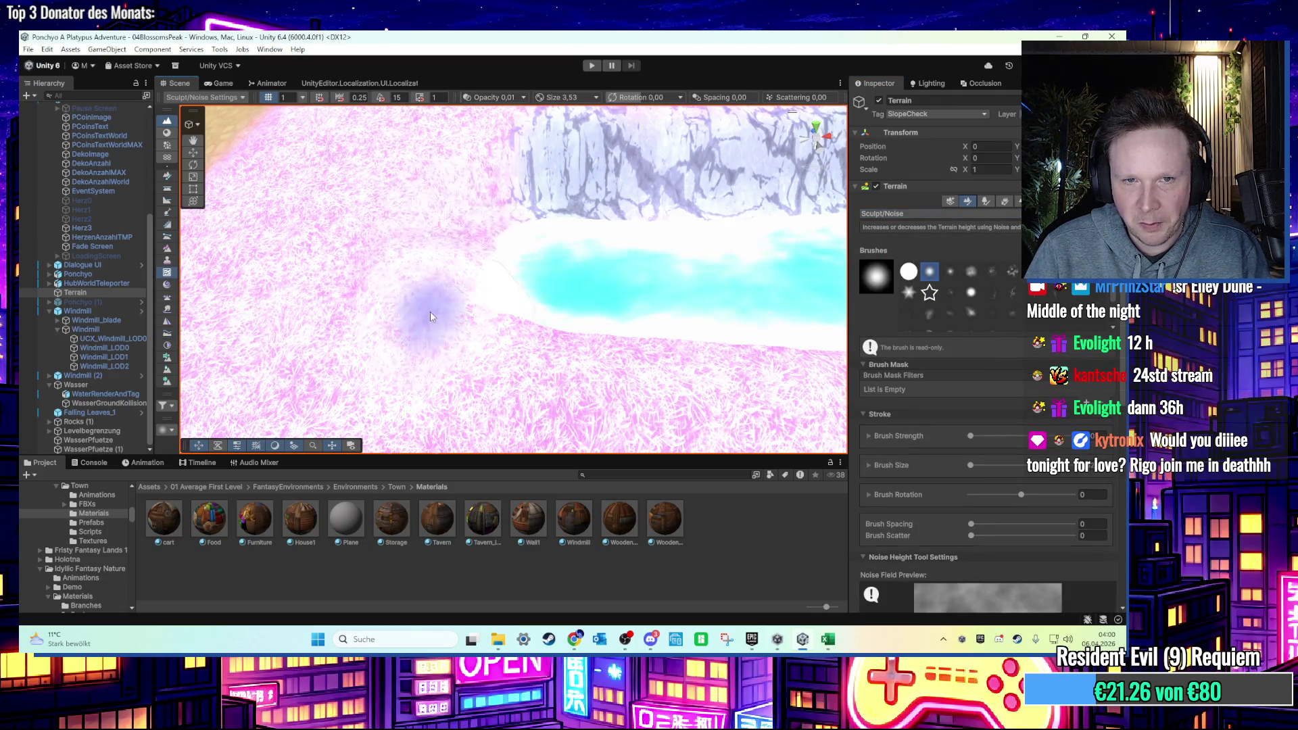
Orbit toward the windmill, return to Smooth Height, and start a play test.
mouse_move(572, 327)
left_mouse_down()
mouse_move(499, 353)
mouse_move(550, 255)
mouse_move(606, 265)
left_mouse_up()
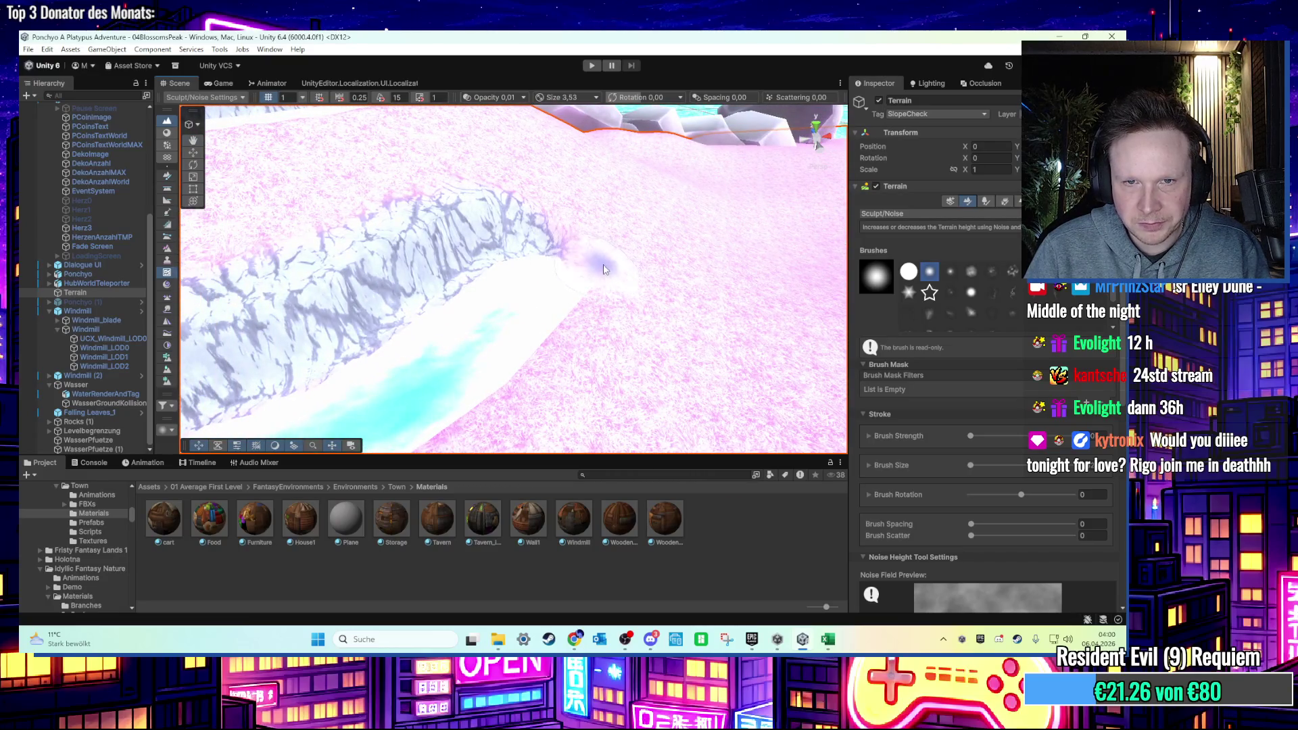
mouse_move(580, 310)
left_mouse_down()
mouse_move(594, 313)
mouse_move(660, 226)
mouse_move(693, 244)
left_mouse_up()
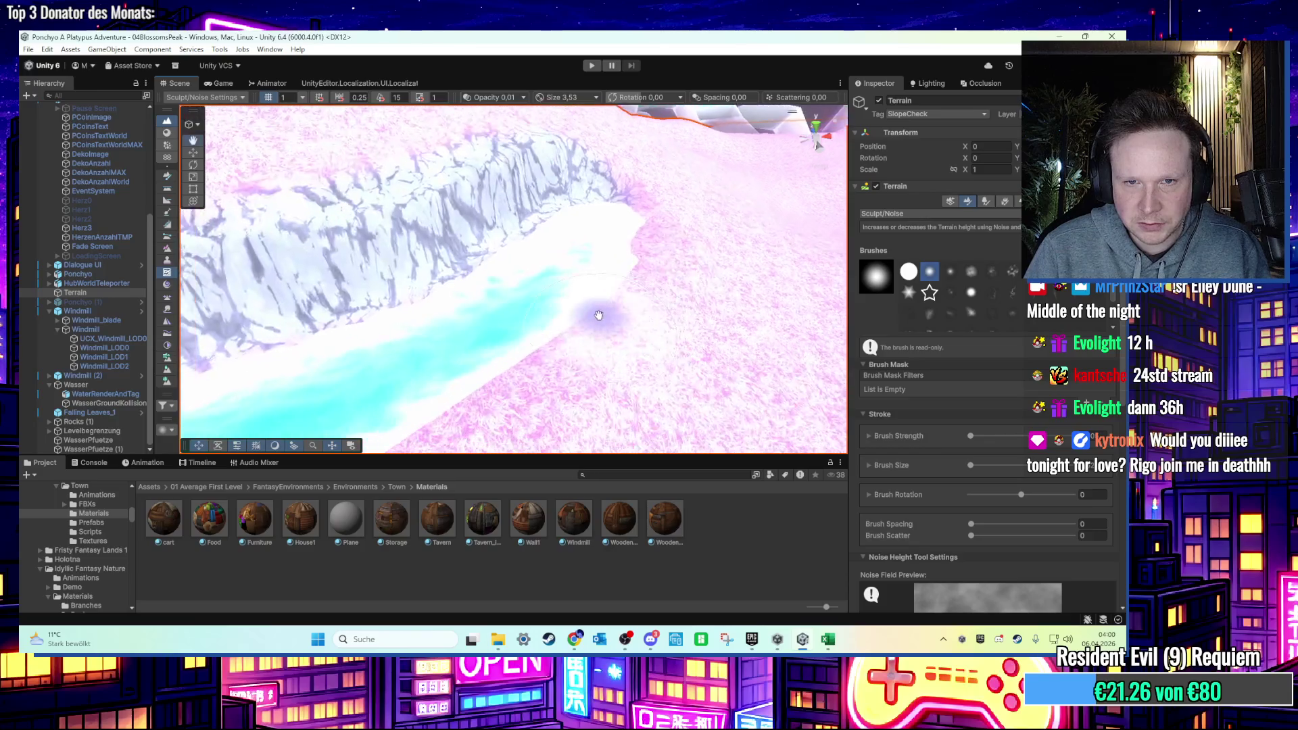
left_click(904, 215)
left_click(906, 295)
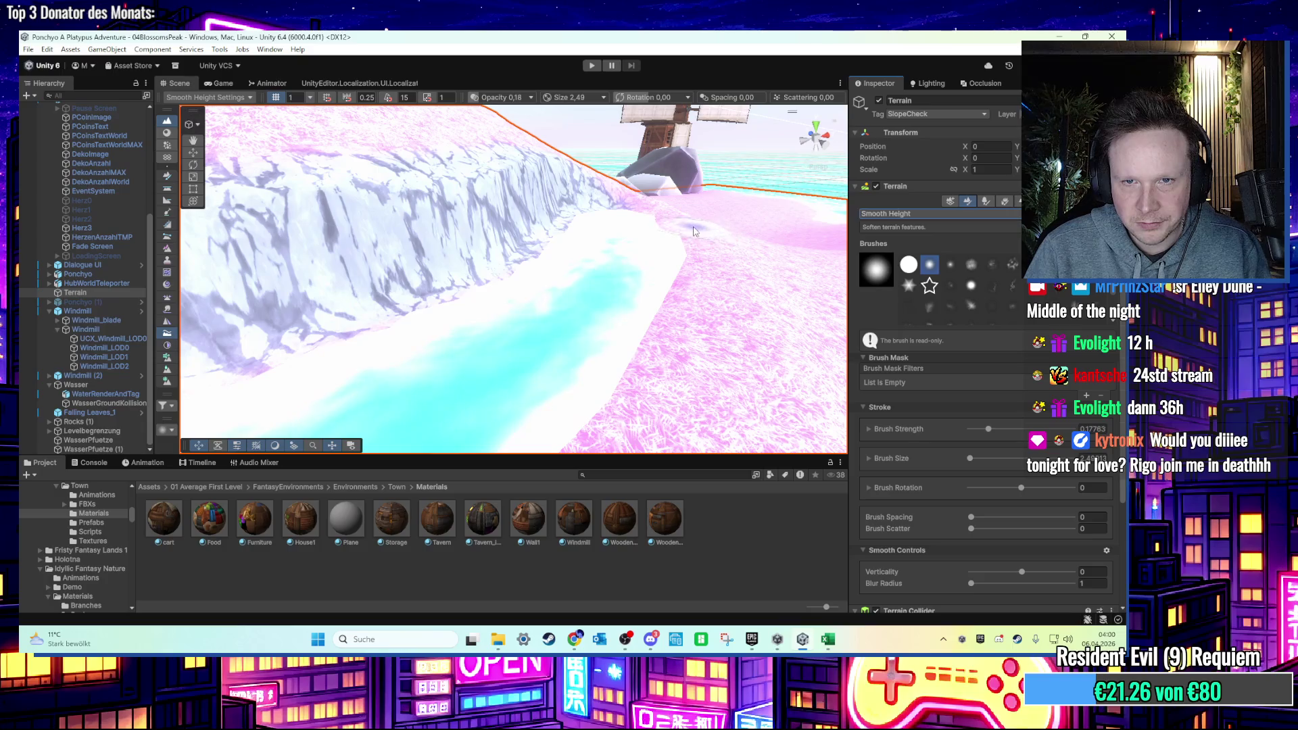
mouse_move(689, 251)
left_mouse_down()
mouse_move(595, 295)
mouse_move(687, 219)
mouse_move(452, 278)
left_mouse_up()
left_click(590, 67)
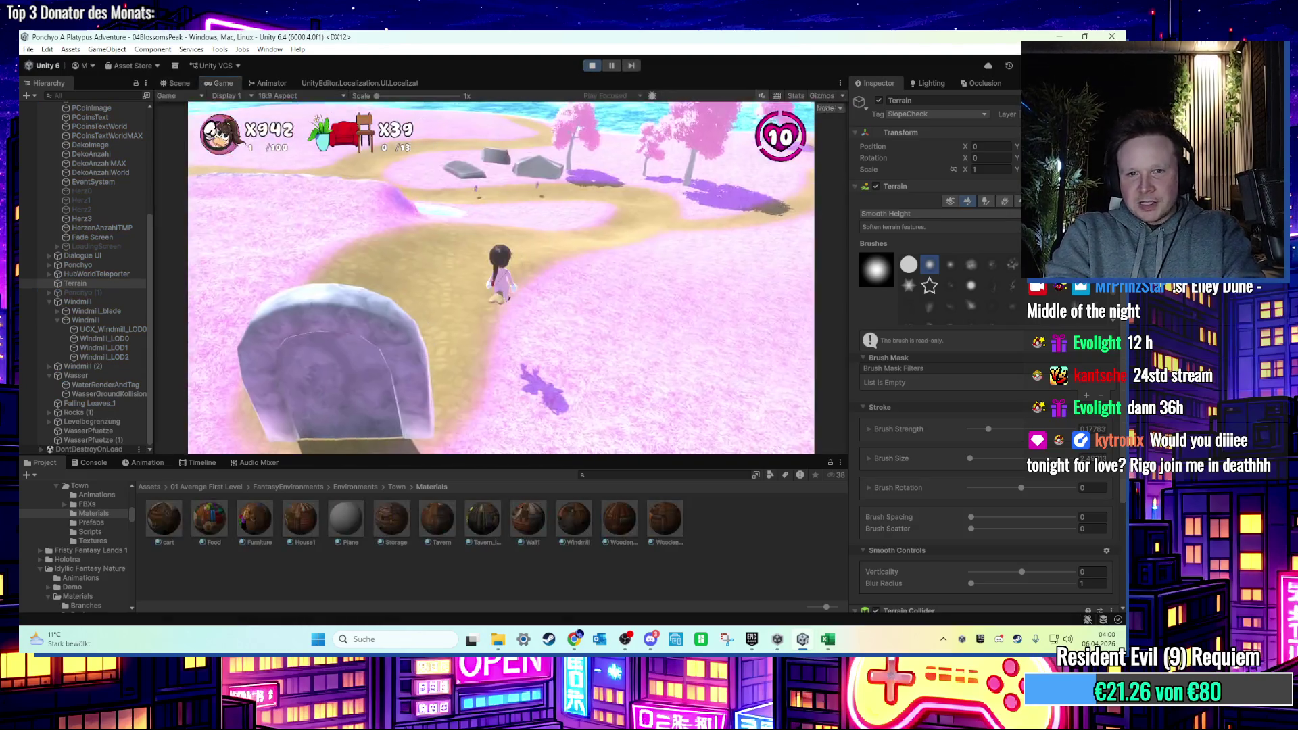
key("w")
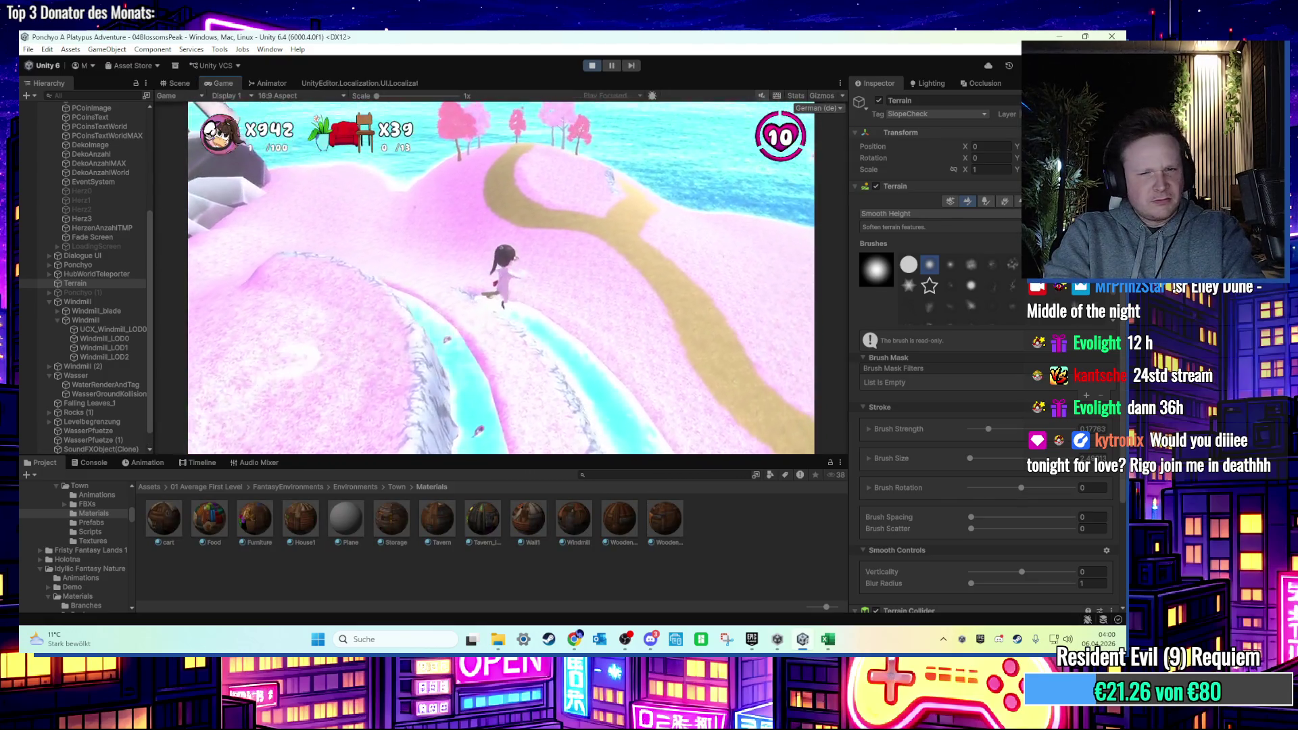
key("super")
left_click(592, 66)
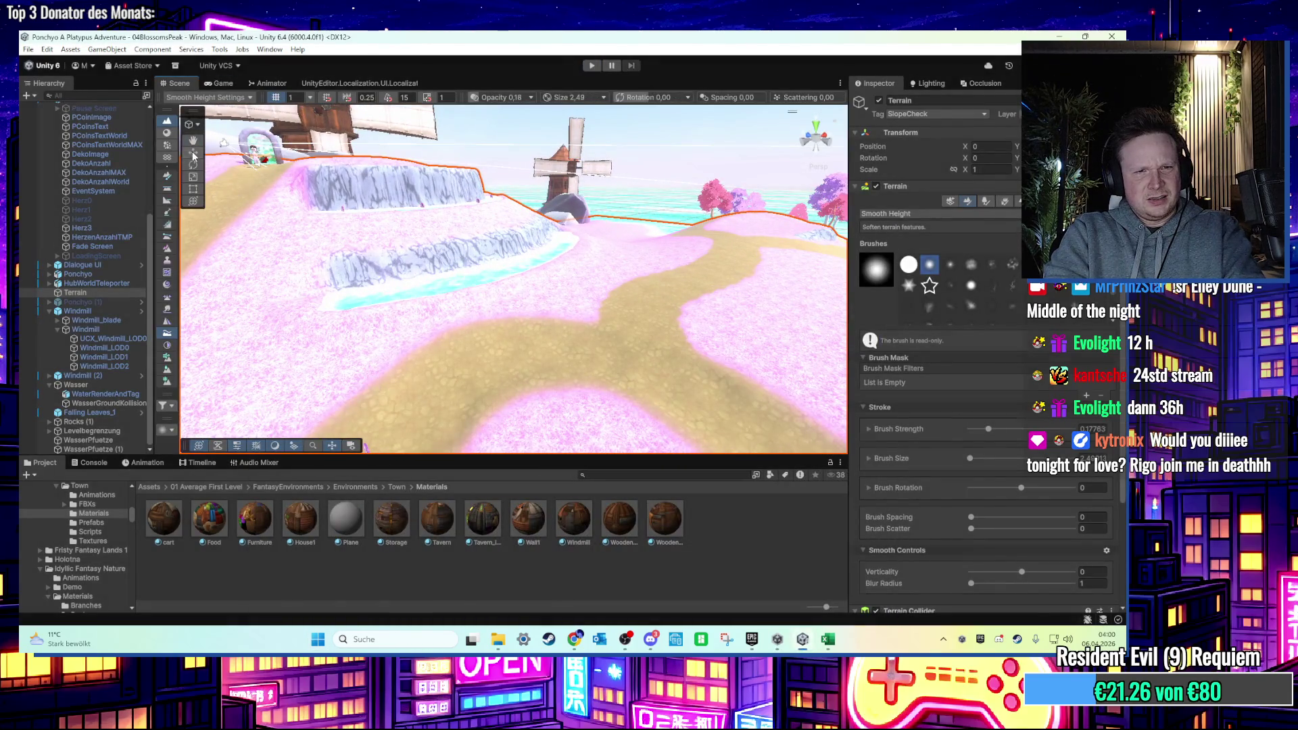
Remove the Capsule Collider from WasserPfuetze (1) and from WasserPfuetze.
left_click(470, 305)
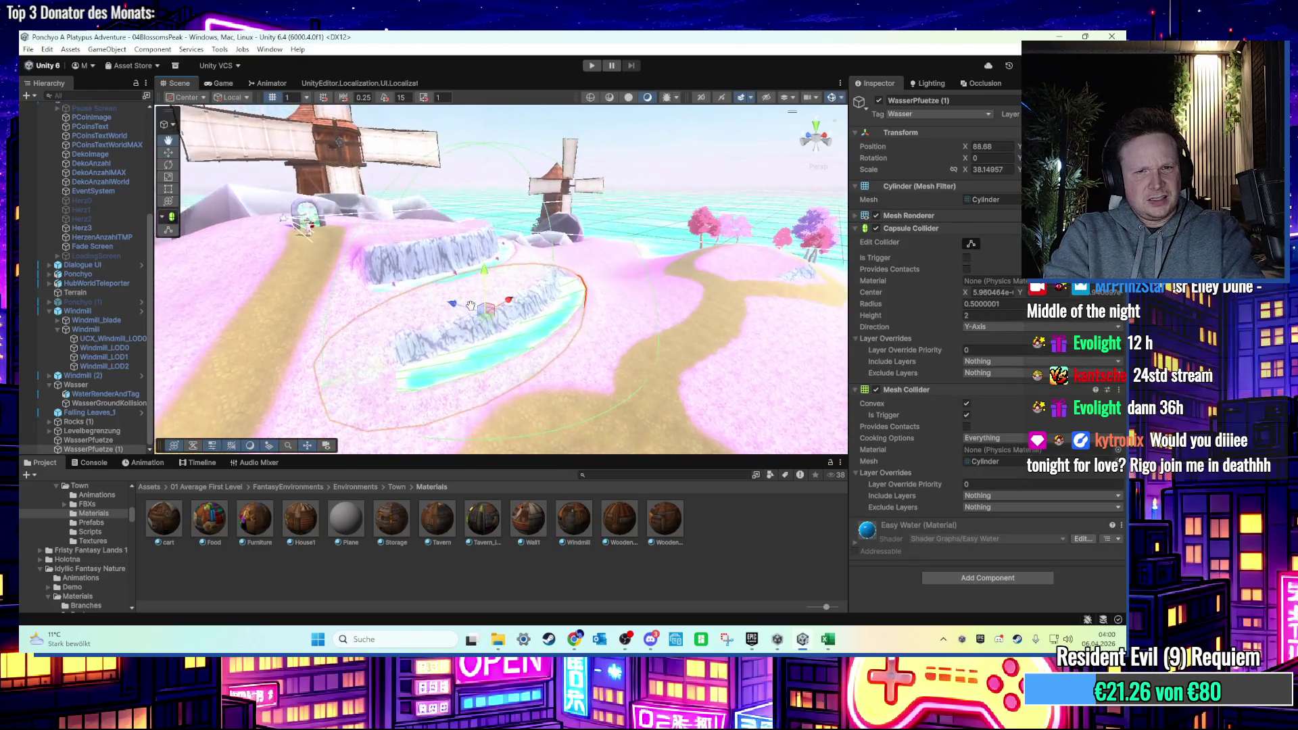
right_click(973, 228)
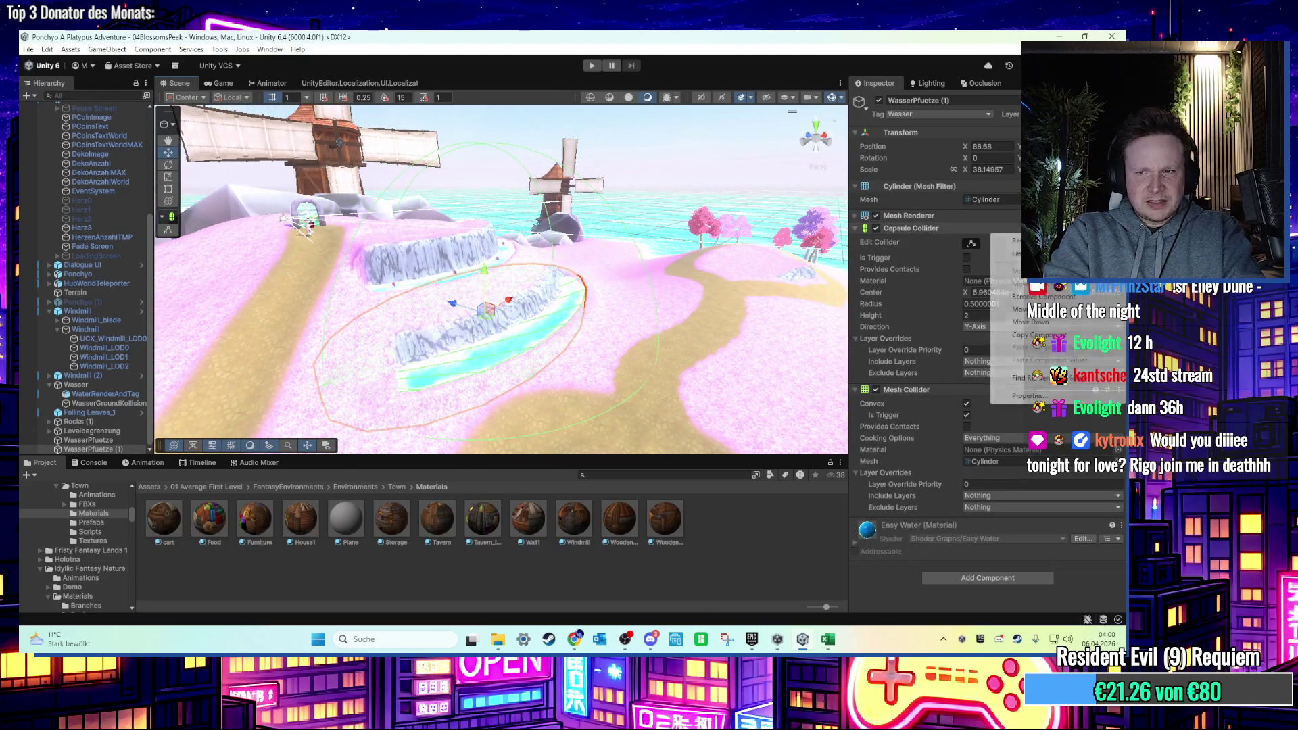
left_click(1007, 288)
scroll(491, 261, "up", 5)
left_click(473, 259)
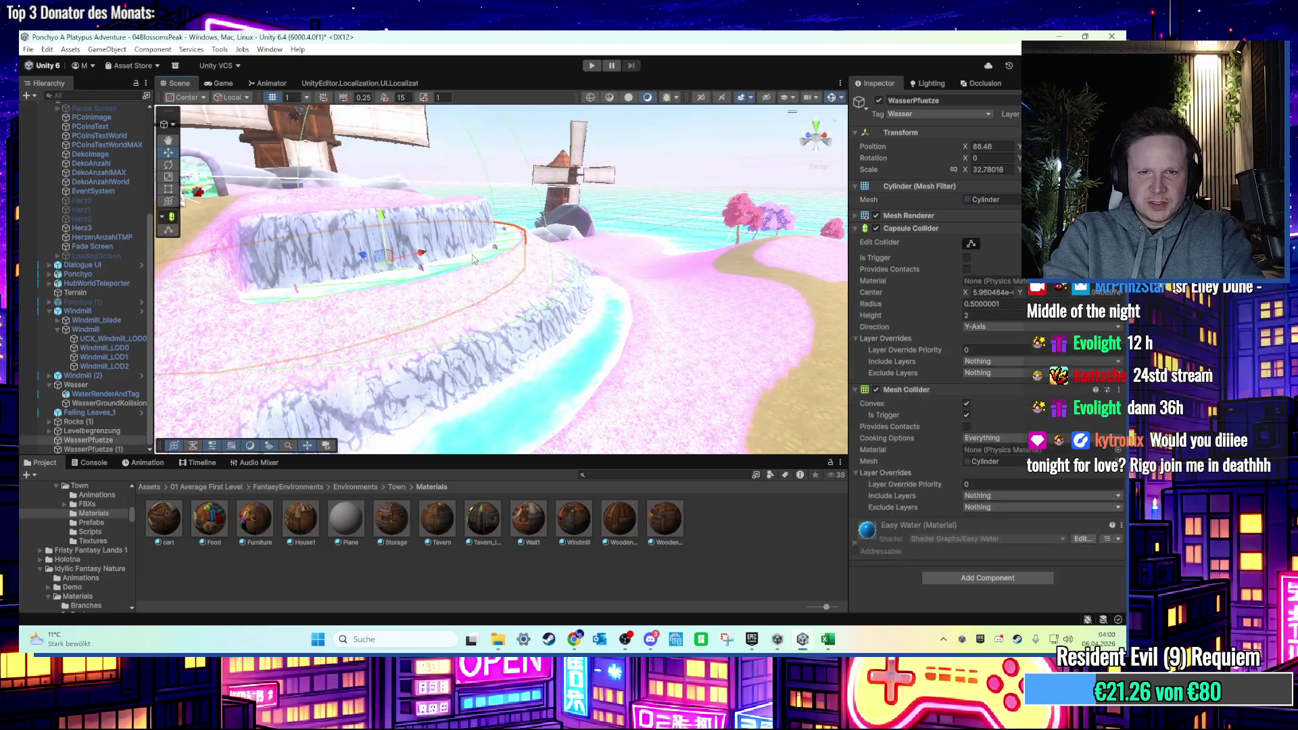
right_click(991, 230)
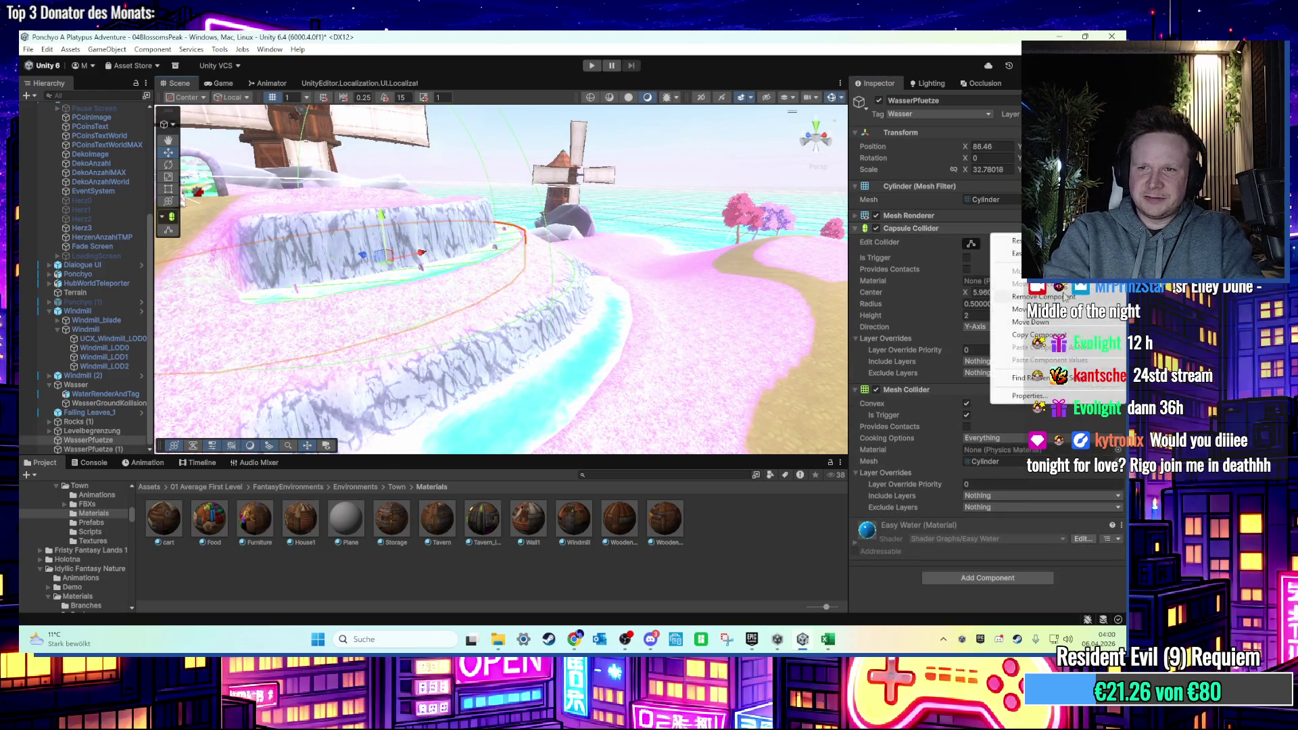
left_click(1044, 297)
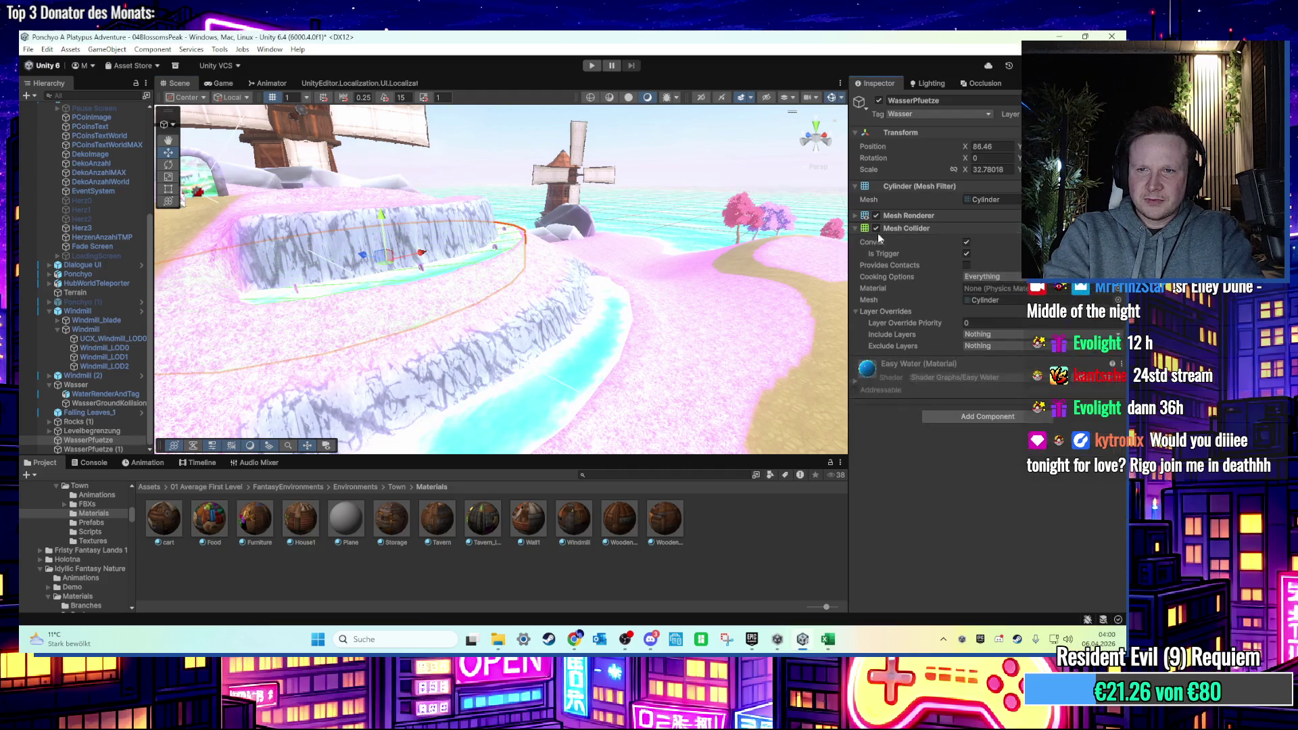
left_click(588, 67)
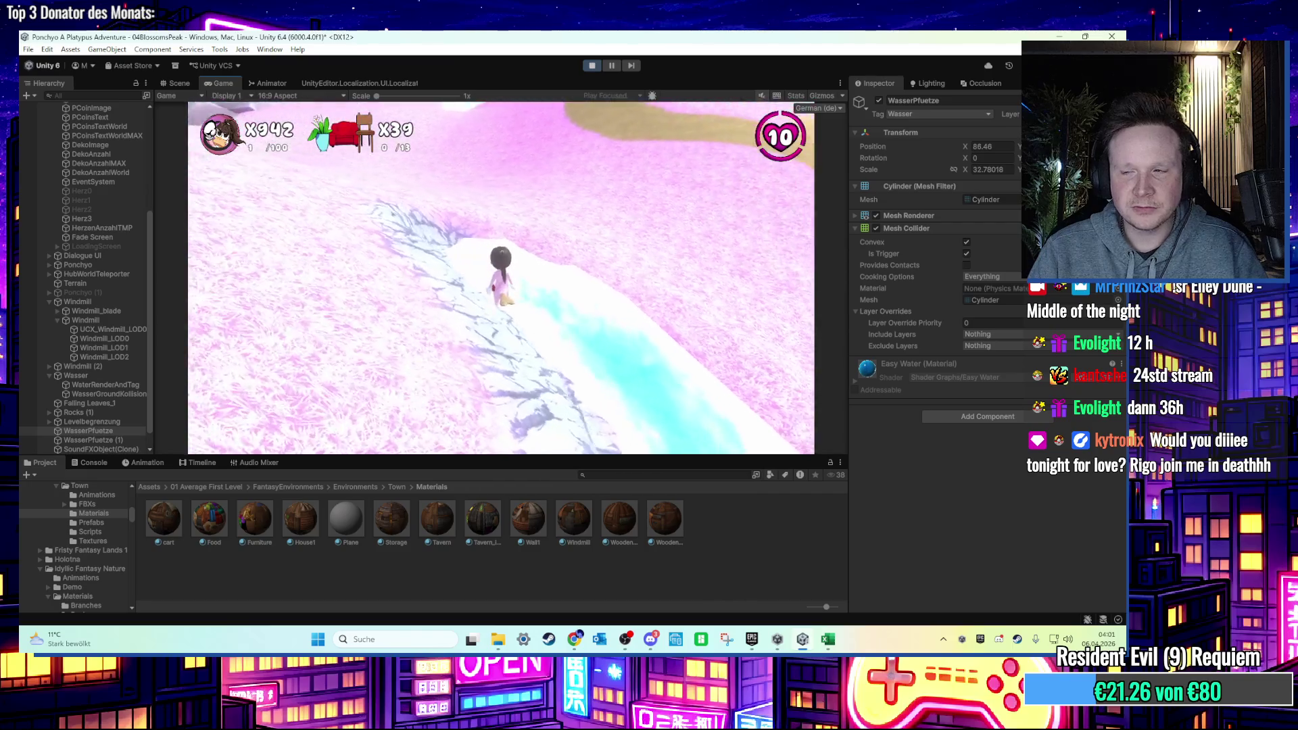
key("super")
key("super")
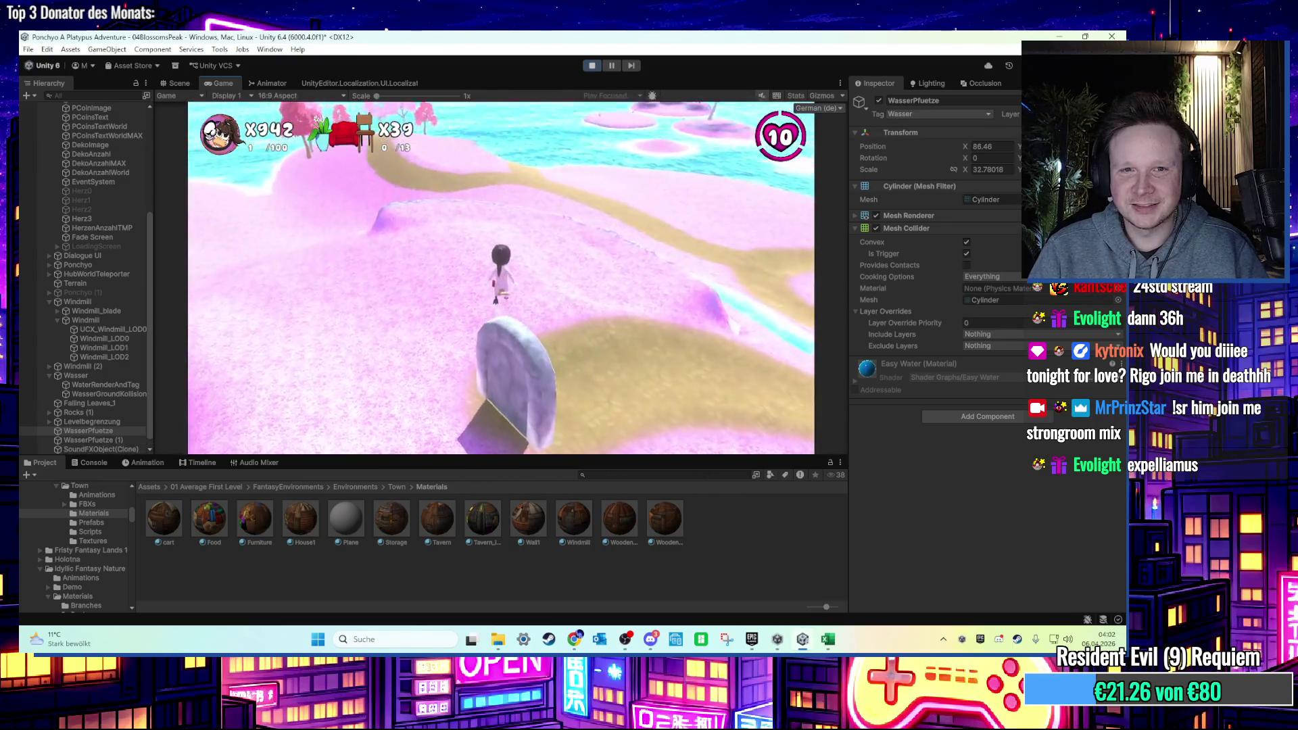
key("super")
left_click(592, 65)
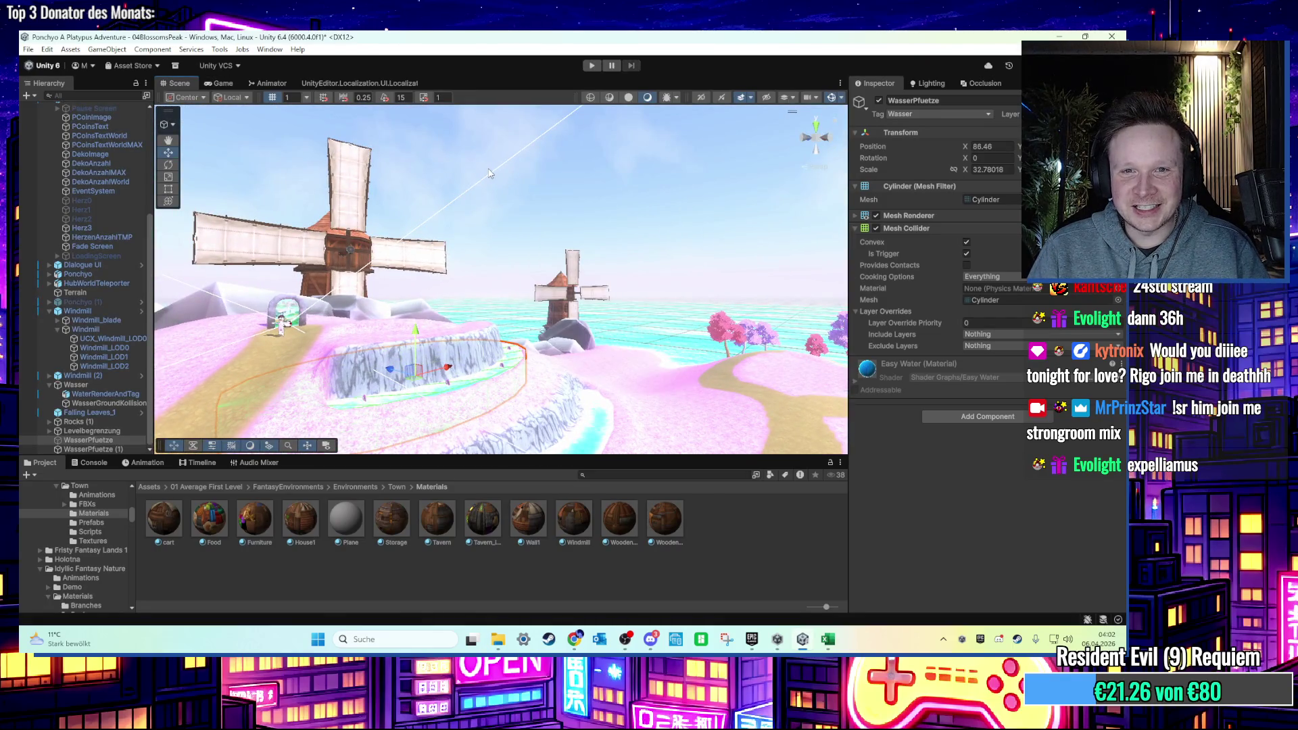
Deselect the puddle, survey the whole island, and select the shoreline rock rock_1 (5).
left_click(507, 189)
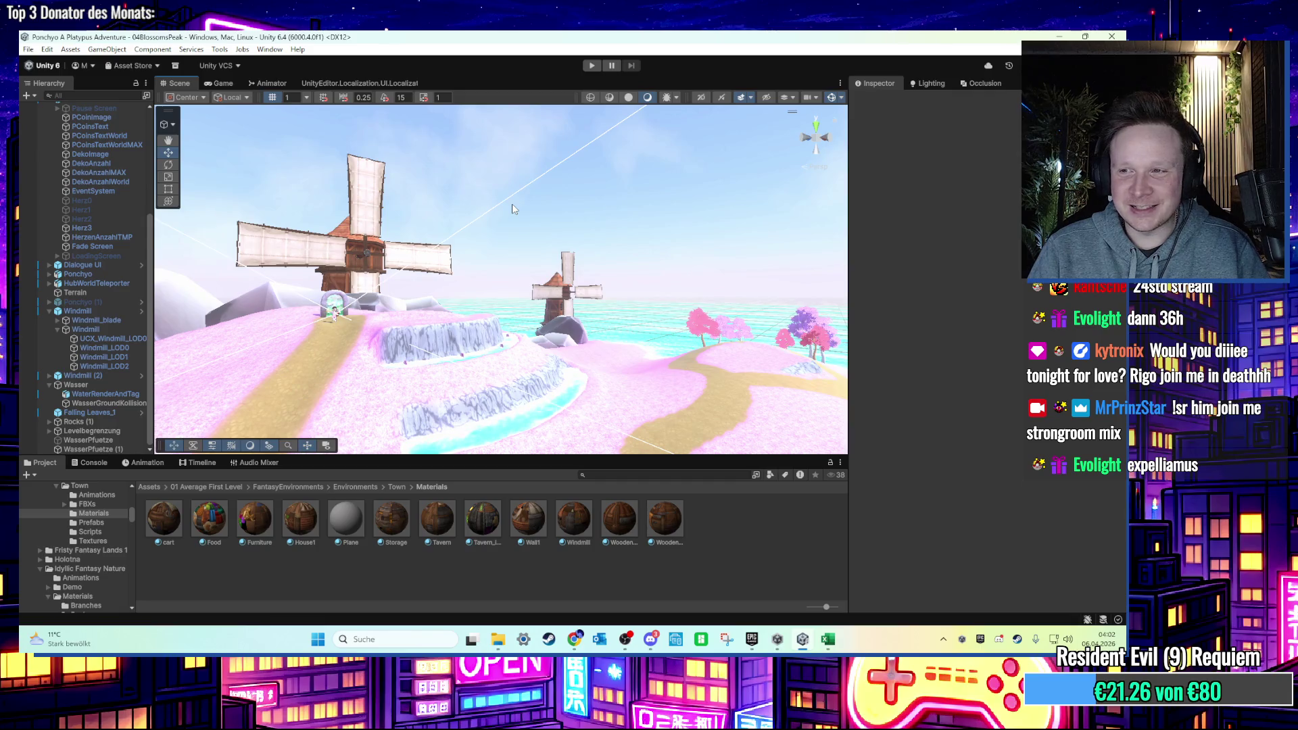
scroll(520, 230, "up", 5)
left_click_drag(525, 242, 500, 291)
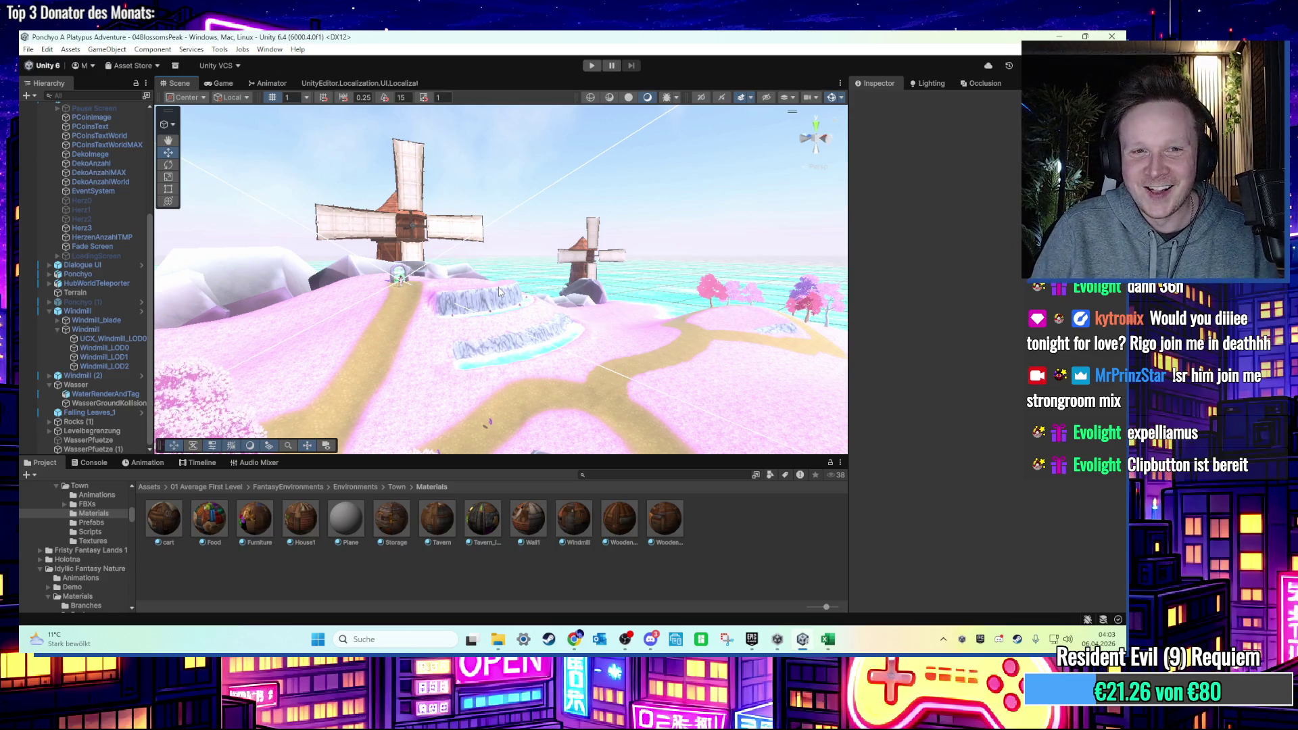
scroll(302, 248, "down", 5)
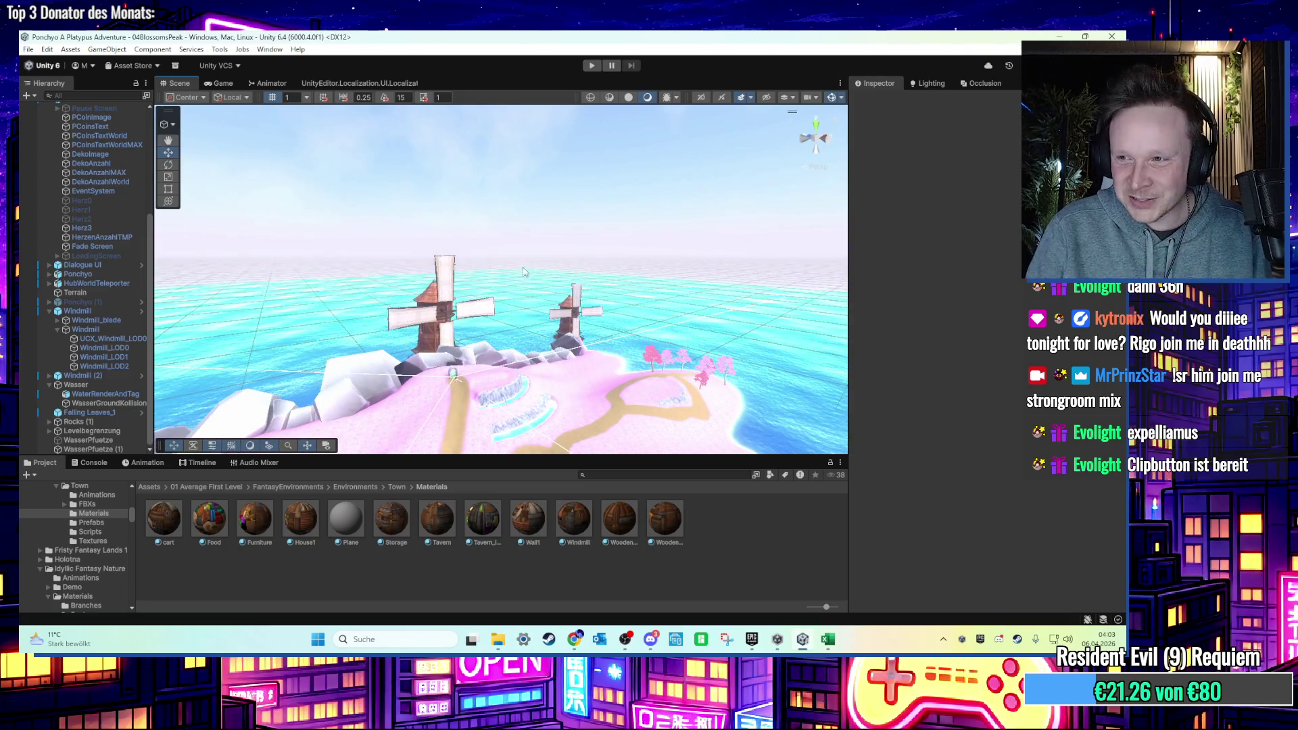
scroll(532, 250, "up", 2)
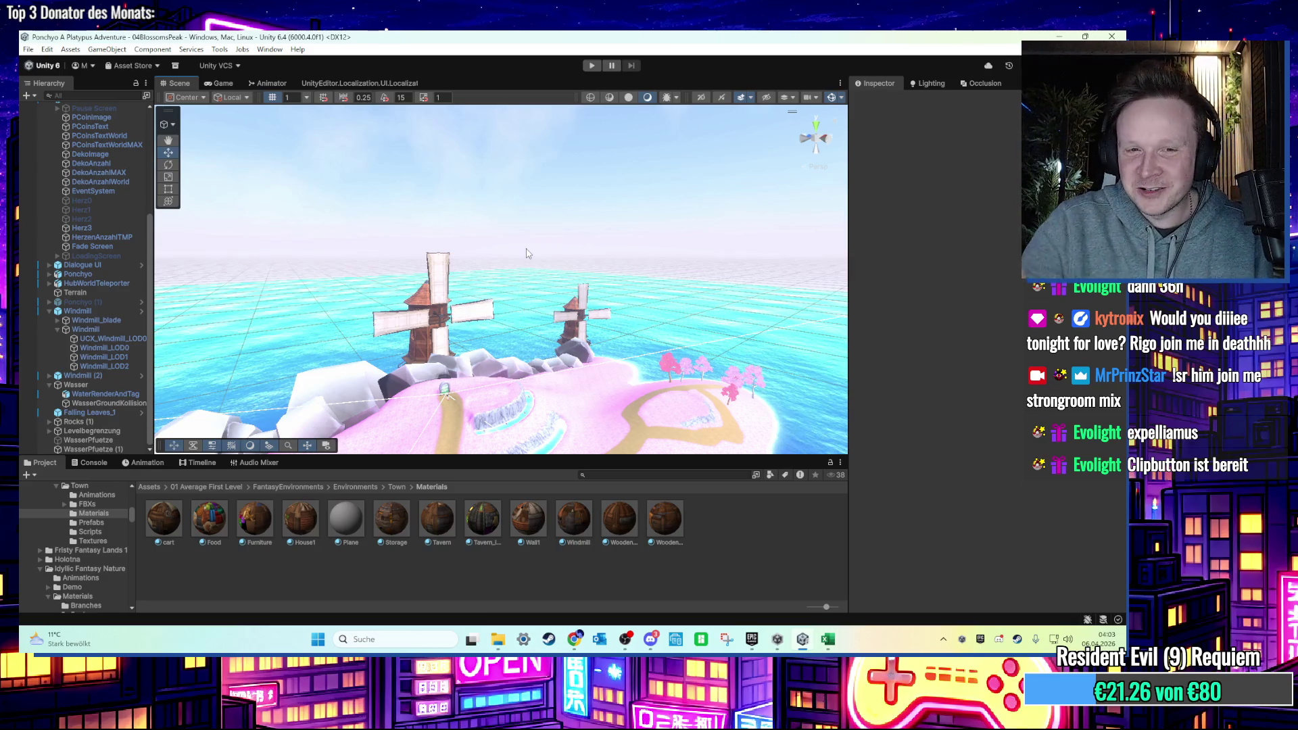
mouse_move(515, 255)
left_mouse_down()
mouse_move(569, 316)
mouse_move(582, 209)
mouse_move(495, 302)
mouse_move(562, 290)
mouse_move(458, 261)
mouse_move(537, 282)
mouse_move(511, 433)
mouse_move(421, 271)
left_mouse_up()
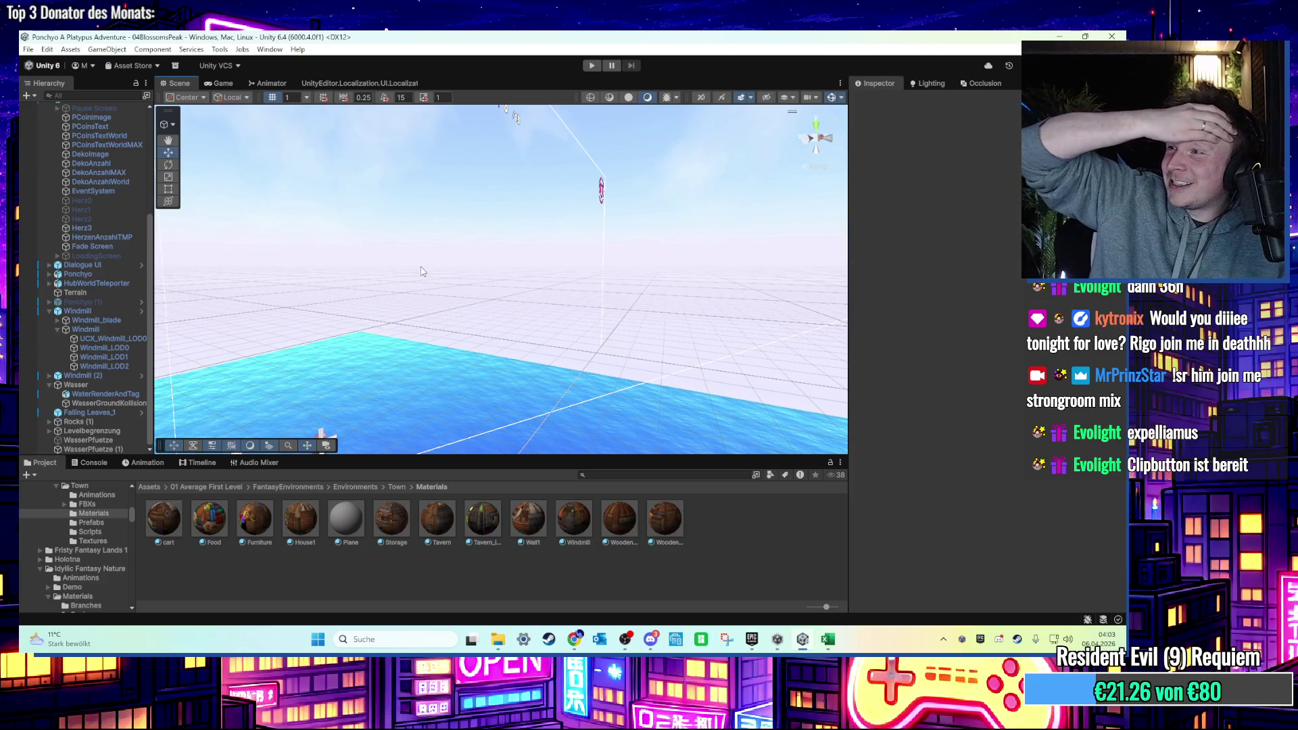
mouse_move(472, 298)
left_mouse_down()
mouse_move(358, 399)
mouse_move(351, 353)
mouse_move(416, 309)
mouse_move(702, 282)
left_mouse_up()
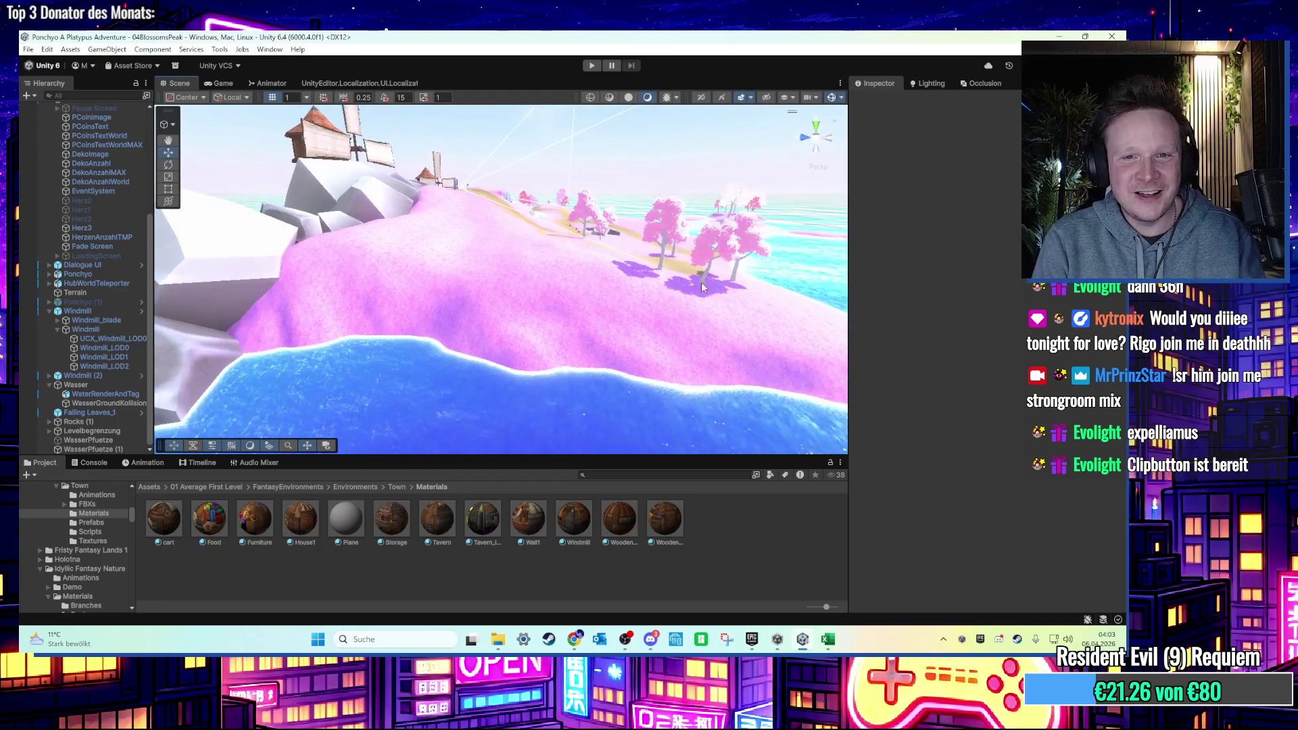
mouse_move(505, 295)
left_mouse_down()
mouse_move(492, 303)
mouse_move(509, 311)
mouse_move(539, 299)
left_mouse_up()
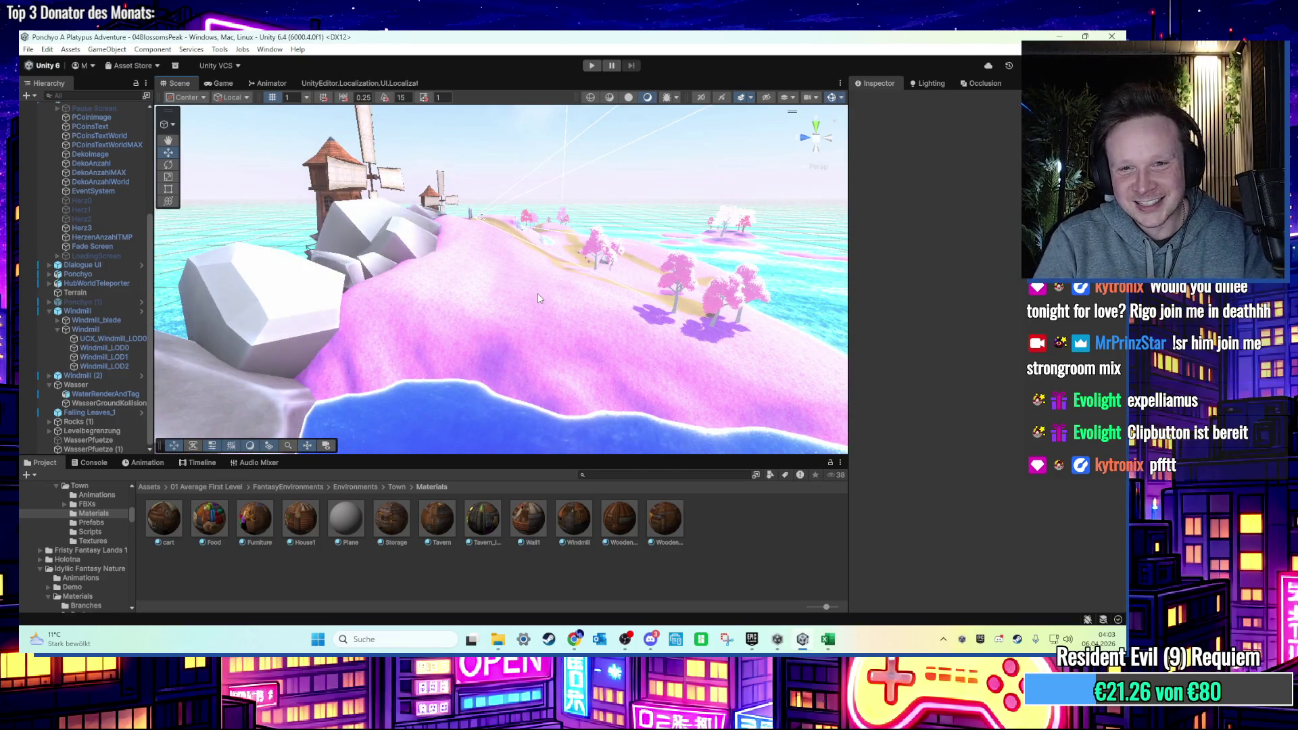
left_click_drag(539, 299, 668, 374)
mouse_move(540, 317)
left_mouse_down()
mouse_move(496, 327)
mouse_move(619, 338)
mouse_move(334, 348)
mouse_move(521, 346)
mouse_move(434, 353)
mouse_move(440, 343)
left_mouse_up()
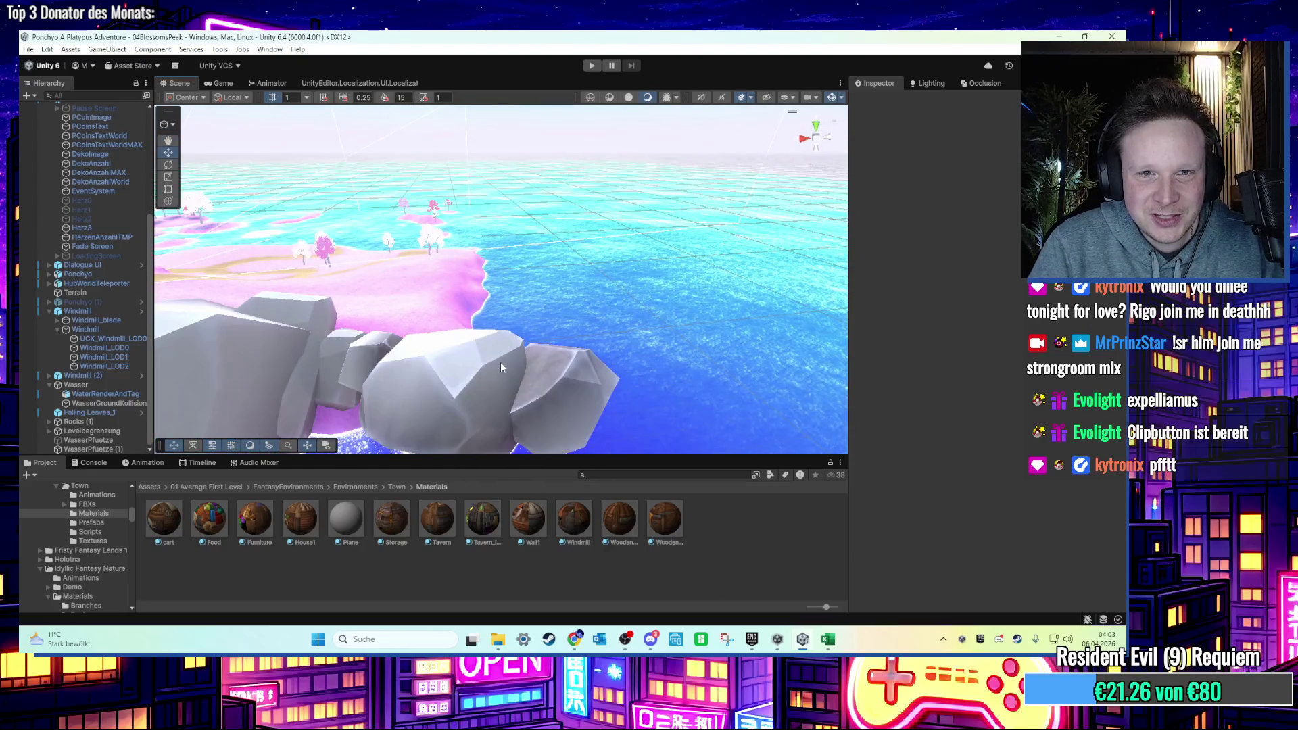
left_click(505, 377)
Select and frame rock_1 (4) on the shore cliff.
key("f")
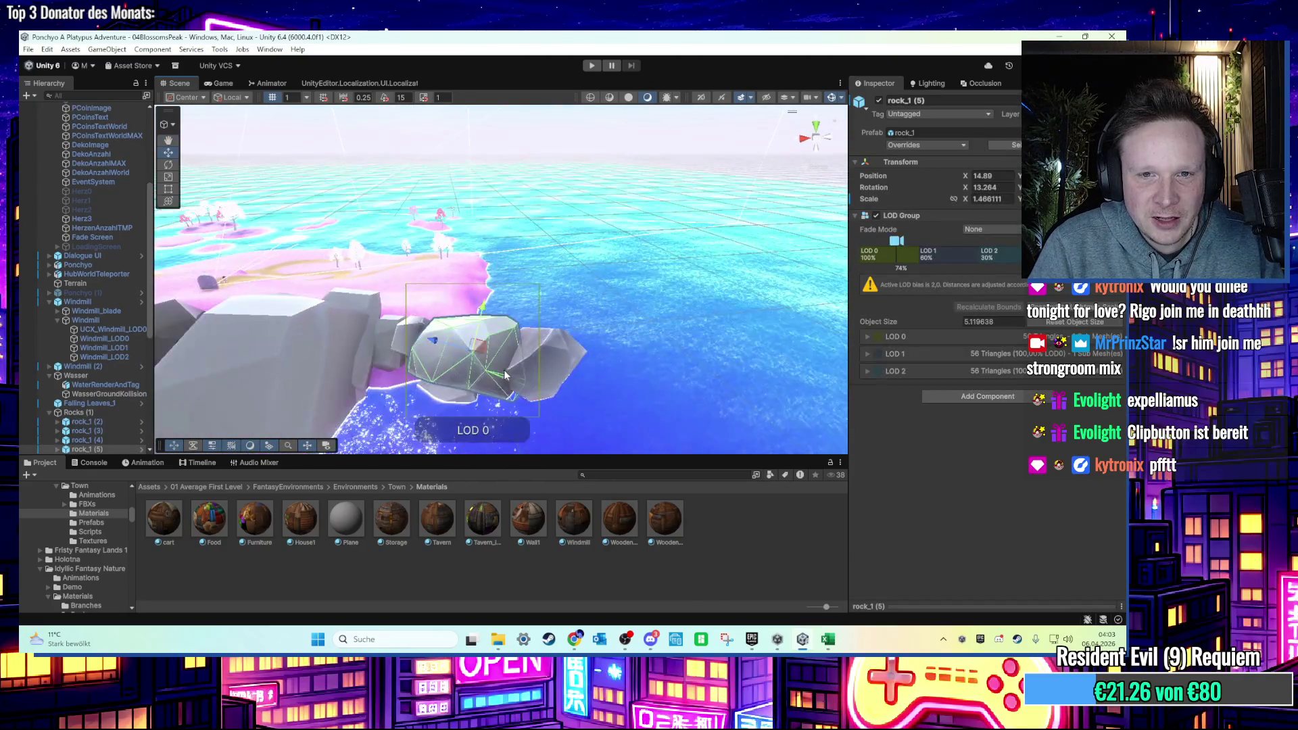
left_click_drag(513, 382, 515, 372)
scroll(515, 372, "up", 1)
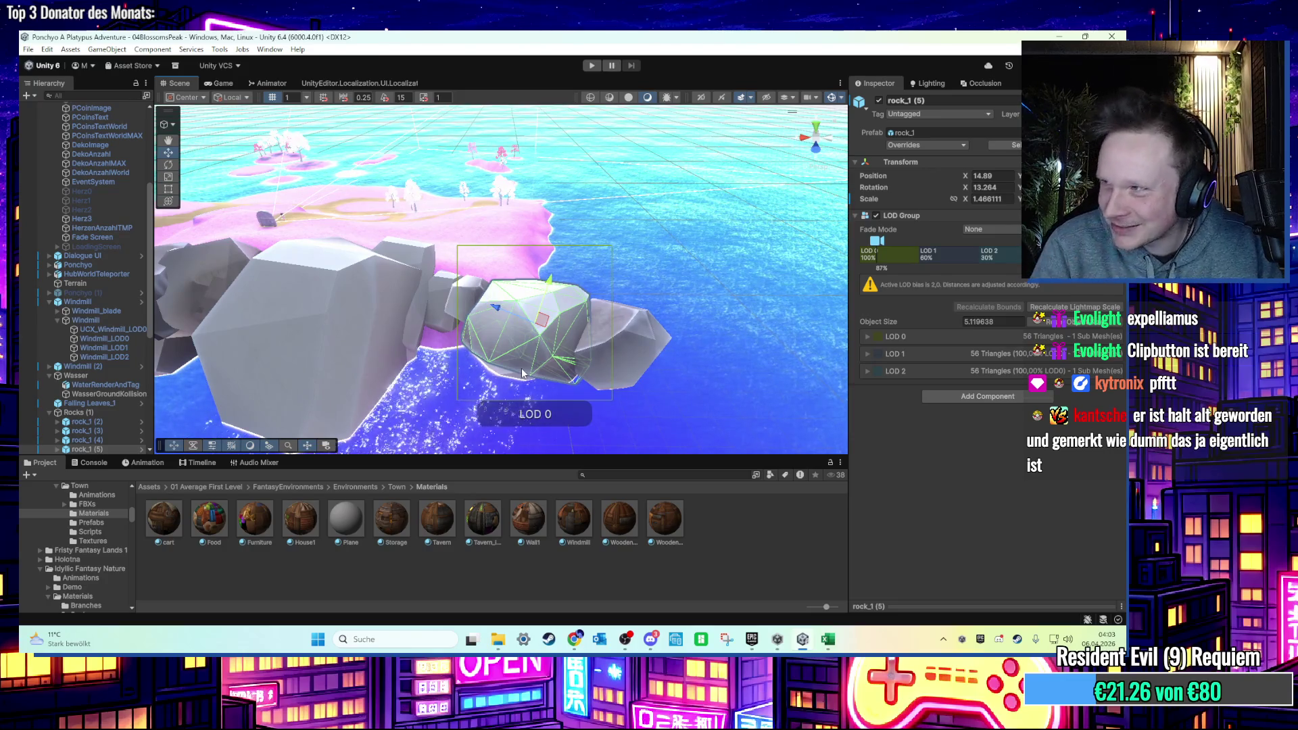
scroll(589, 331, "up", 1)
left_click_drag(589, 331, 570, 360)
left_click(581, 366)
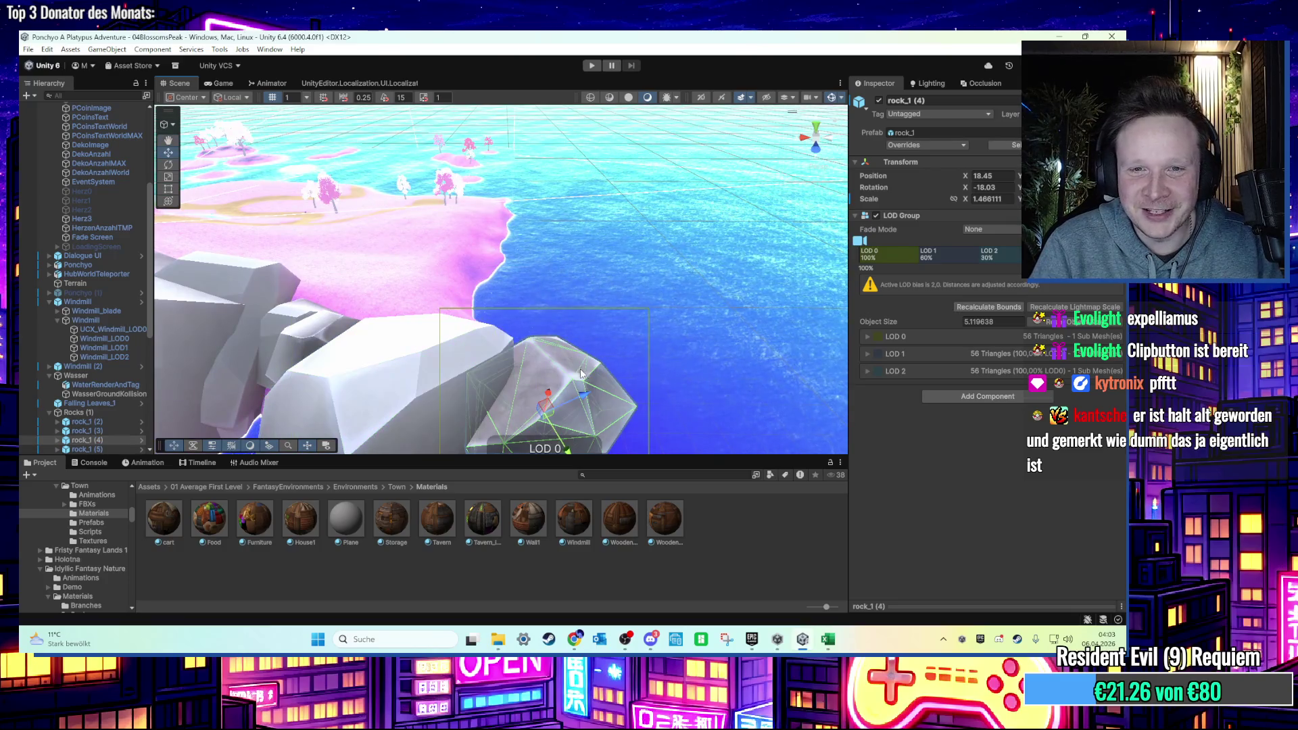
key("f")
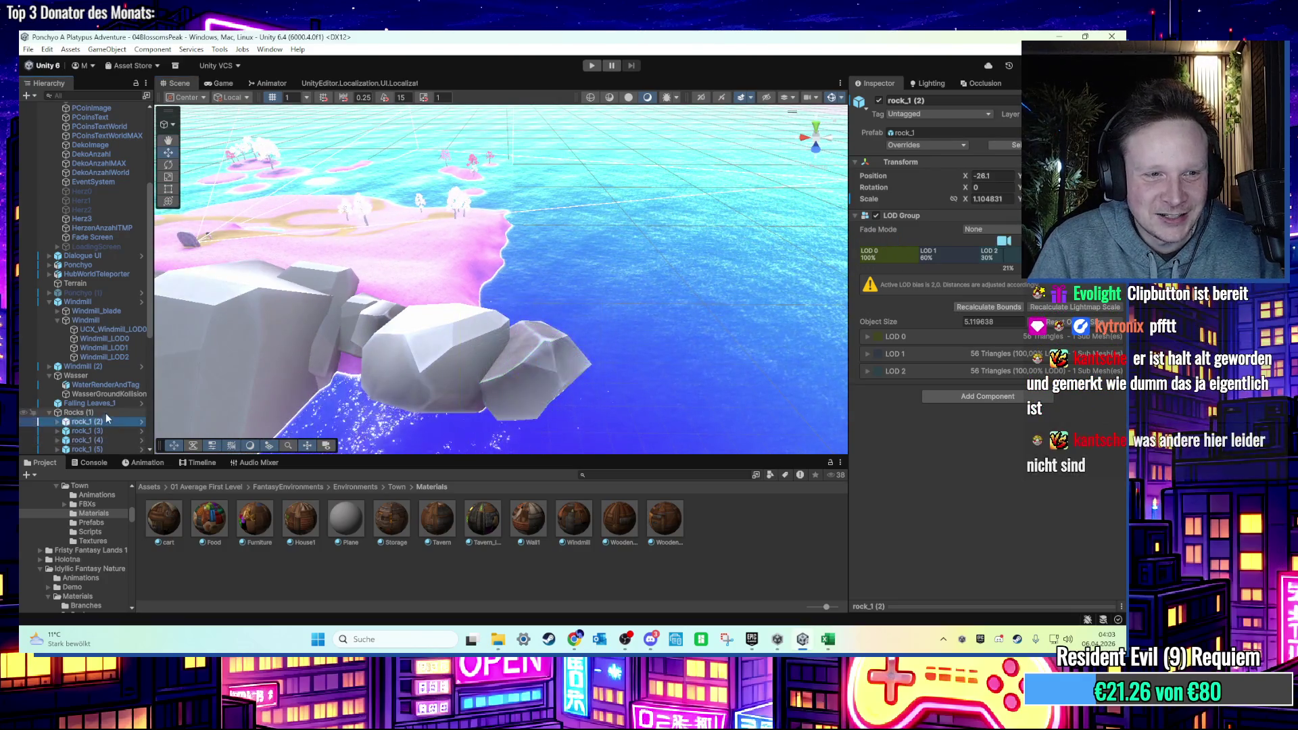
left_click(106, 412)
scroll(129, 422, "down", 5)
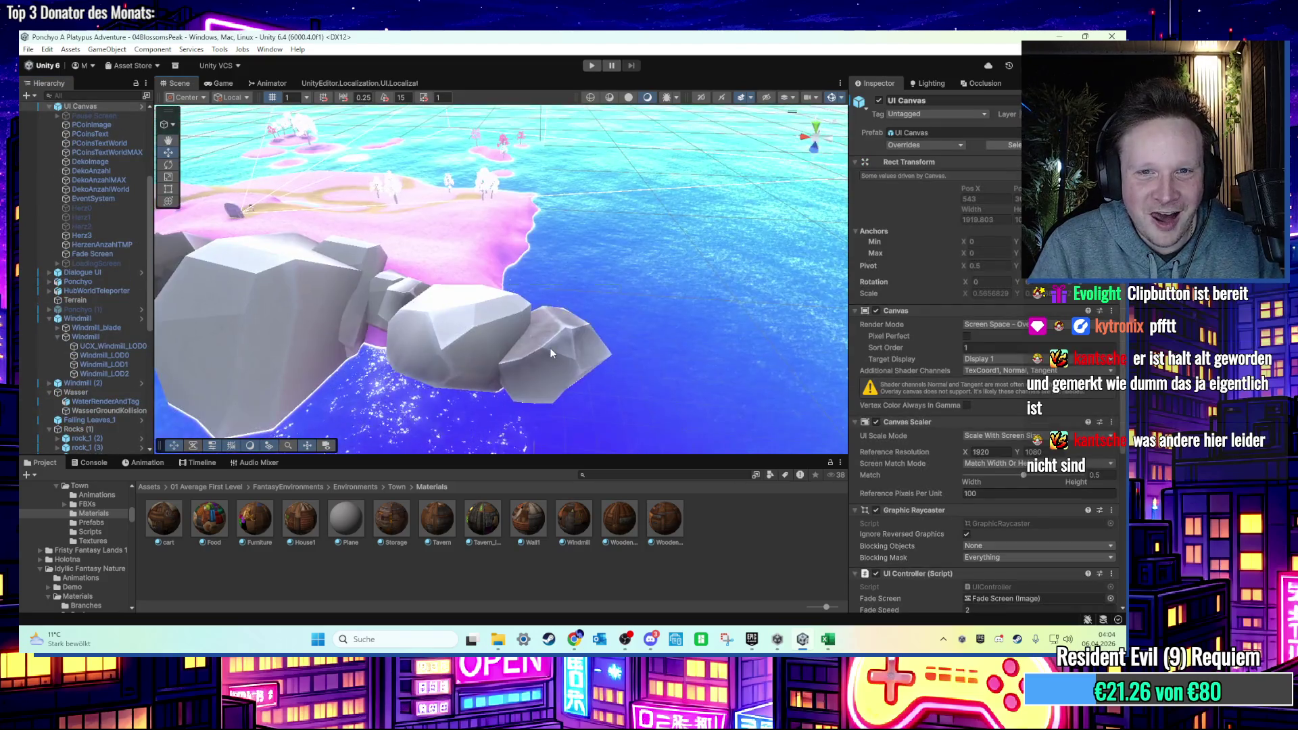
left_click(551, 351)
key("f")
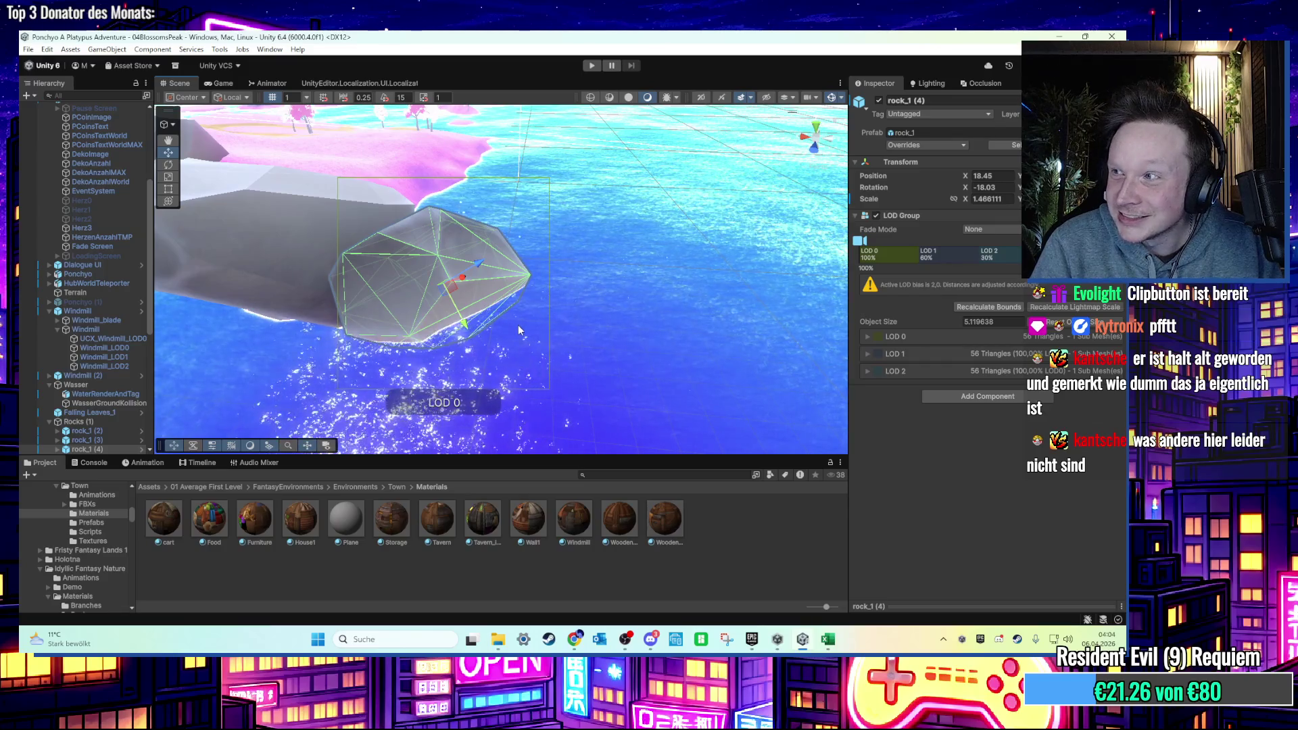
mouse_move(517, 320)
left_mouse_down()
mouse_move(601, 319)
mouse_move(494, 254)
mouse_move(464, 383)
mouse_move(499, 292)
mouse_move(561, 298)
mouse_move(556, 325)
mouse_move(507, 275)
mouse_move(507, 160)
mouse_move(509, 202)
mouse_move(480, 257)
mouse_move(501, 292)
left_mouse_up()
Duplicate rock_1 (4) into rock_1 (29), tilt it, and scale it up to about 2.1.
key("ctrl+d")
key("w")
key("e")
scroll(502, 292, "up", 5)
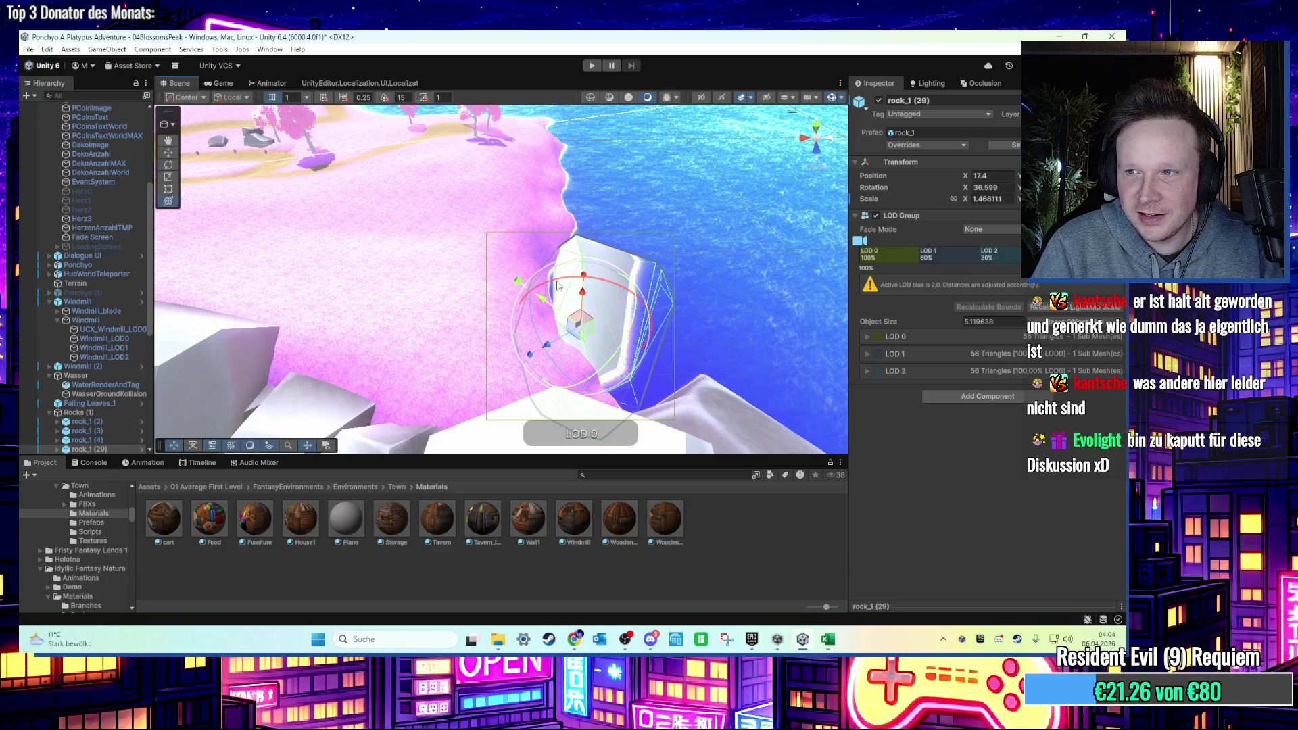
mouse_move(526, 285)
left_mouse_down()
mouse_move(476, 303)
mouse_move(509, 279)
left_mouse_up()
scroll(534, 313, "down", 2)
mouse_move(565, 315)
left_mouse_down()
mouse_move(594, 321)
mouse_move(561, 287)
mouse_move(530, 308)
mouse_move(533, 297)
left_mouse_up()
key("f")
mouse_move(518, 249)
left_mouse_down()
mouse_move(498, 259)
mouse_move(517, 295)
mouse_move(607, 197)
mouse_move(549, 292)
left_mouse_up()
Duplicate the enlarged rock as rock_1 (30) and slide it further along the shore.
key("ctrl+d")
mouse_move(617, 348)
left_mouse_down()
mouse_move(395, 307)
mouse_move(530, 309)
mouse_move(535, 299)
mouse_move(471, 307)
left_mouse_up()
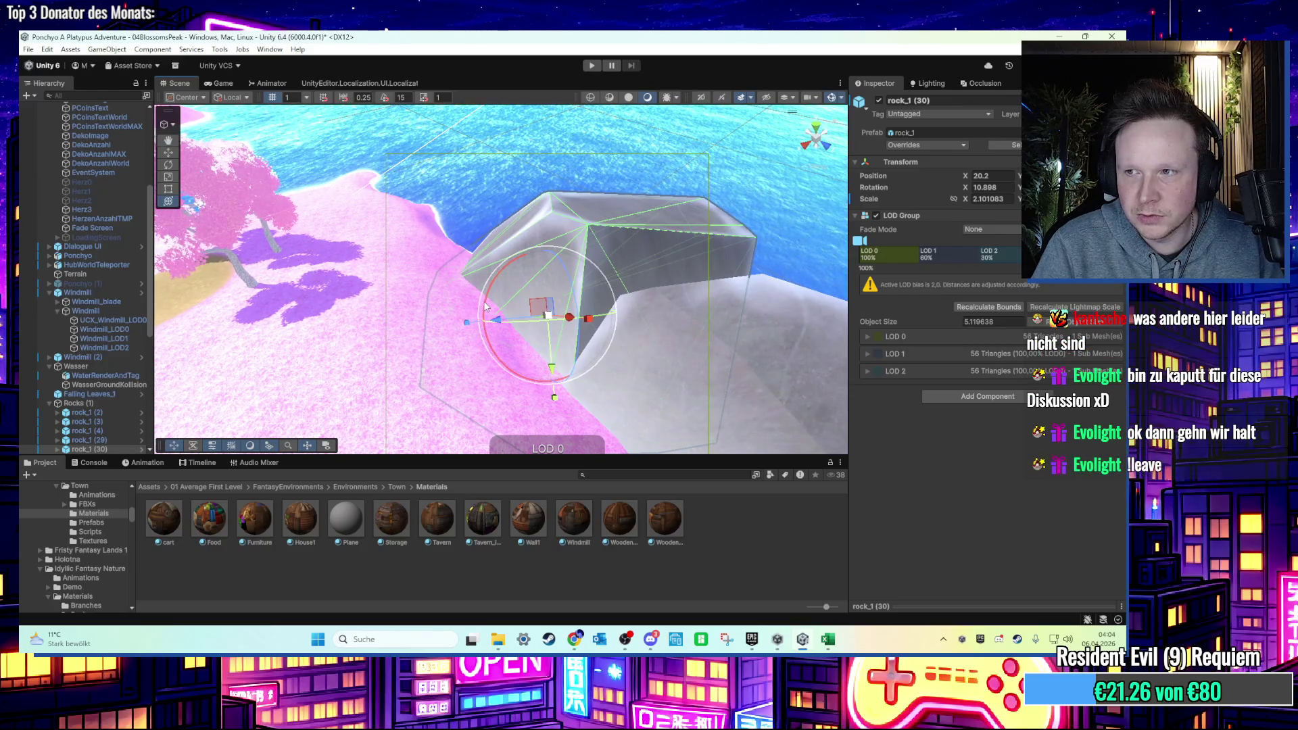
mouse_move(488, 306)
left_mouse_down()
mouse_move(517, 339)
mouse_move(529, 291)
left_mouse_up()
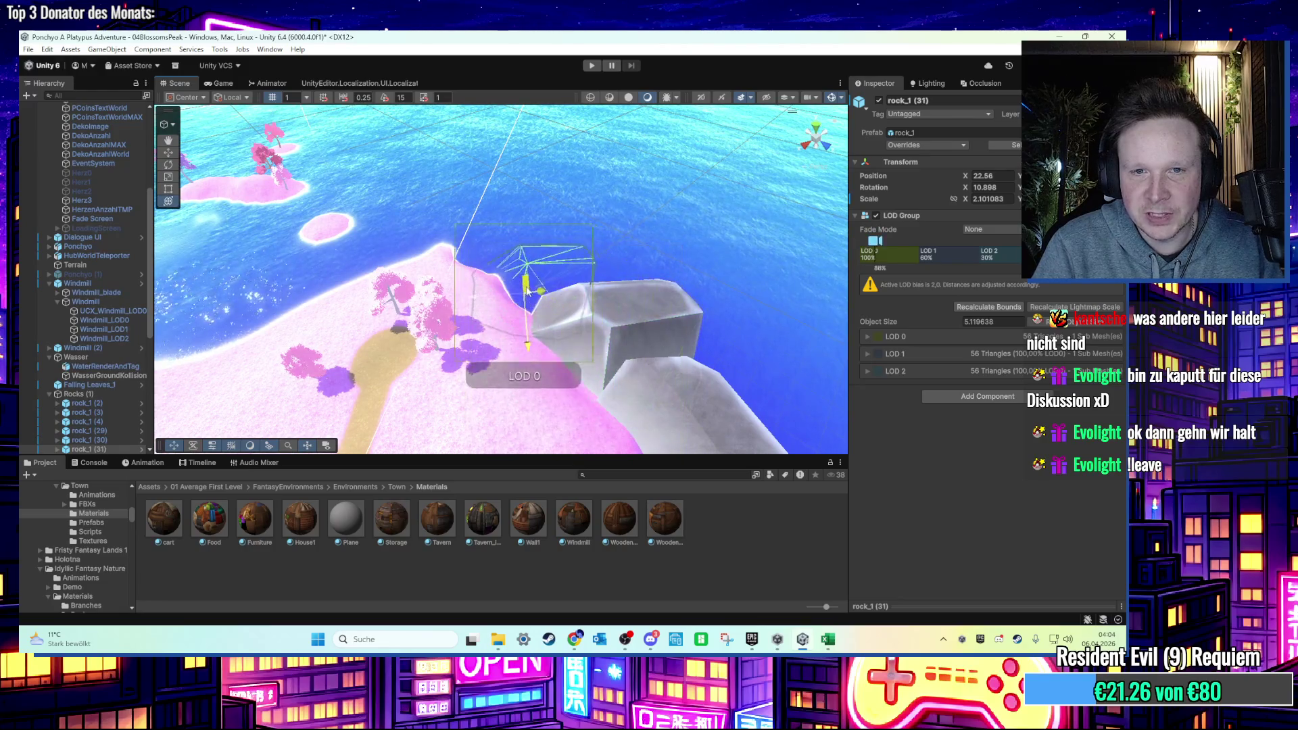
Rotate the rock steeply, shift it along the ridge, then duplicate it as rock_1 (33) and place it.
key("y")
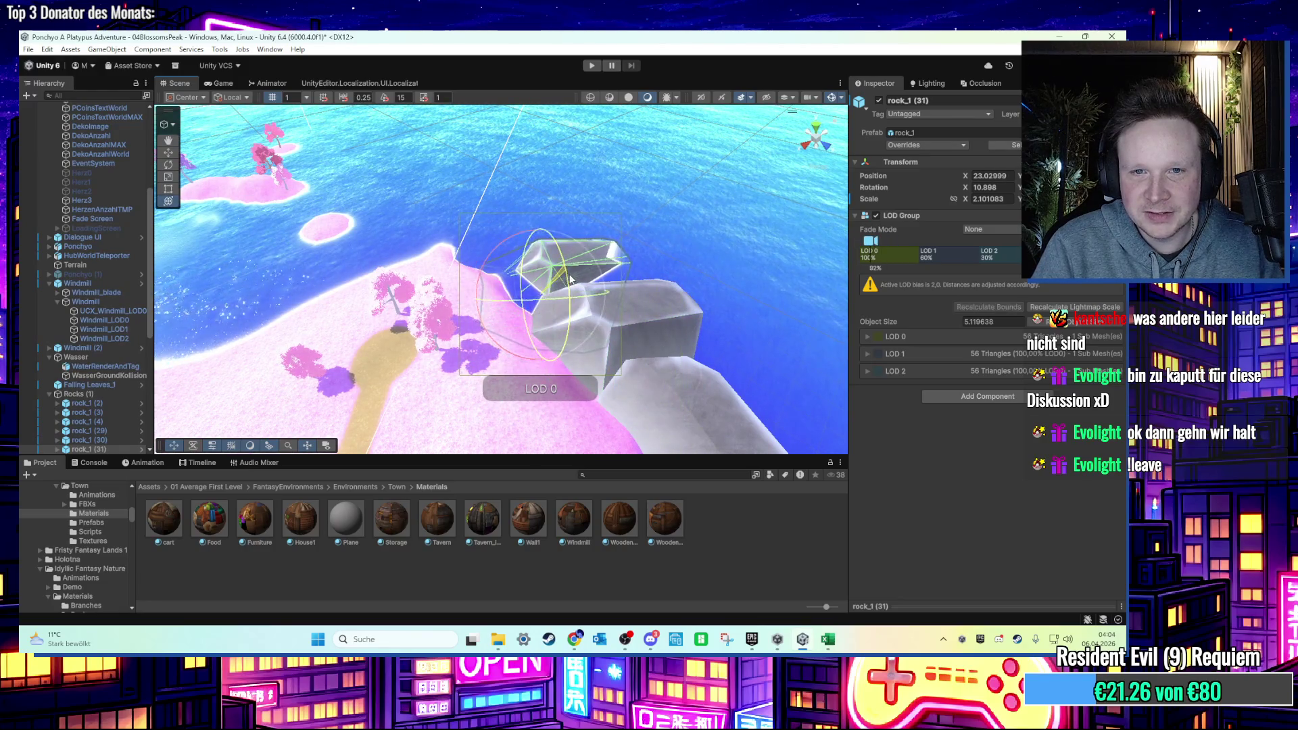
mouse_move(556, 281)
left_mouse_down()
mouse_move(489, 291)
mouse_move(541, 290)
left_mouse_up()
scroll(545, 292, "up", 2)
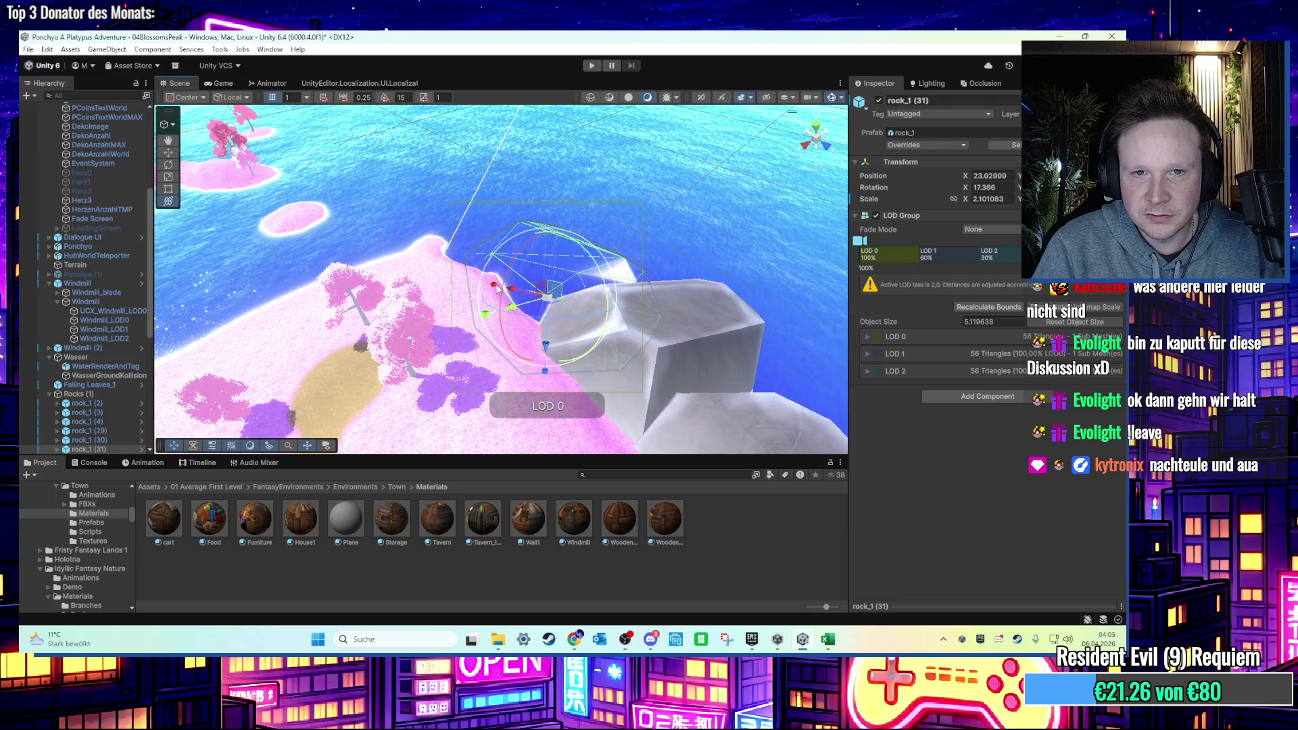
left_click_drag(550, 294, 527, 266)
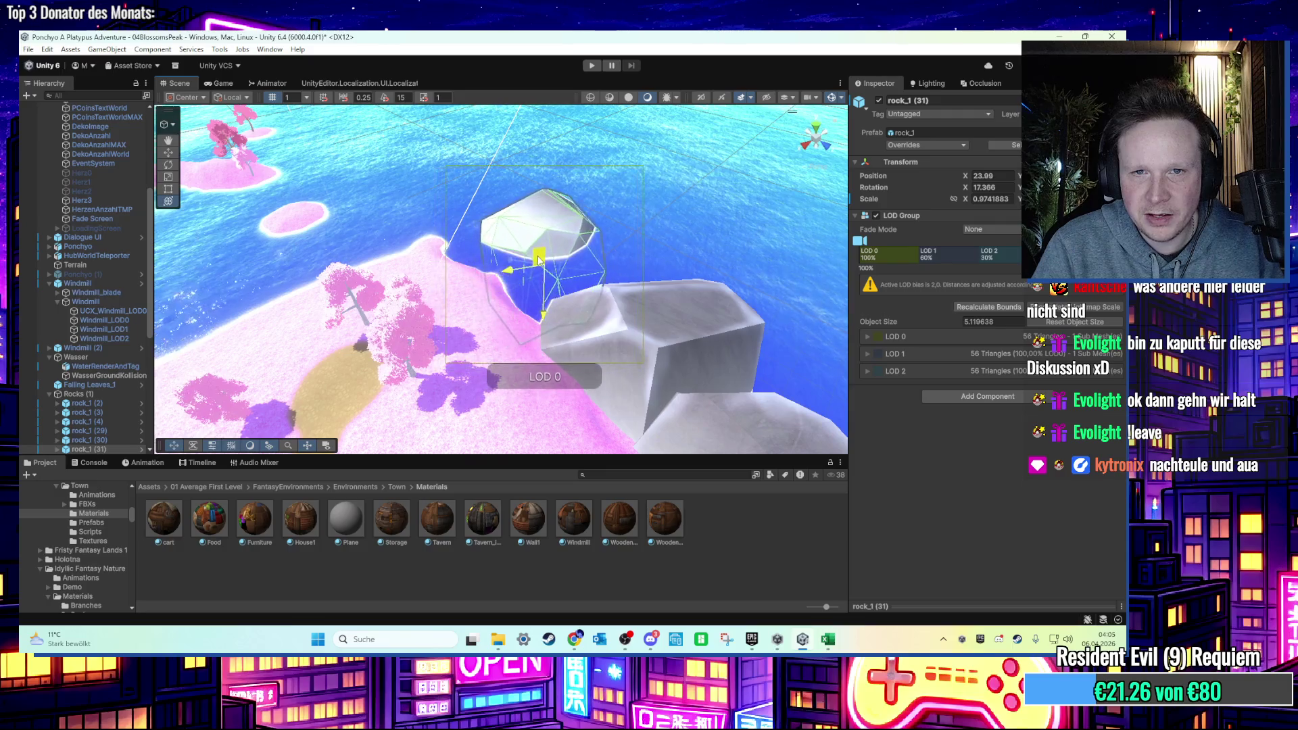
mouse_move(545, 255)
left_mouse_down()
mouse_move(508, 296)
mouse_move(681, 223)
mouse_move(591, 339)
mouse_move(593, 326)
left_mouse_up()
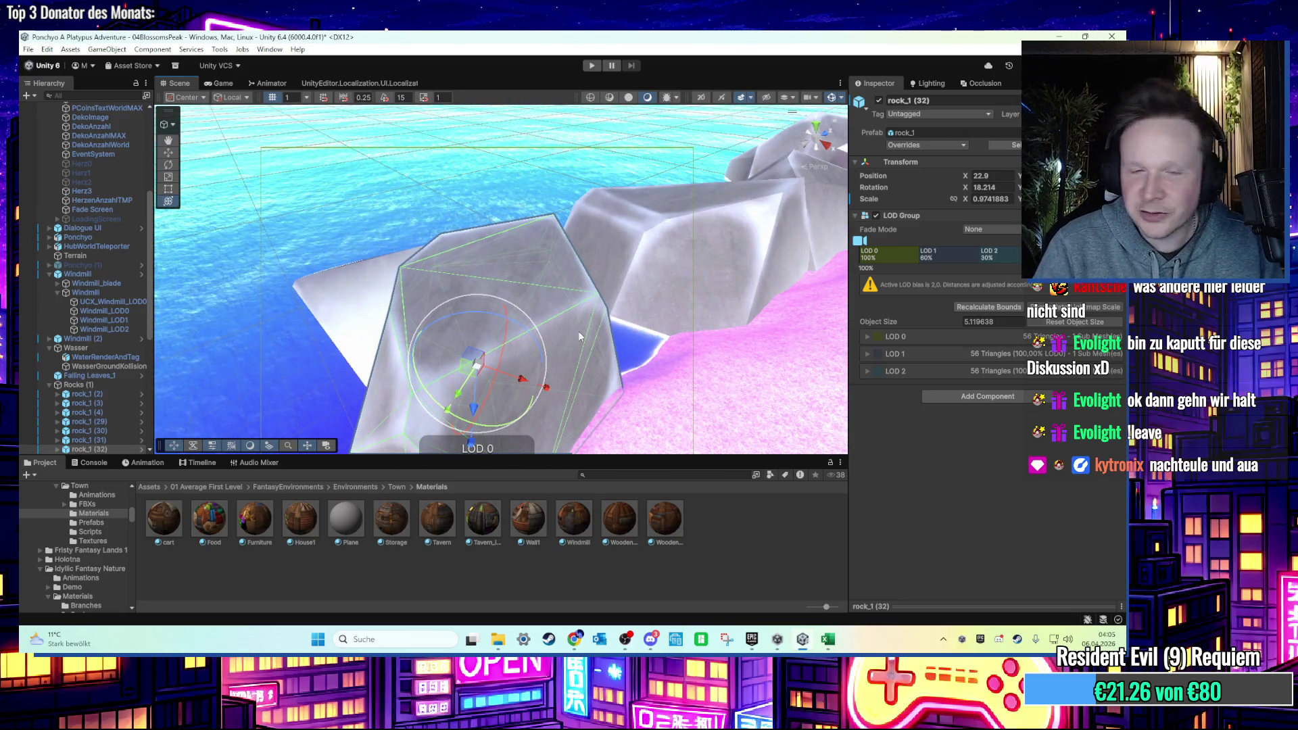
scroll(480, 345, "down", 3)
left_click_drag(480, 345, 551, 328)
scroll(472, 319, "up", 3)
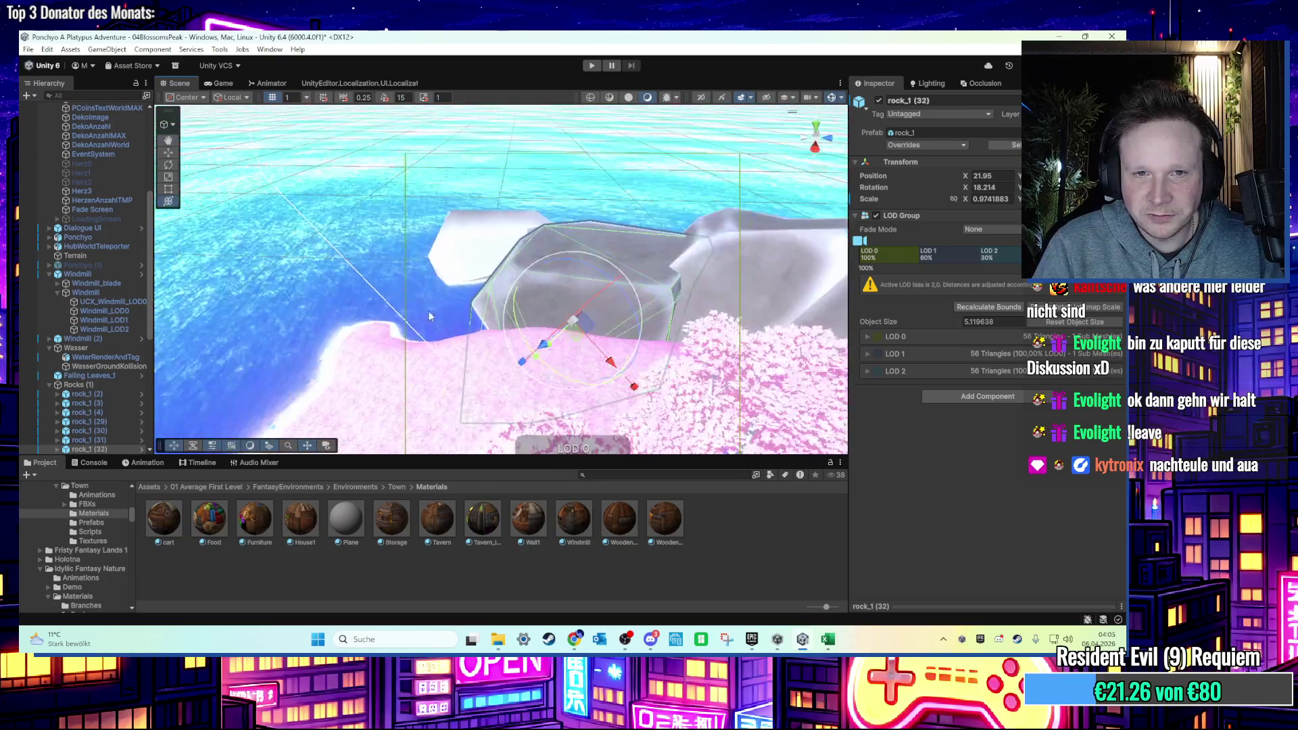
key("ctrl+d")
mouse_move(519, 347)
left_mouse_down()
mouse_move(428, 362)
mouse_move(429, 348)
mouse_move(412, 347)
mouse_move(433, 331)
mouse_move(417, 306)
mouse_move(423, 340)
mouse_move(514, 348)
mouse_move(461, 344)
mouse_move(494, 340)
mouse_move(465, 333)
mouse_move(474, 338)
mouse_move(449, 305)
mouse_move(444, 318)
left_mouse_up()
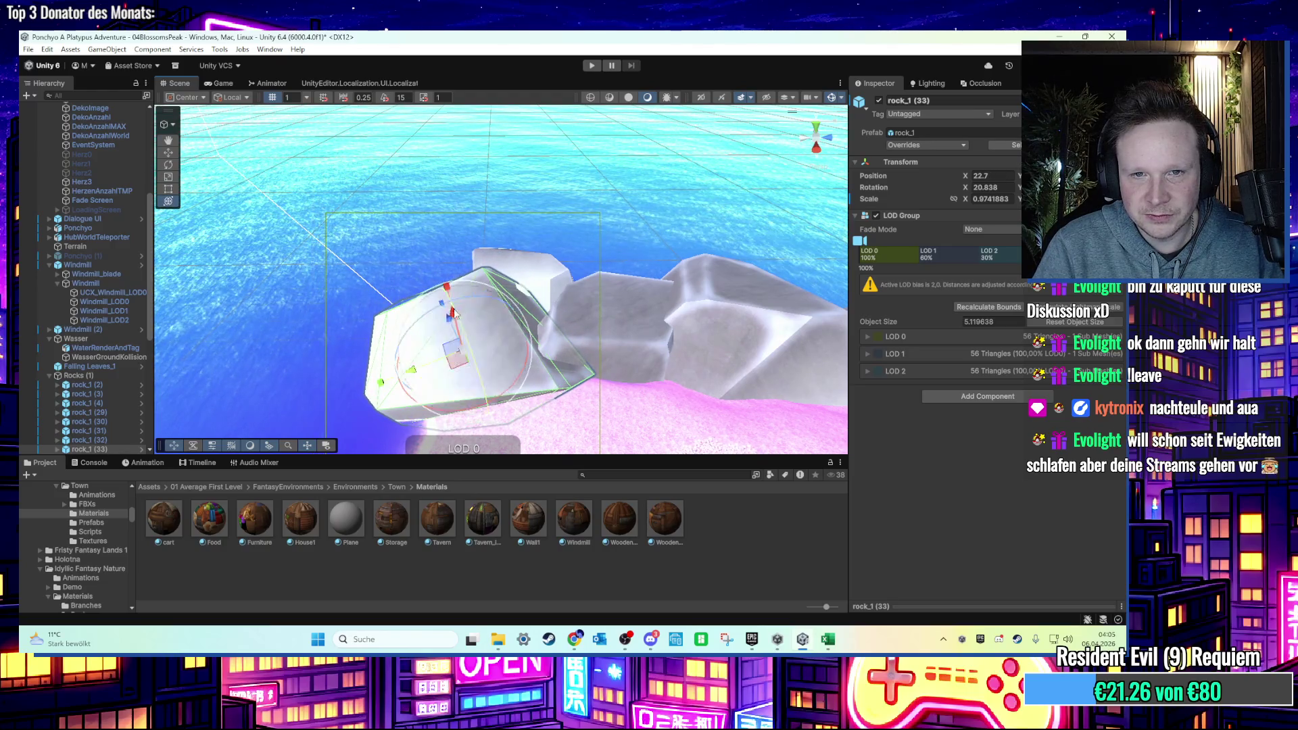
Move rock_1 (31) along the shore to X 23.69 and rotate it slightly.
left_click(506, 355)
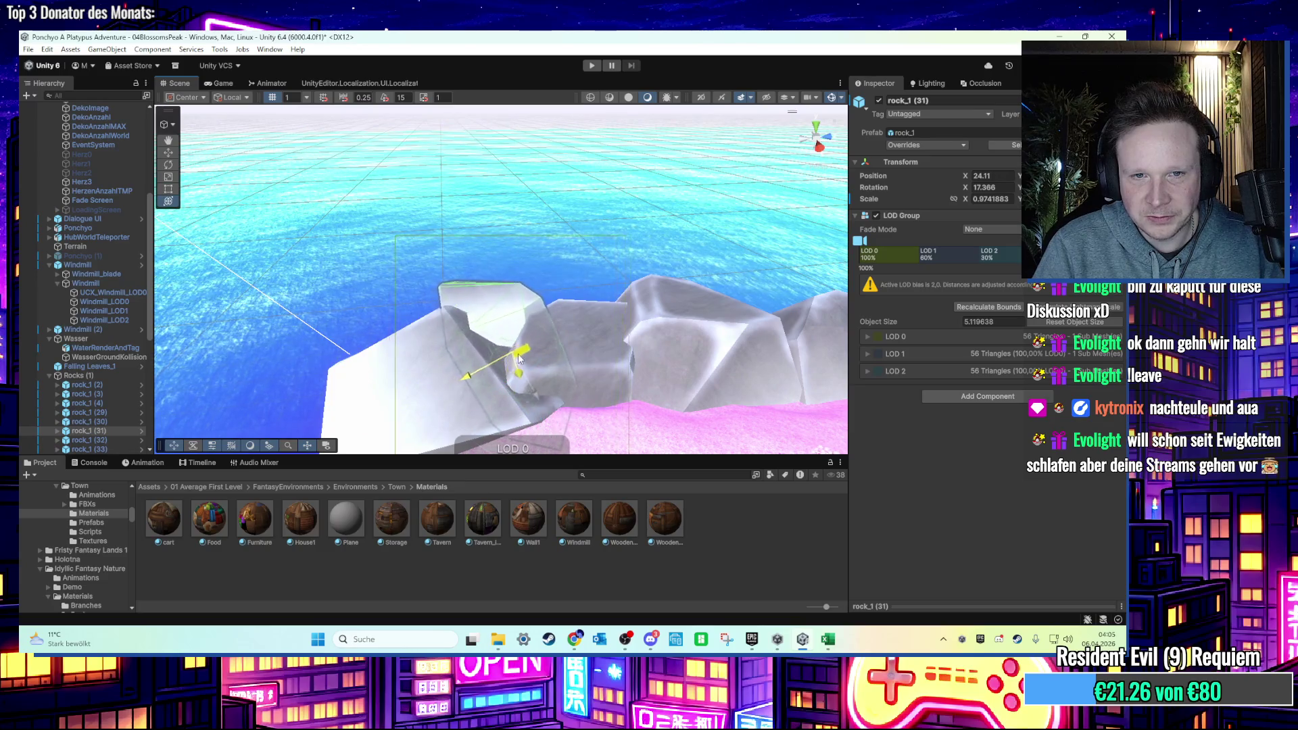
left_click_drag(520, 365, 521, 369)
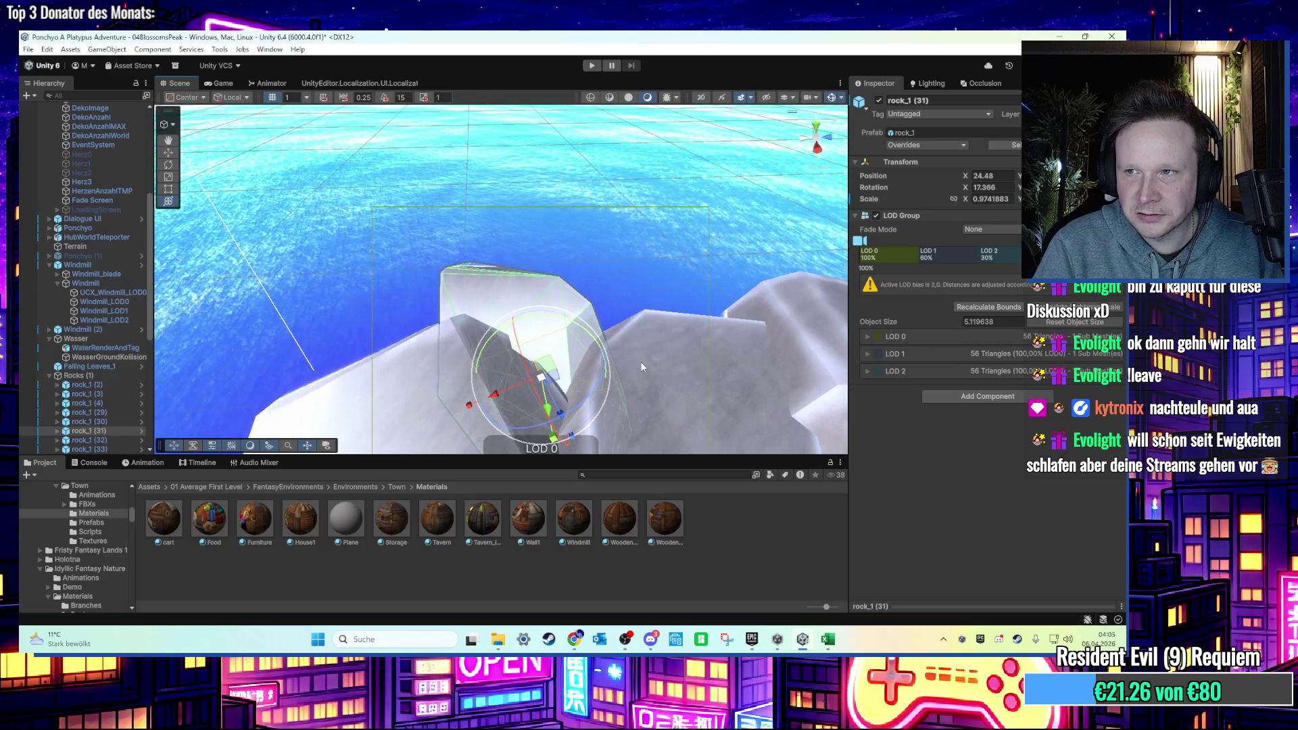
scroll(541, 390, "up", 3)
mouse_move(575, 392)
left_mouse_down()
mouse_move(539, 379)
mouse_move(564, 380)
left_mouse_up()
scroll(575, 304, "down", 5)
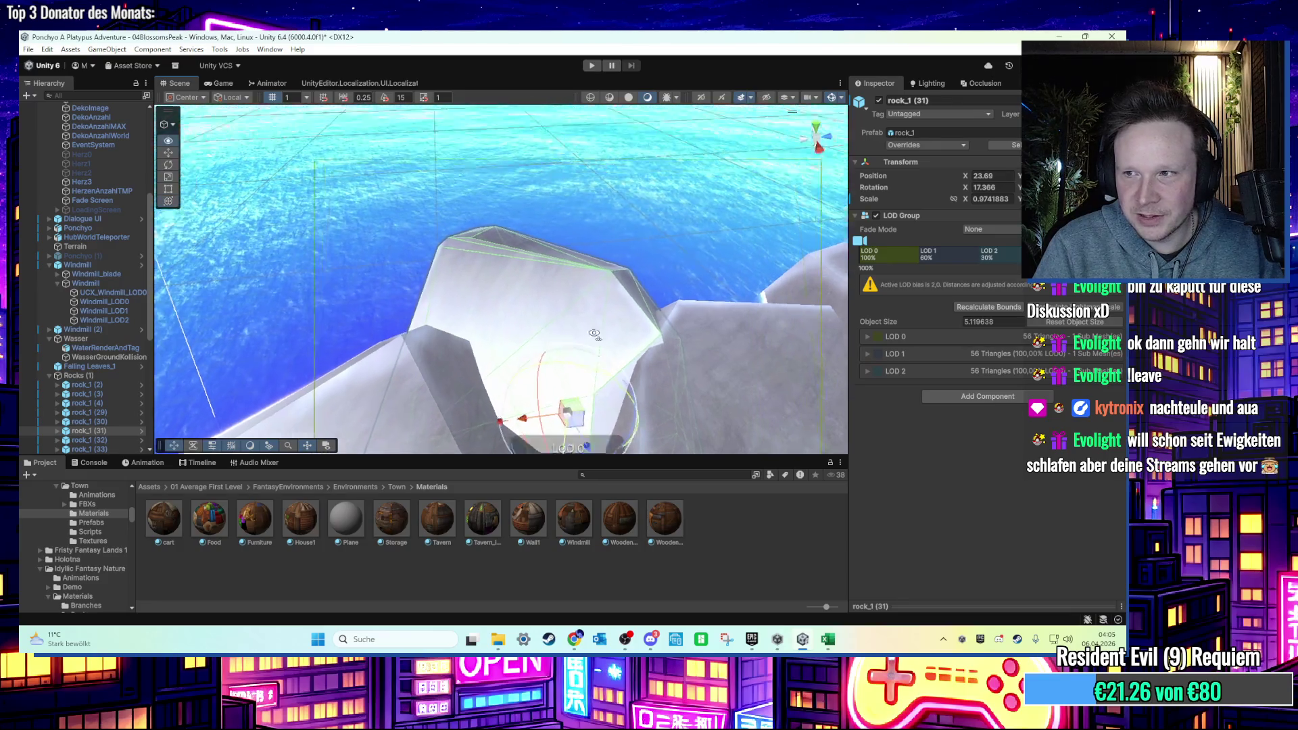
scroll(584, 181, "up", 10)
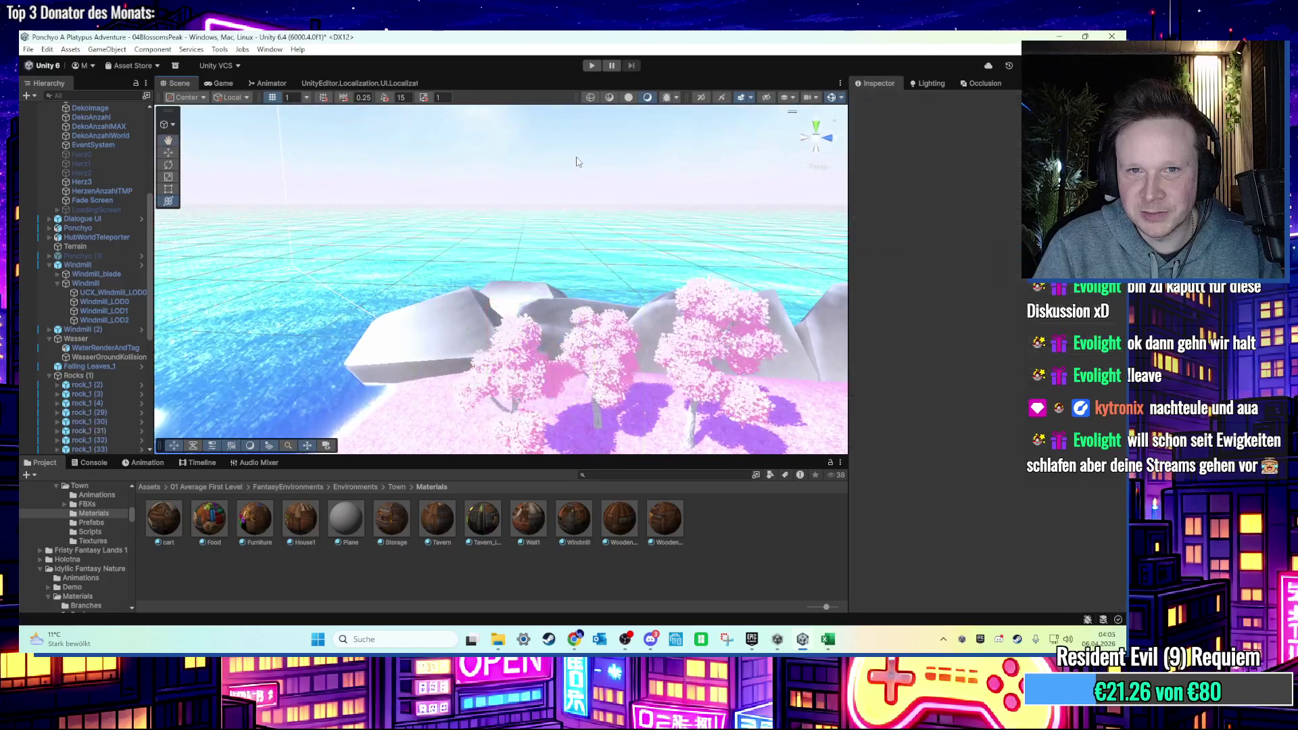
scroll(592, 336, "down", 5)
scroll(546, 317, "up", 5)
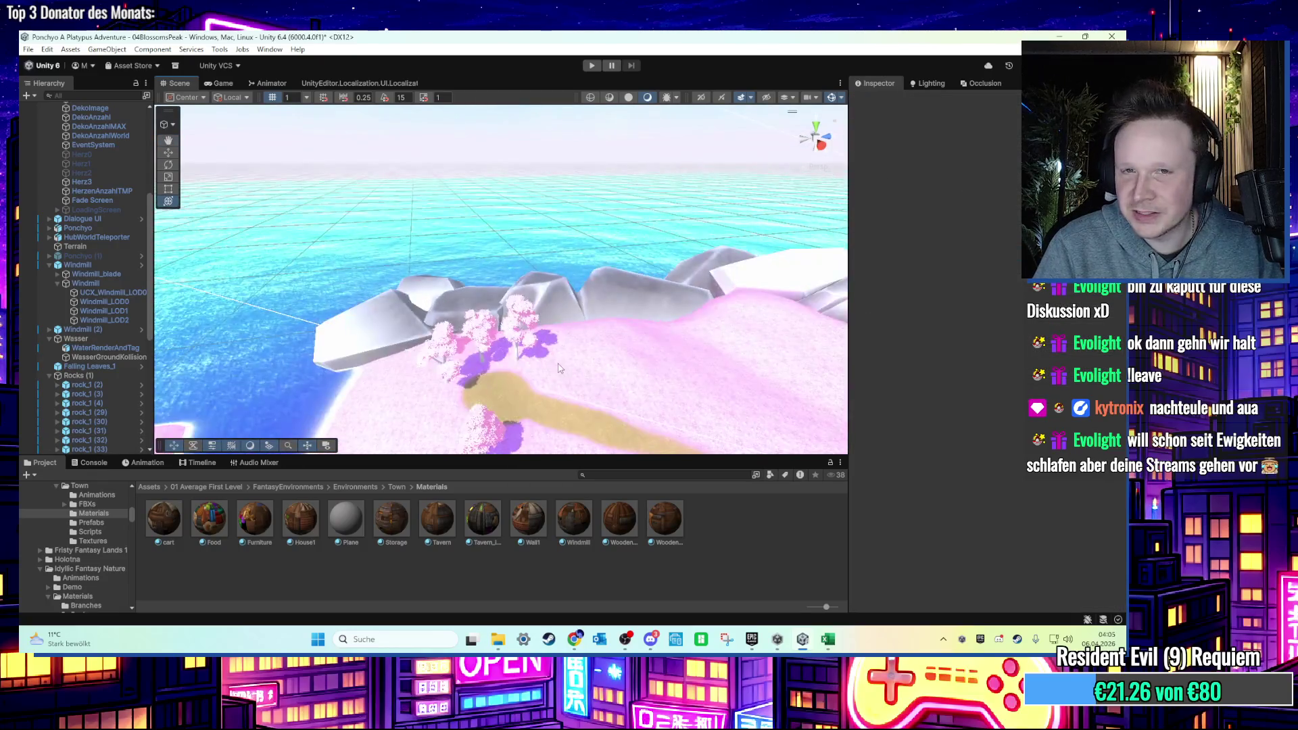
scroll(553, 362, "down", 5)
mouse_move(555, 365)
left_mouse_down()
mouse_move(463, 284)
mouse_move(446, 331)
mouse_move(496, 294)
mouse_move(507, 315)
mouse_move(474, 314)
mouse_move(493, 313)
mouse_move(480, 330)
left_mouse_up()
scroll(473, 313, "up", 10)
scroll(477, 331, "down", 3)
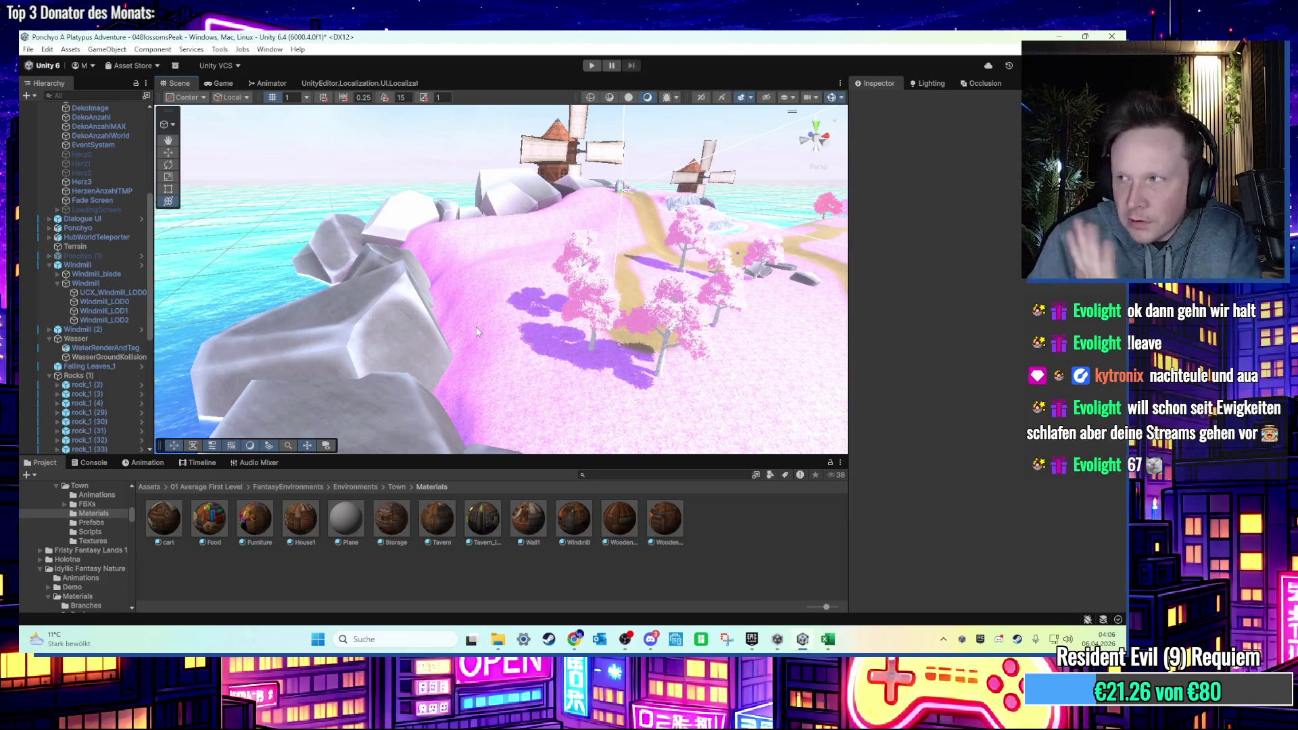
mouse_move(476, 332)
left_mouse_down()
mouse_move(464, 404)
mouse_move(417, 305)
mouse_move(579, 322)
left_mouse_up()
left_click(464, 404)
mouse_move(491, 313)
left_mouse_down()
mouse_move(544, 318)
mouse_move(477, 327)
left_mouse_up()
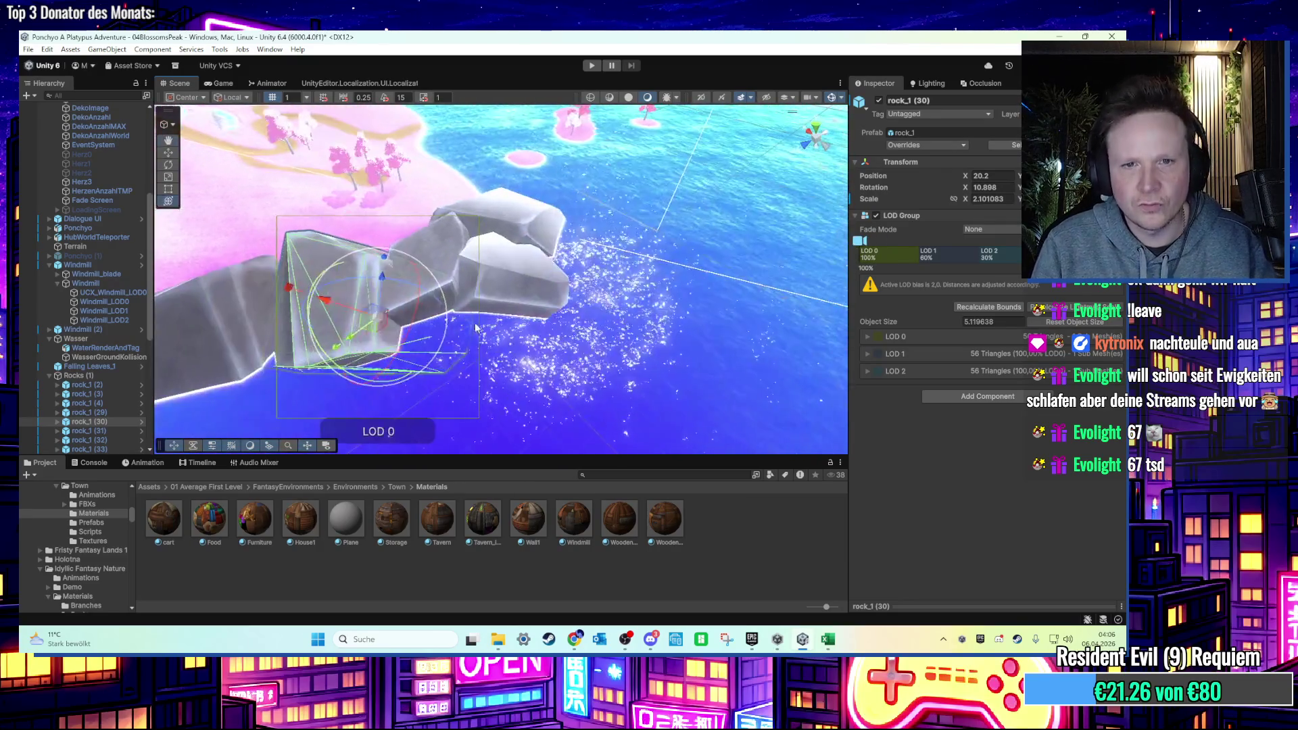
left_click(209, 290, "shift")
key("f")
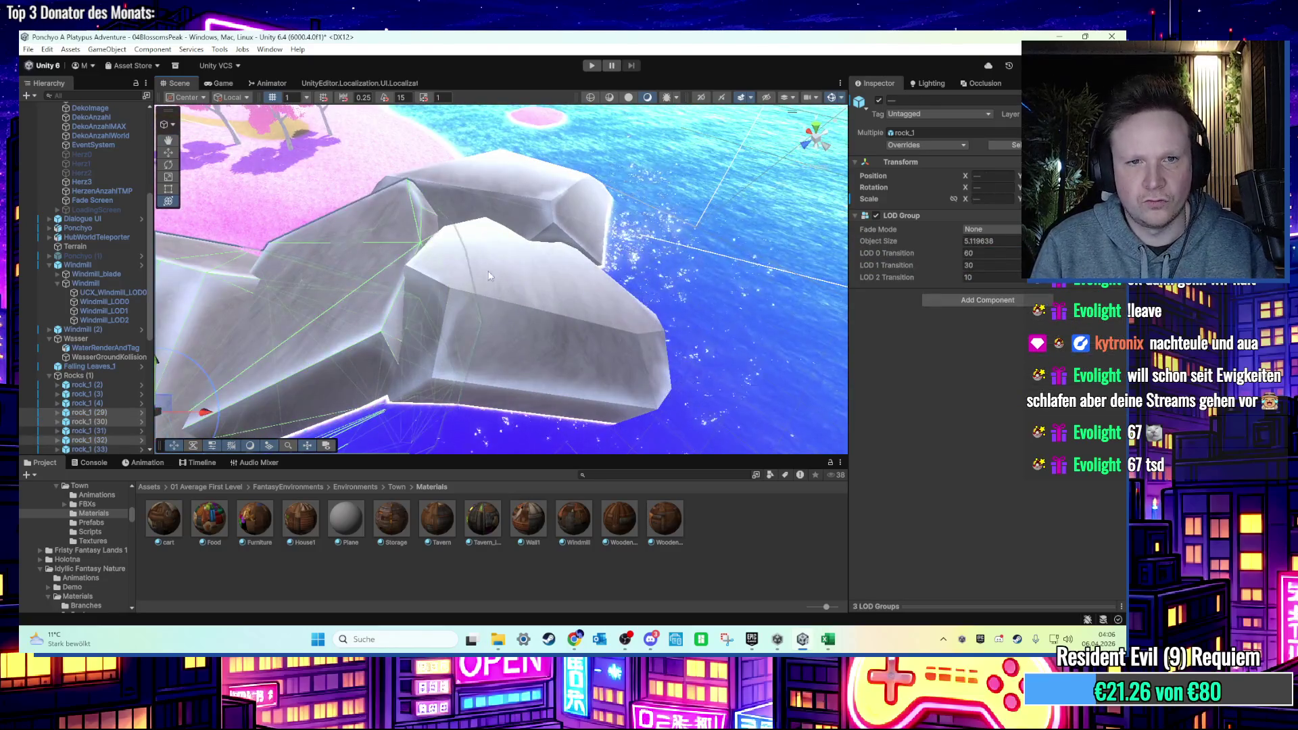
left_click(523, 211, "shift")
key("f")
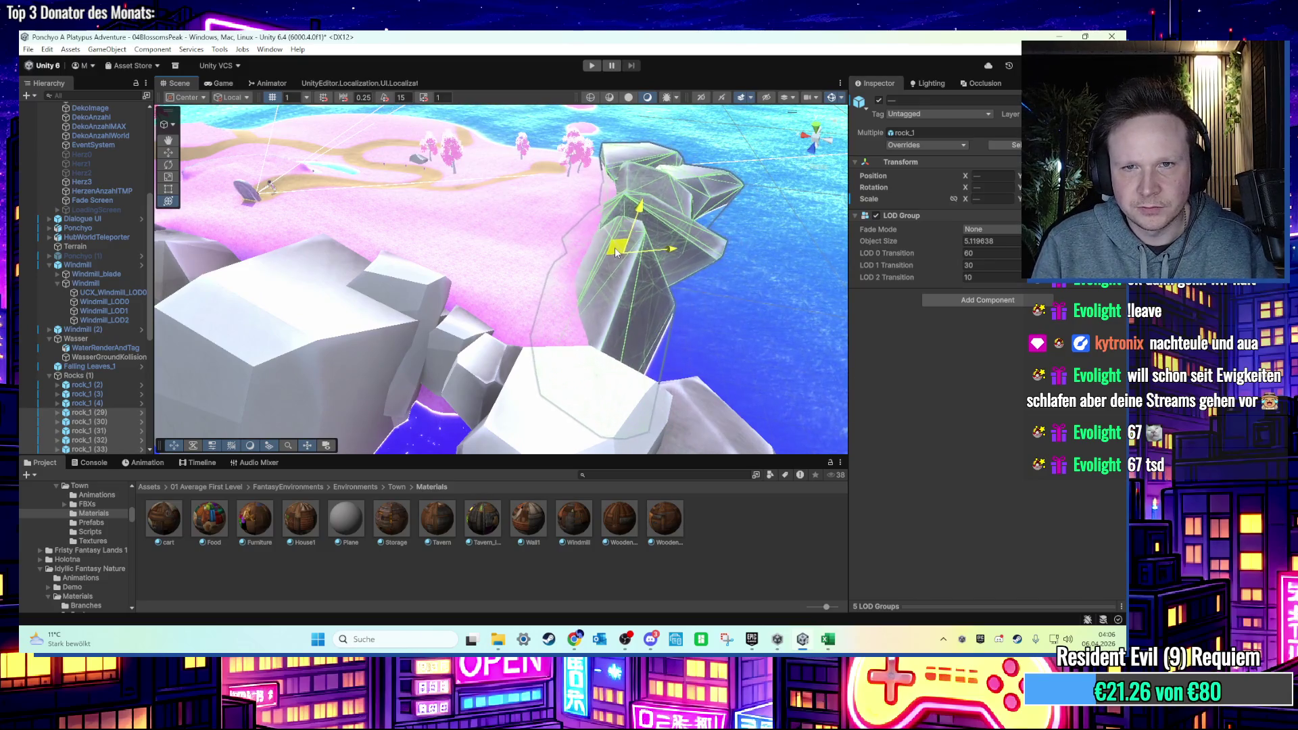
mouse_move(615, 249)
left_mouse_down()
mouse_move(474, 317)
mouse_move(423, 253)
mouse_move(467, 303)
mouse_move(439, 382)
left_mouse_up()
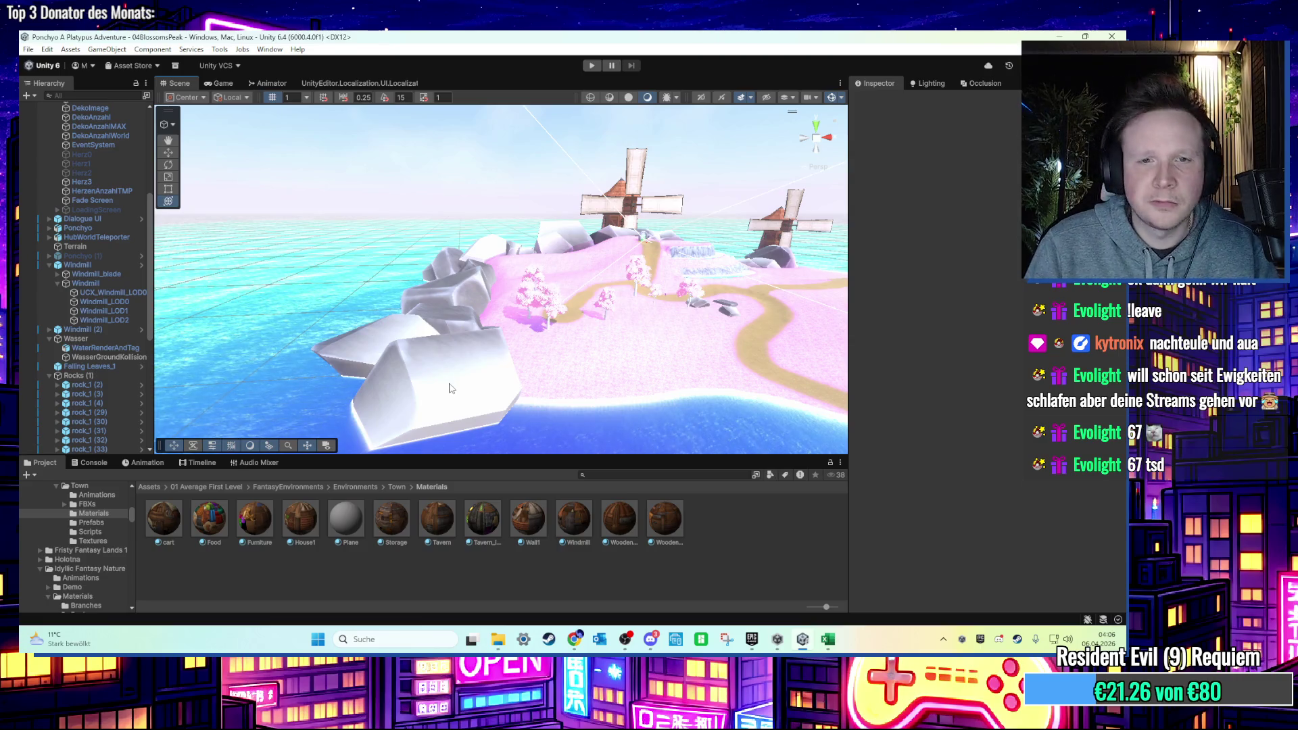
scroll(540, 360, "down", 3)
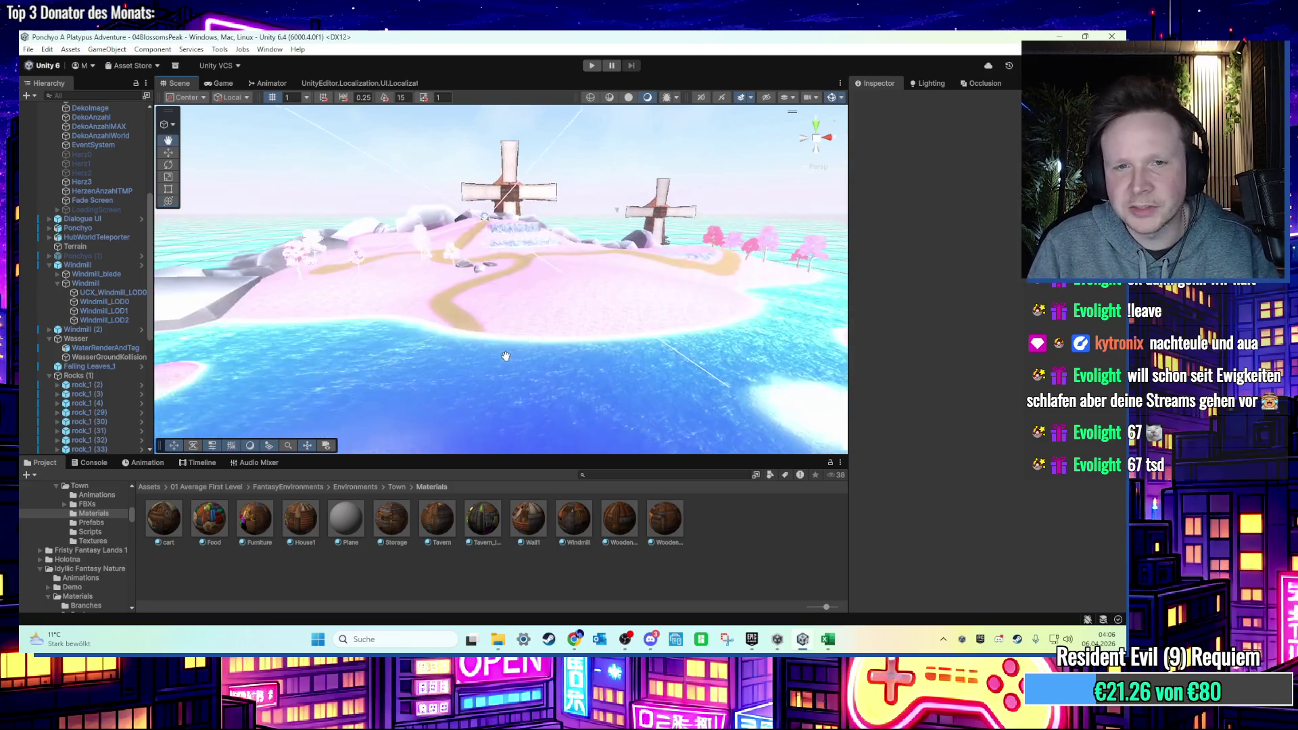
scroll(502, 356, "down", 5)
scroll(502, 356, "up", 2)
mouse_move(494, 368)
left_mouse_down()
mouse_move(565, 371)
mouse_move(524, 333)
mouse_move(560, 324)
mouse_move(502, 369)
mouse_move(553, 370)
mouse_move(369, 366)
mouse_move(347, 338)
mouse_move(376, 357)
mouse_move(310, 359)
mouse_move(322, 382)
left_mouse_up()
scroll(322, 381, "up", 3)
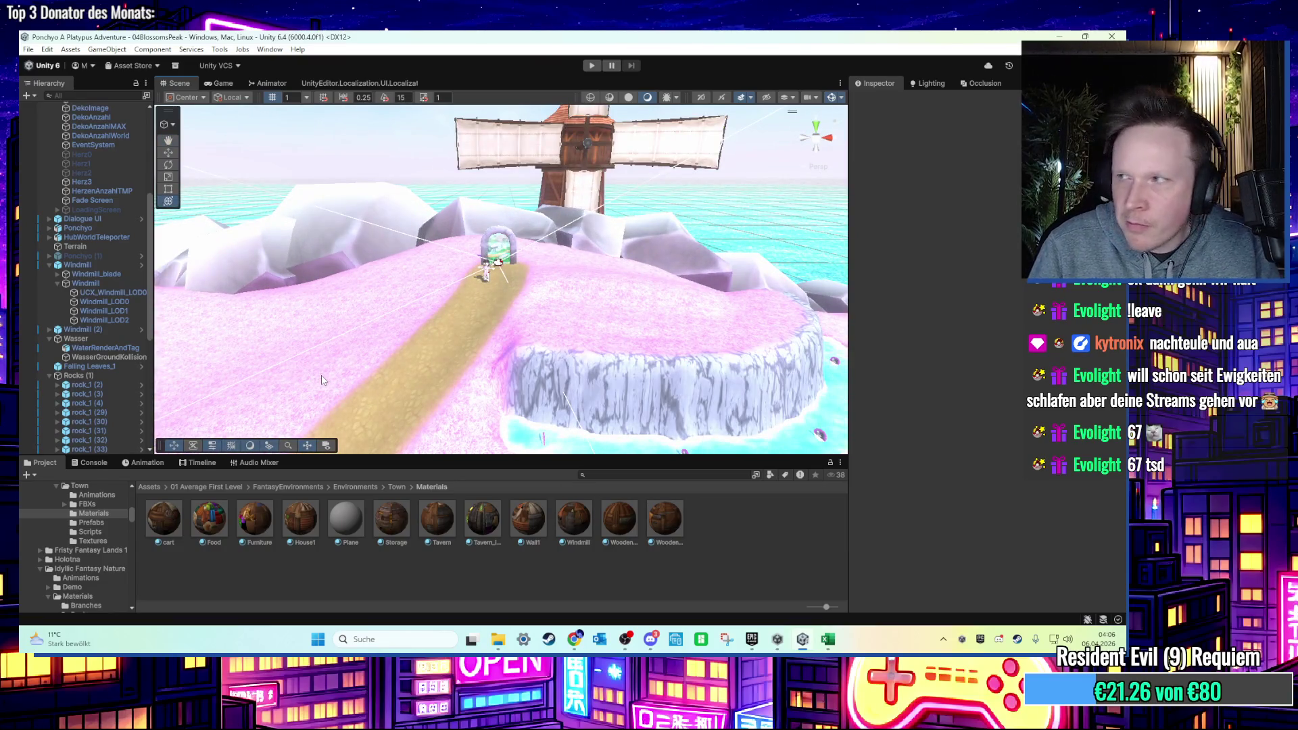
scroll(428, 342, "down", 1)
scroll(428, 343, "up", 2)
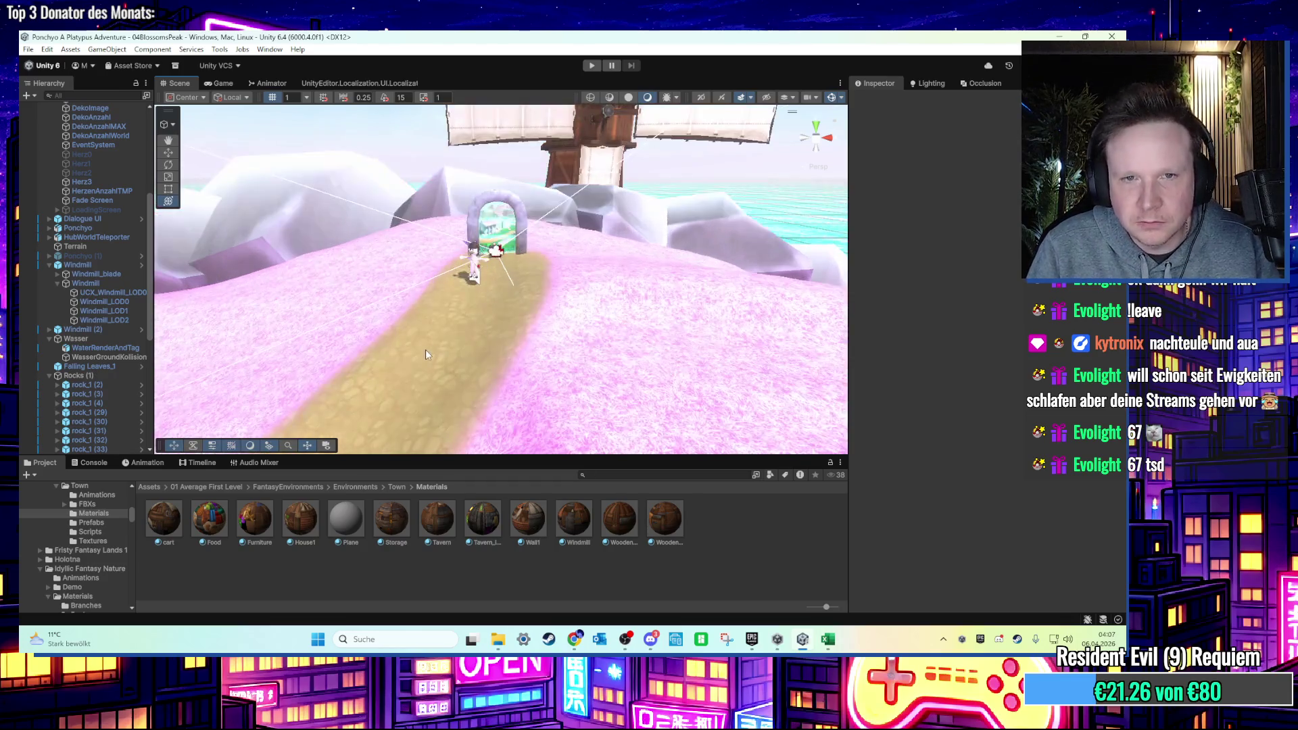
scroll(429, 344, "down", 2)
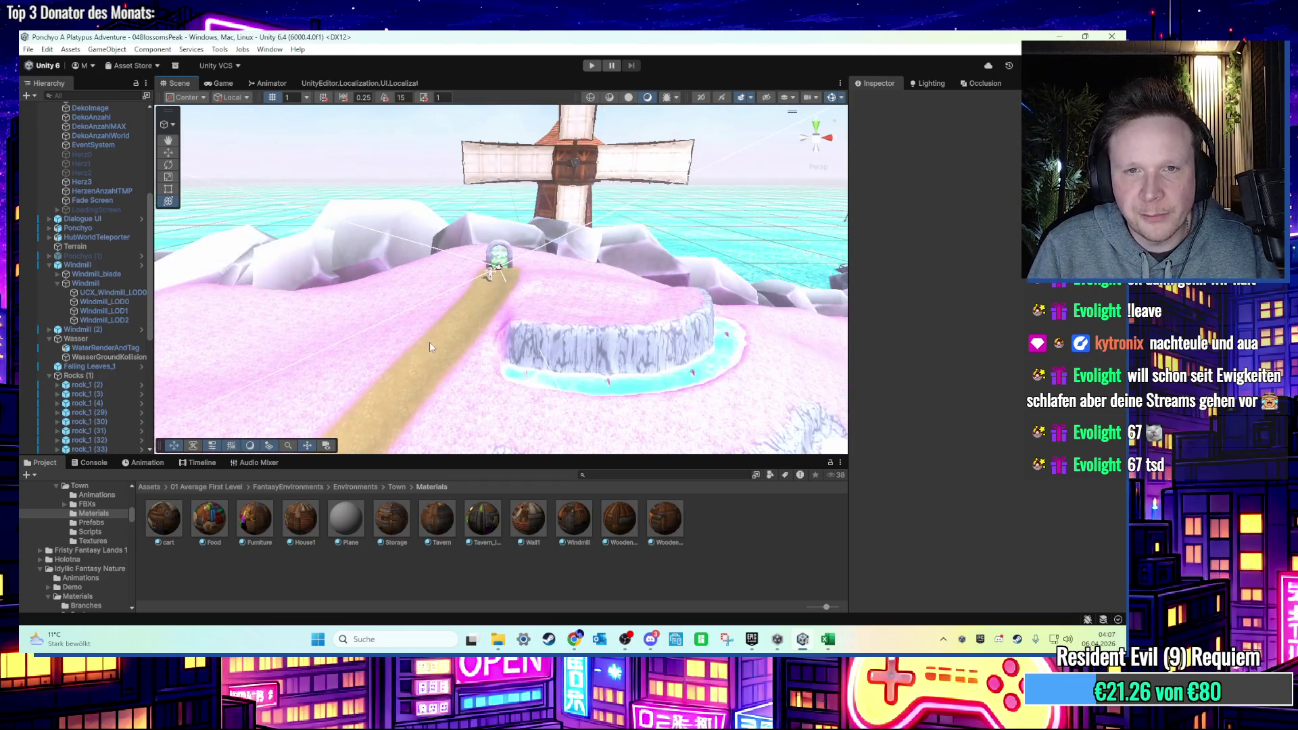
mouse_move(430, 347)
left_mouse_down()
mouse_move(503, 358)
mouse_move(373, 348)
mouse_move(379, 329)
mouse_move(435, 359)
mouse_move(417, 369)
left_mouse_up()
left_click(417, 369)
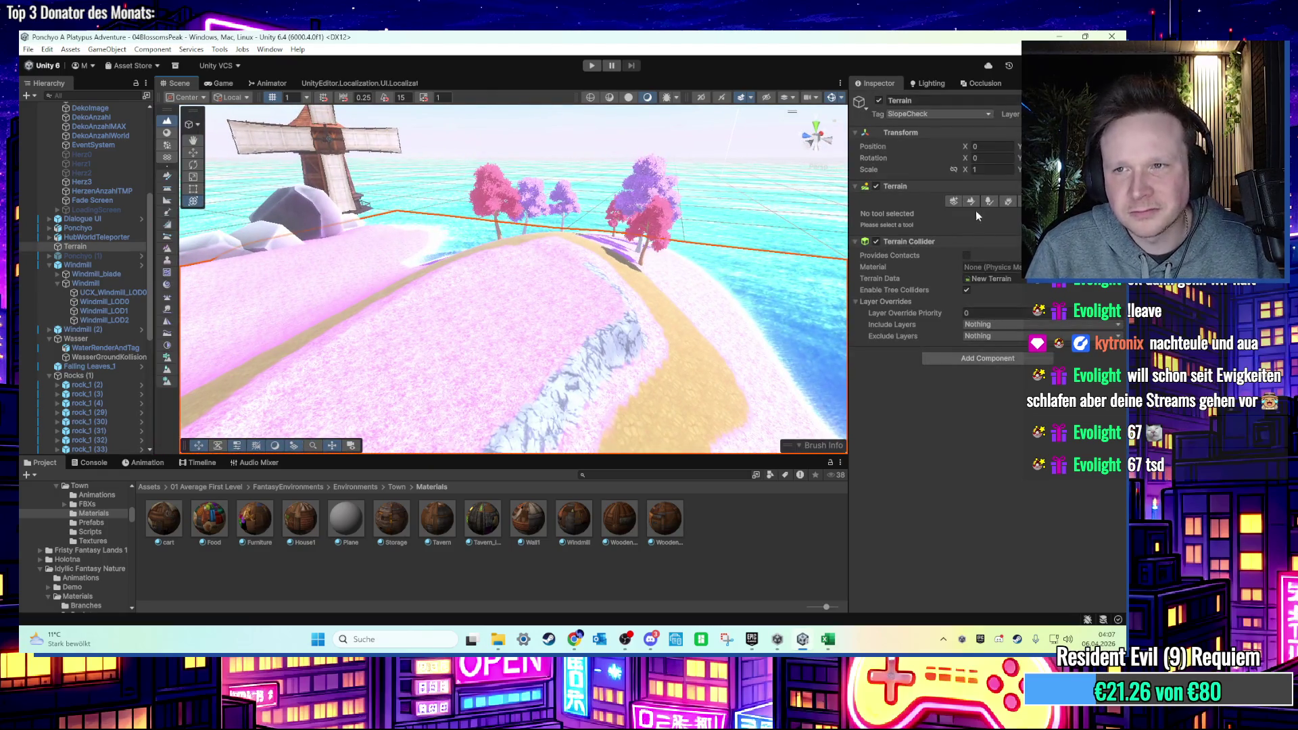
Use the Set Height terrain tool at height 58 to sink a flat trench into the hillside.
left_click(971, 203)
left_click(920, 213)
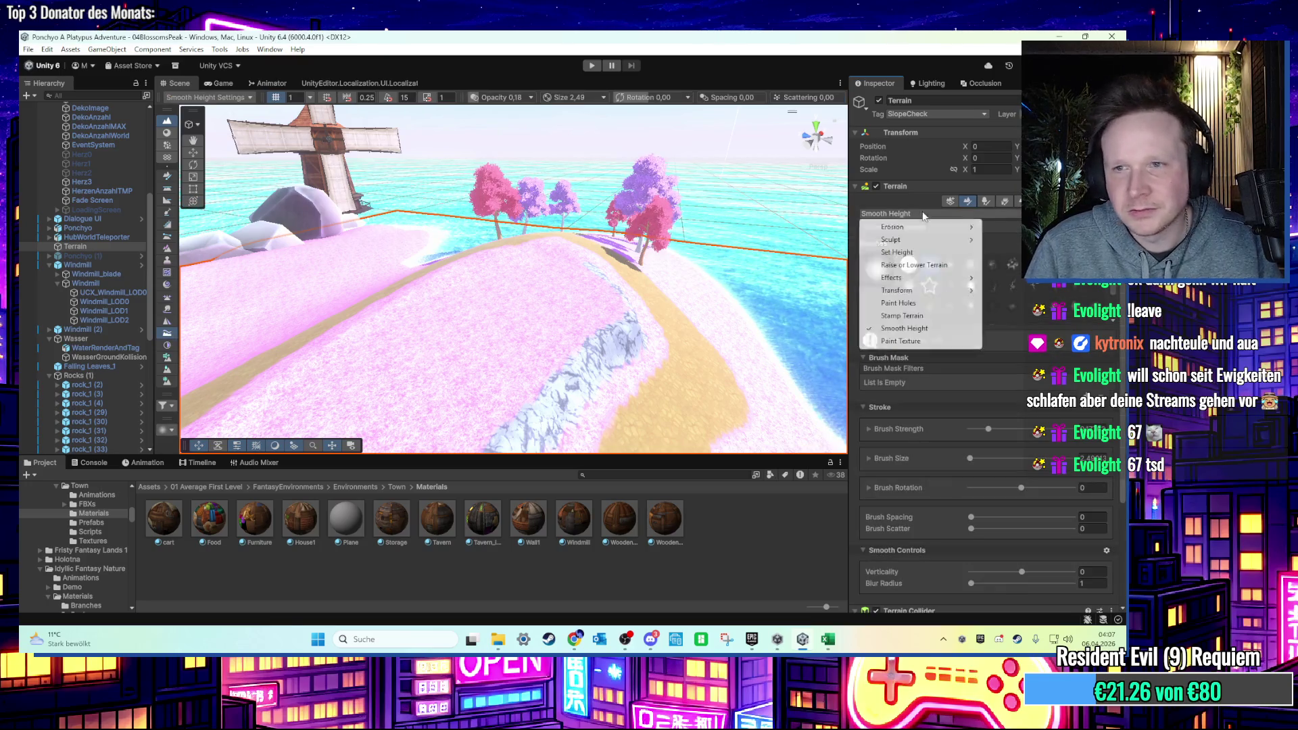
mouse_move(958, 230)
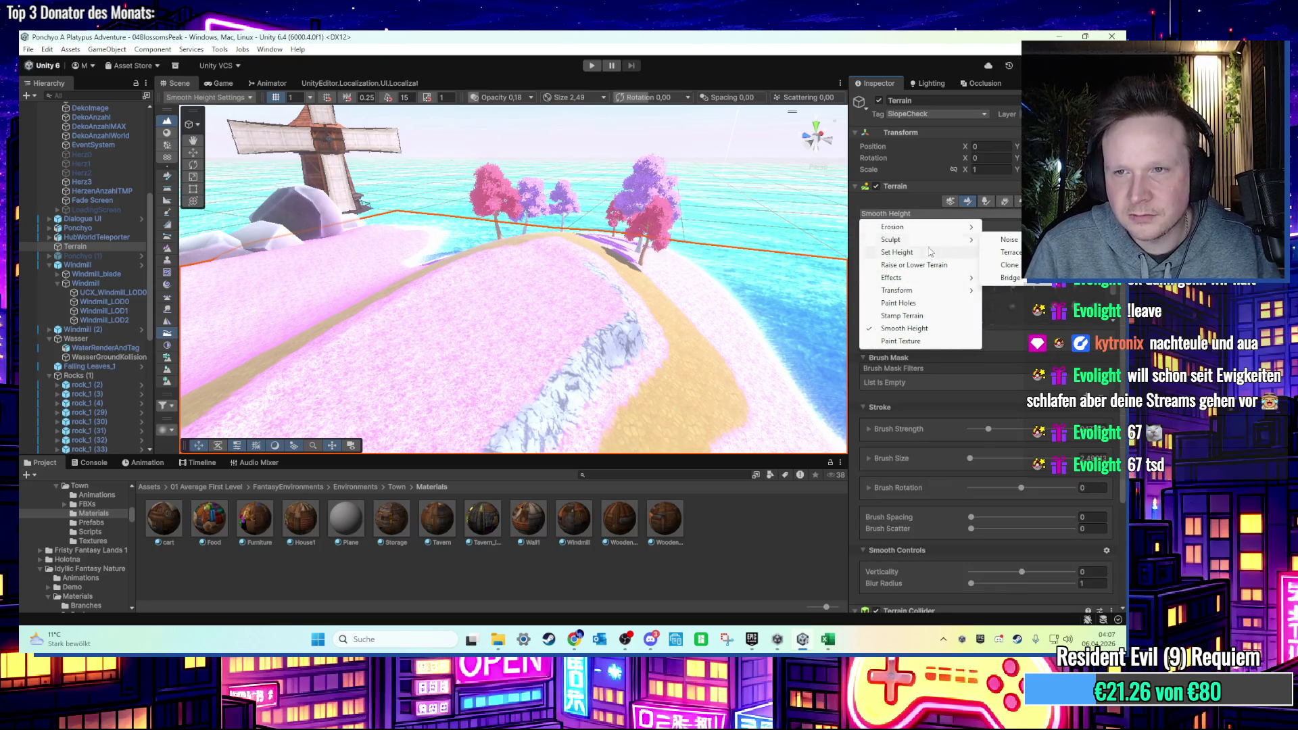
left_click(899, 252)
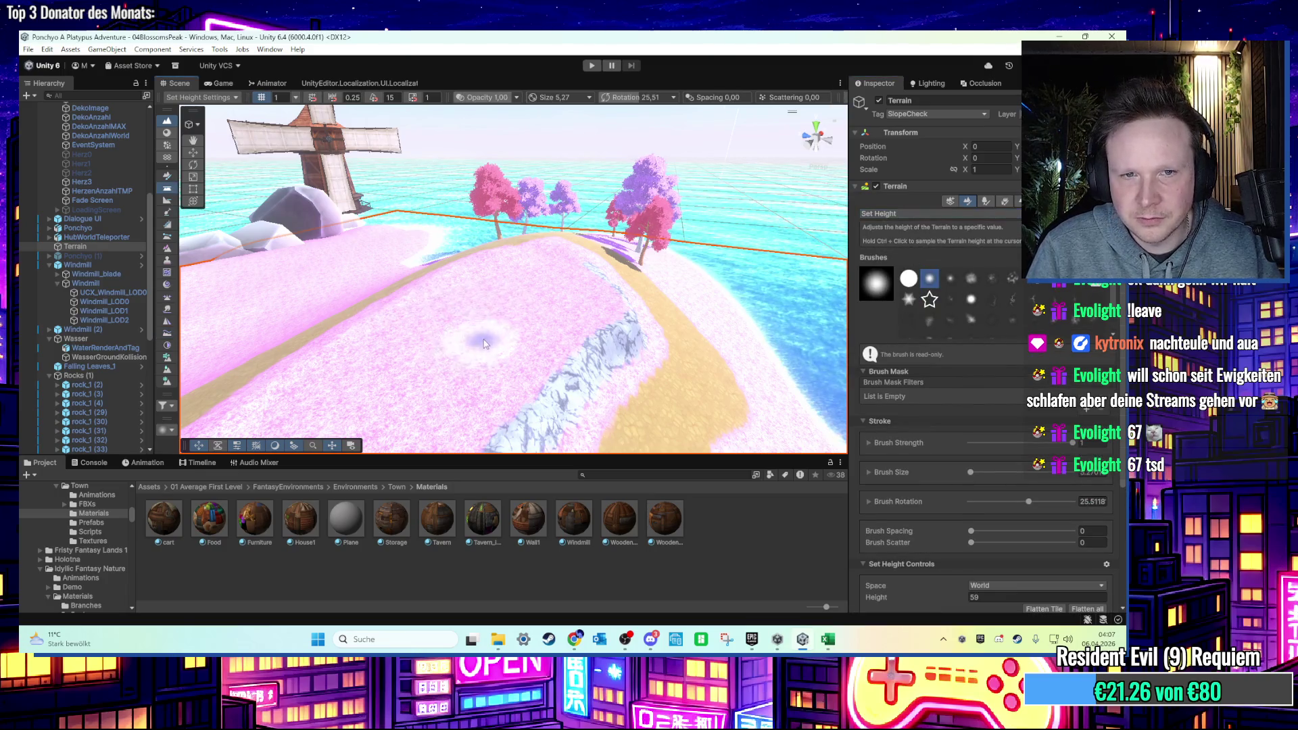
scroll(991, 365, "down", 3)
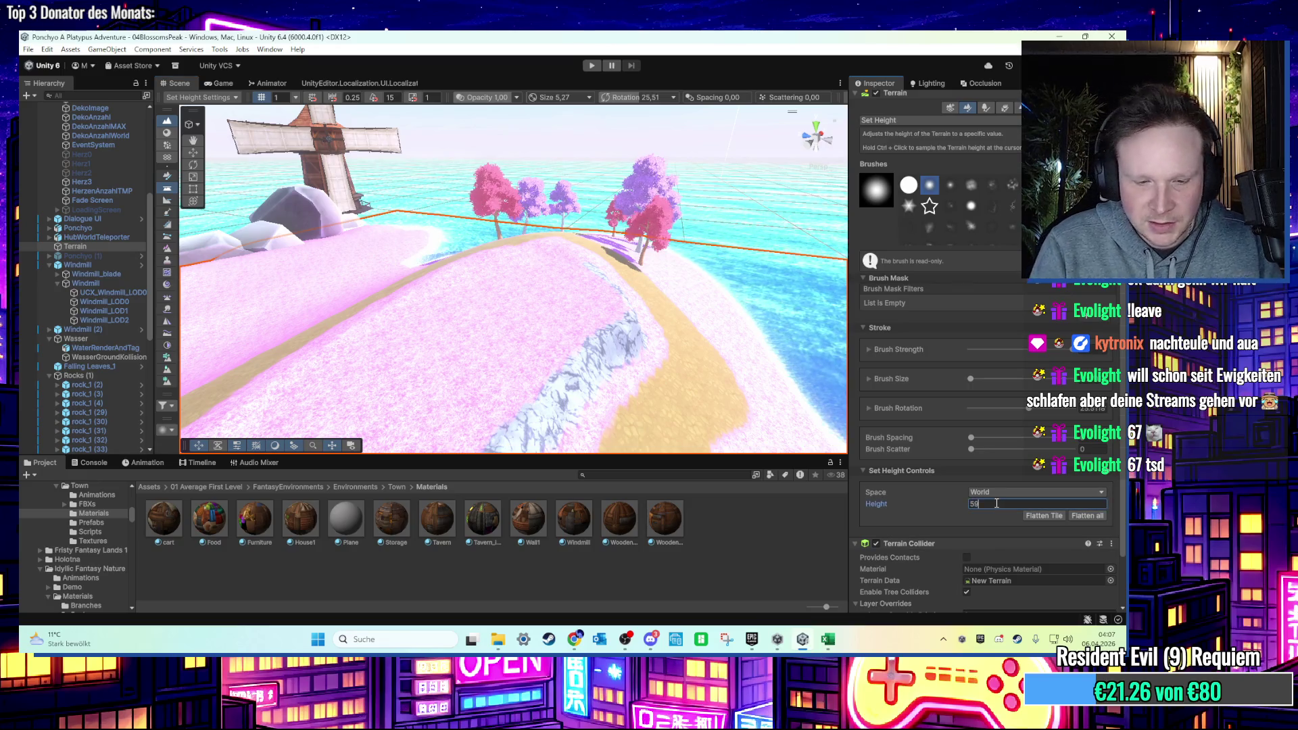
mouse_move(413, 365)
left_mouse_down()
mouse_move(440, 304)
mouse_move(473, 345)
left_mouse_up()
Pull back to show the windmill and terrain ring, with the sculpting tool list open.
scroll(495, 325, "up", 3)
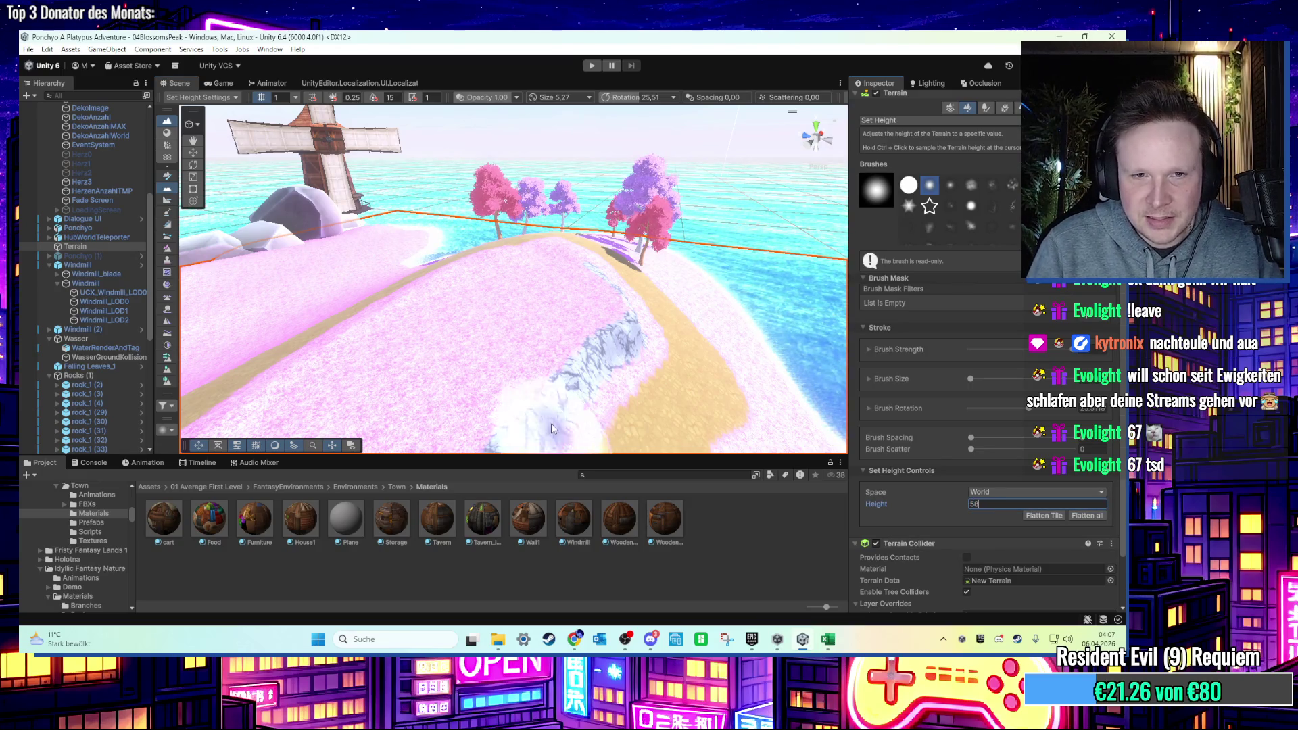
scroll(495, 326, "down", 5)
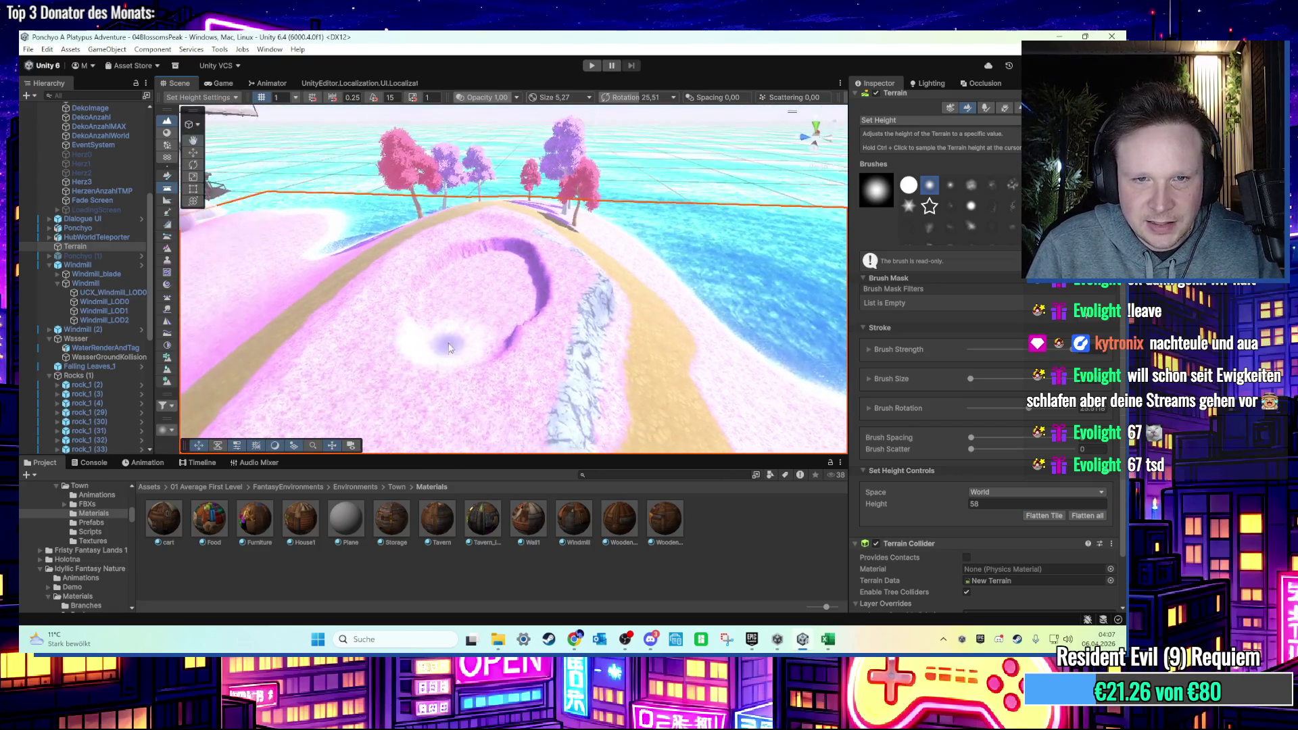
scroll(466, 348, "up", 3)
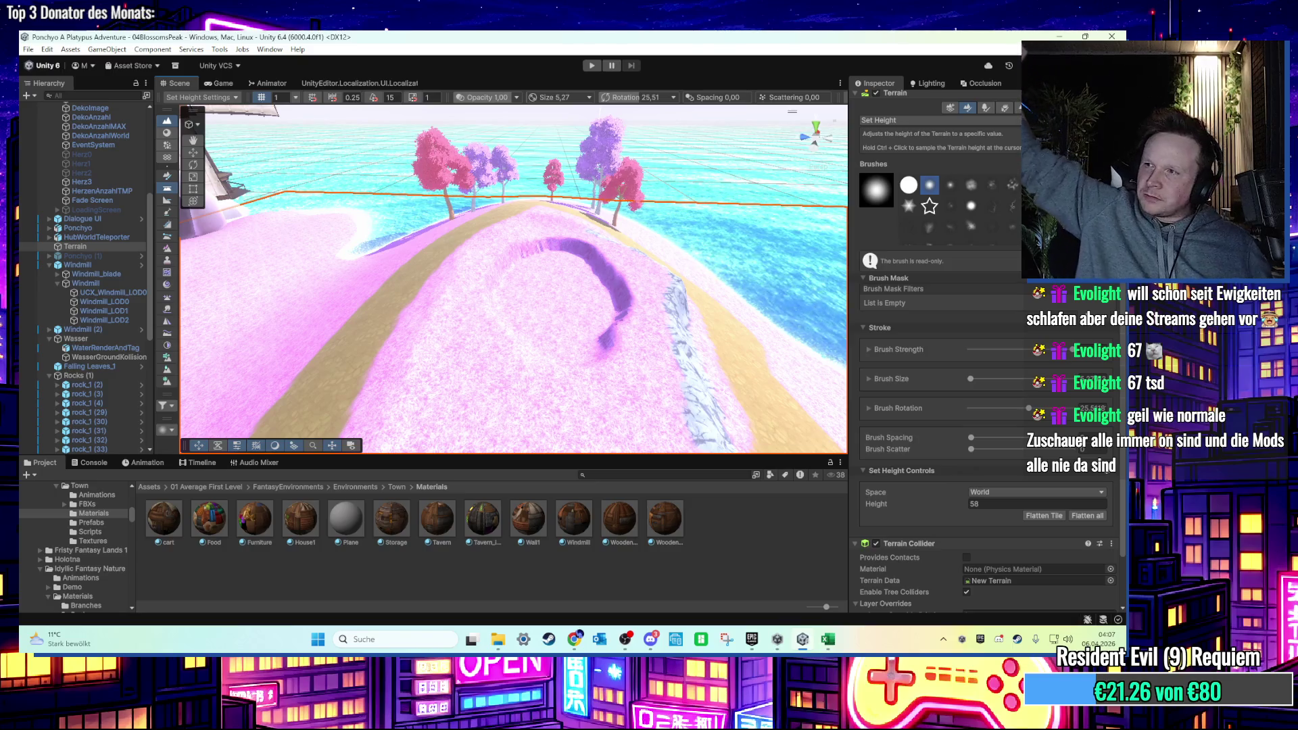
scroll(558, 272, "up", 5)
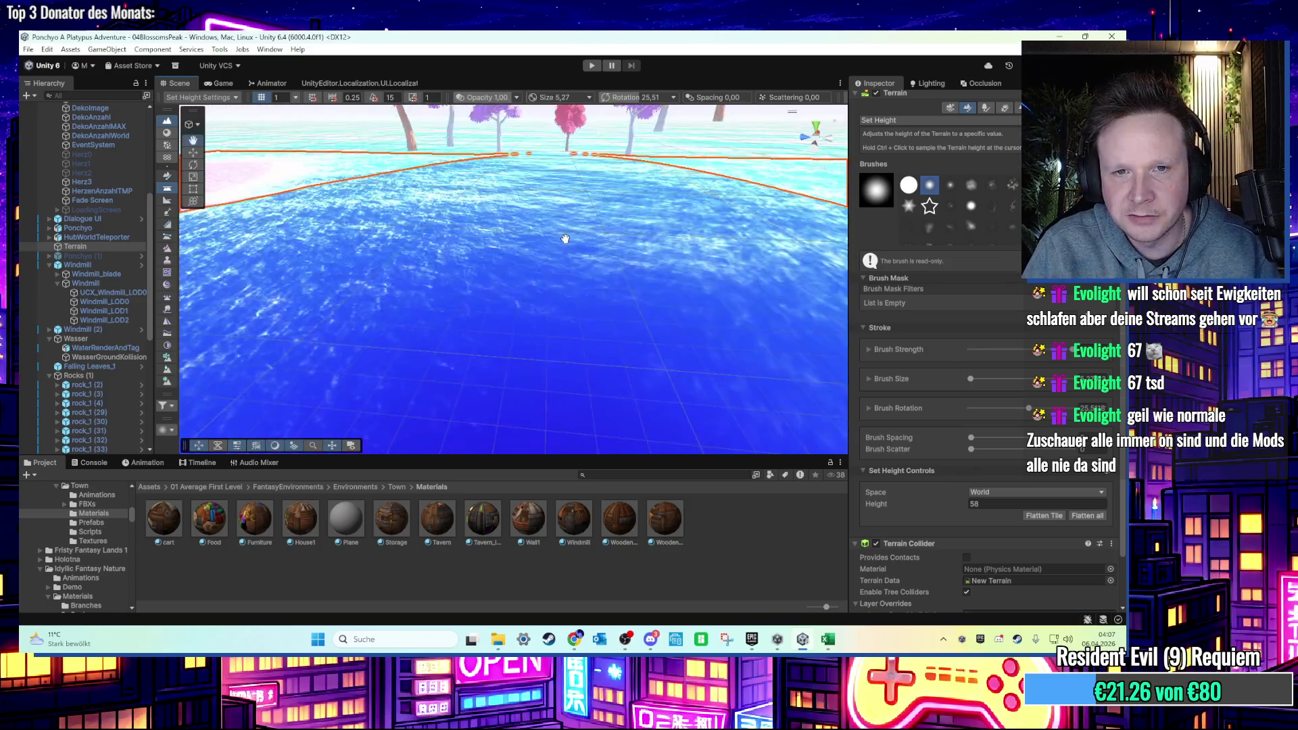
mouse_move(561, 230)
left_mouse_down()
mouse_move(566, 193)
mouse_move(927, 278)
left_mouse_up()
left_click(924, 120)
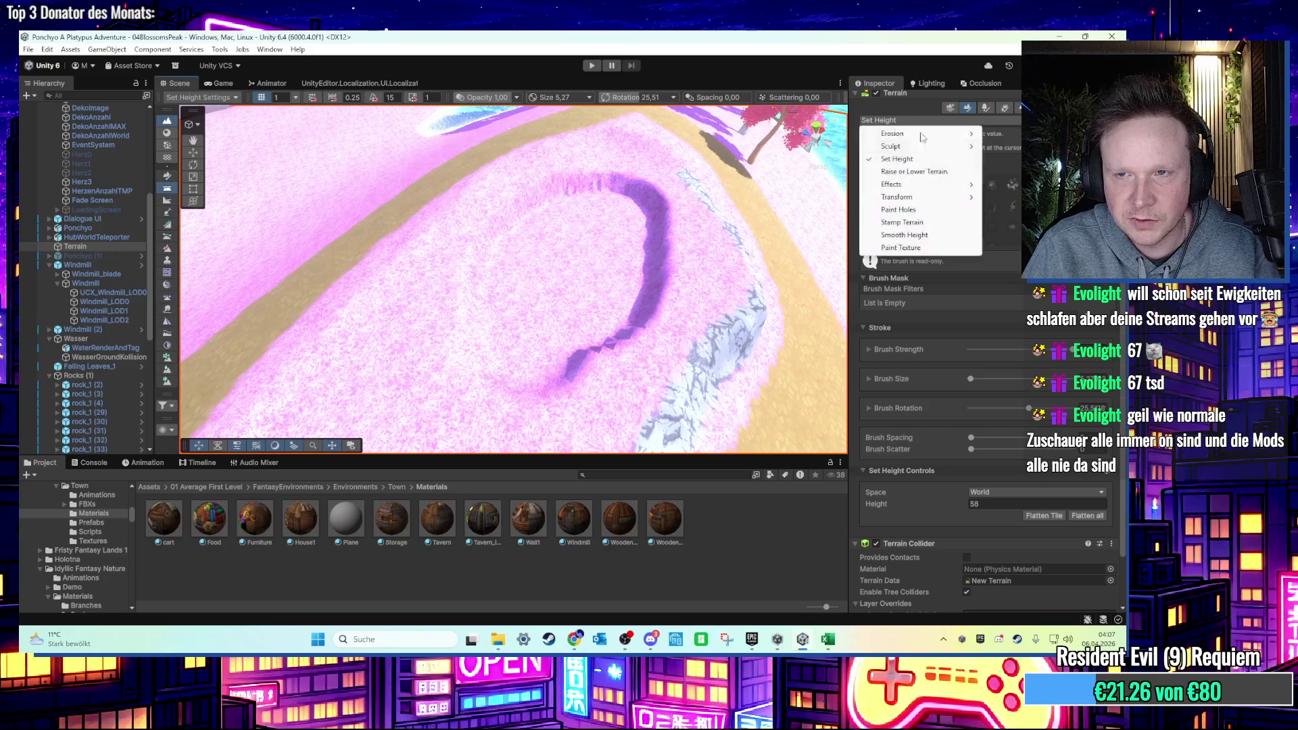
Smooth the lower part of the hilltop trench with Smooth Height, then switch to the Hand tool.
left_click(904, 235)
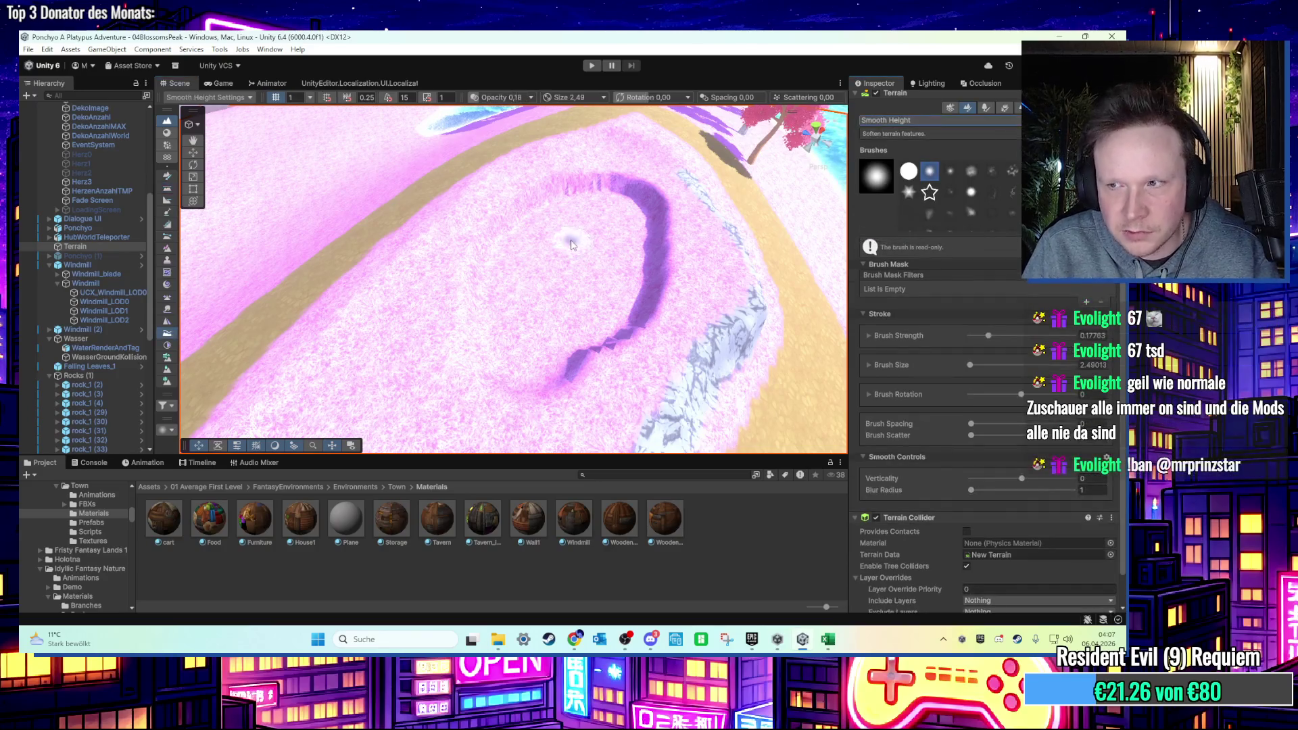
scroll(530, 257, "up", 10)
scroll(616, 253, "down", 10)
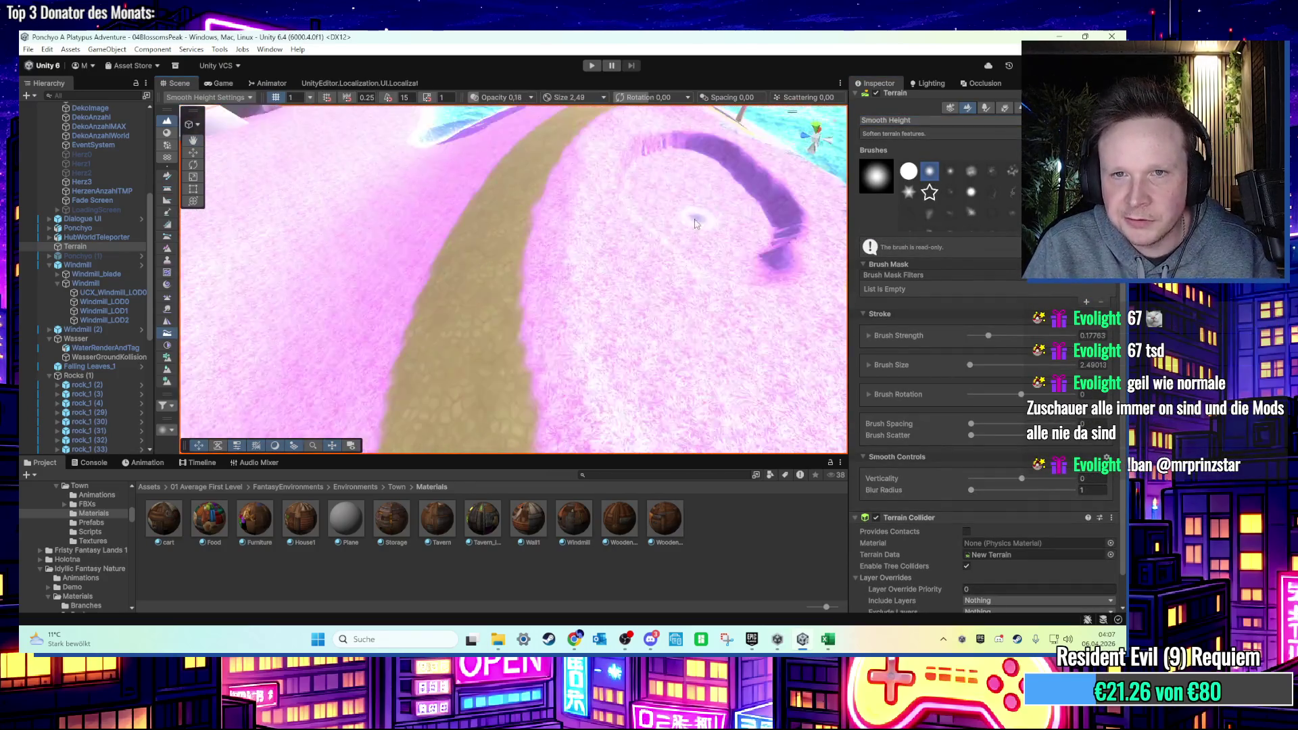
mouse_move(662, 324)
left_mouse_down()
mouse_move(598, 395)
mouse_move(541, 355)
mouse_move(524, 270)
mouse_move(591, 223)
mouse_move(632, 223)
mouse_move(673, 335)
mouse_move(653, 243)
mouse_move(591, 235)
left_mouse_up()
scroll(590, 235, "down", 5)
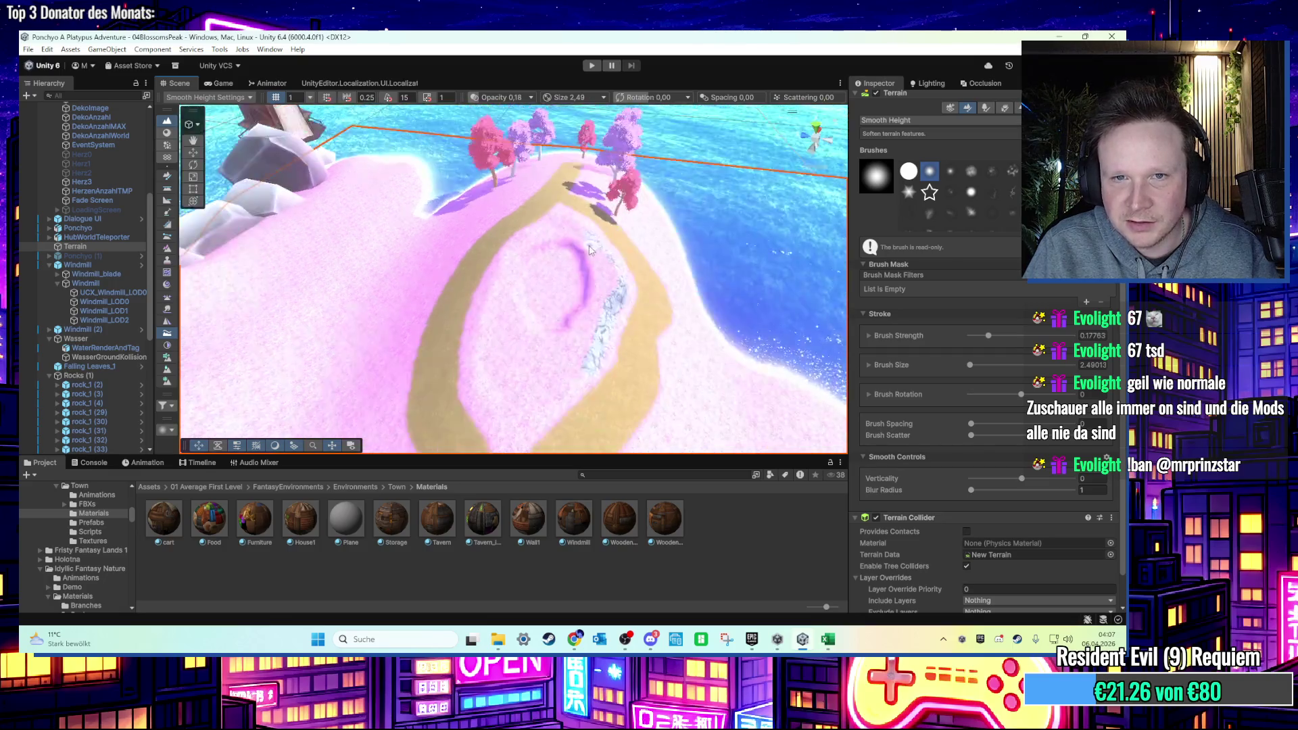
left_click(193, 140)
scroll(492, 224, "up", 3)
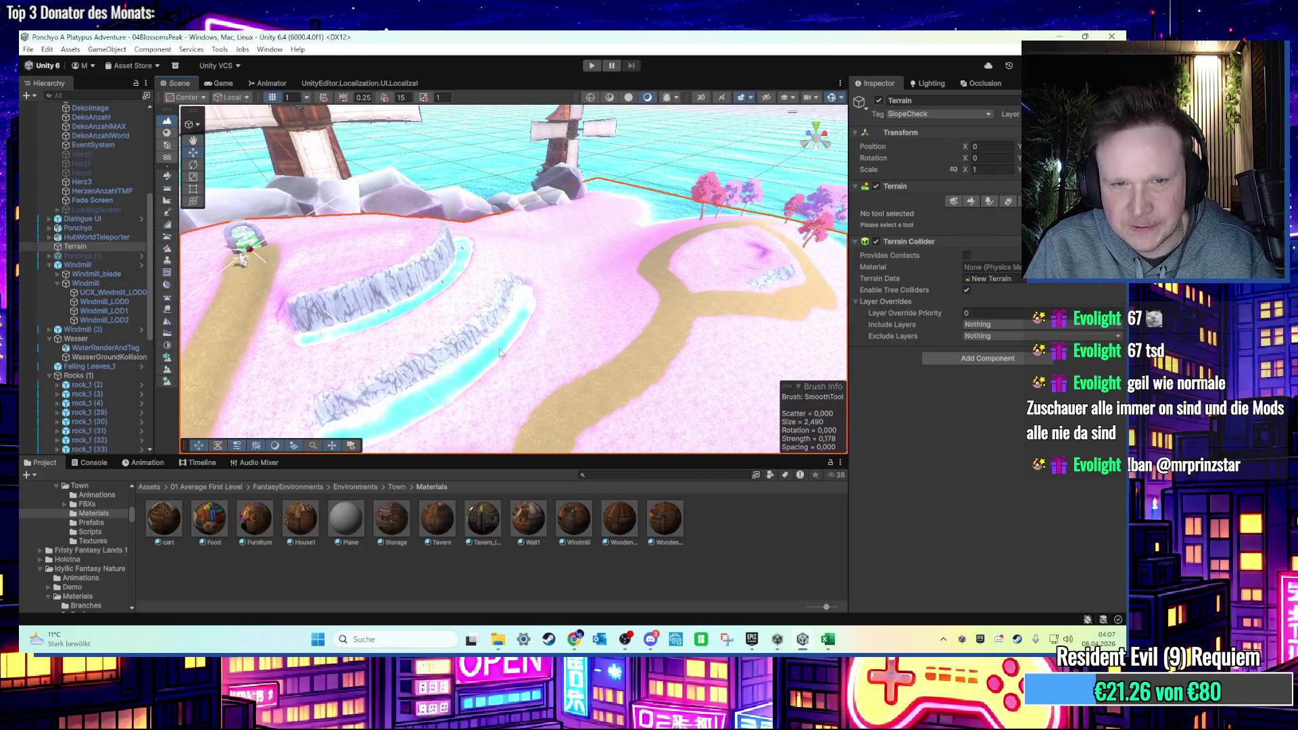
Duplicate WasserPfuetze (1) as WasserPfuetze (2), move it to X 146.93, and search for the water material.
left_click(500, 352)
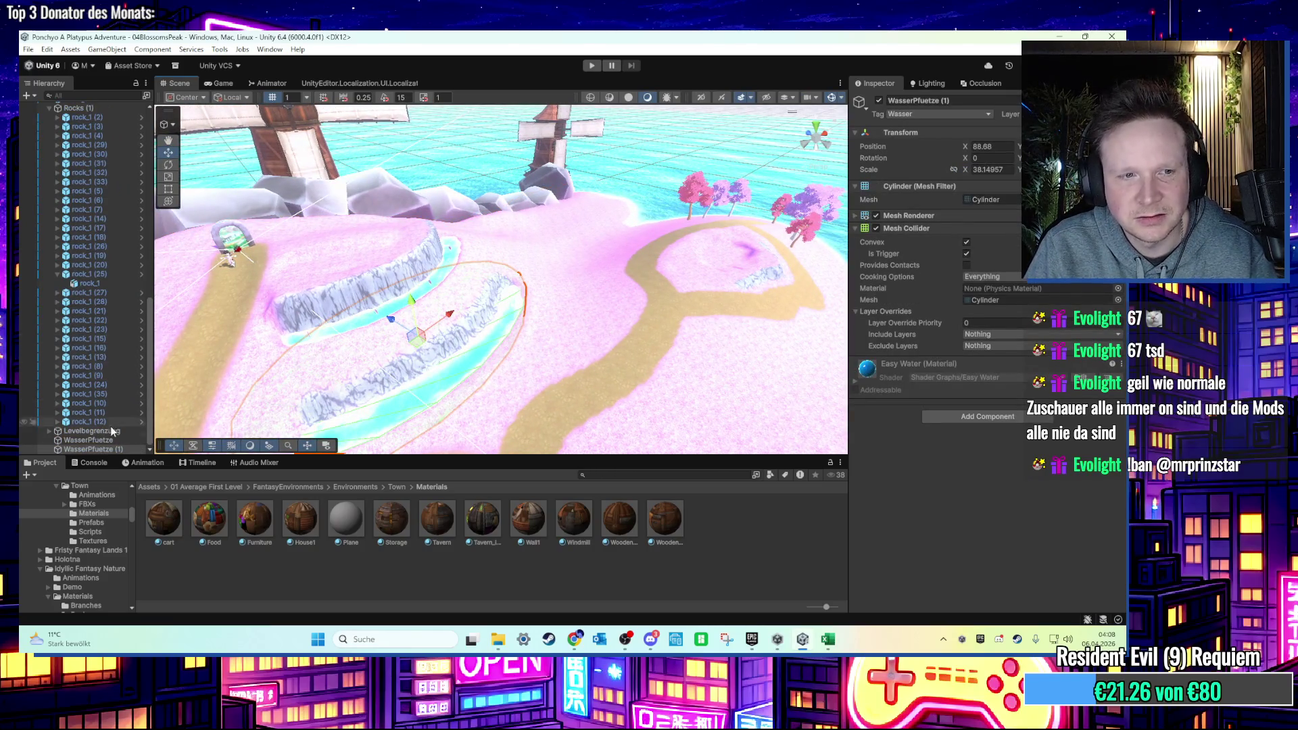
key("ctrl+d")
mouse_move(415, 356)
left_mouse_down()
mouse_move(696, 304)
mouse_move(710, 281)
left_mouse_up()
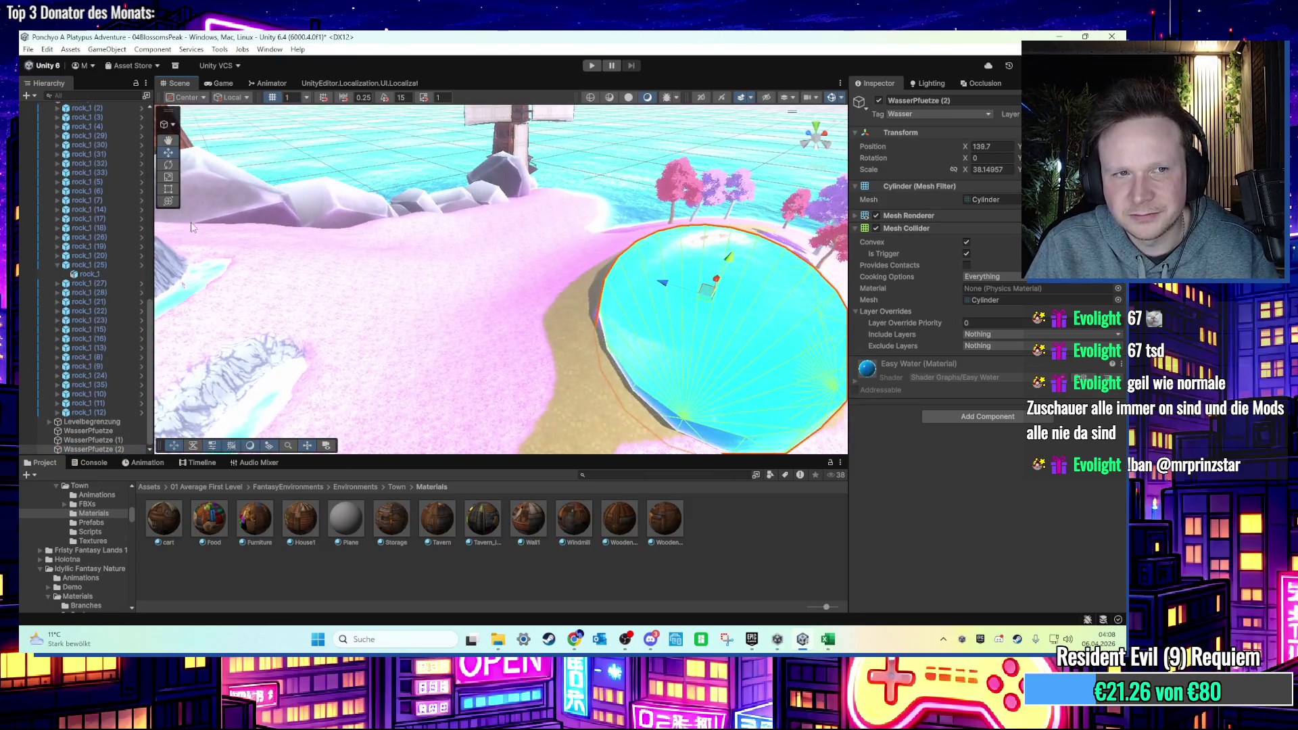
key("f")
scroll(529, 242, "up", 3)
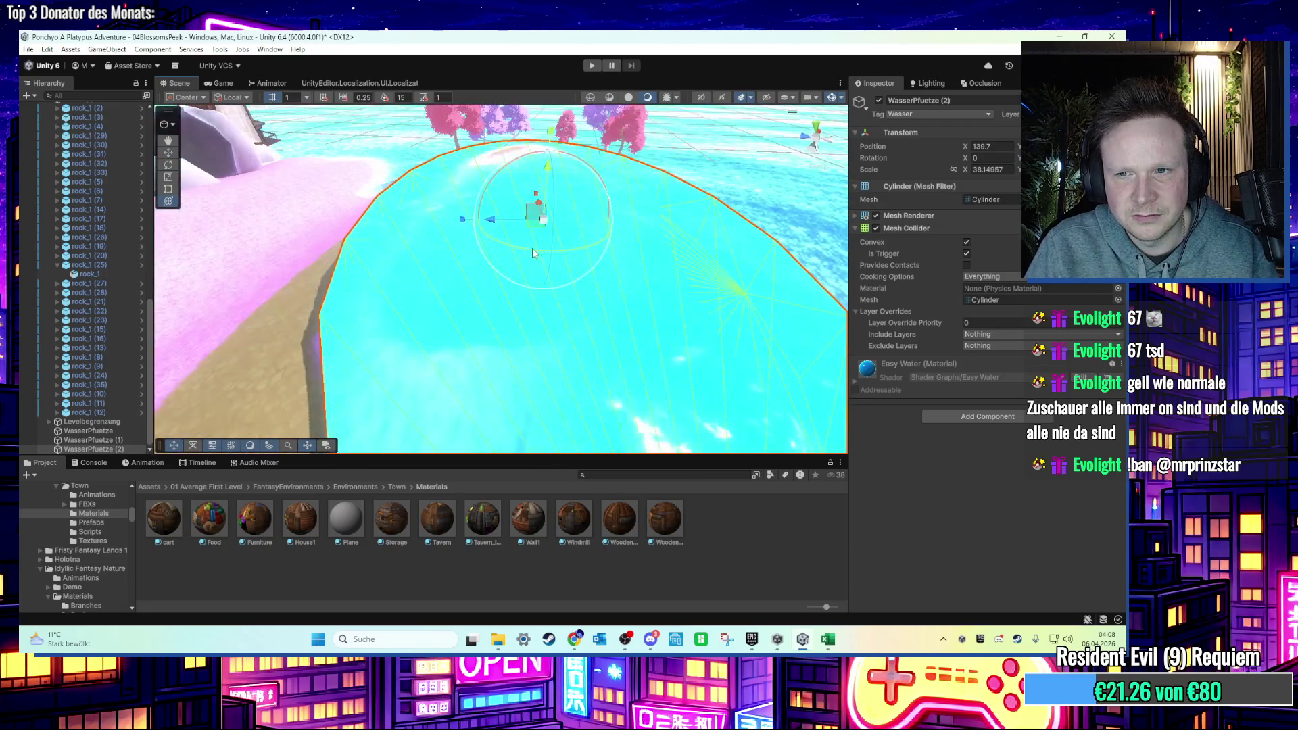
scroll(567, 333, "down", 5)
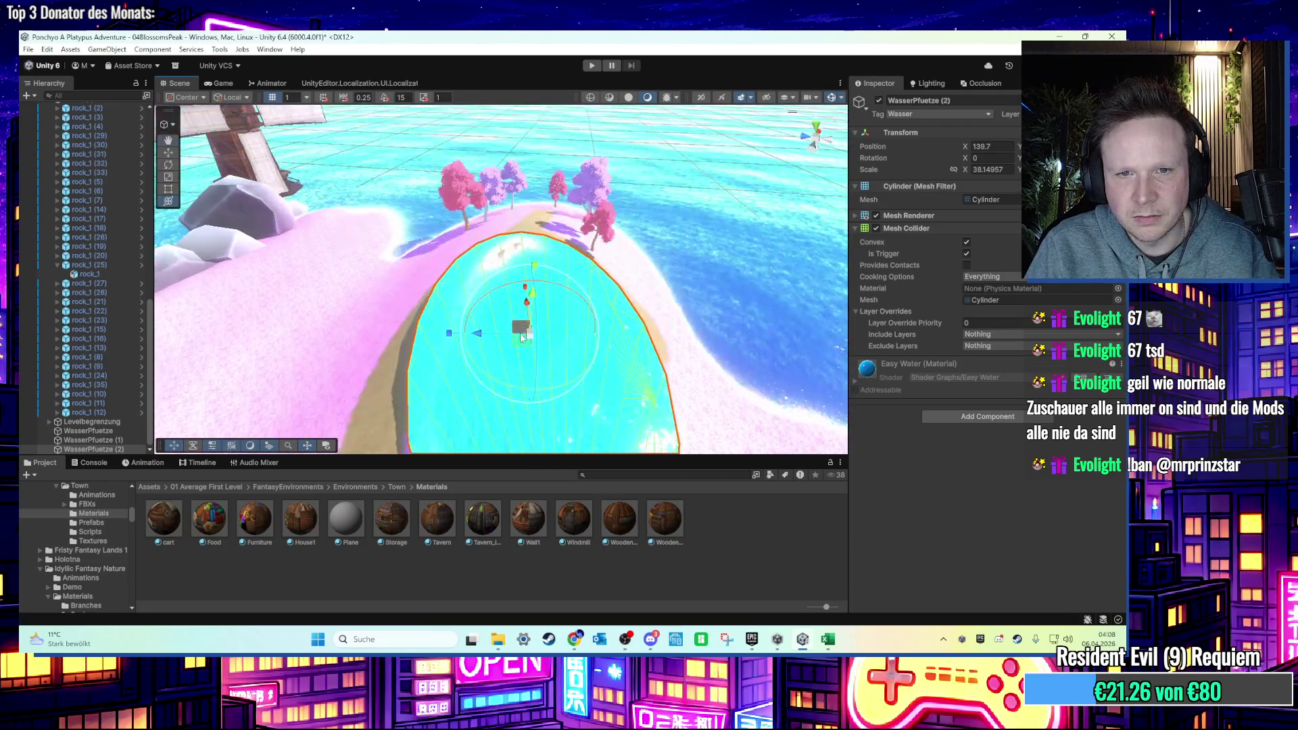
mouse_move(524, 343)
left_mouse_down()
mouse_move(530, 298)
mouse_move(538, 314)
left_mouse_up()
scroll(537, 311, "up", 3)
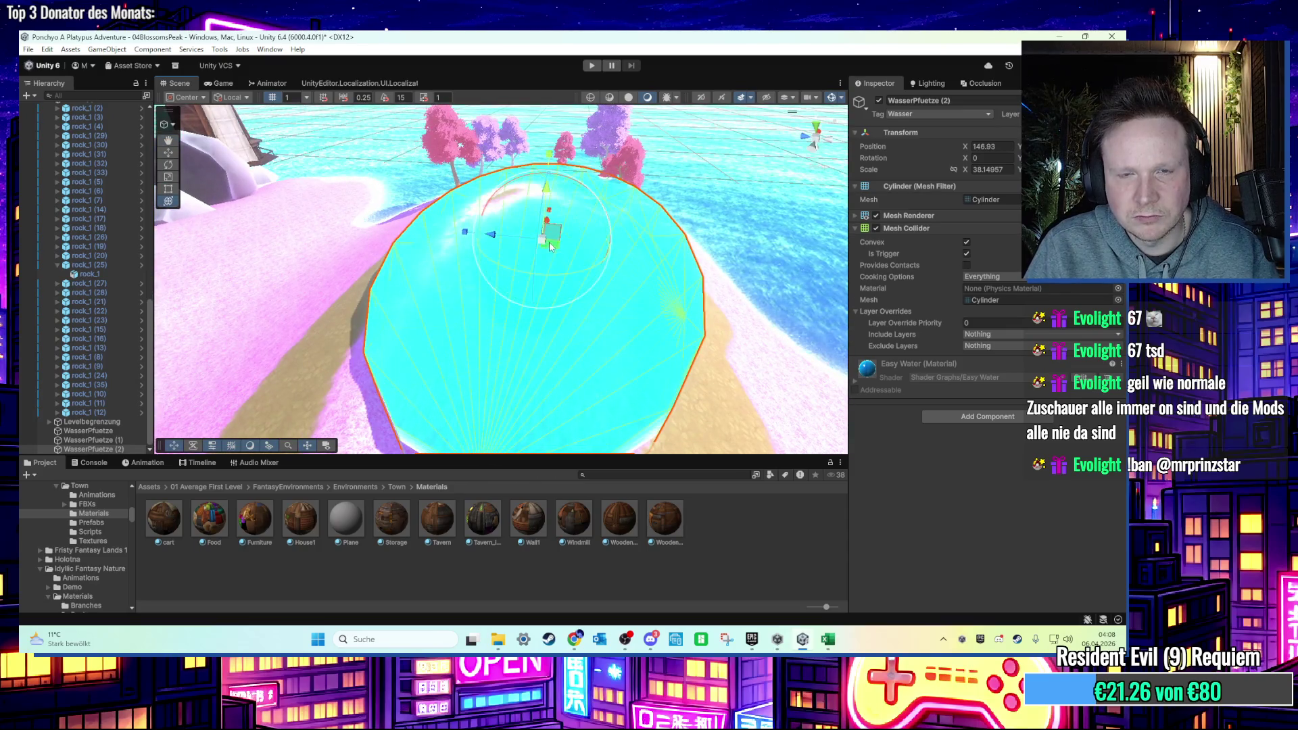
type("y wa")
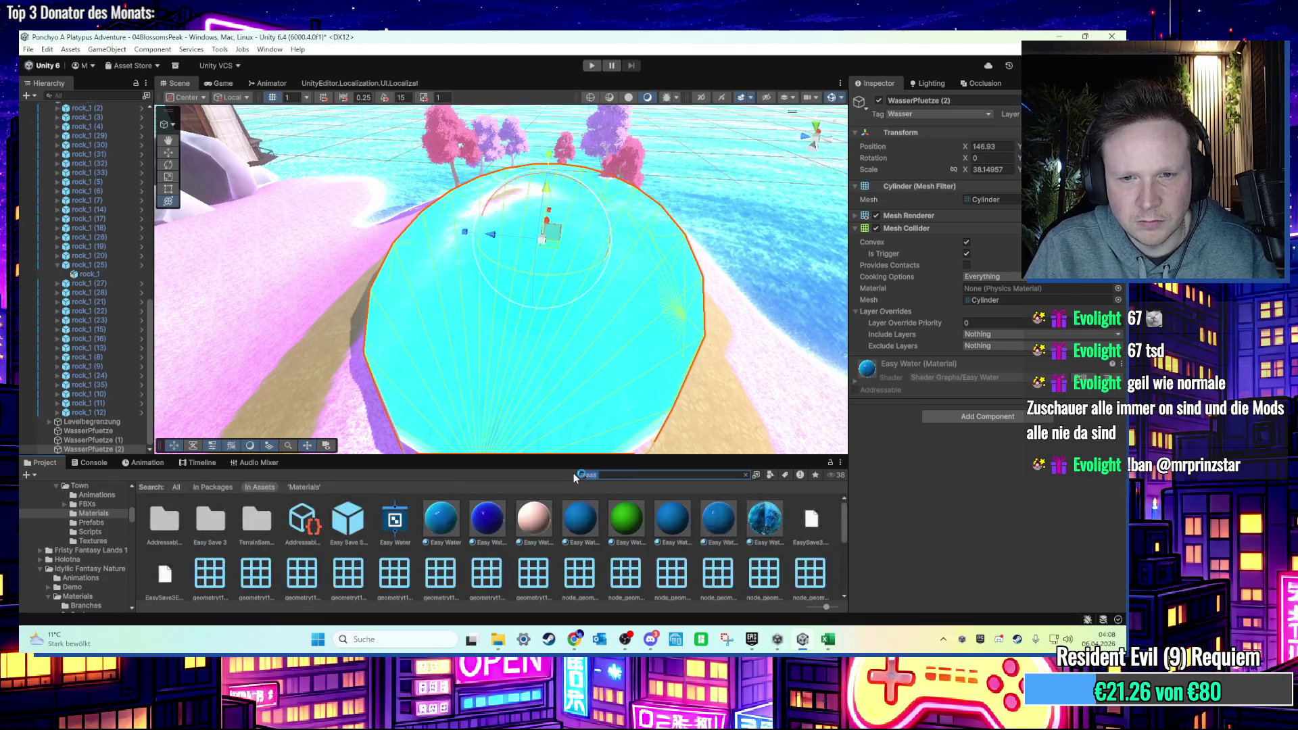
type("t")
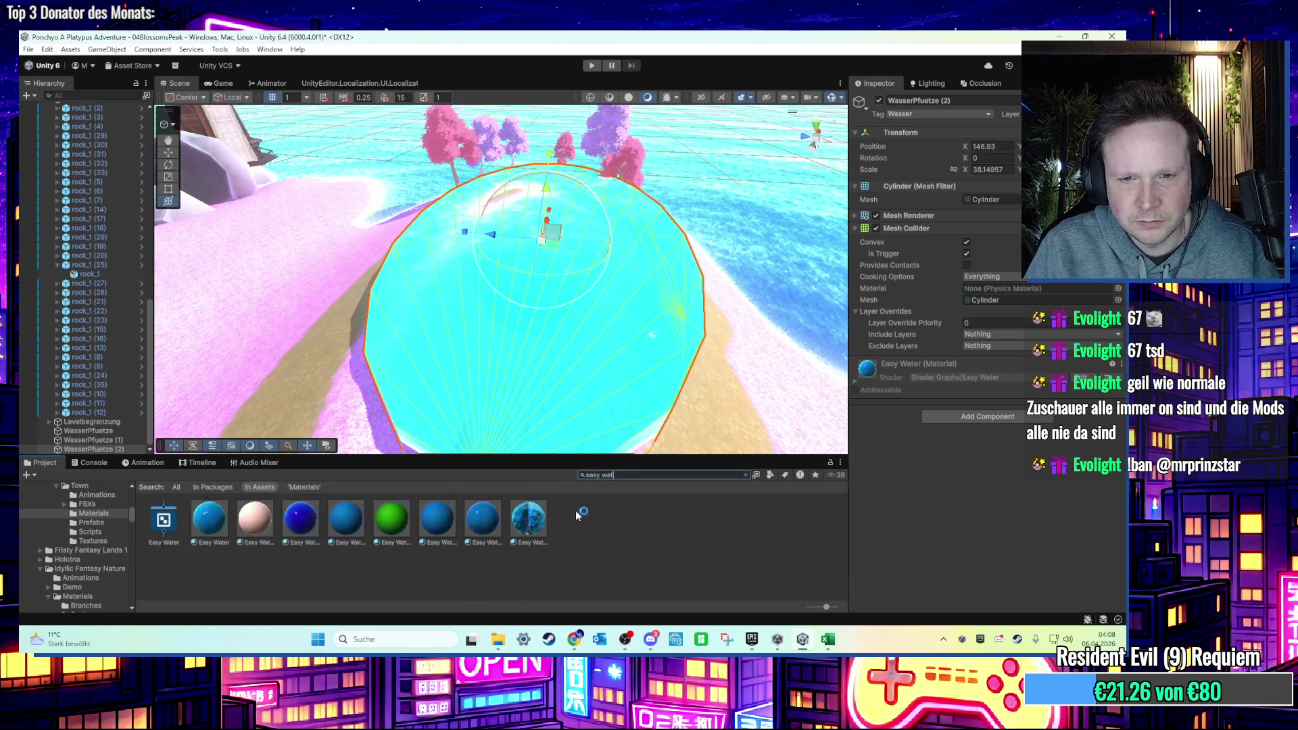
Apply the Easy Water Mat hell2 material to WasserPfuetze (2).
left_click_drag(442, 525, 529, 394)
left_click(350, 519)
left_click_drag(350, 525, 520, 376)
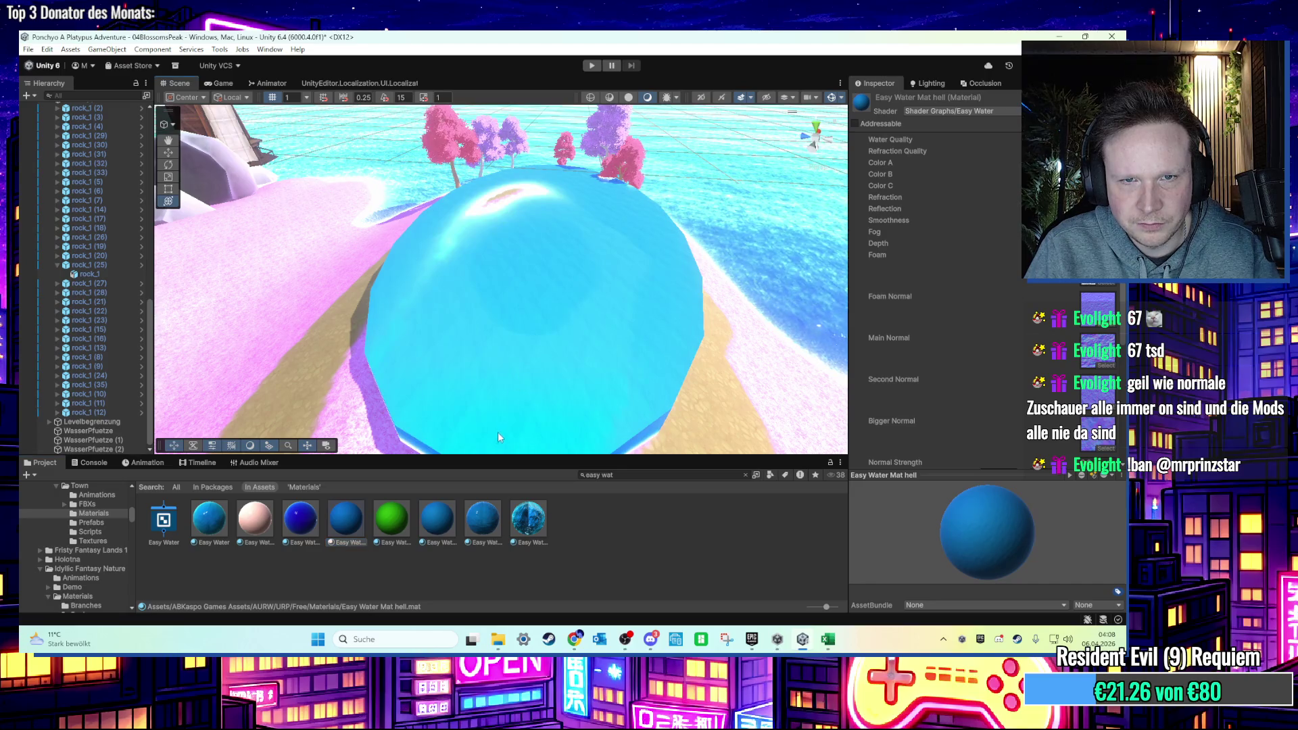
mouse_move(438, 524)
left_mouse_down()
mouse_move(453, 526)
mouse_move(528, 414)
mouse_move(523, 373)
mouse_move(492, 334)
left_mouse_up()
scroll(531, 399, "down", 5)
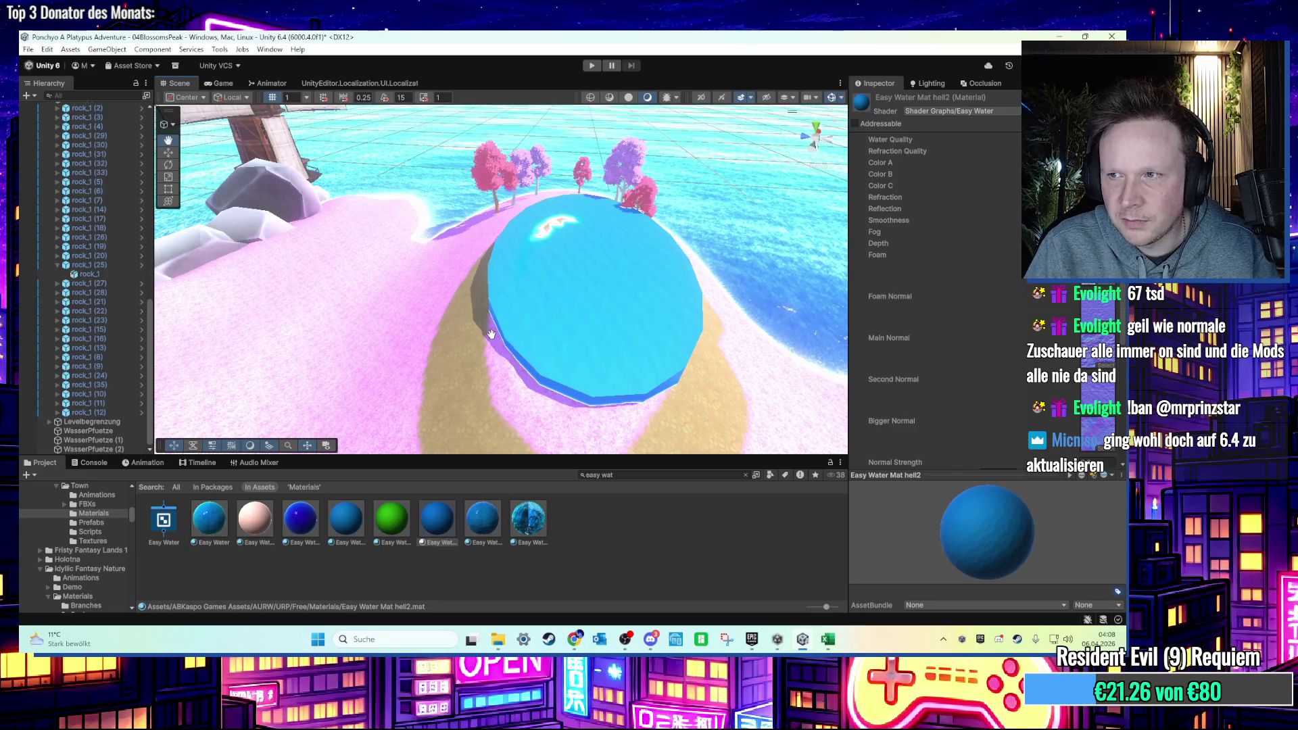
scroll(492, 334, "up", 5)
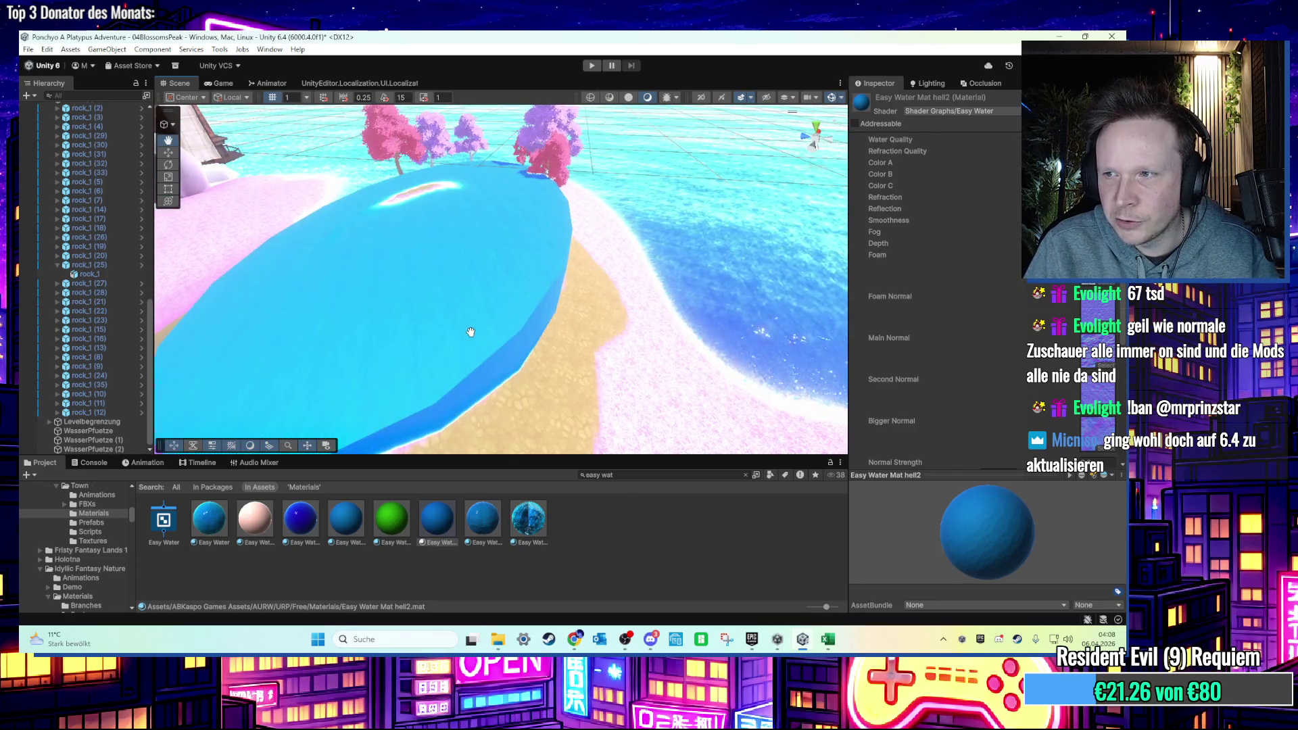
Select the pond and shift it back to Position X 150.84.
left_click_drag(476, 334, 479, 336)
scroll(481, 338, "down", 3)
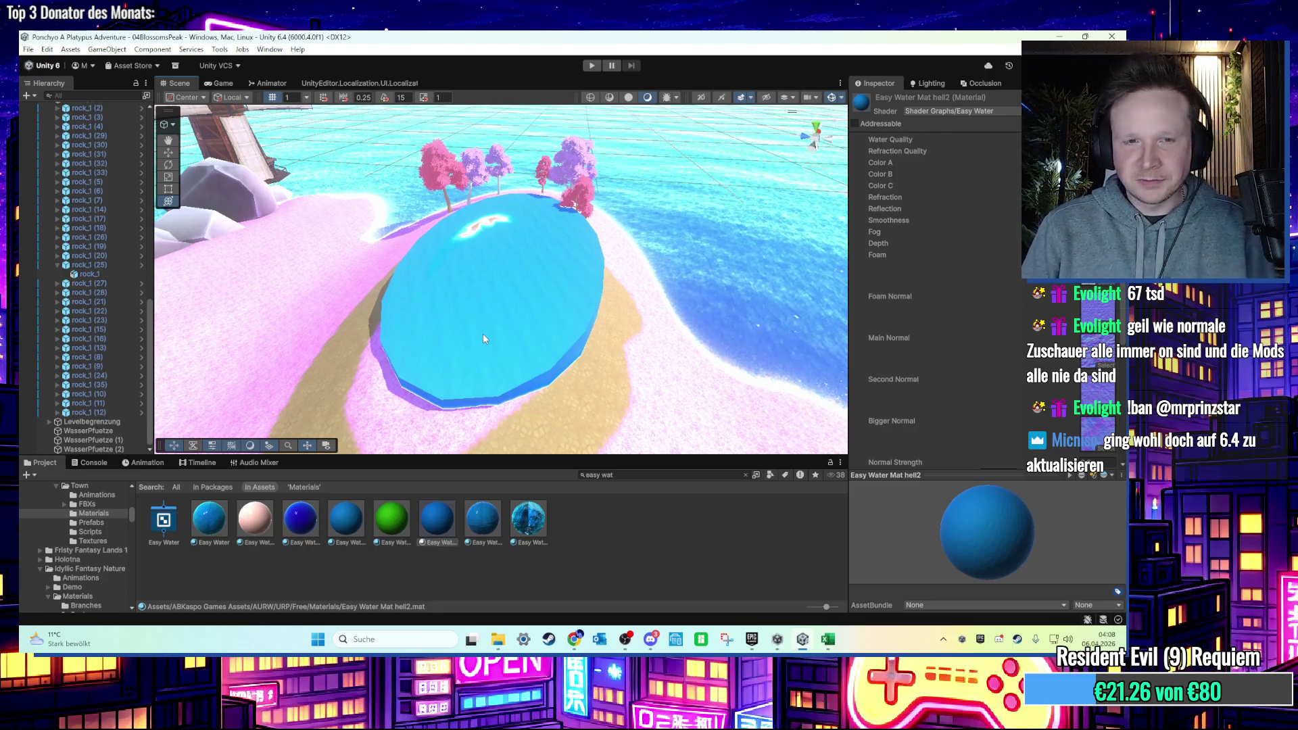
left_click(489, 330)
left_click_drag(516, 267, 520, 273)
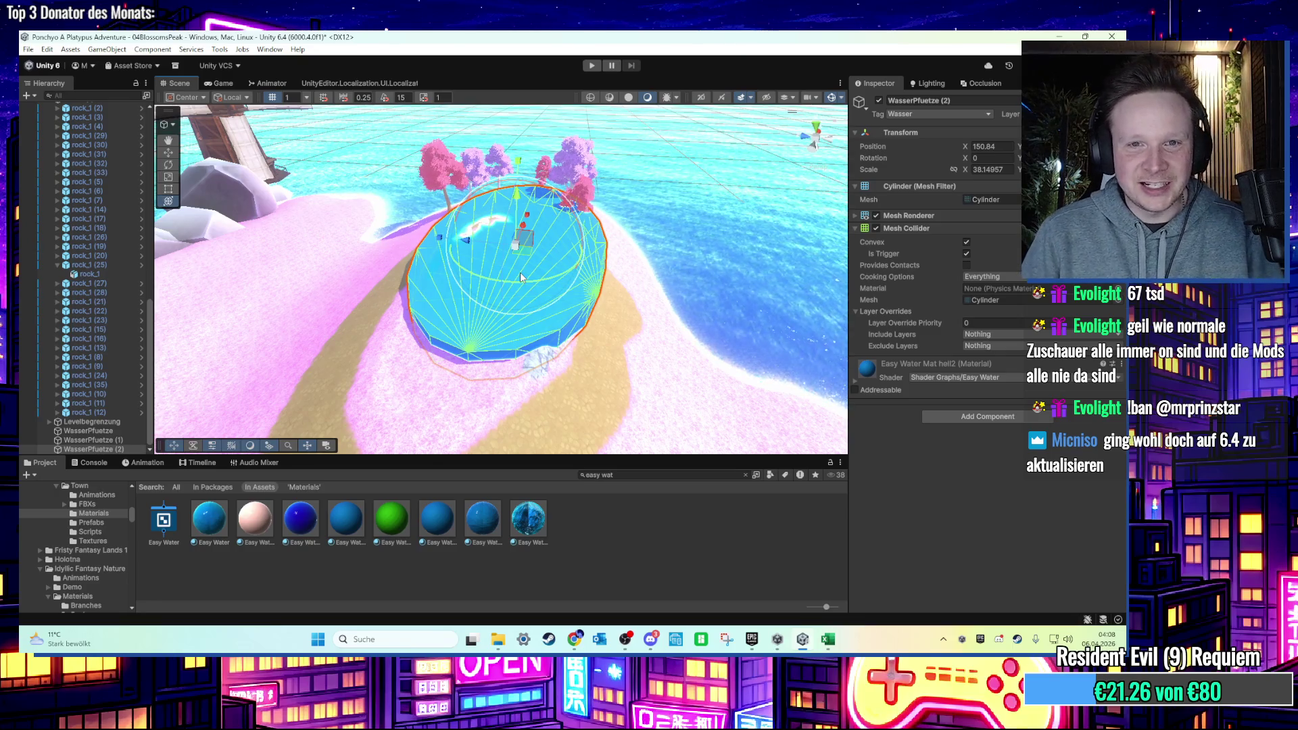
Move the pond to X 143.36 and shrink it to scale X 17.2 to sit in the hollow.
scroll(507, 274, "up", 5)
scroll(545, 261, "down", 5)
left_click_drag(541, 229, 517, 259)
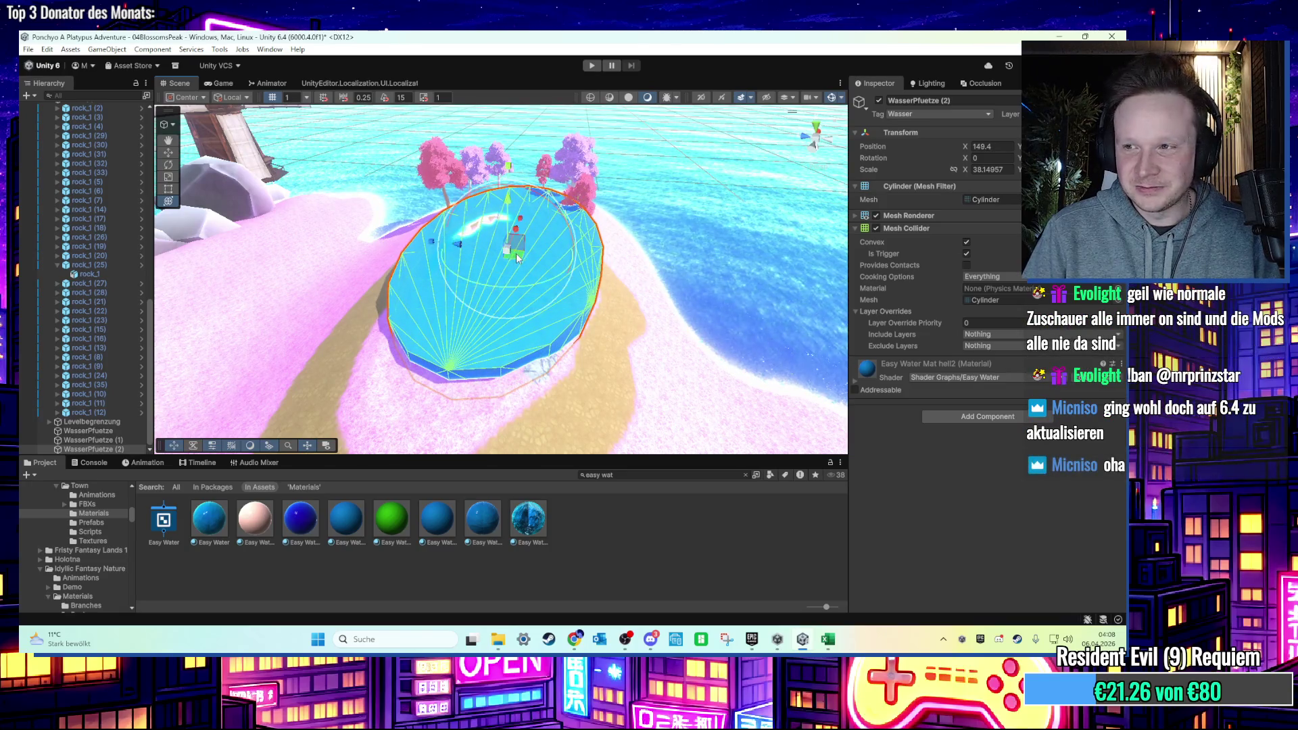
scroll(519, 253, "up", 5)
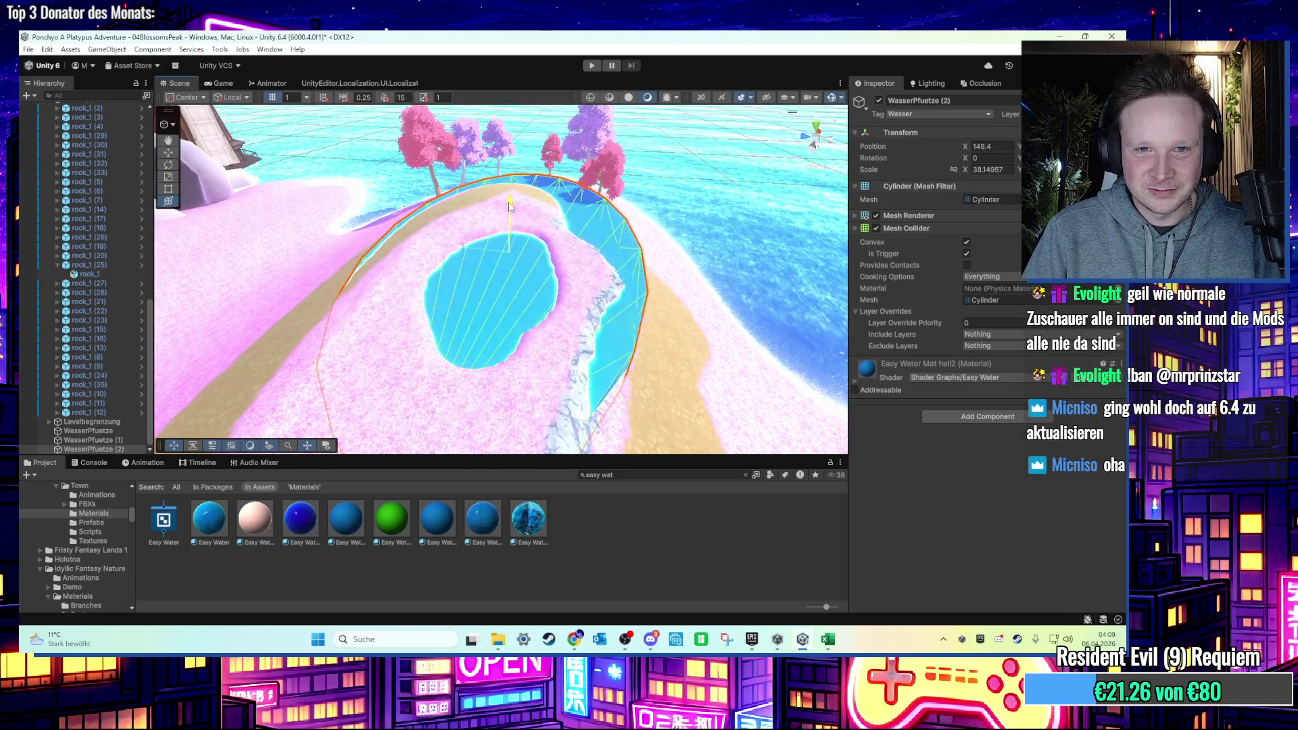
mouse_move(509, 202)
left_mouse_down()
mouse_move(512, 267)
mouse_move(492, 299)
left_mouse_up()
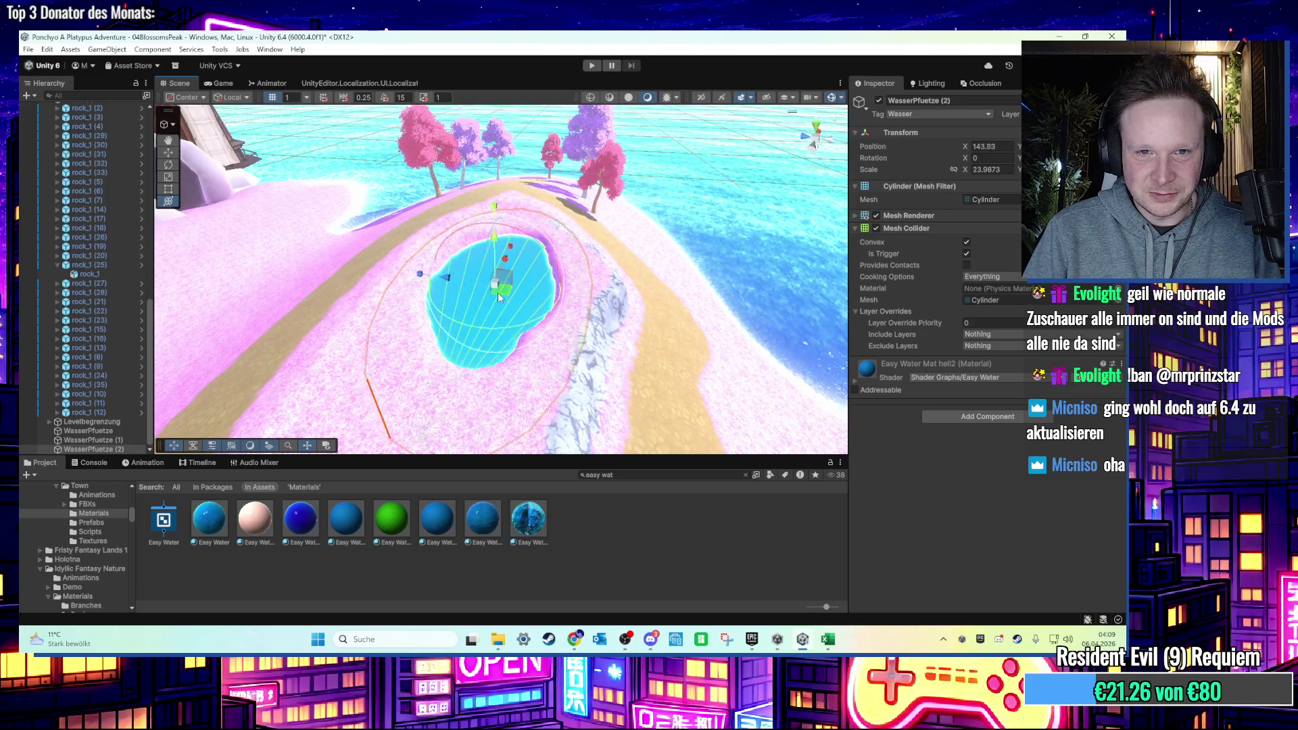
key("f")
scroll(494, 264, "down", 5)
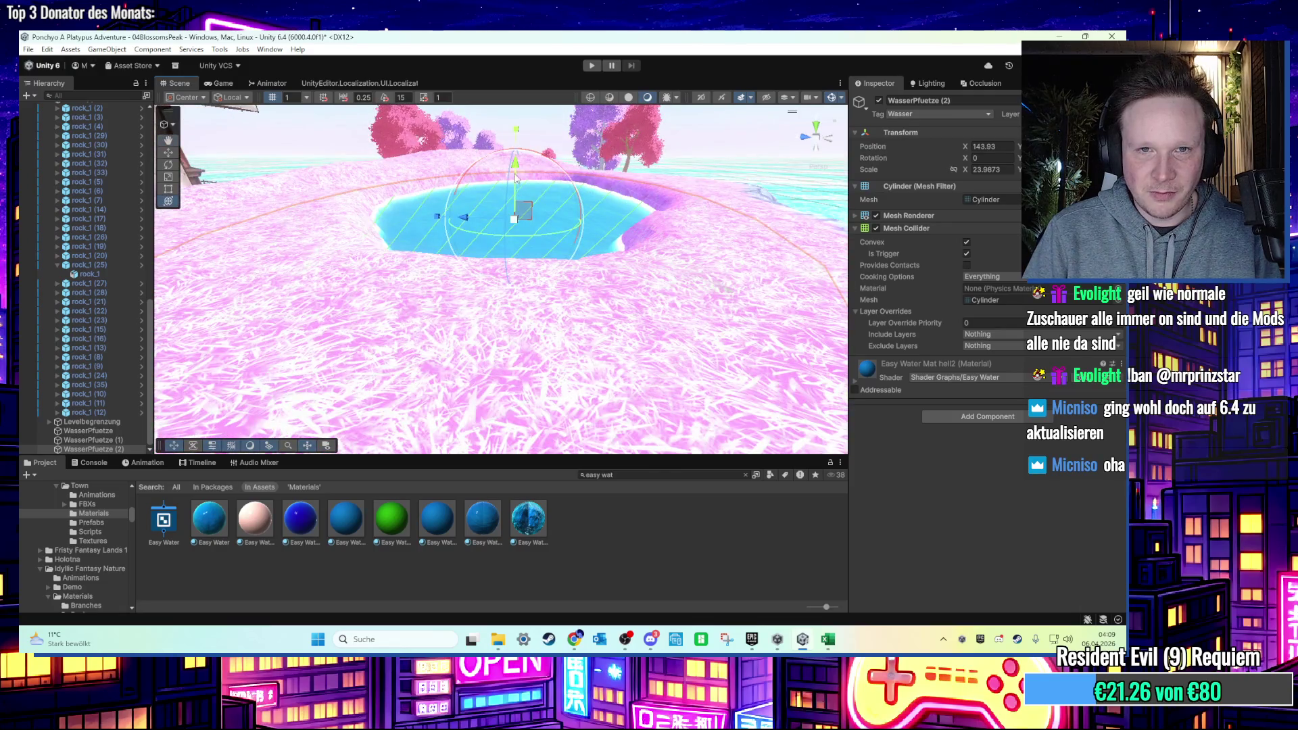
Look down on the pond and start the level in Play mode.
mouse_move(515, 196)
left_mouse_down()
mouse_move(513, 254)
mouse_move(469, 314)
mouse_move(463, 254)
mouse_move(478, 315)
mouse_move(475, 215)
left_mouse_up()
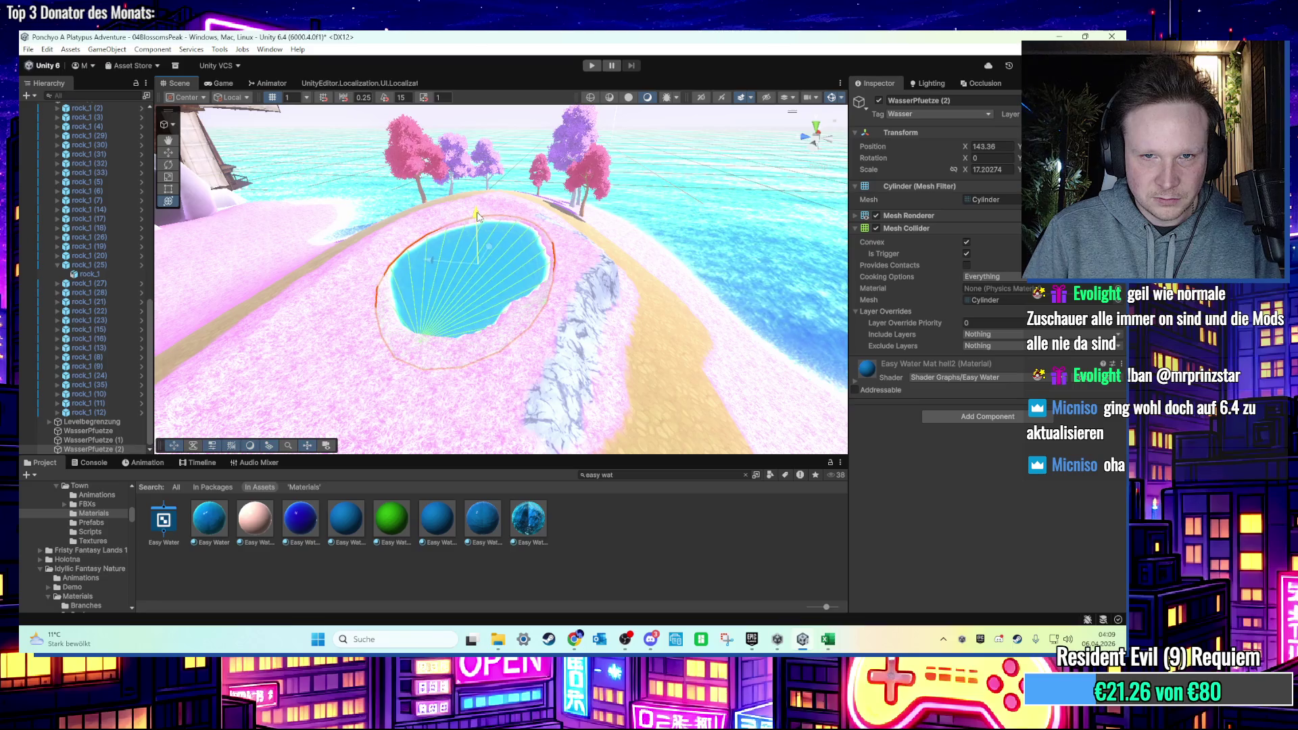
key("f")
key("ctrl+p")
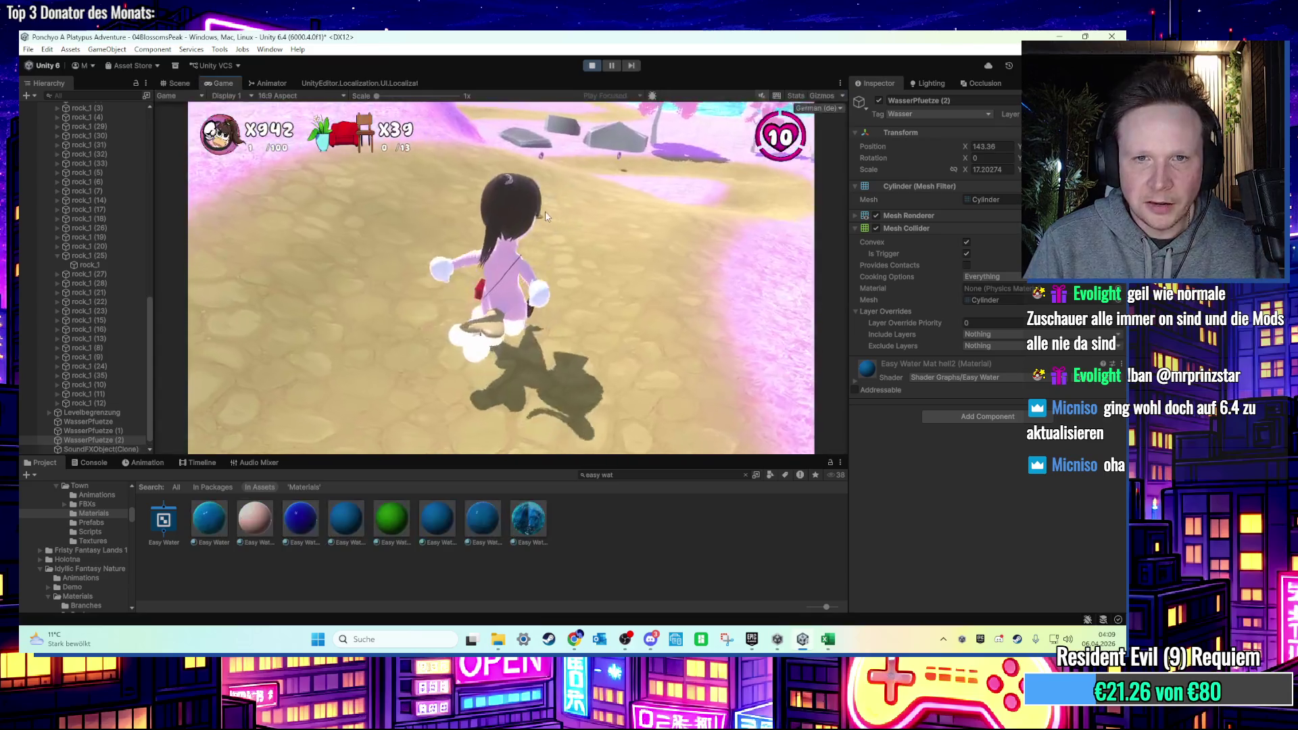
key("w")
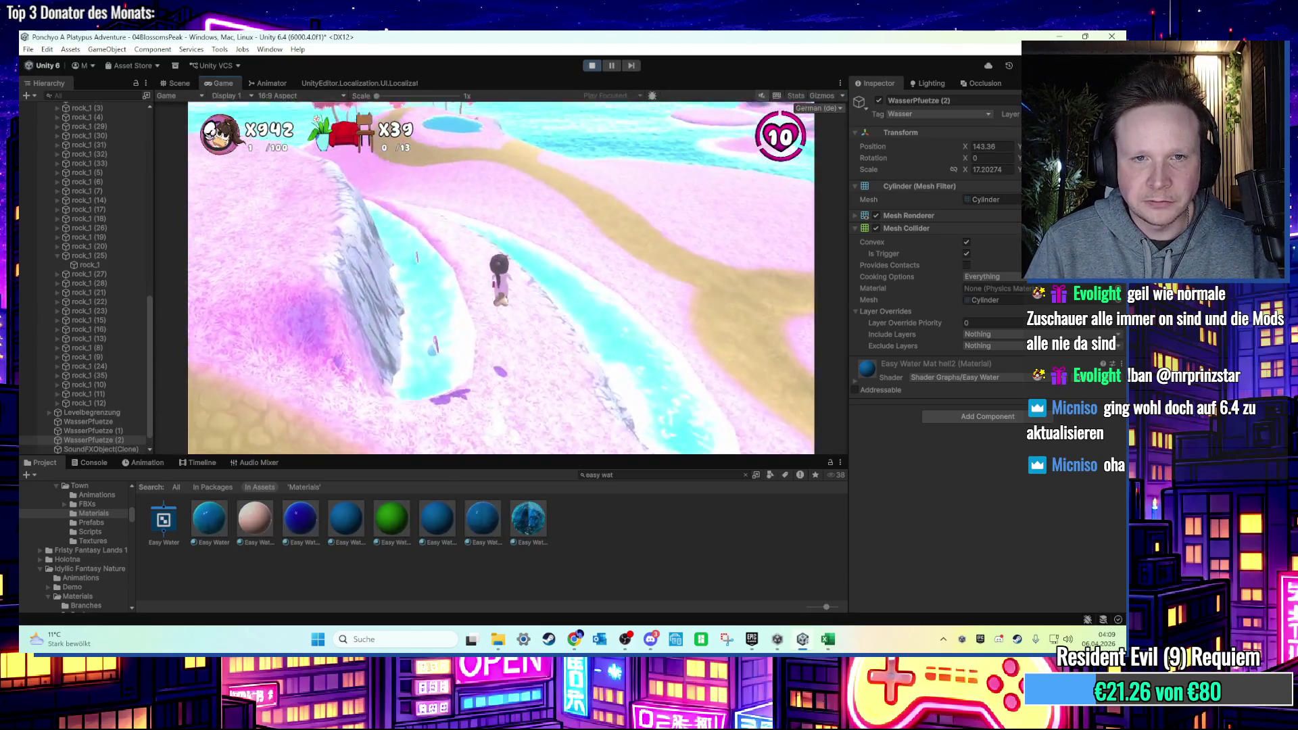
key("w")
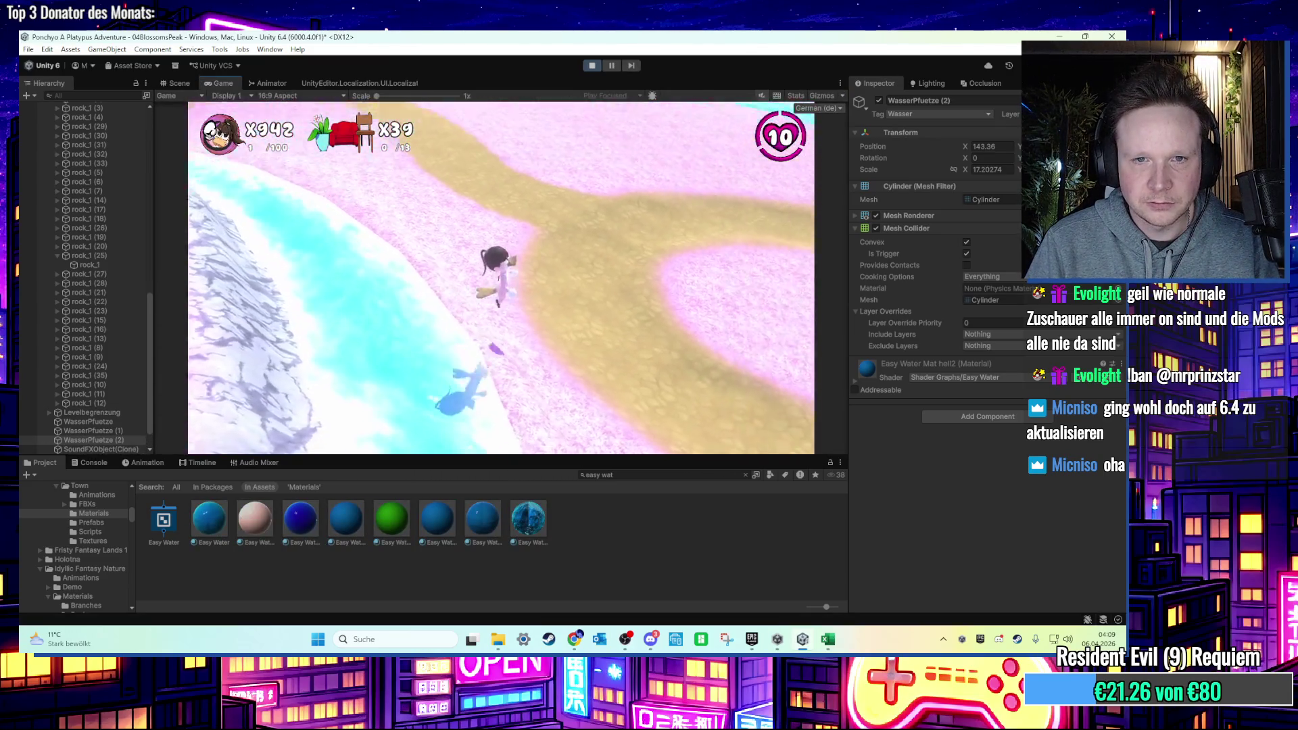
key("w")
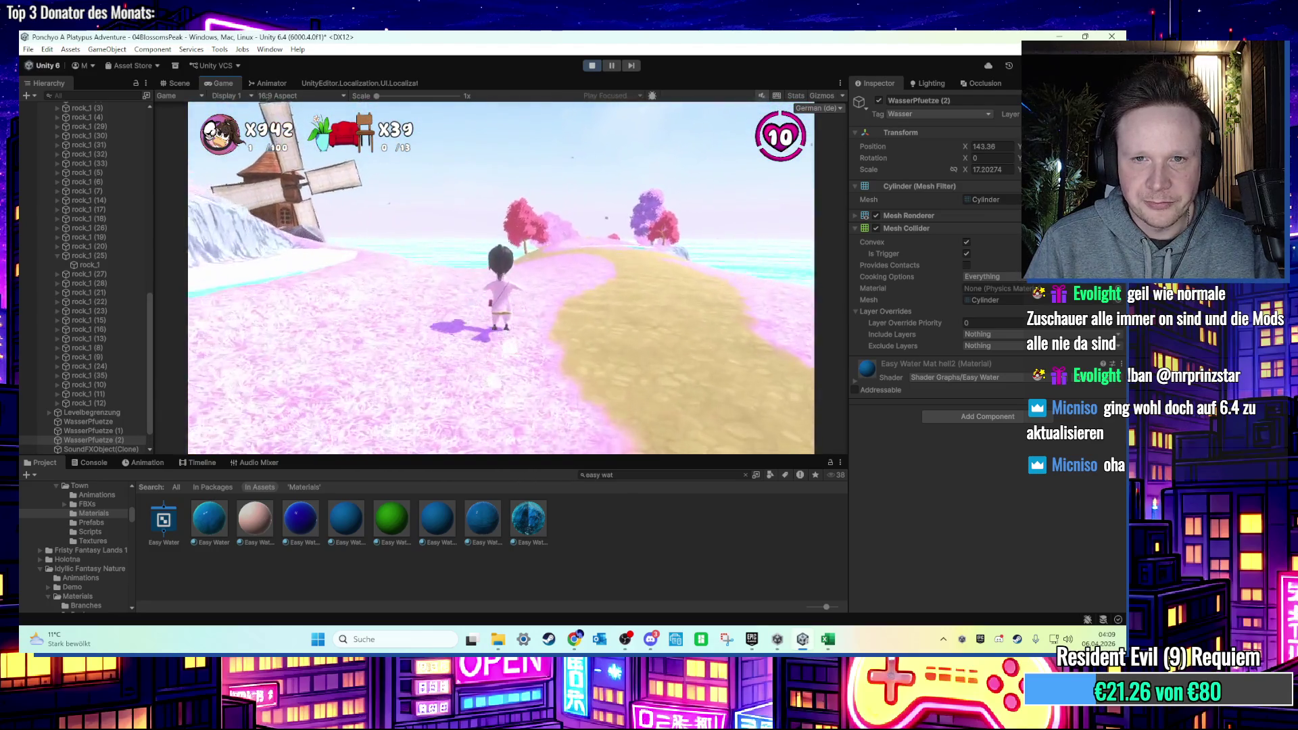
key("w")
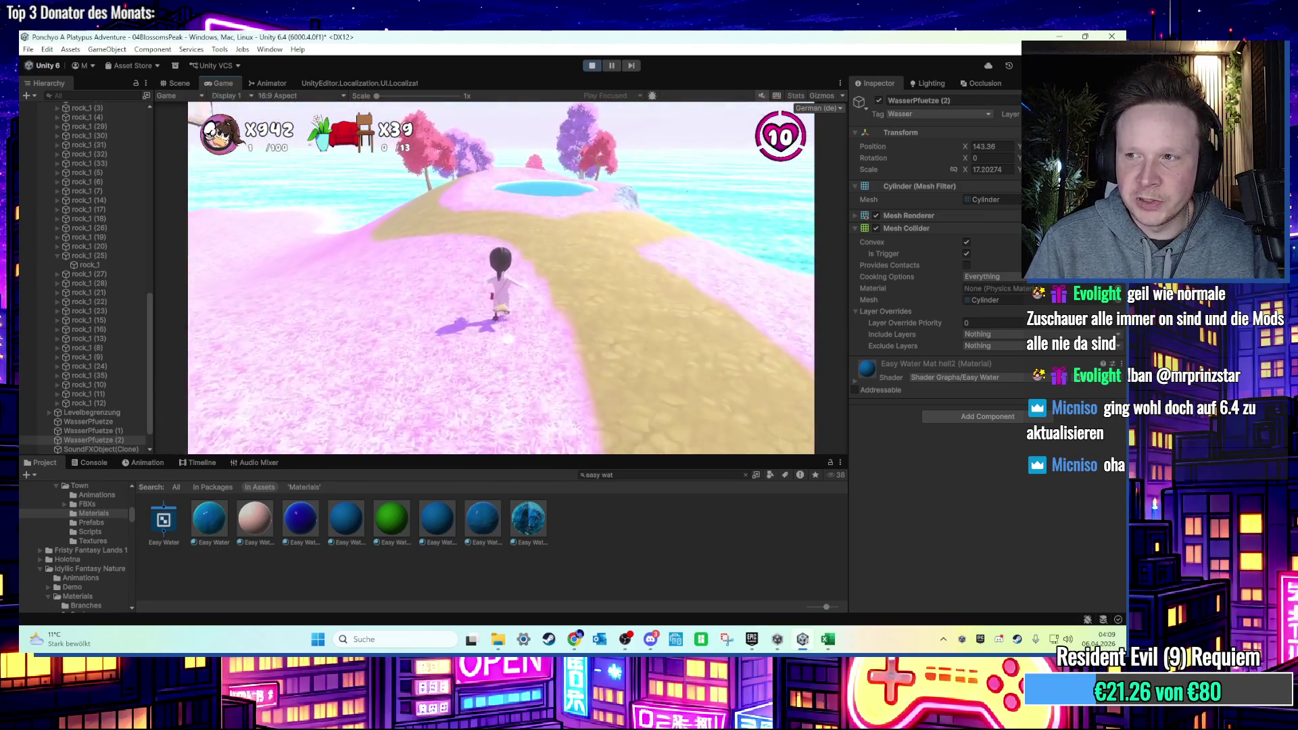
key("w")
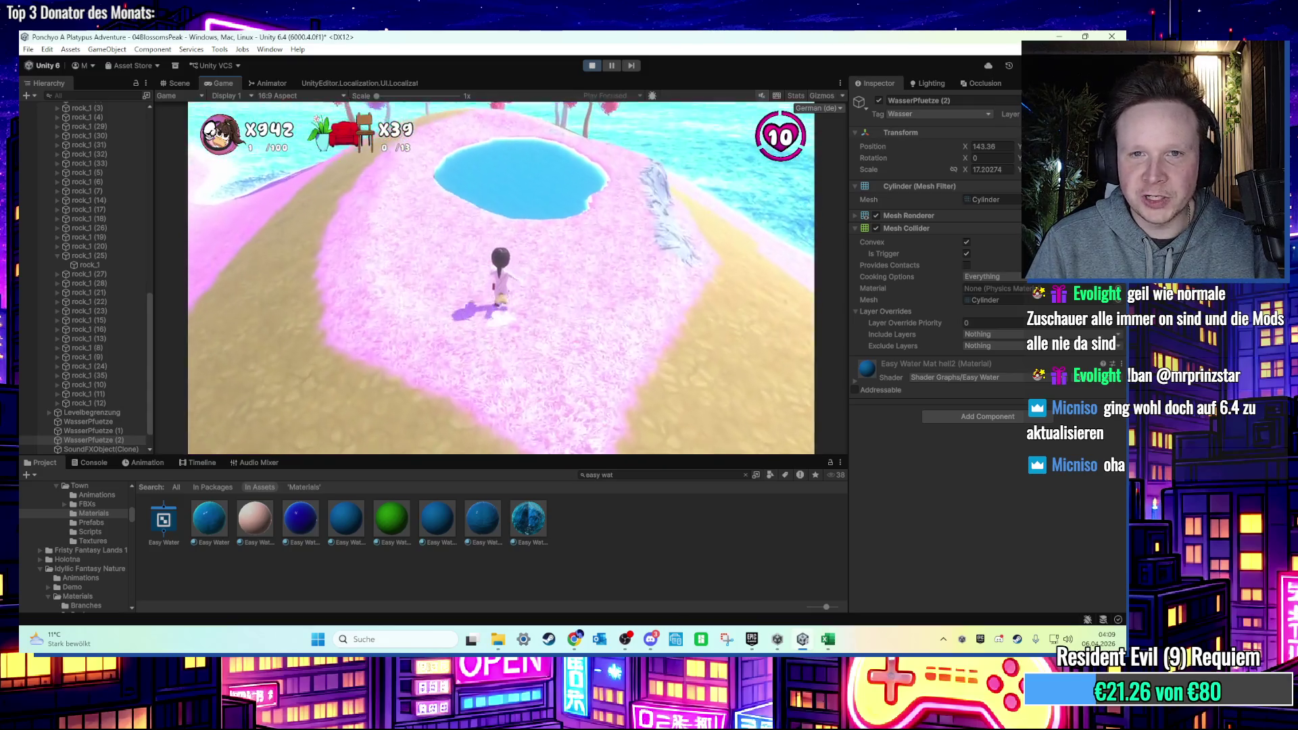
key("w")
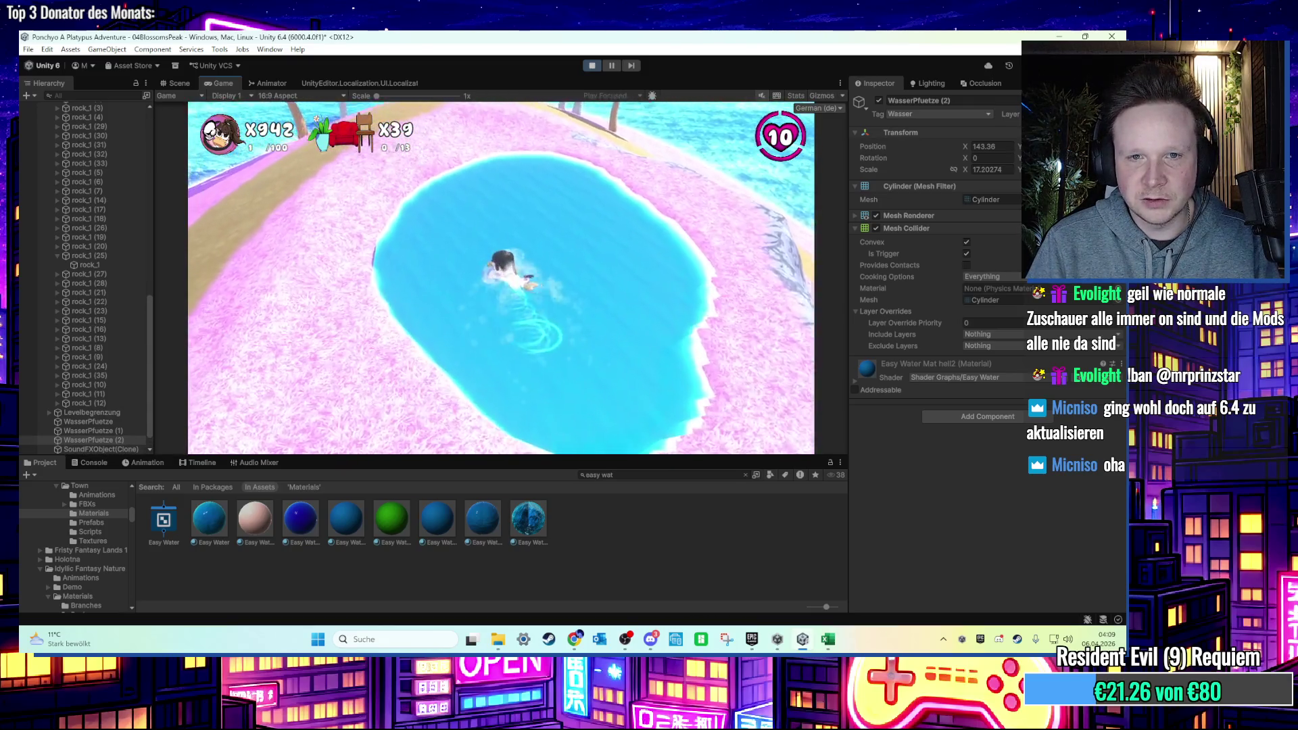
key("w")
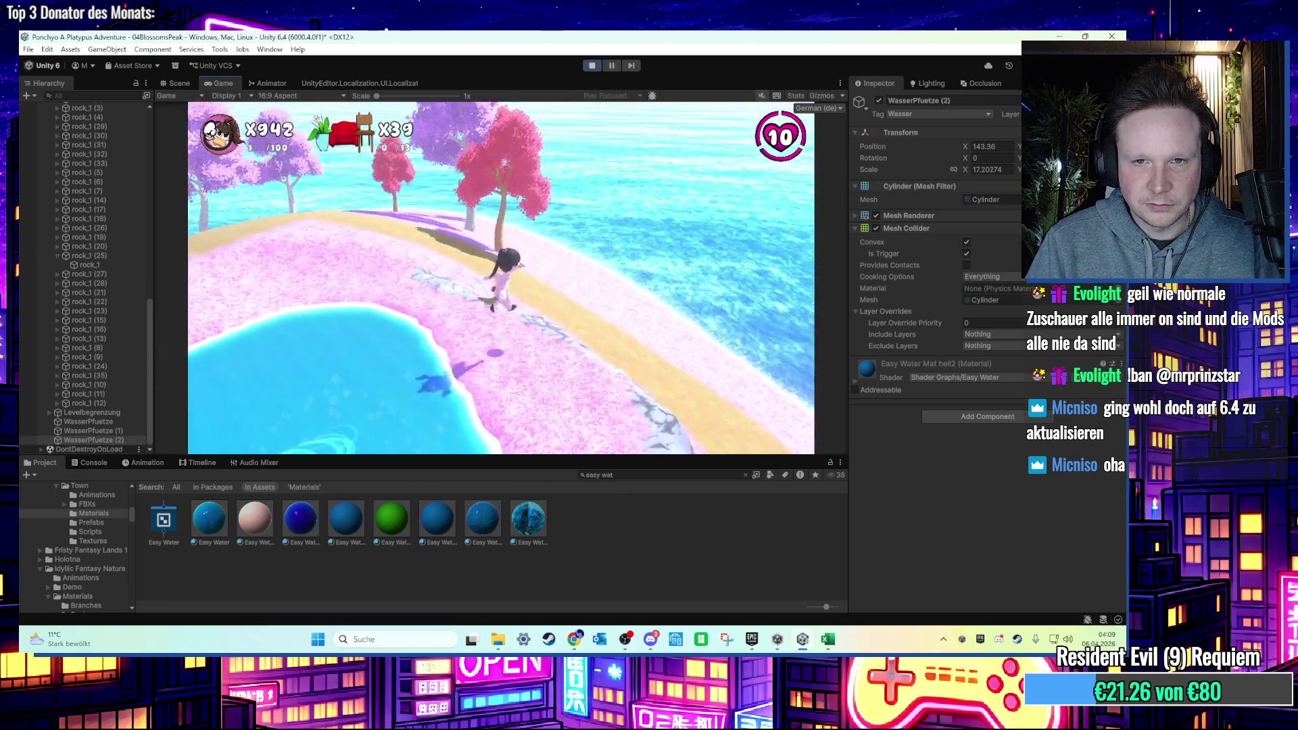
key("w")
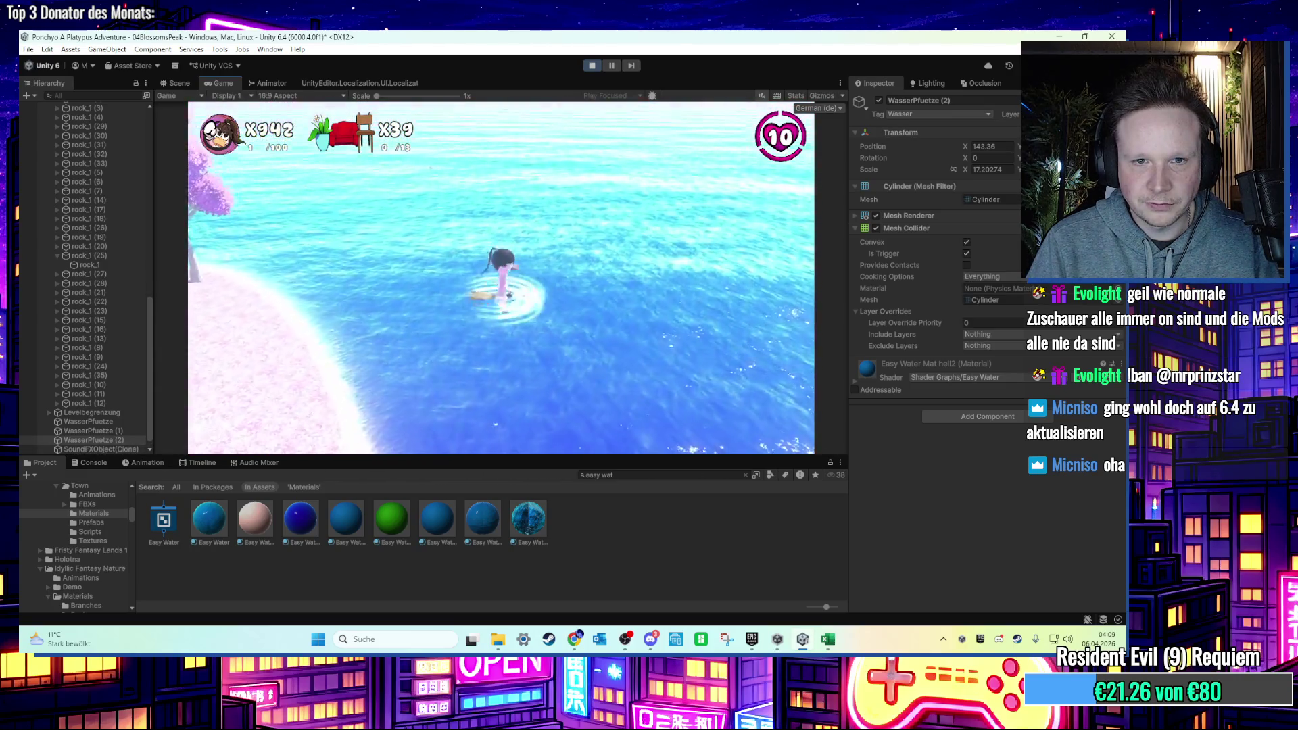
key("a")
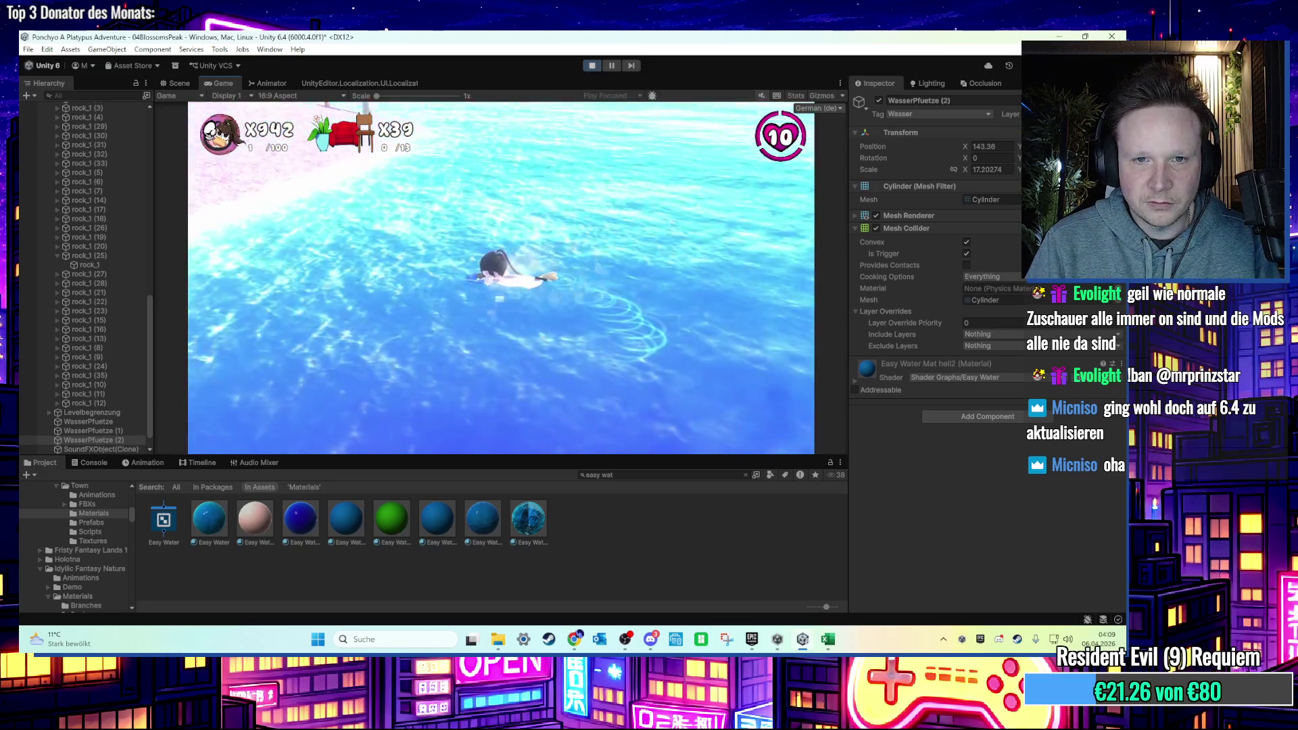
key("w")
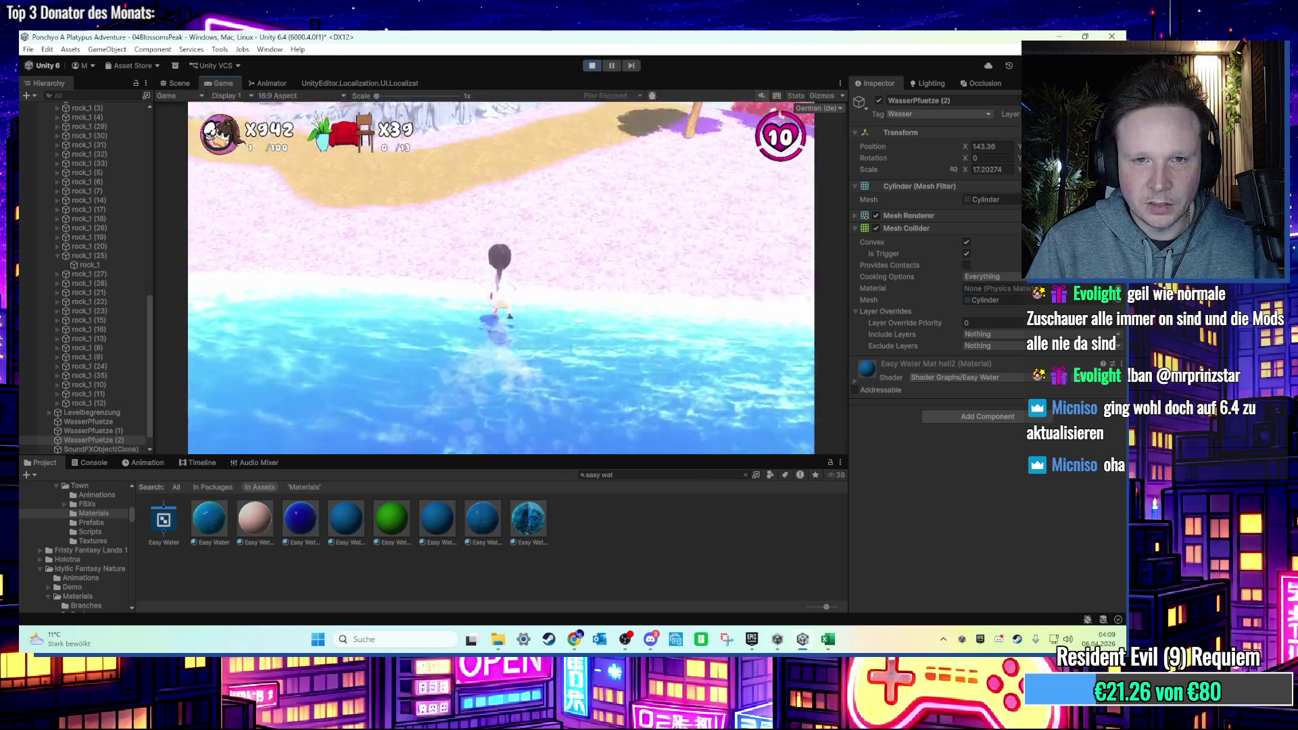
key("w")
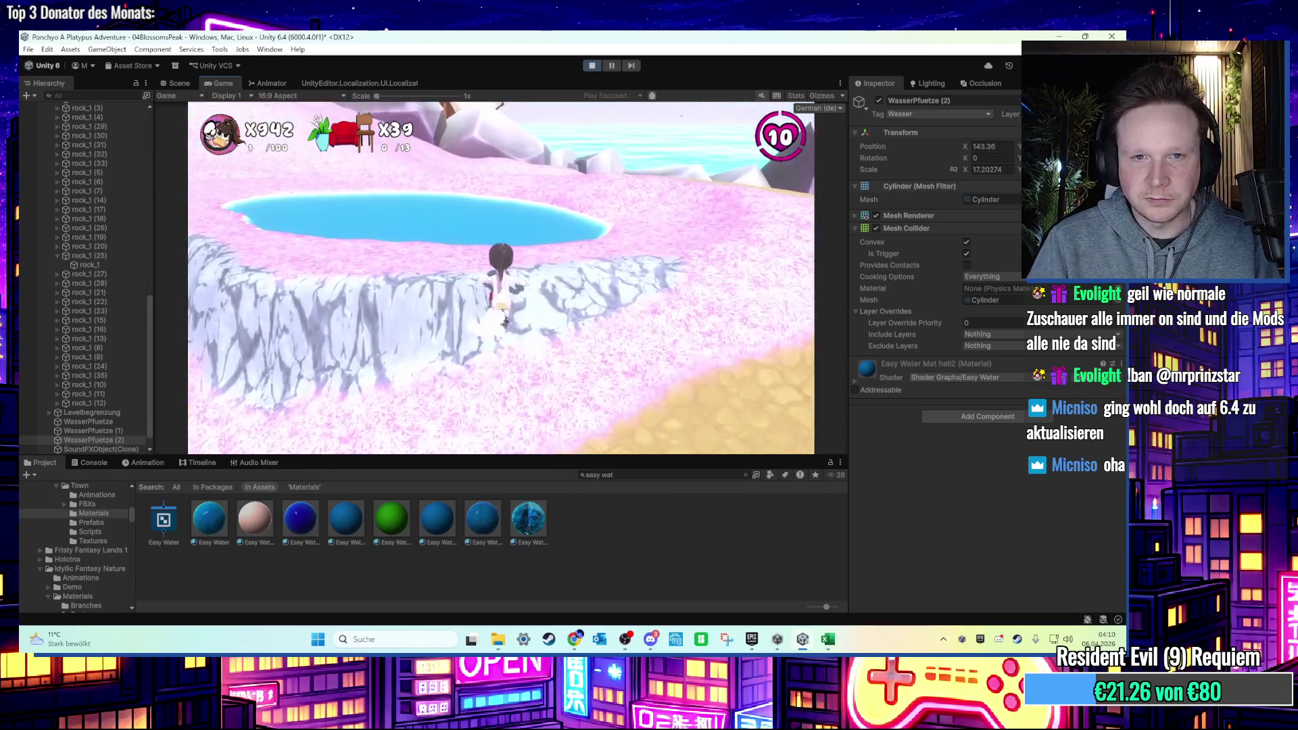
key("w")
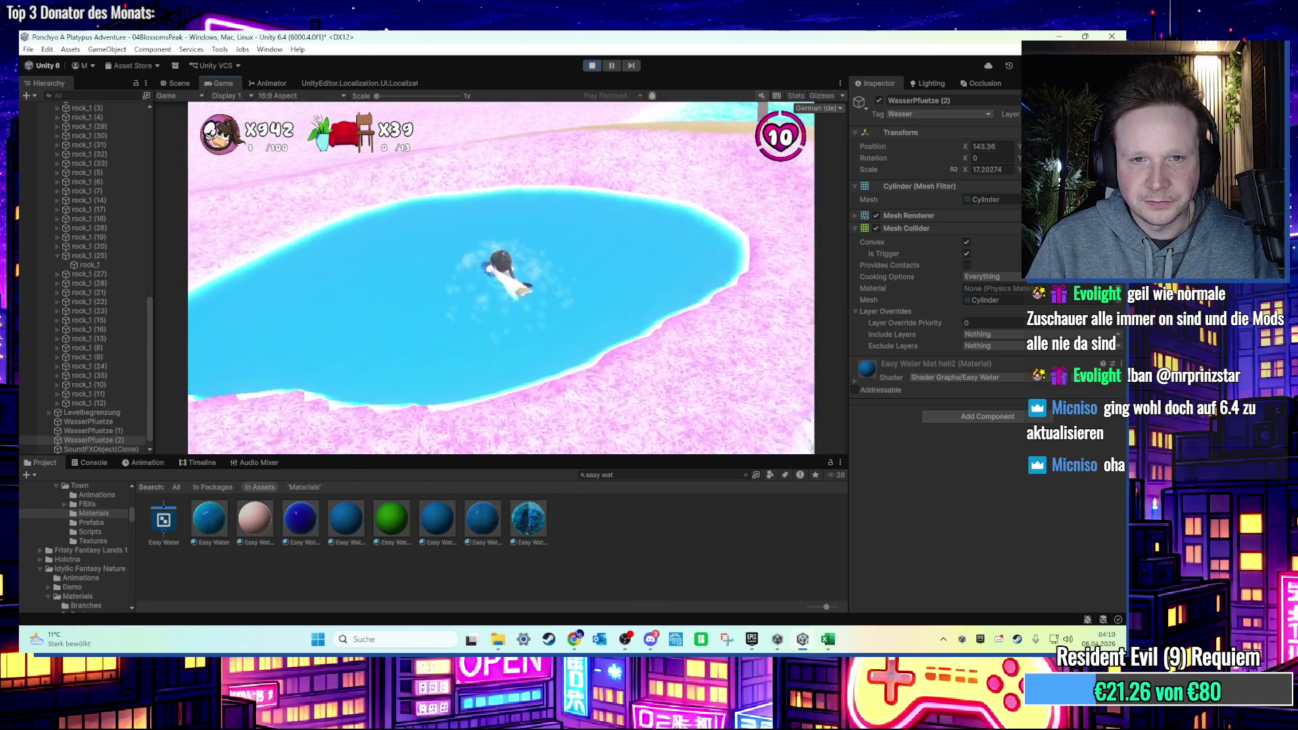
key("w")
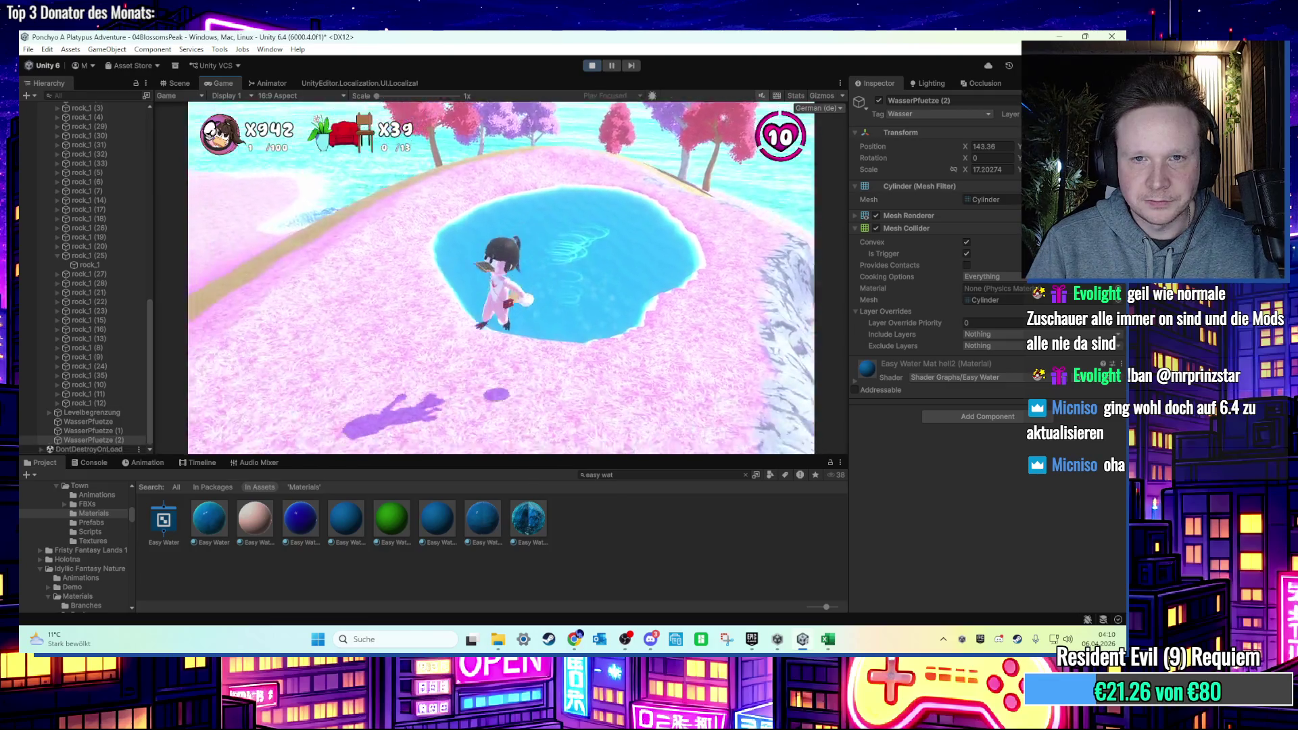
key("w")
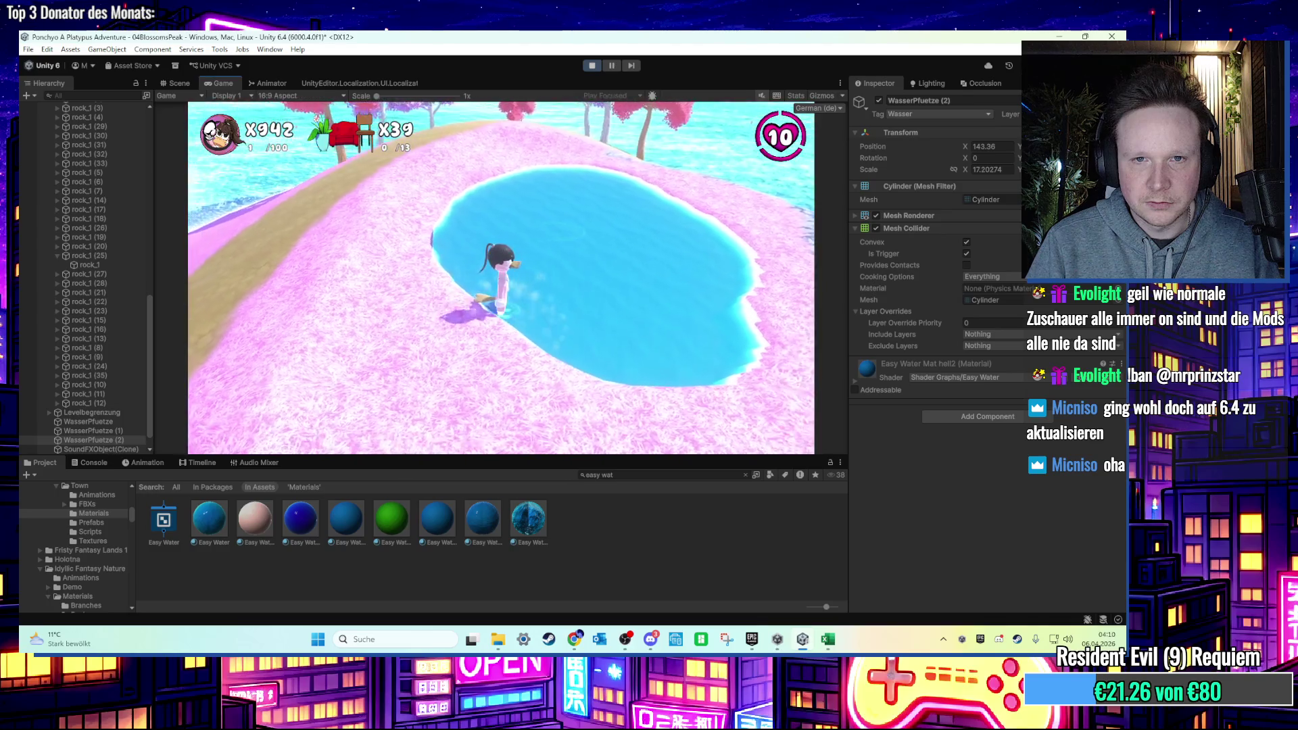
key("super")
left_click(599, 91)
Stop play, nudge WasserPfuetze (2) slightly left, and replay while watching the Scene view.
left_click(591, 65)
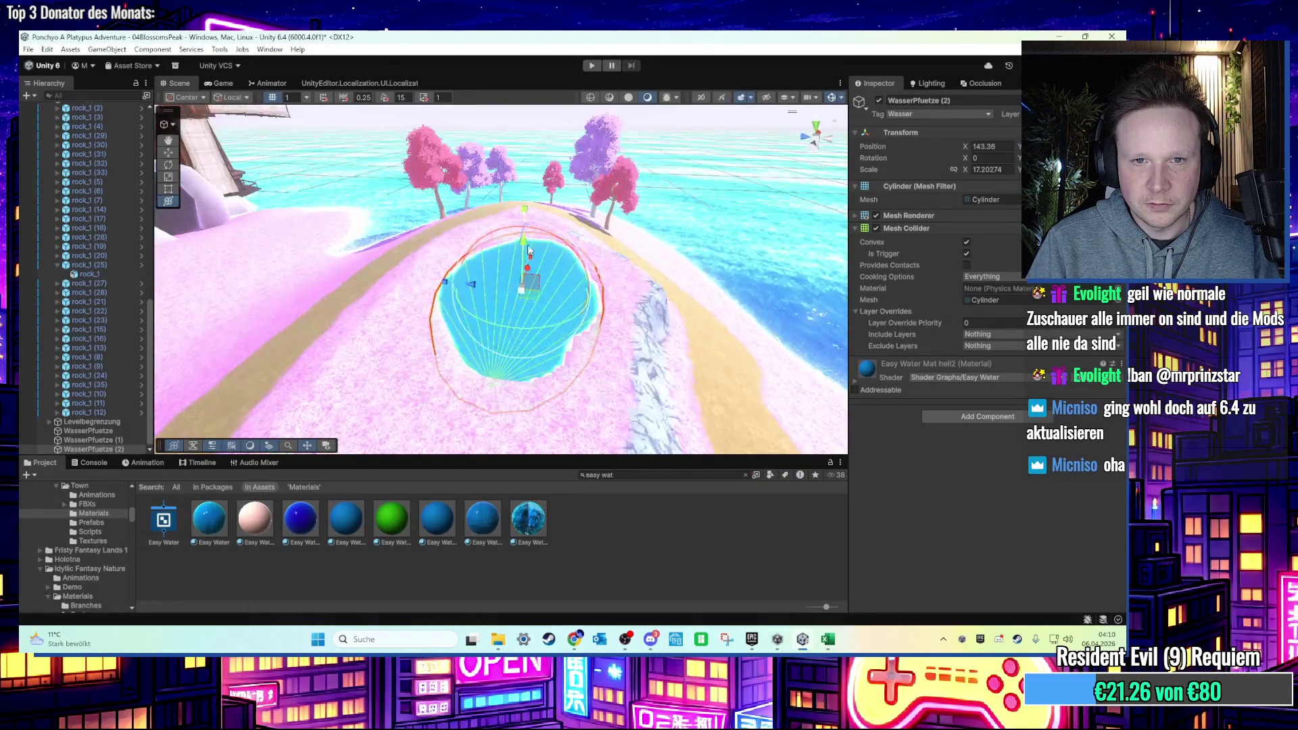
left_click_drag(484, 296, 481, 291)
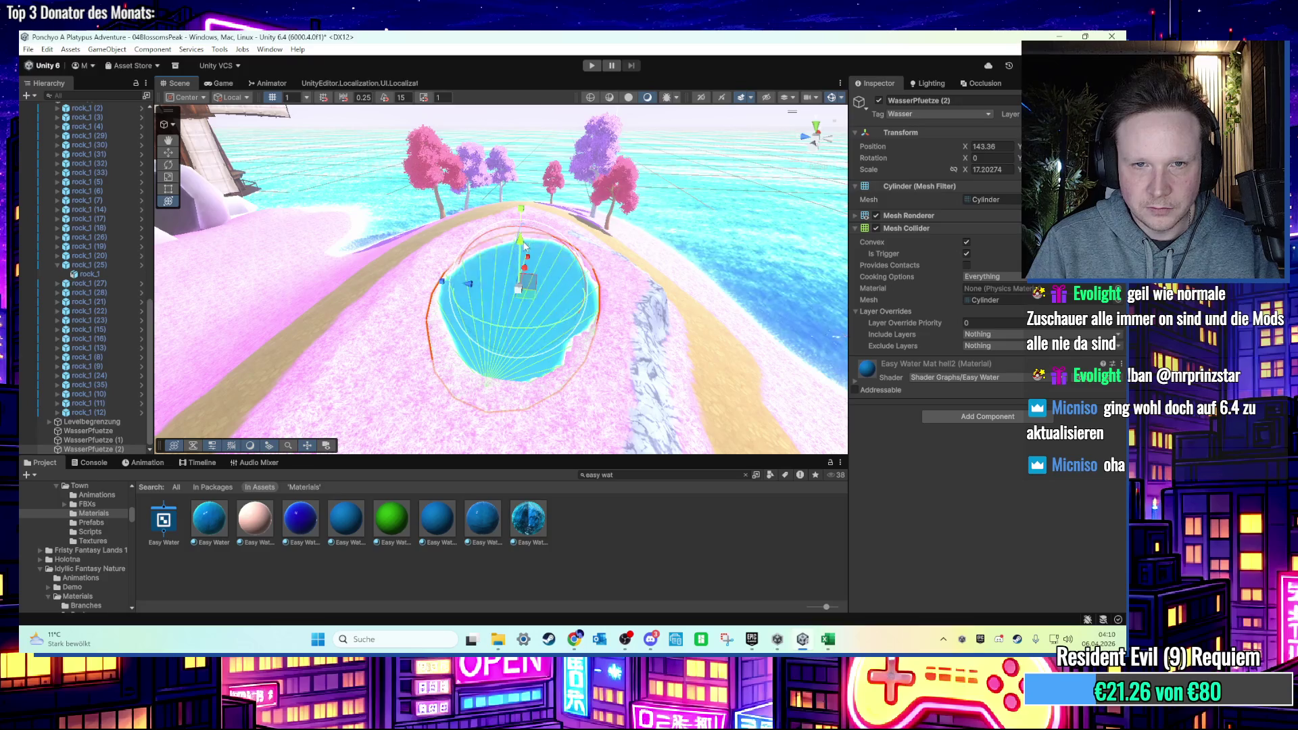
scroll(518, 252, "up", 3)
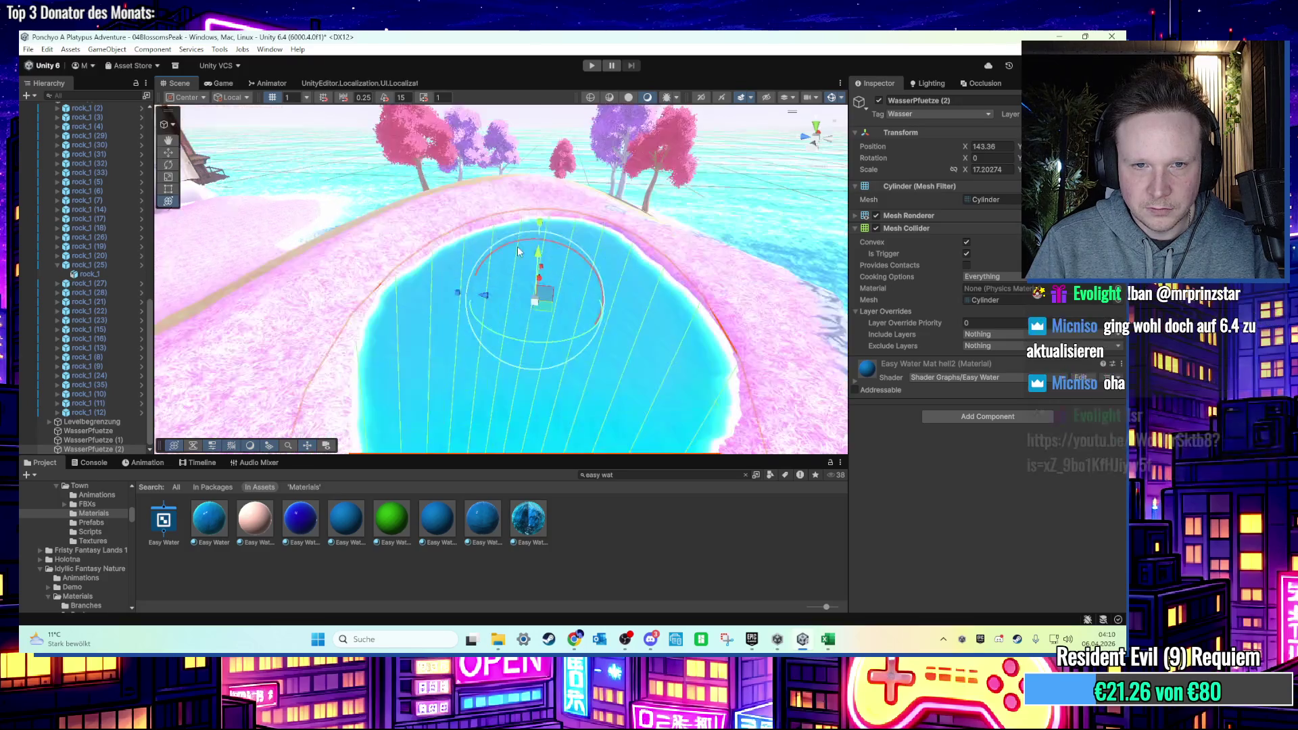
key("ctrl+p")
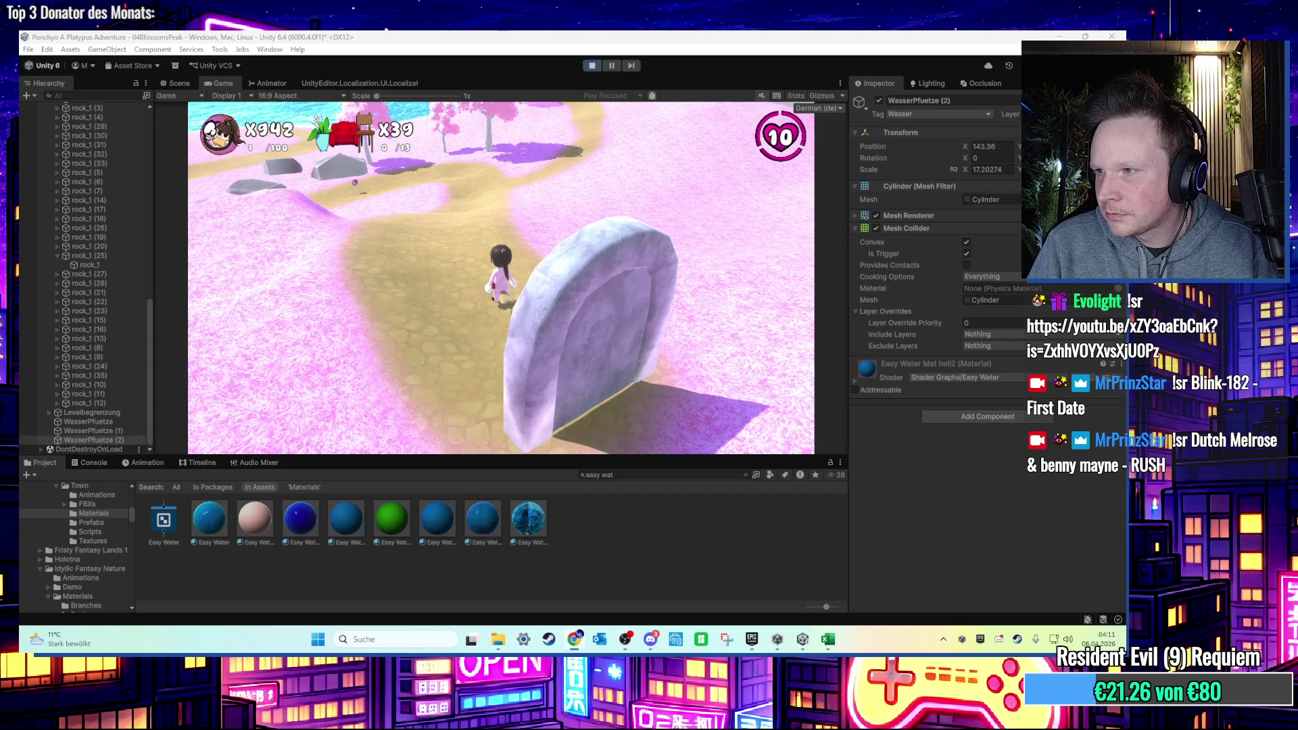
left_click(179, 82)
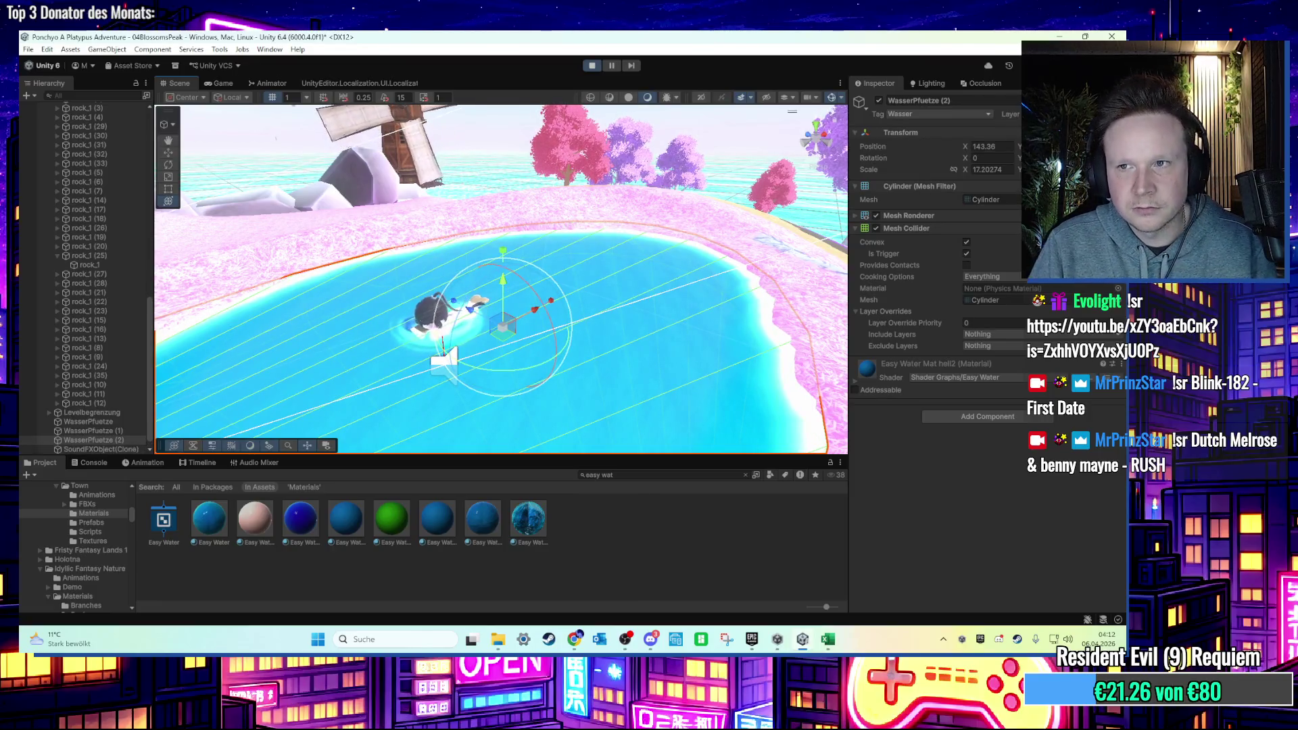
Restart the game, walk the character into the pond, swim across, climb out, and stop.
left_click(591, 66)
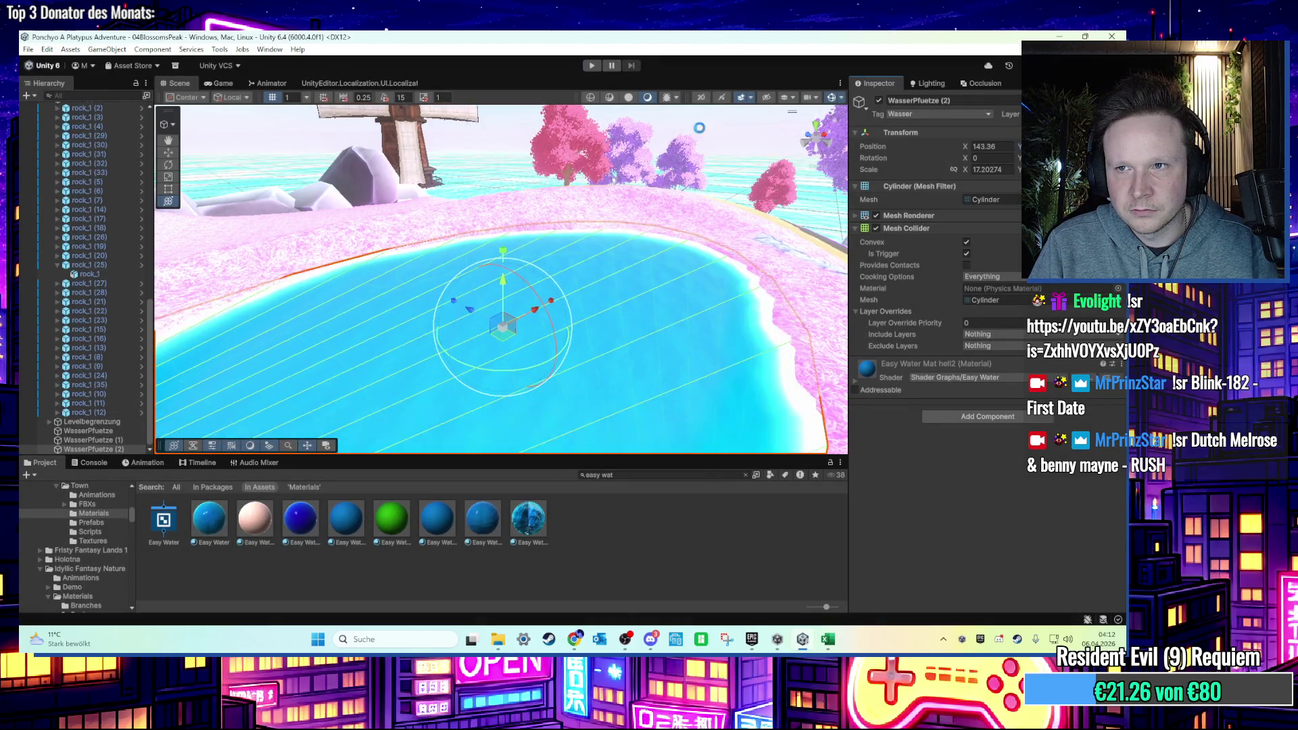
left_click(589, 67)
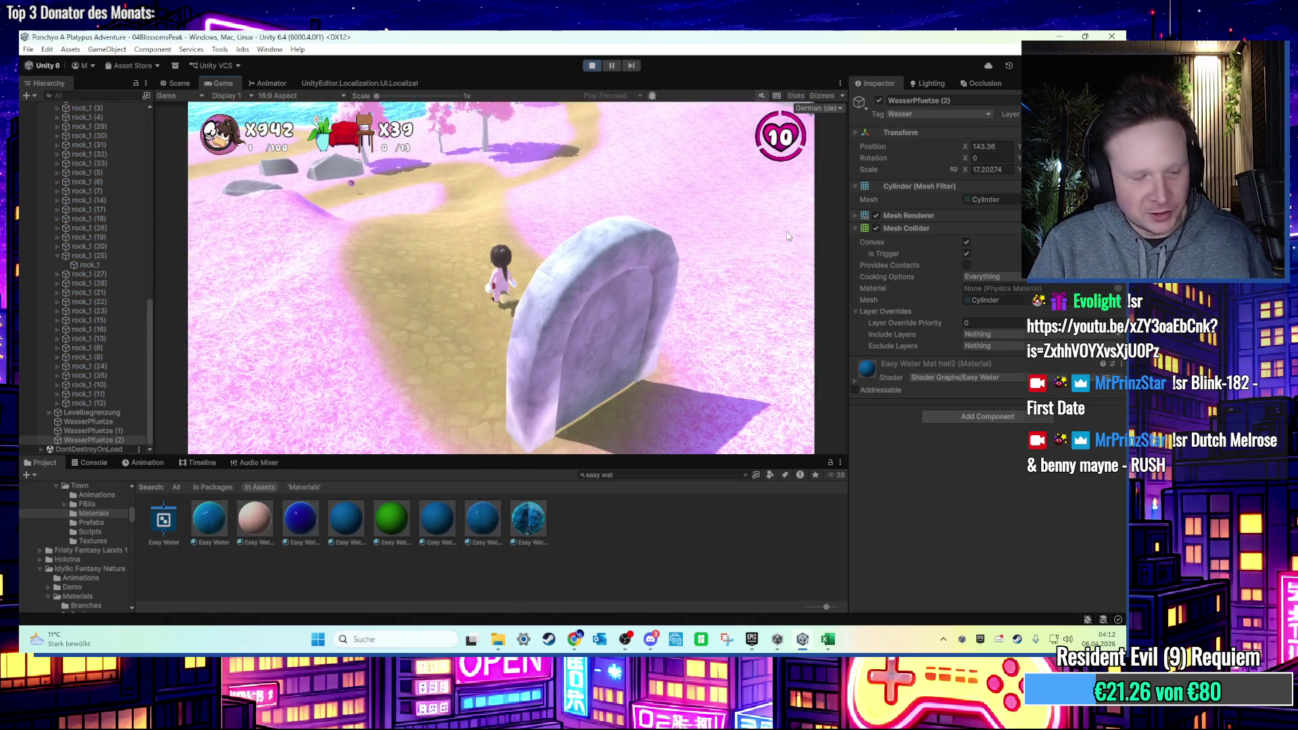
key("w")
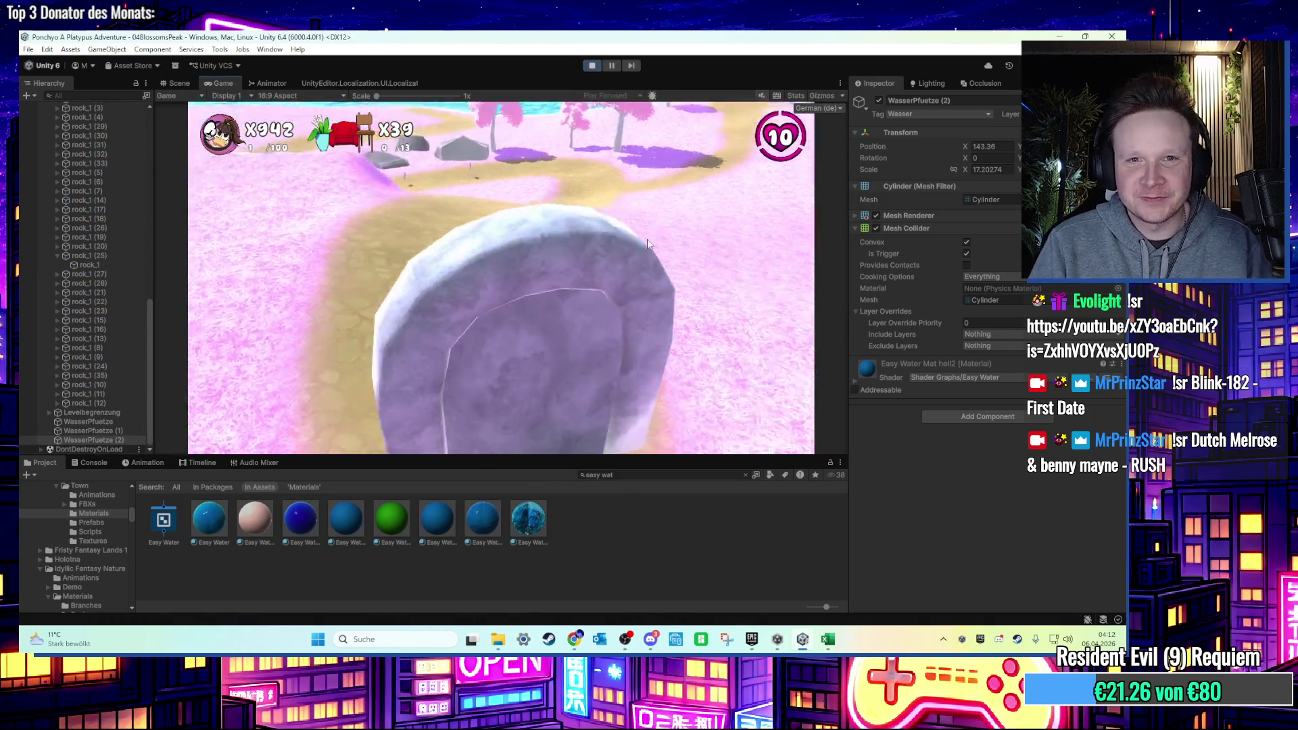
key("w")
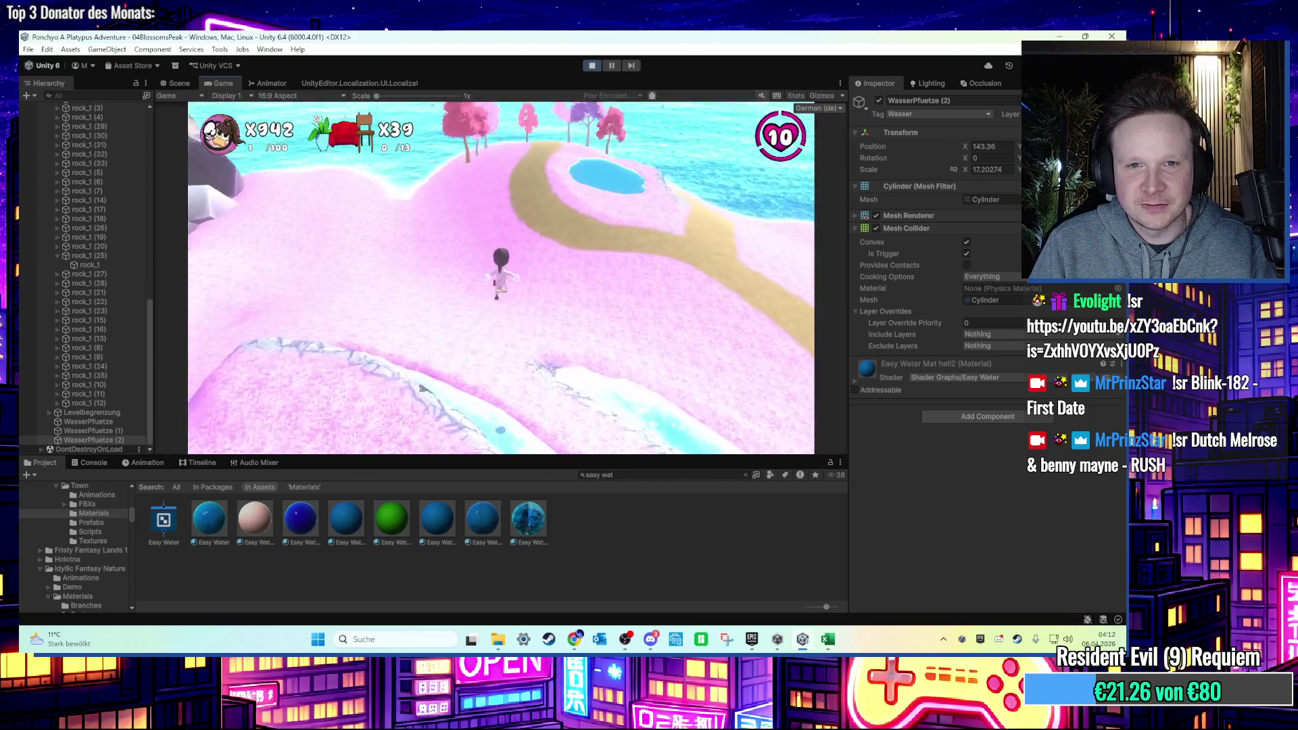
key("w")
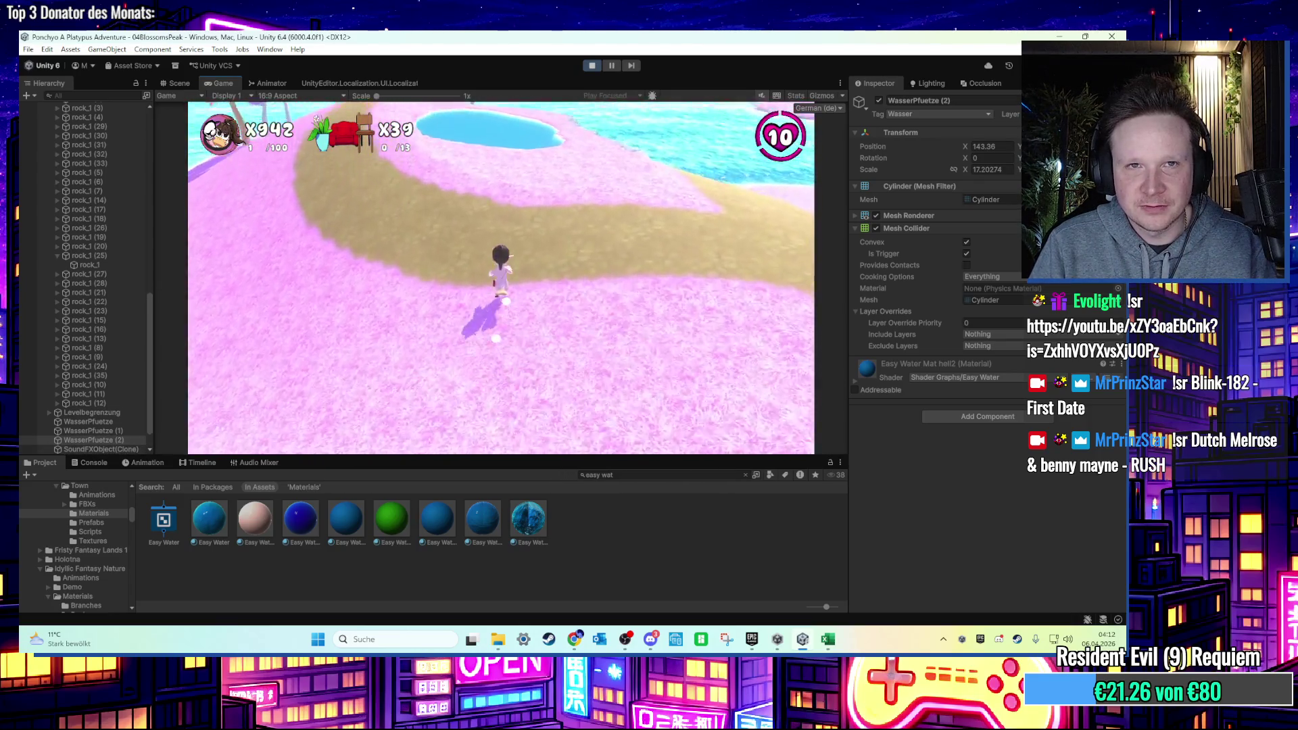
key("w")
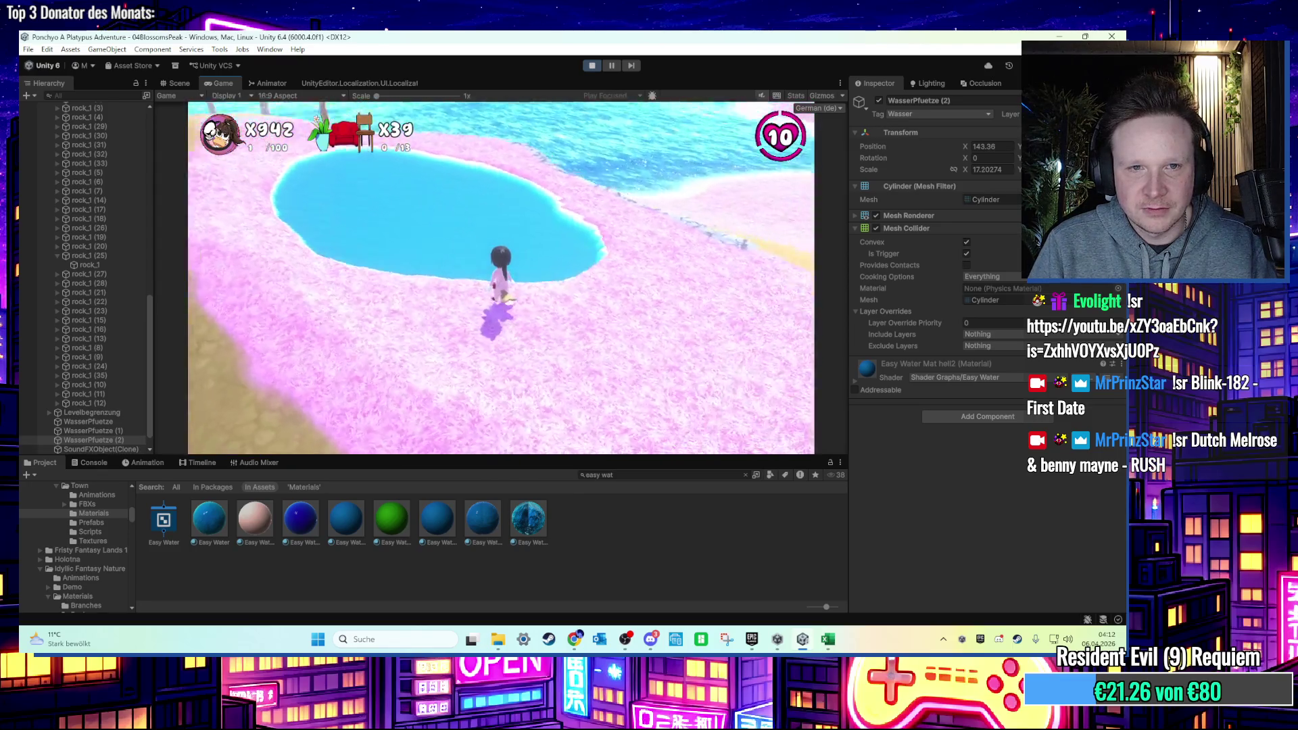
key("w")
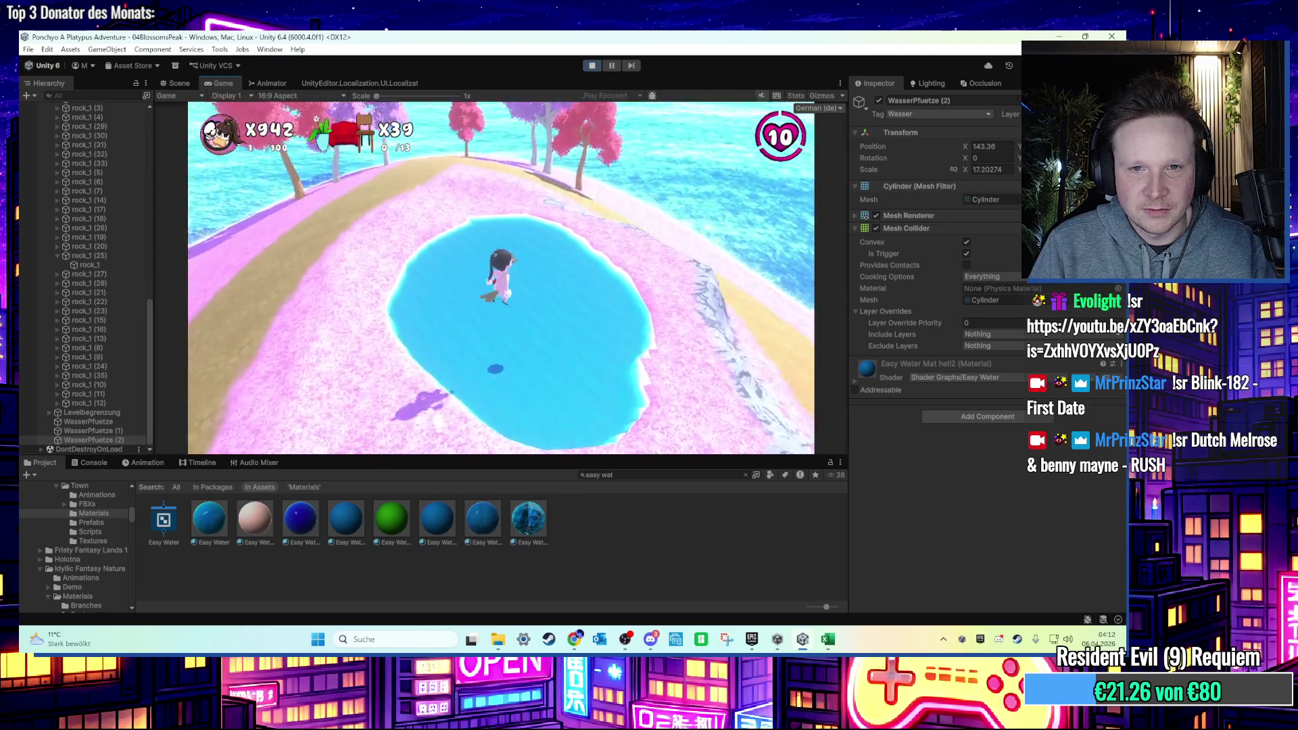
key("s")
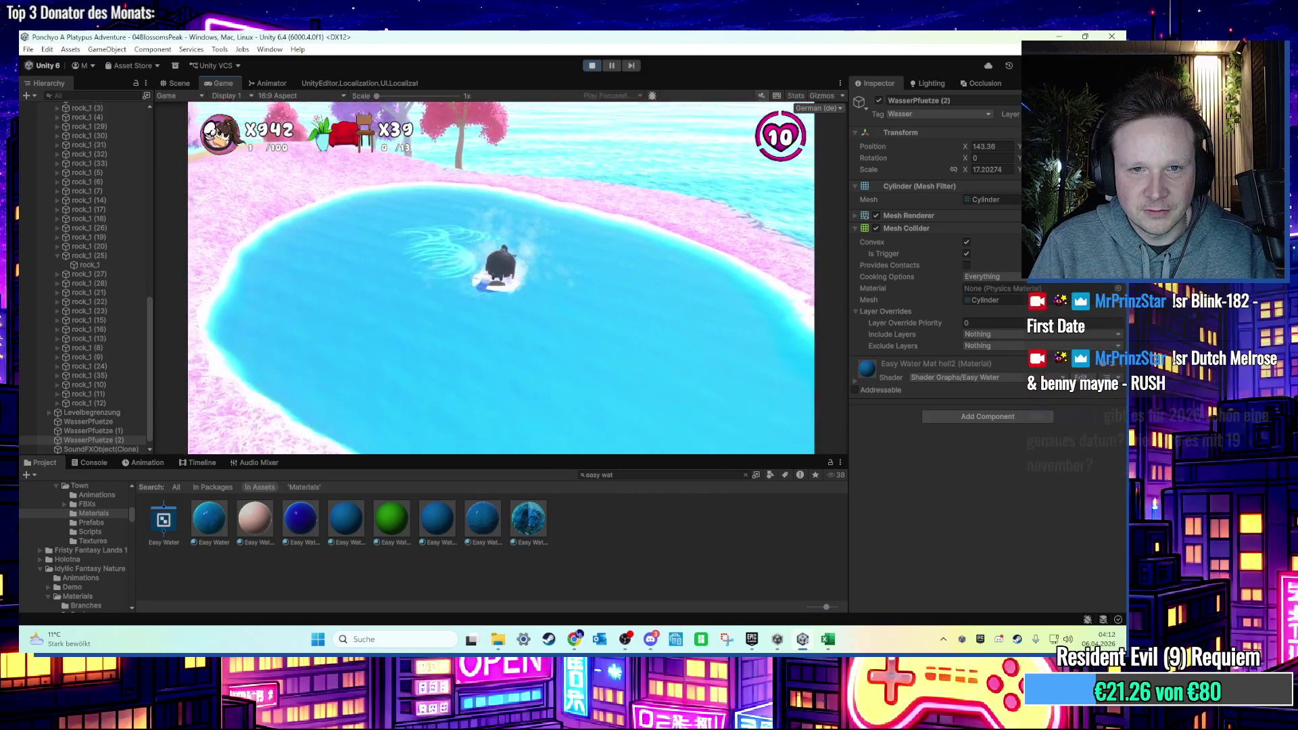
key("w")
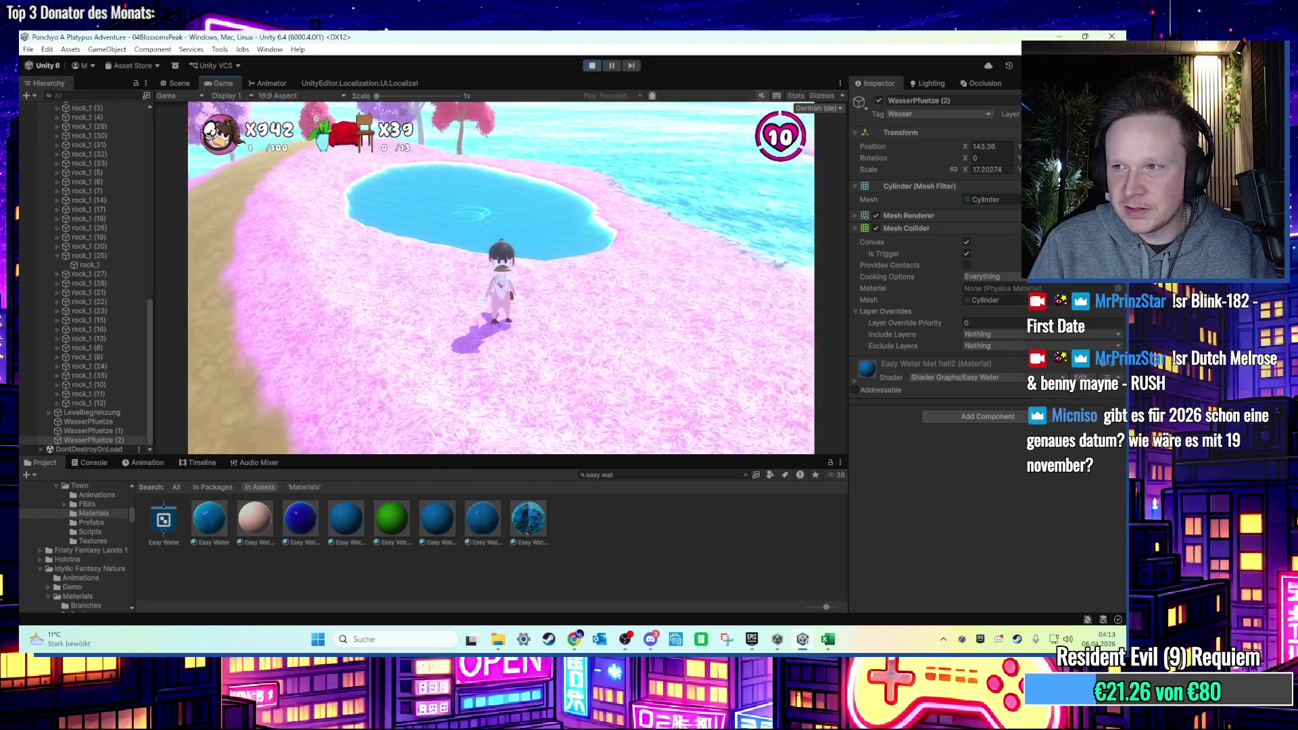
key("super")
left_click(592, 65)
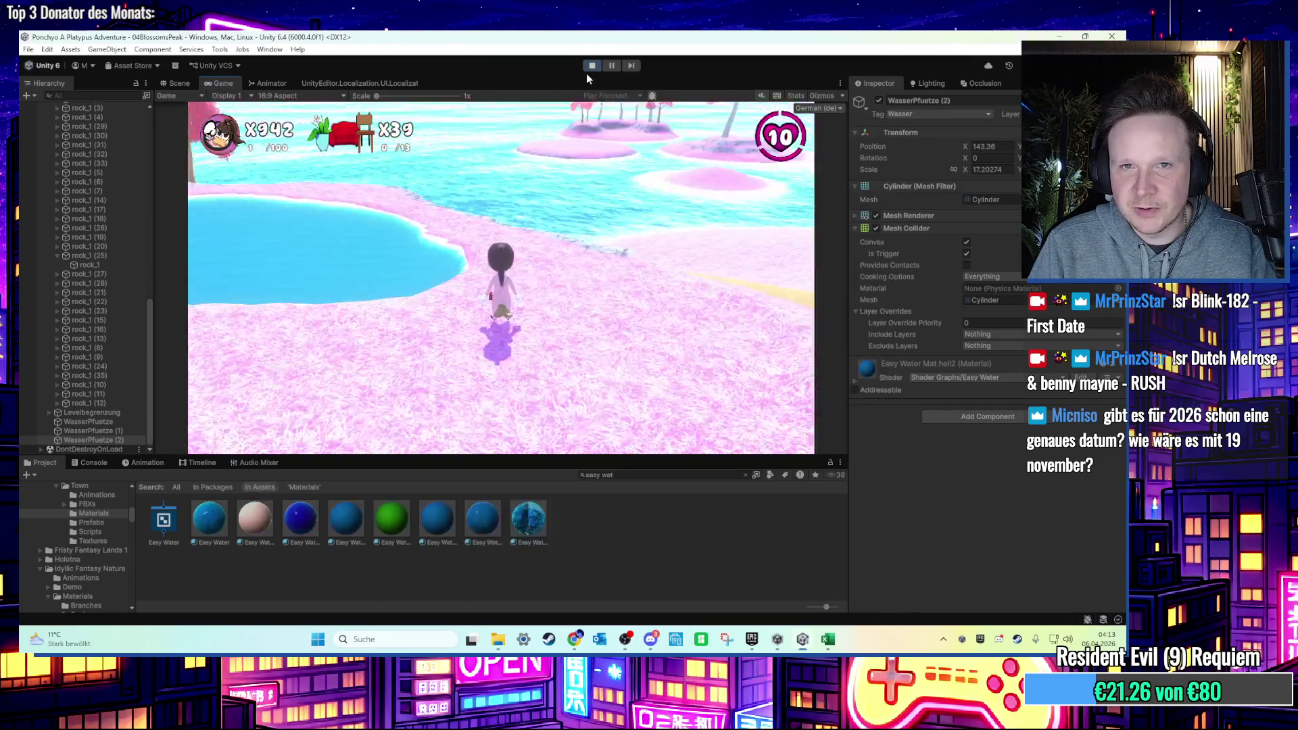
Frame the pond, select the surrounding terrain, and pick the Smooth Height tool.
key("f")
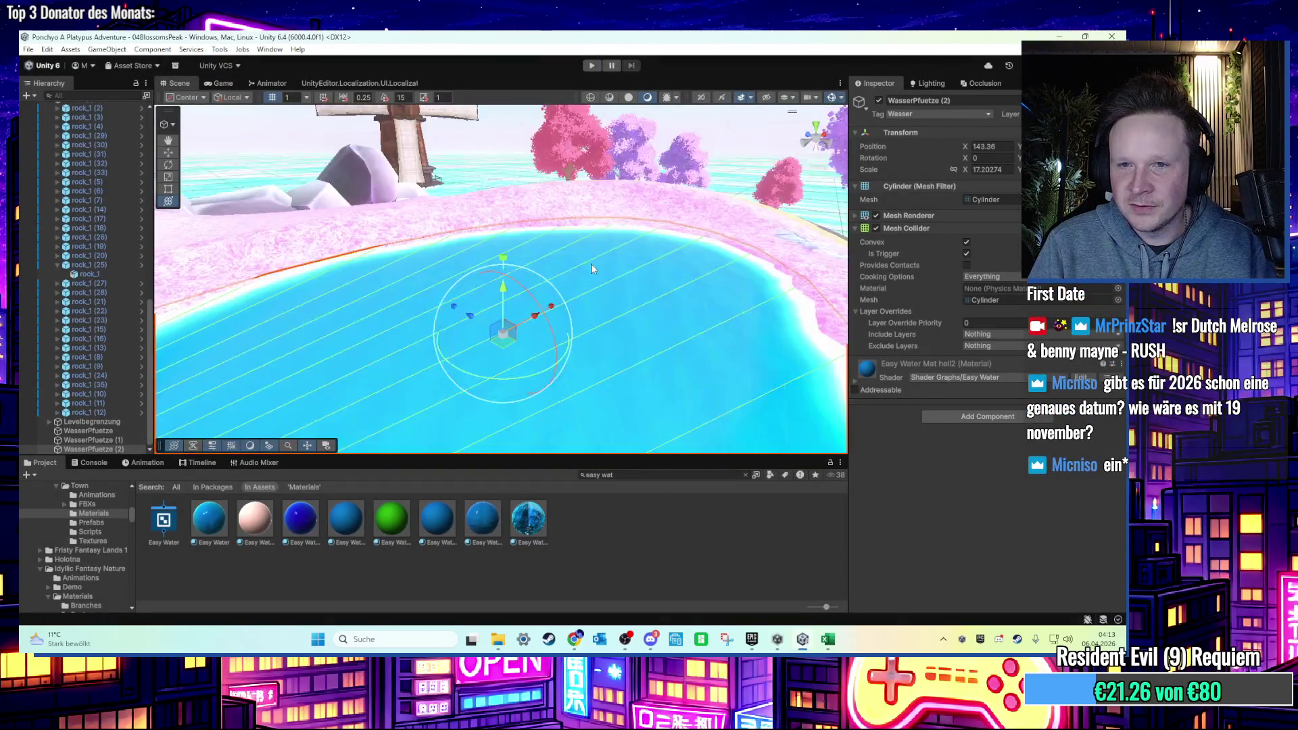
mouse_move(509, 319)
left_mouse_down()
mouse_move(751, 307)
mouse_move(562, 296)
left_mouse_up()
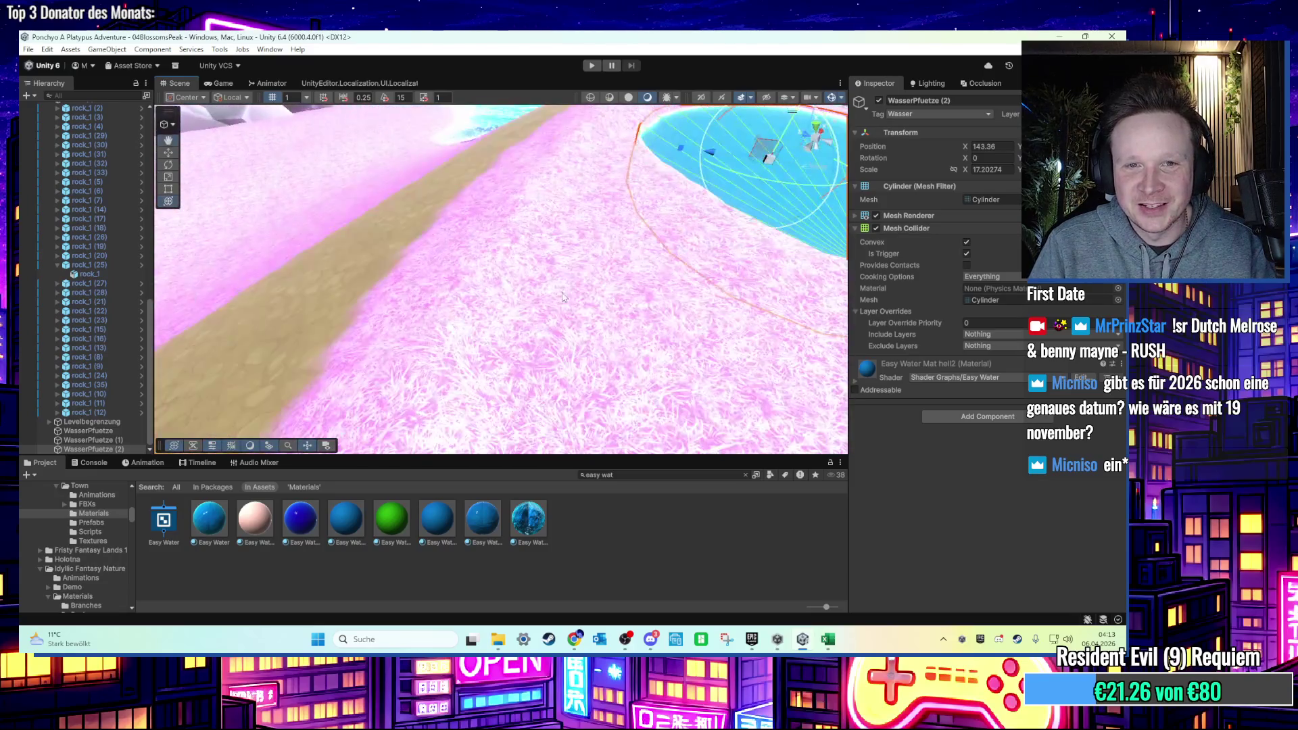
key("f")
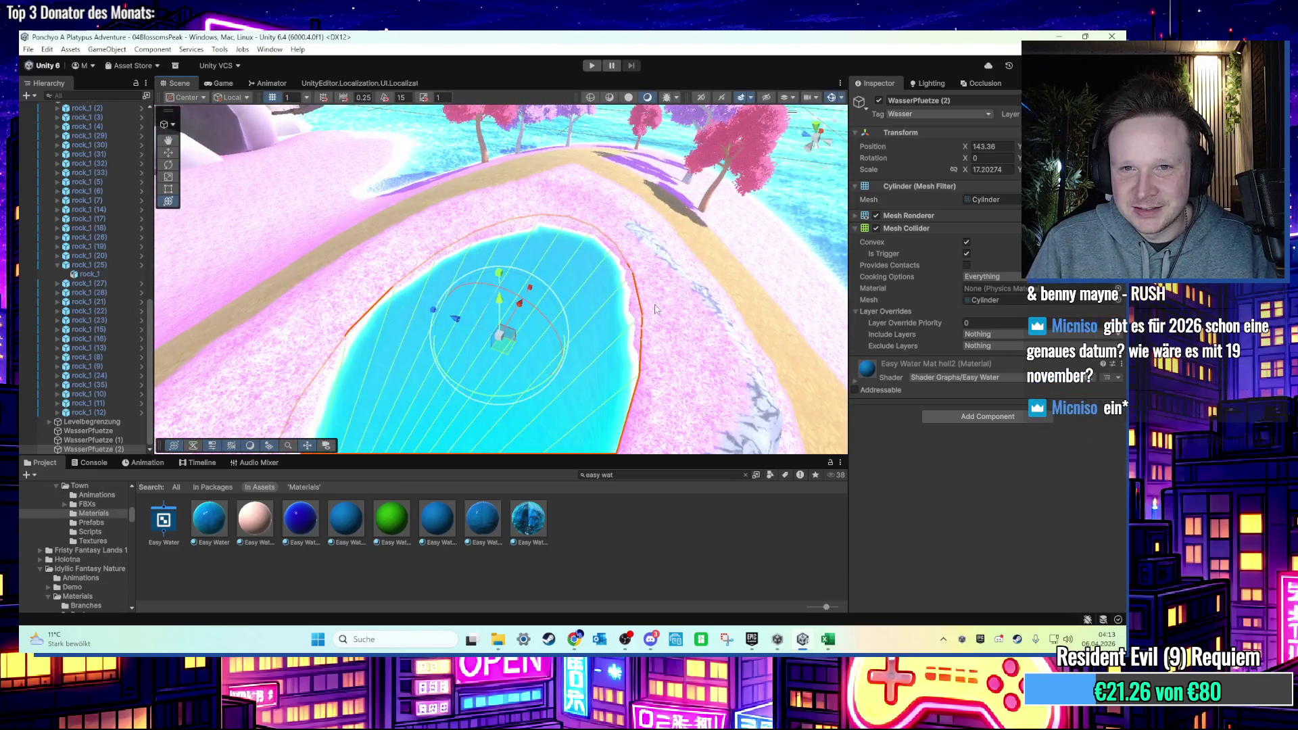
left_click(652, 315)
scroll(655, 315, "up", 10)
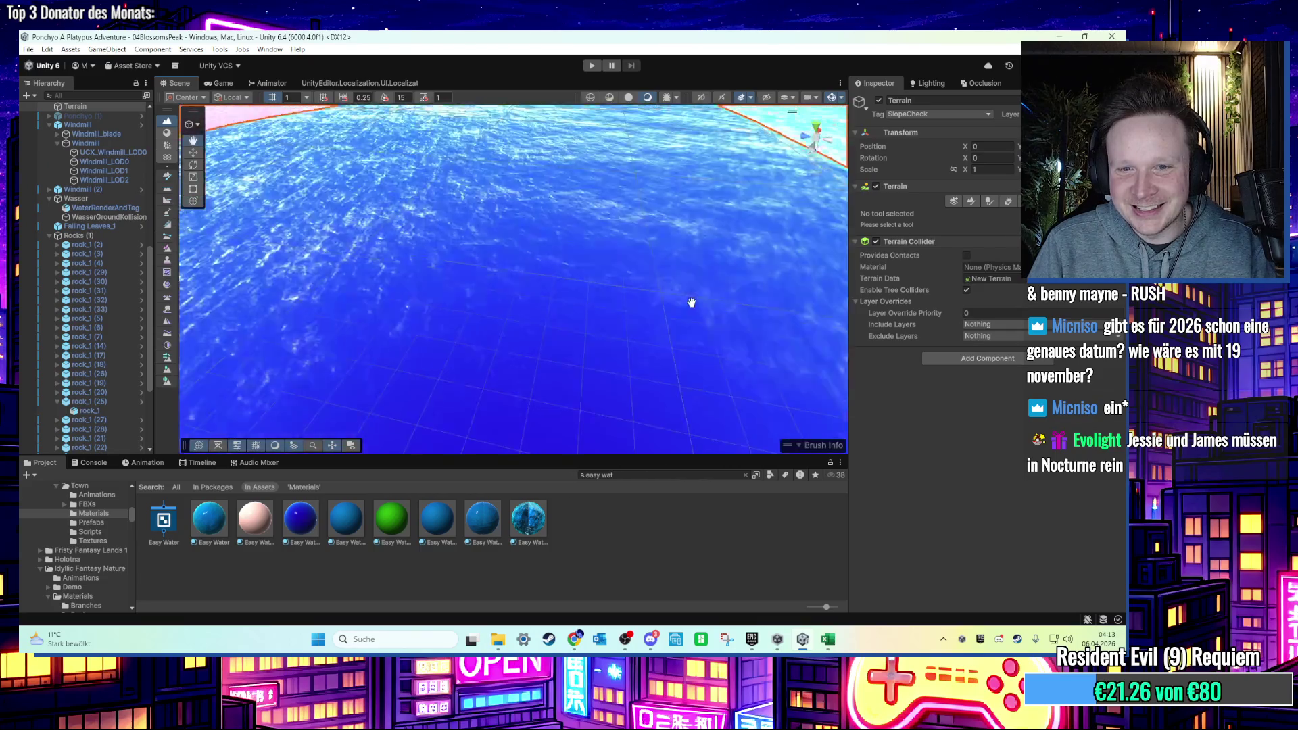
scroll(691, 302, "down", 5)
left_click_drag(533, 283, 550, 292)
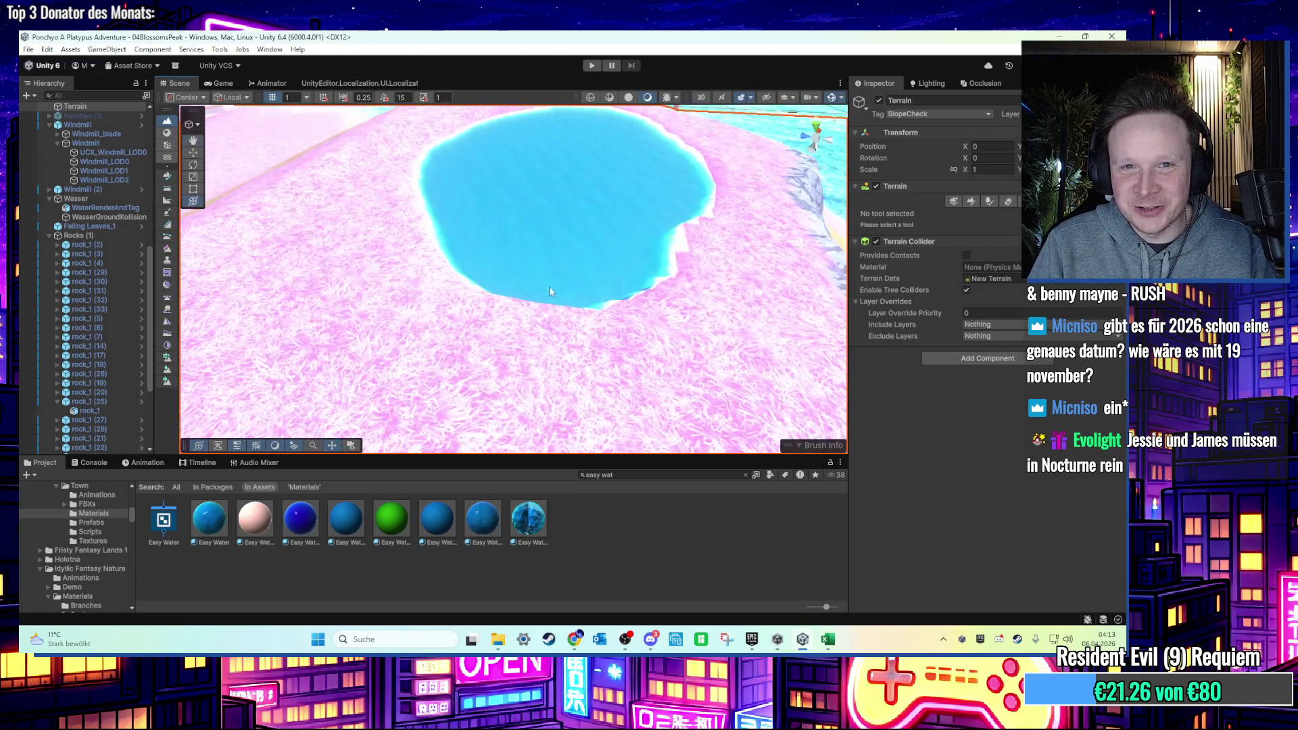
left_click(971, 202)
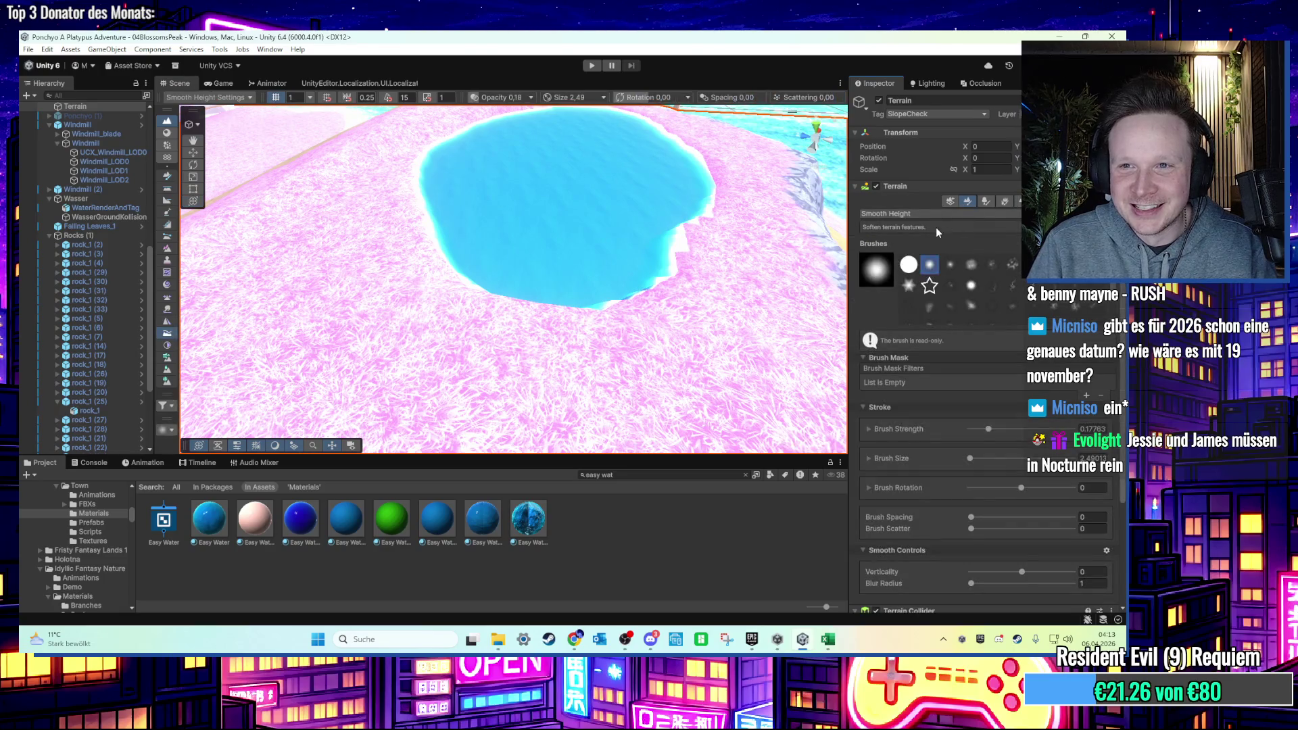
mouse_move(595, 270)
left_mouse_down()
mouse_move(595, 298)
mouse_move(514, 405)
left_mouse_up()
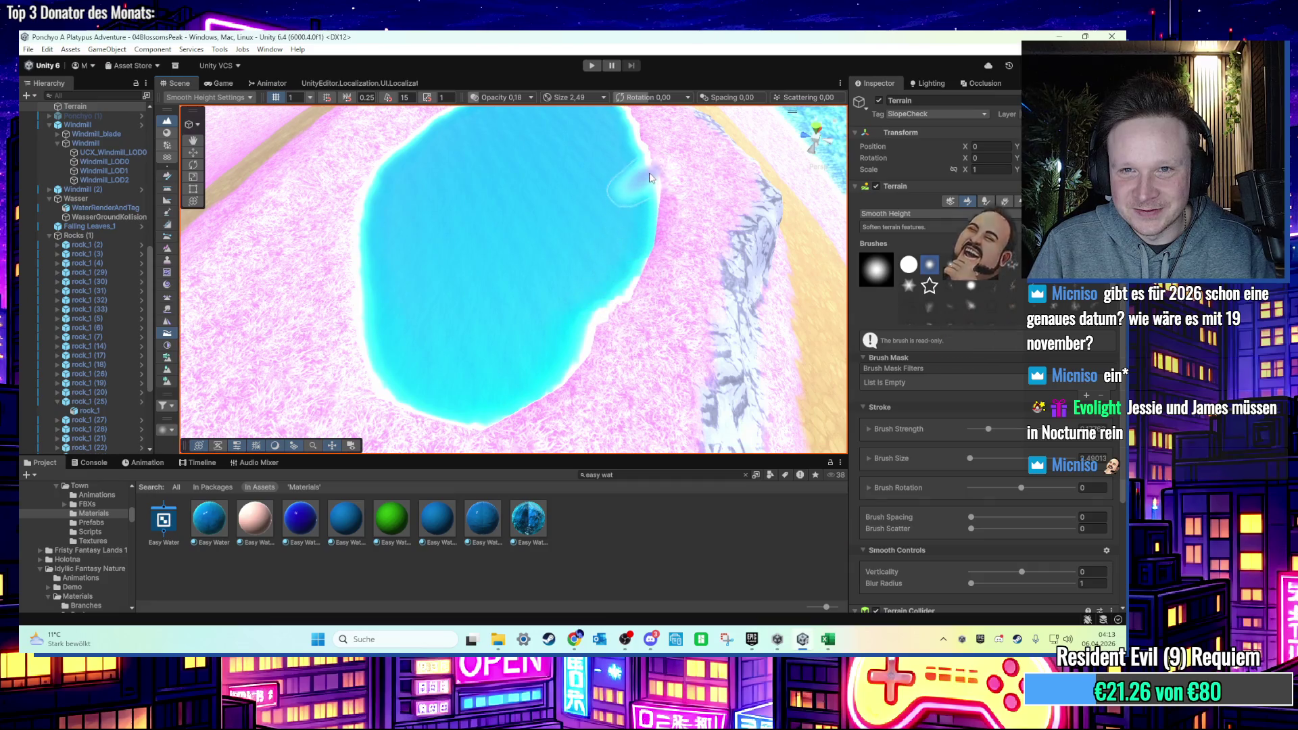
scroll(648, 180, "down", 2)
Smooth the pond's top, left and right banks, raising Brush Strength to 0,31.
mouse_move(643, 188)
left_mouse_down()
mouse_move(647, 256)
mouse_move(541, 176)
mouse_move(416, 261)
mouse_move(413, 463)
left_mouse_up()
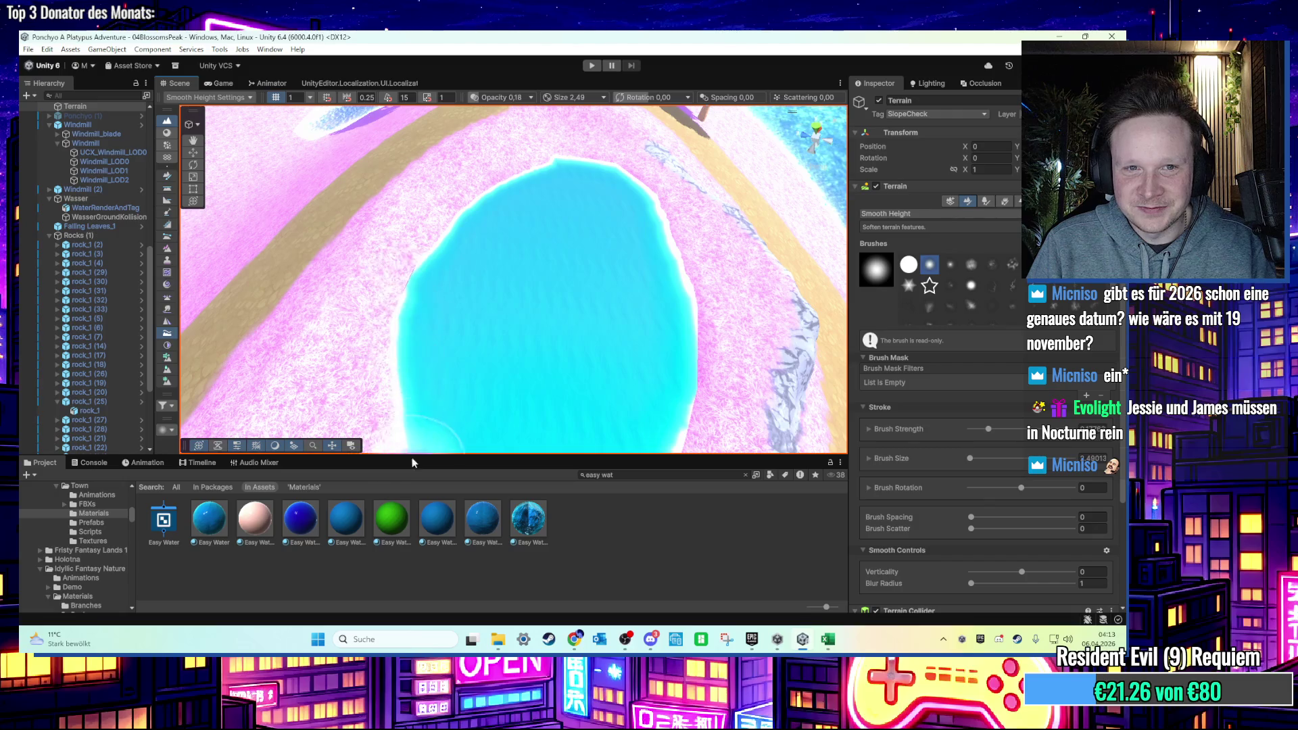
scroll(445, 298, "up", 2)
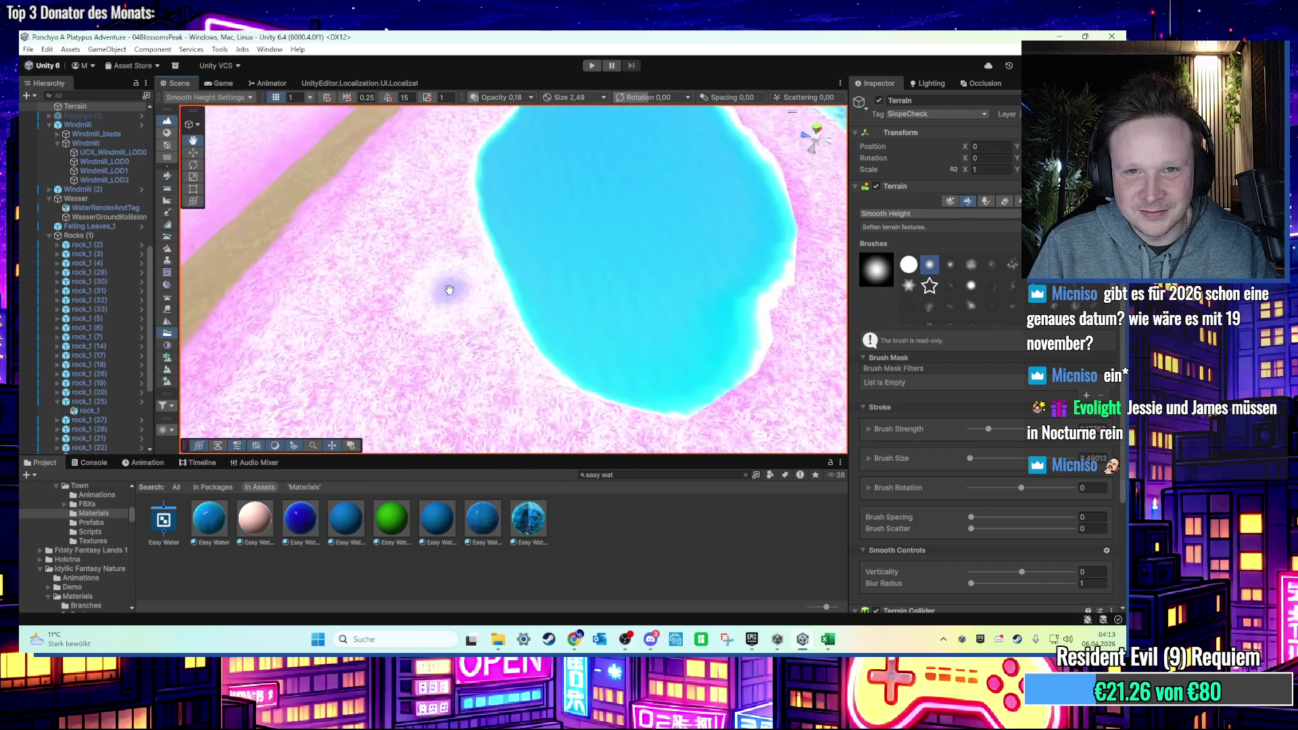
left_click_drag(449, 290, 431, 290)
left_click_drag(696, 291, 723, 290)
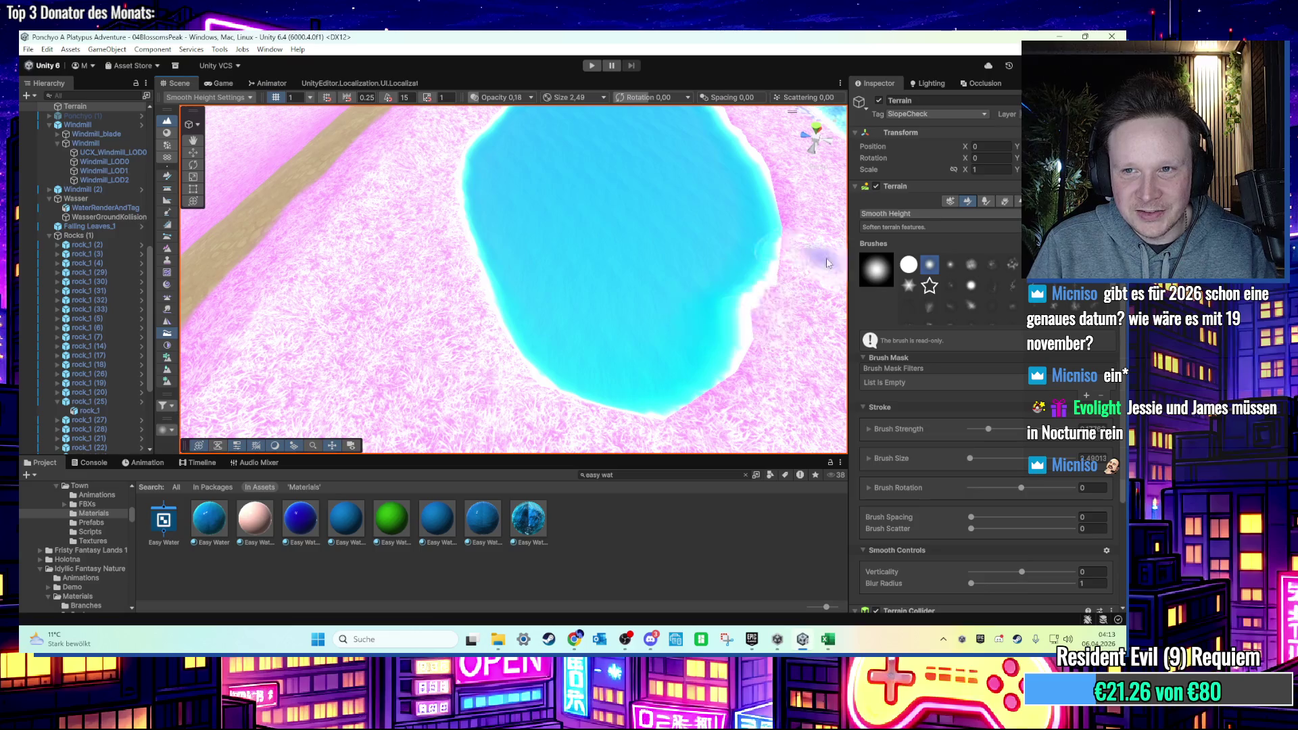
left_click_drag(989, 429, 1002, 429)
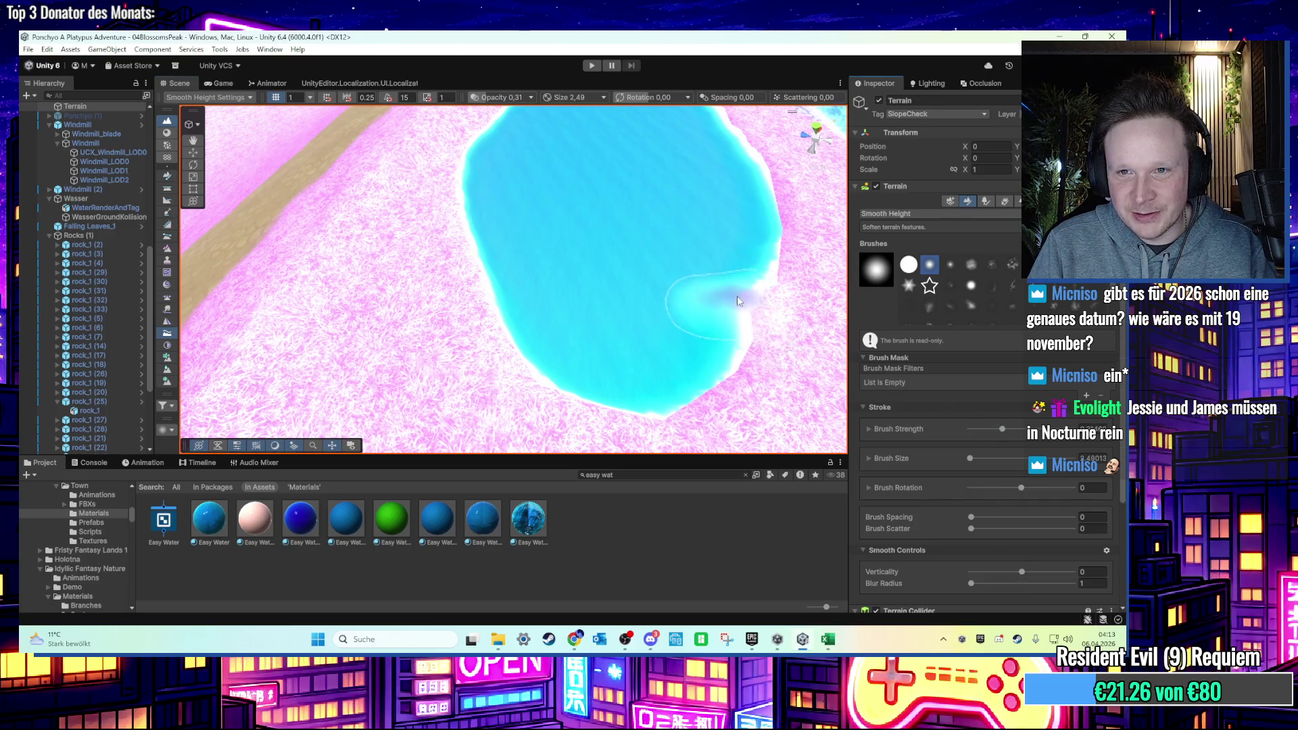
mouse_move(709, 362)
left_mouse_down()
mouse_move(419, 270)
mouse_move(271, 189)
left_mouse_up()
left_click(538, 239)
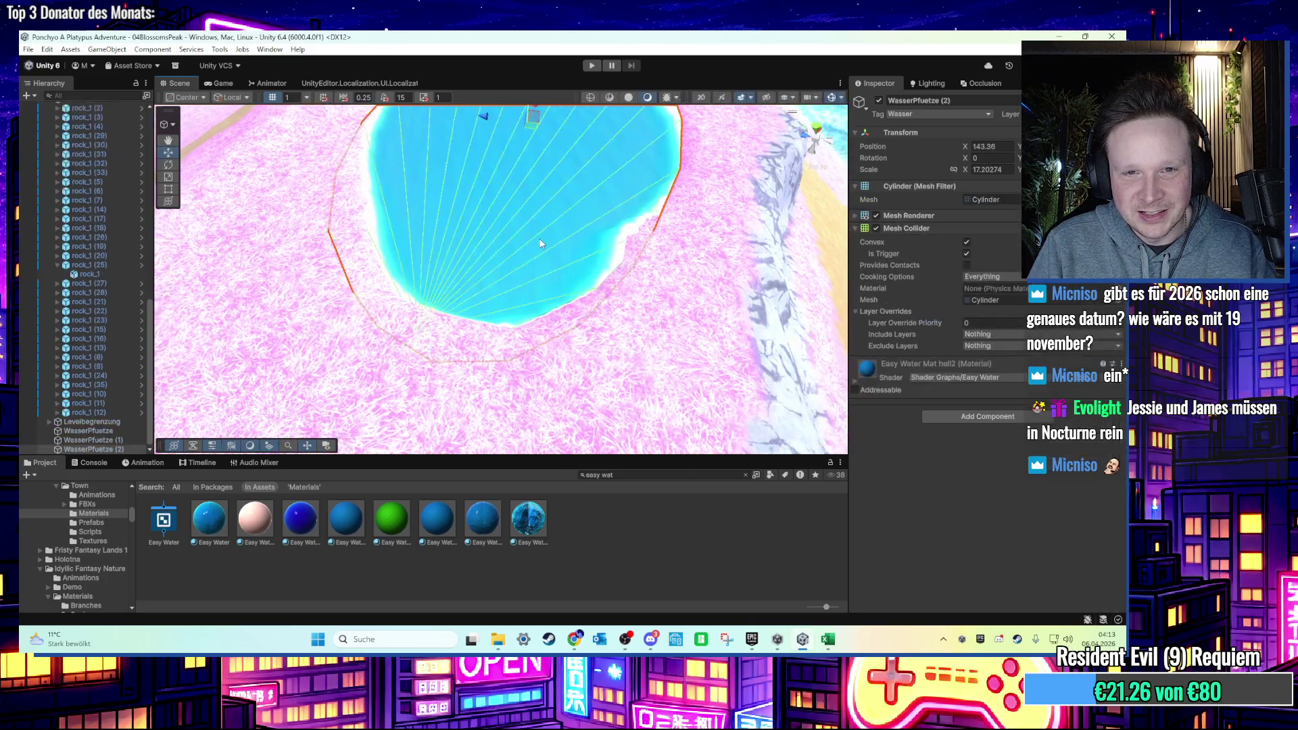
Scale the WasserPfuetze (2) water disc up to X 18.10244 and stretch its depth to fill the pond.
mouse_move(531, 241)
left_mouse_down()
mouse_move(530, 207)
mouse_move(348, 229)
left_mouse_up()
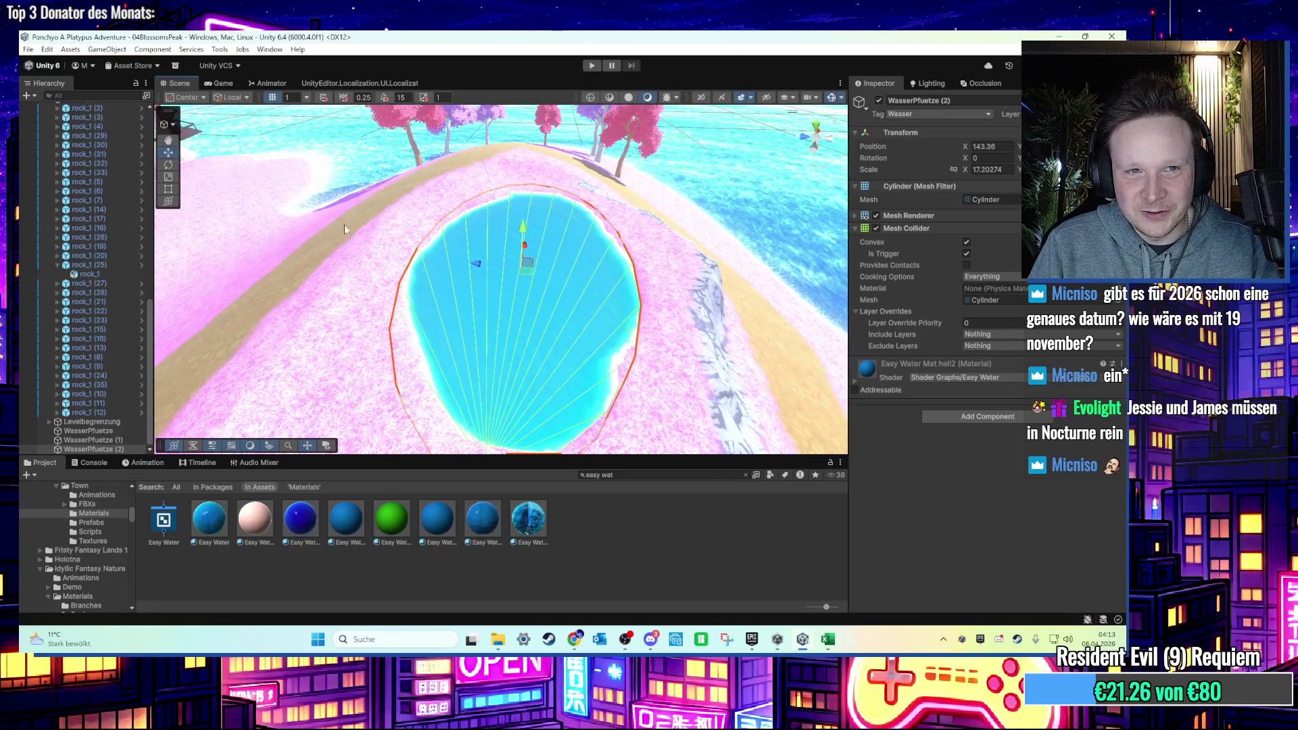
left_click(169, 201)
left_click_drag(525, 236, 527, 233)
left_click_drag(443, 261, 462, 275)
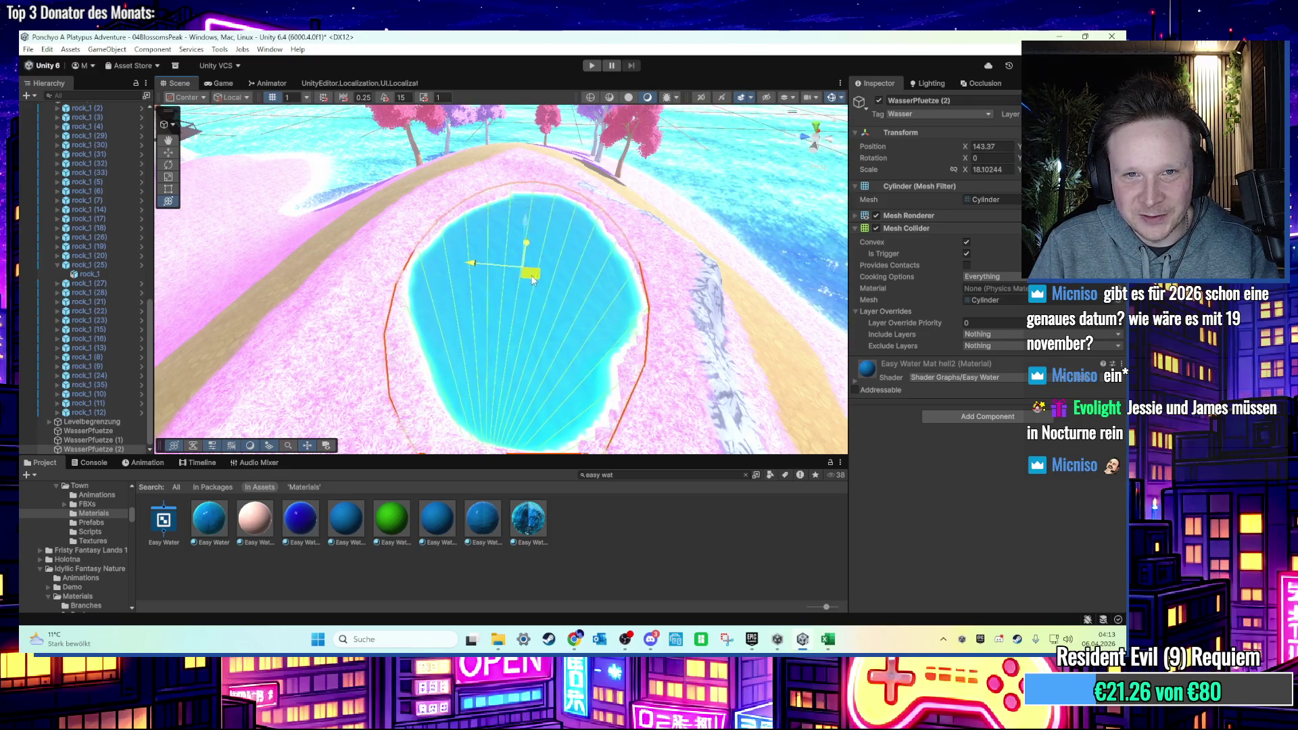
mouse_move(608, 304)
left_mouse_down()
mouse_move(659, 375)
mouse_move(618, 347)
mouse_move(615, 177)
mouse_move(547, 137)
left_mouse_up()
scroll(659, 374, "down", 3)
left_click(559, 323)
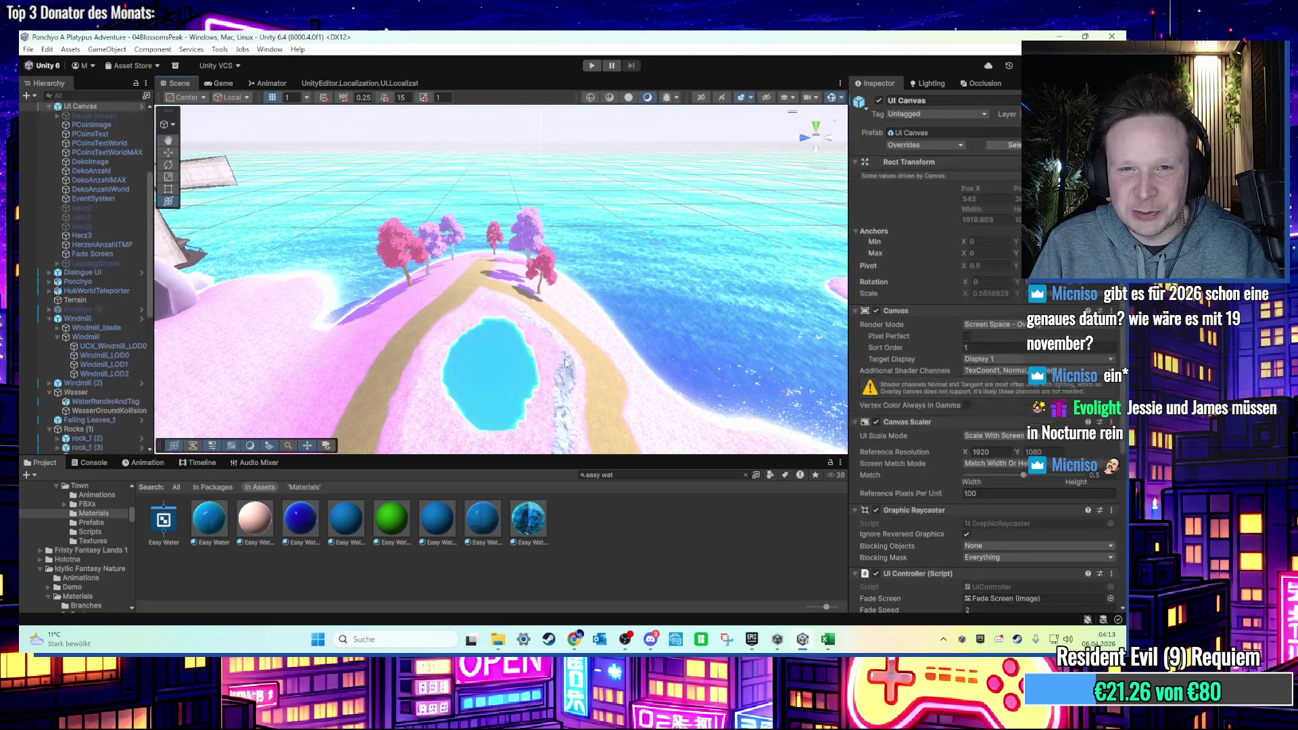
Switch the Terrain to Paint Trees and plant a pink blossom tree on the path.
left_click_drag(558, 322, 558, 268)
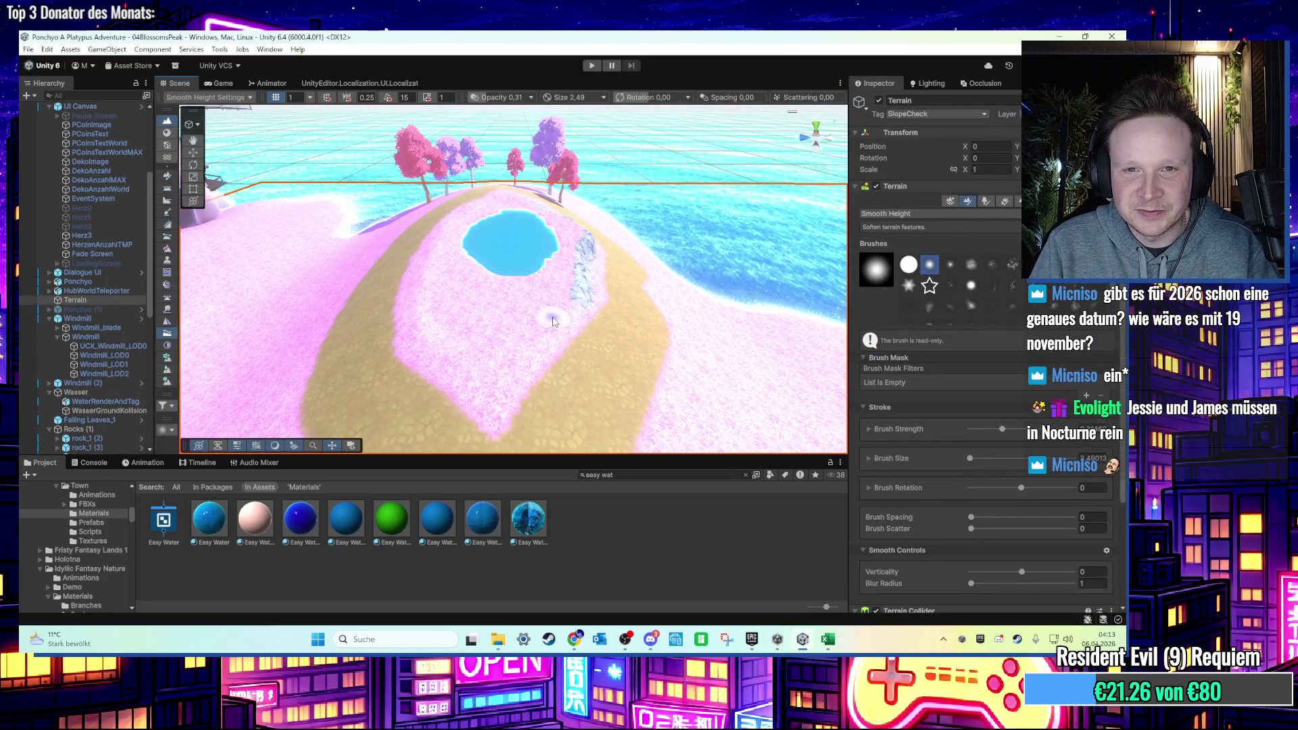
left_click(986, 201)
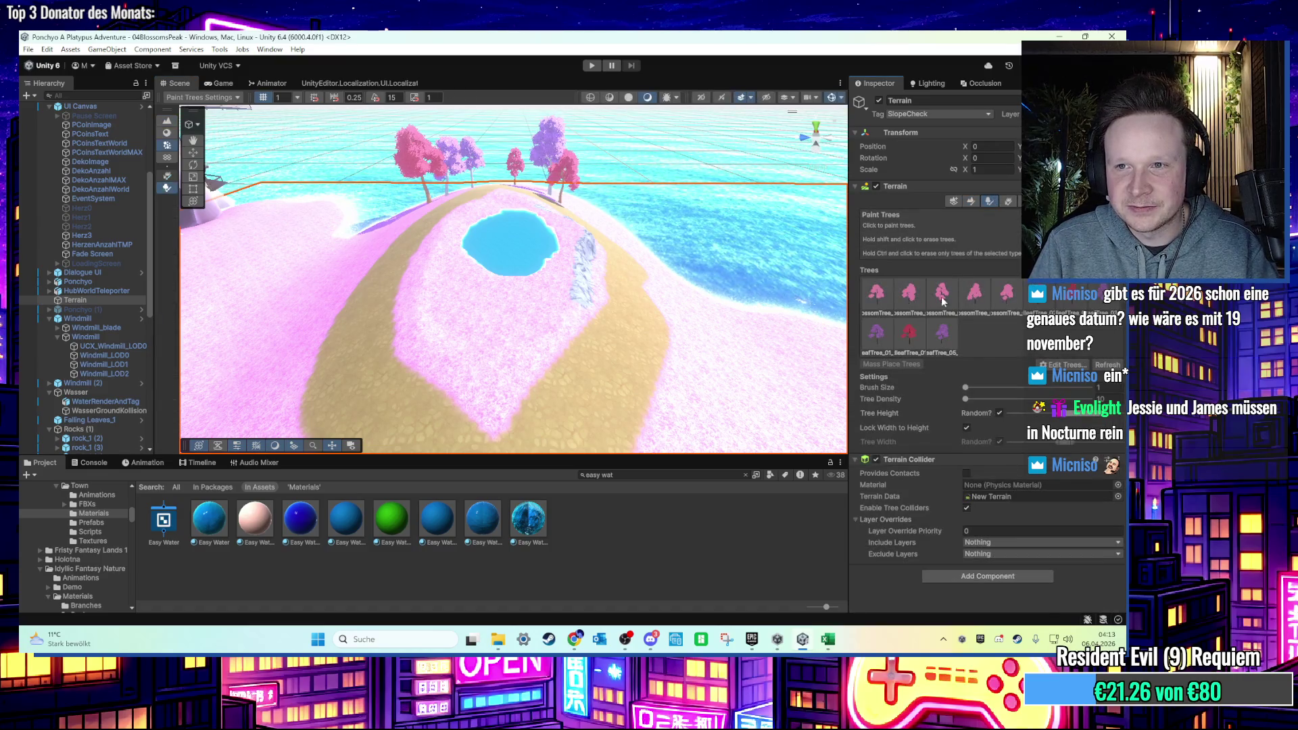
scroll(619, 256, "up", 3)
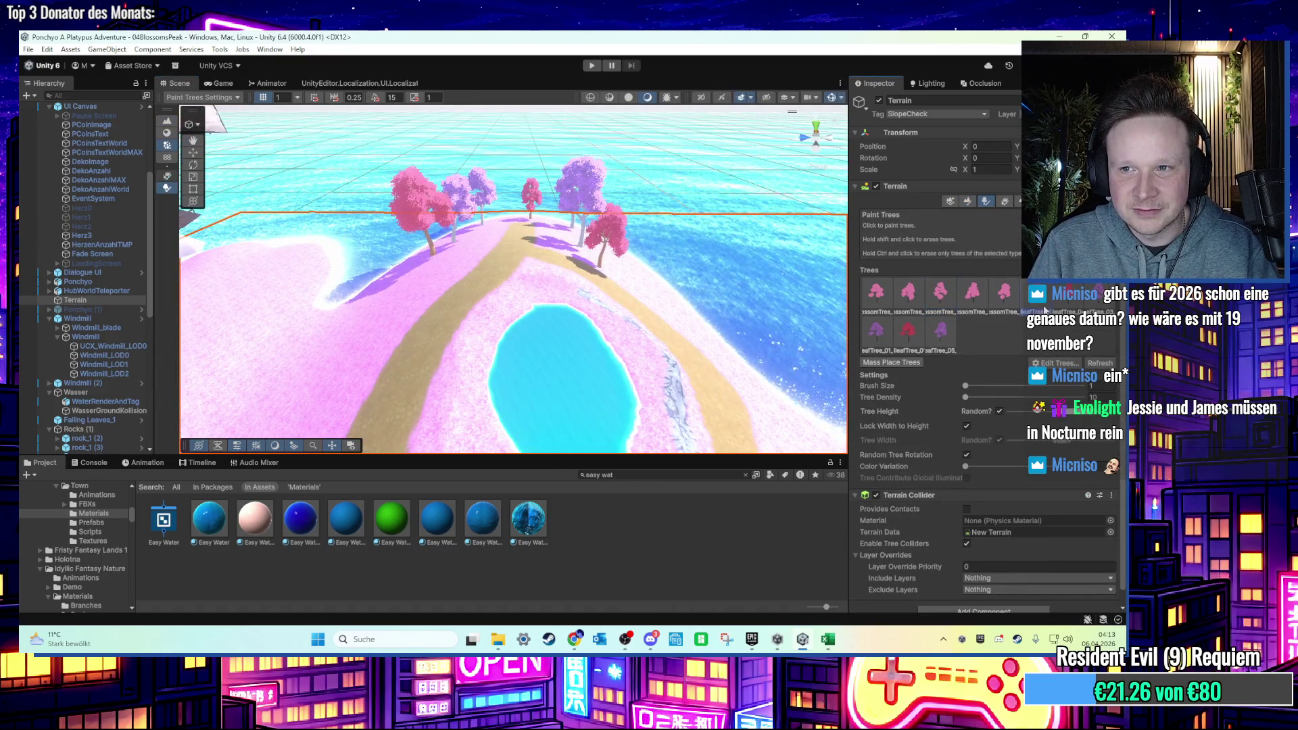
left_click(542, 292)
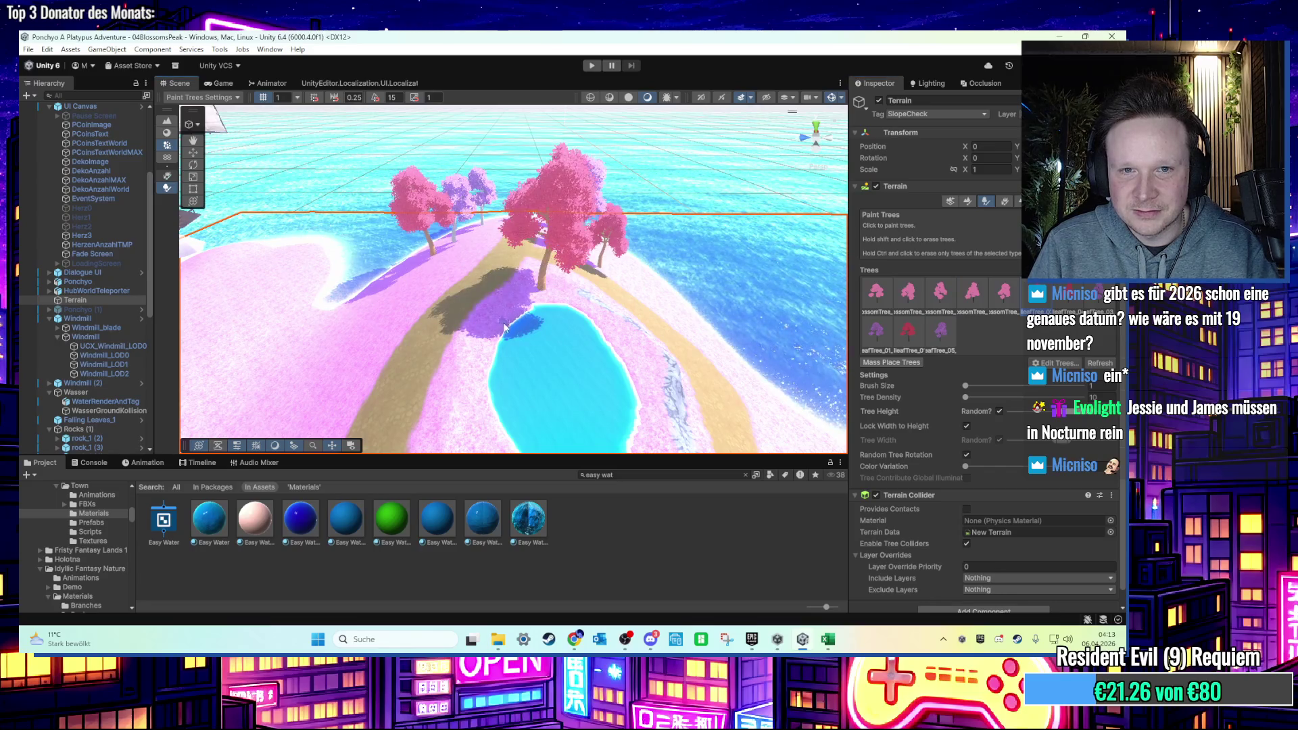
scroll(568, 342, "up", 5)
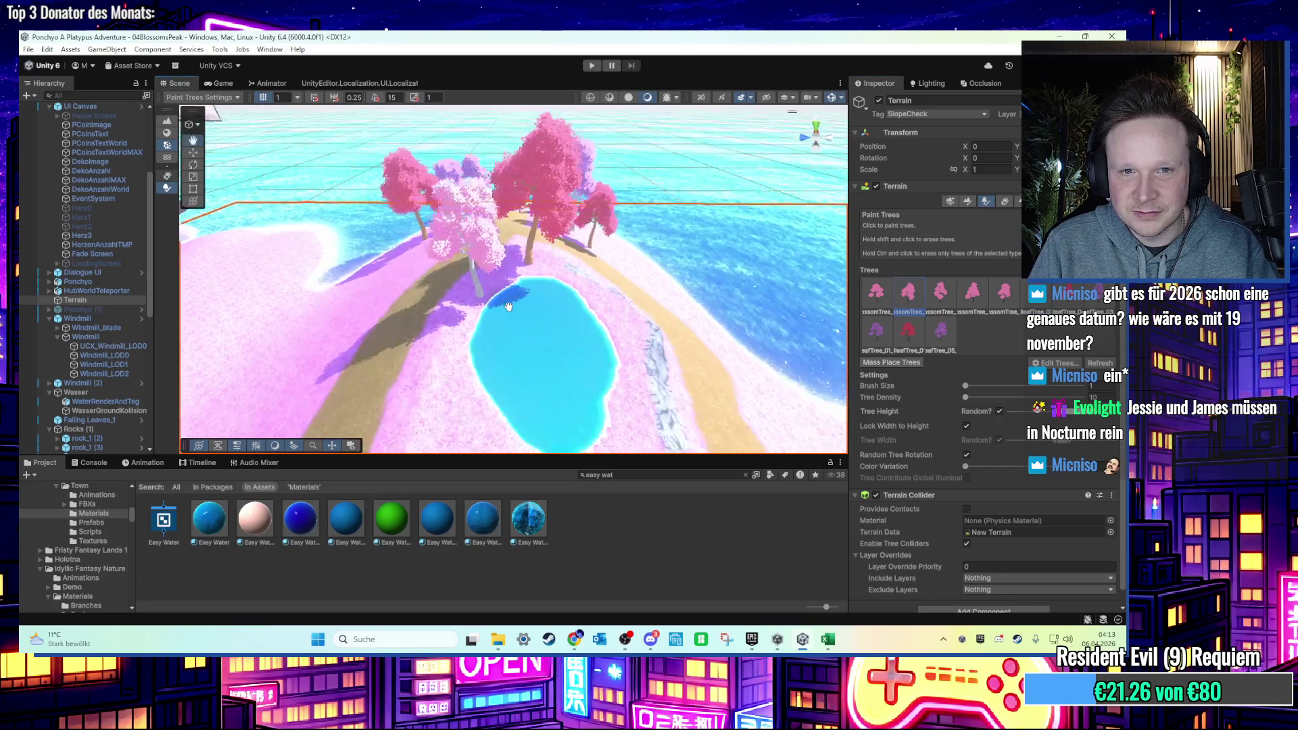
scroll(516, 309, "down", 5)
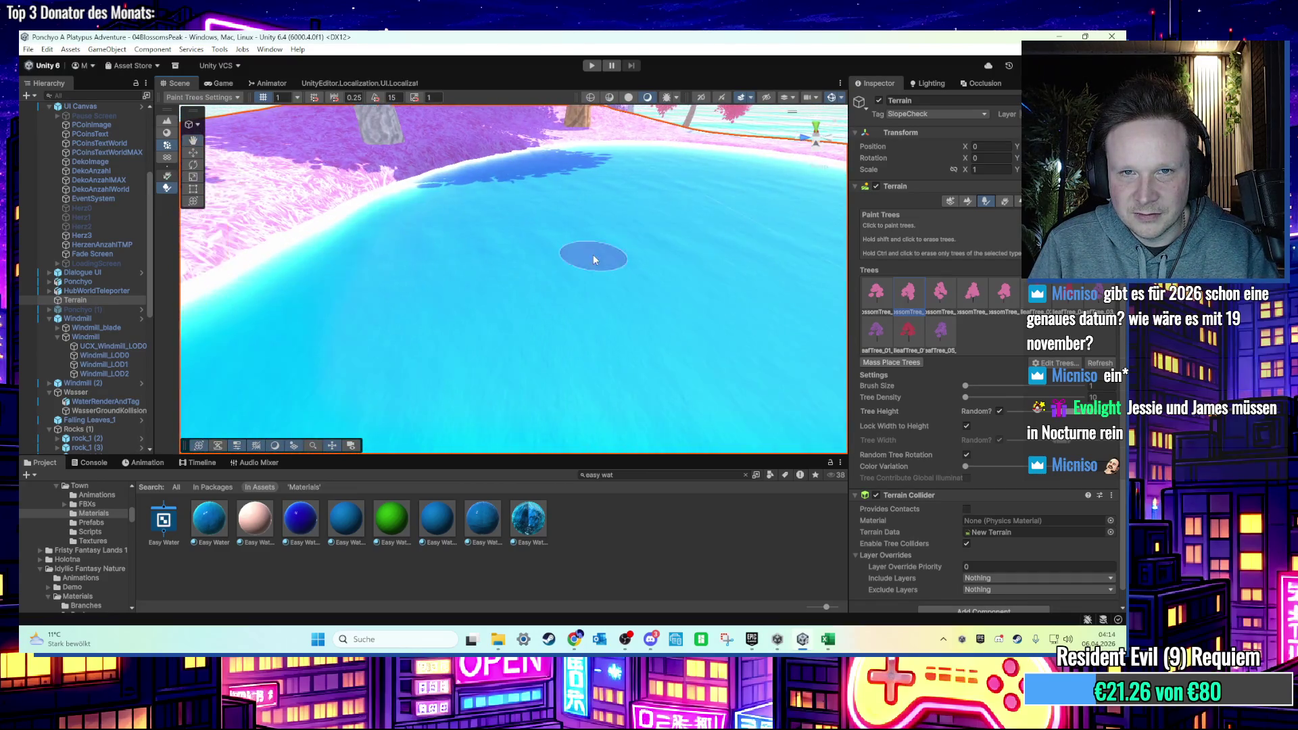
scroll(590, 256, "down", 5)
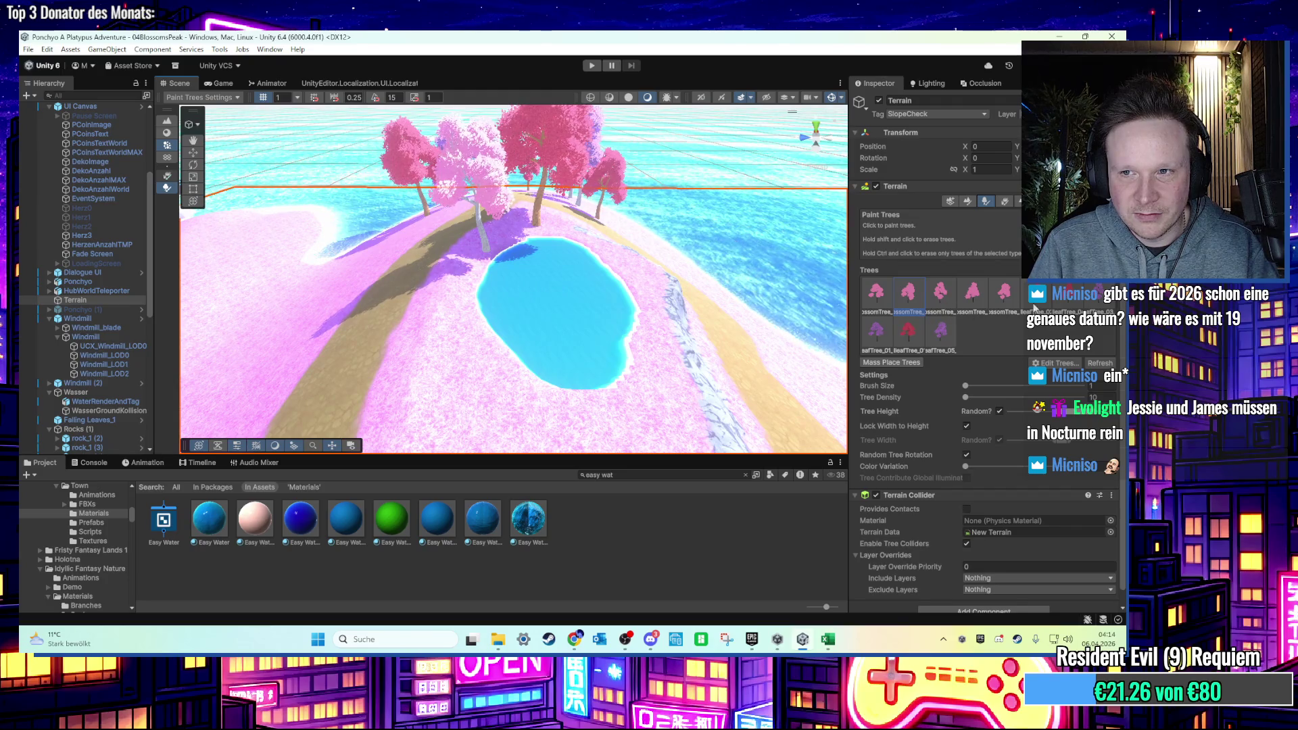
Replace a large pink blossom tree by the pond with a purple blossom tree.
key("period")
key("period")
key("period")
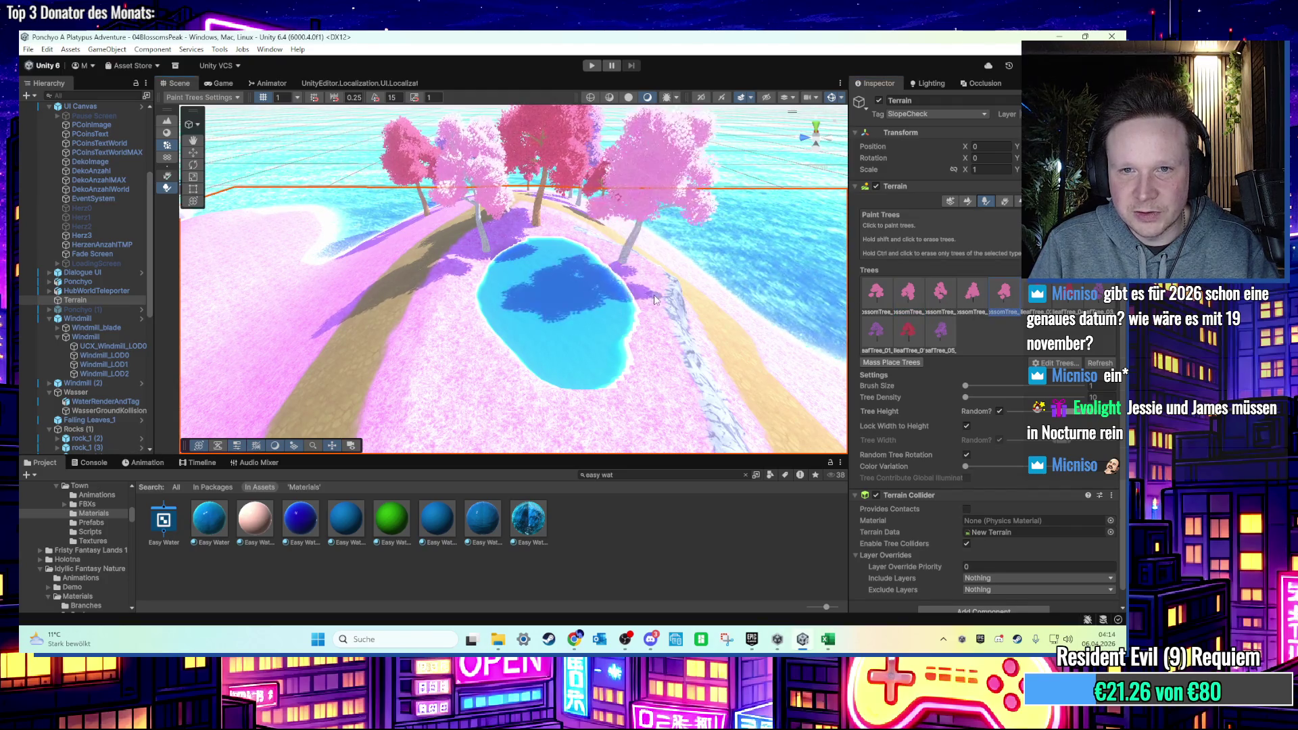
left_click(655, 350)
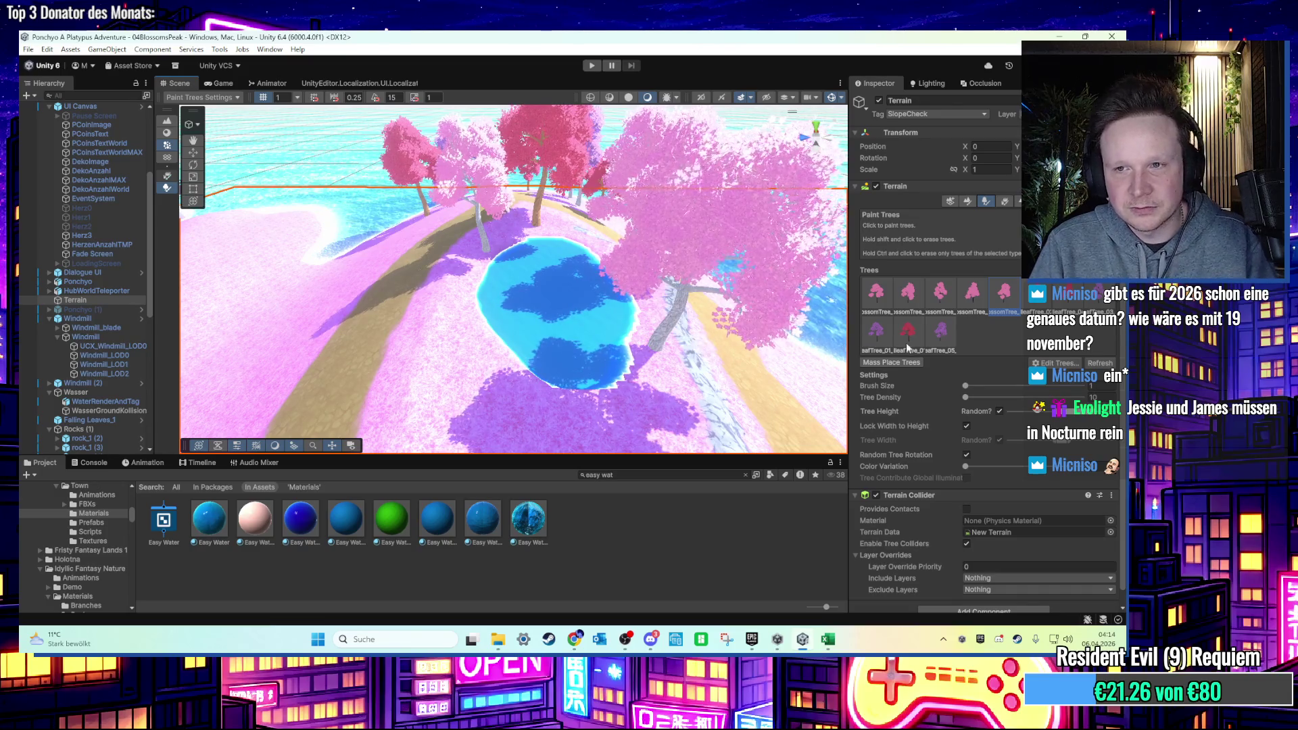
key("ctrl+z")
key("period")
key("period")
key("period")
left_click(659, 363)
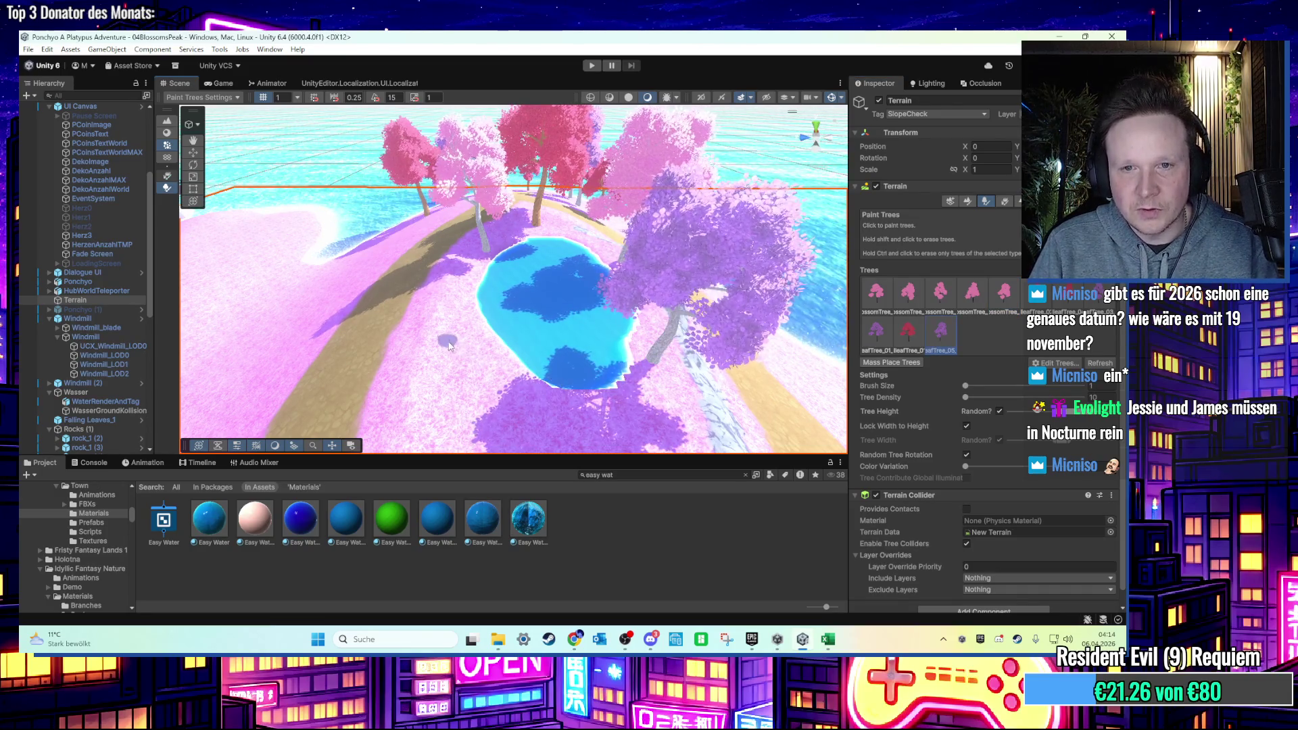
Try a leafTree_01 tree beside the lake, undo it, and orbit to view the trees.
key("comma")
key("comma")
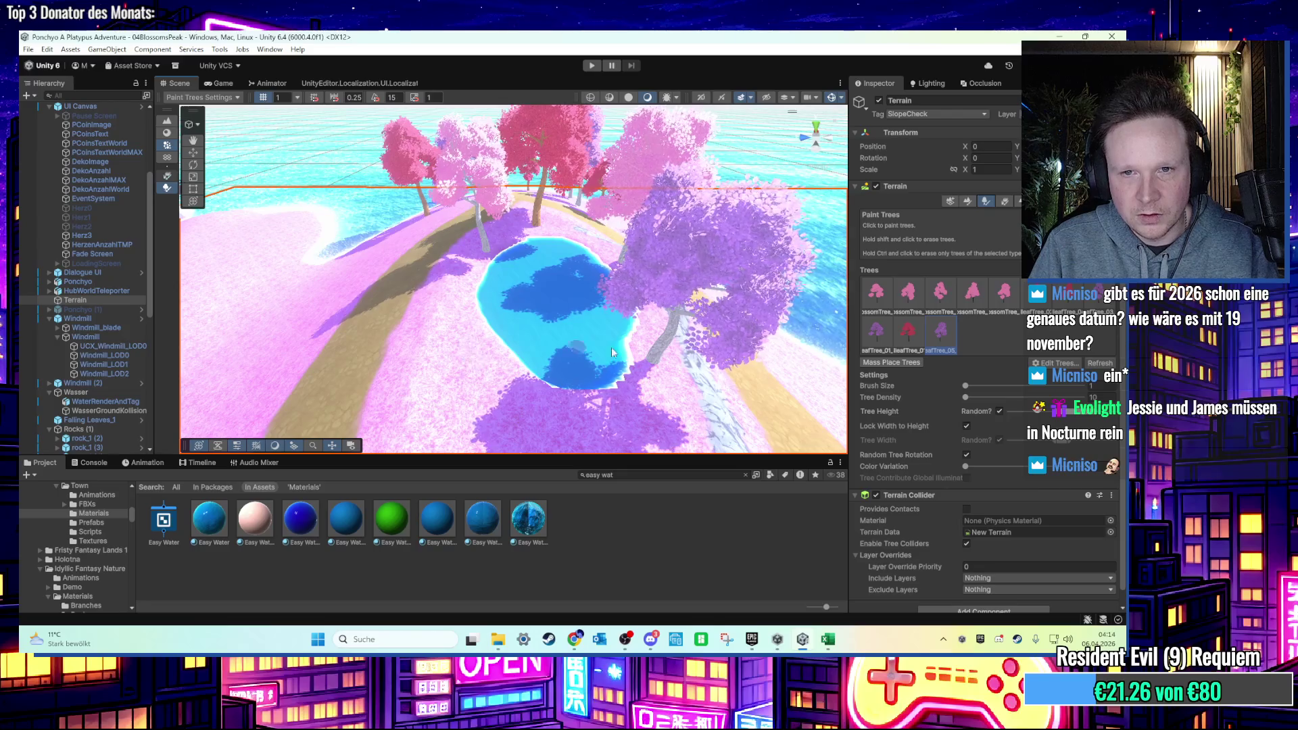
left_click(508, 374)
key("ctrl+z")
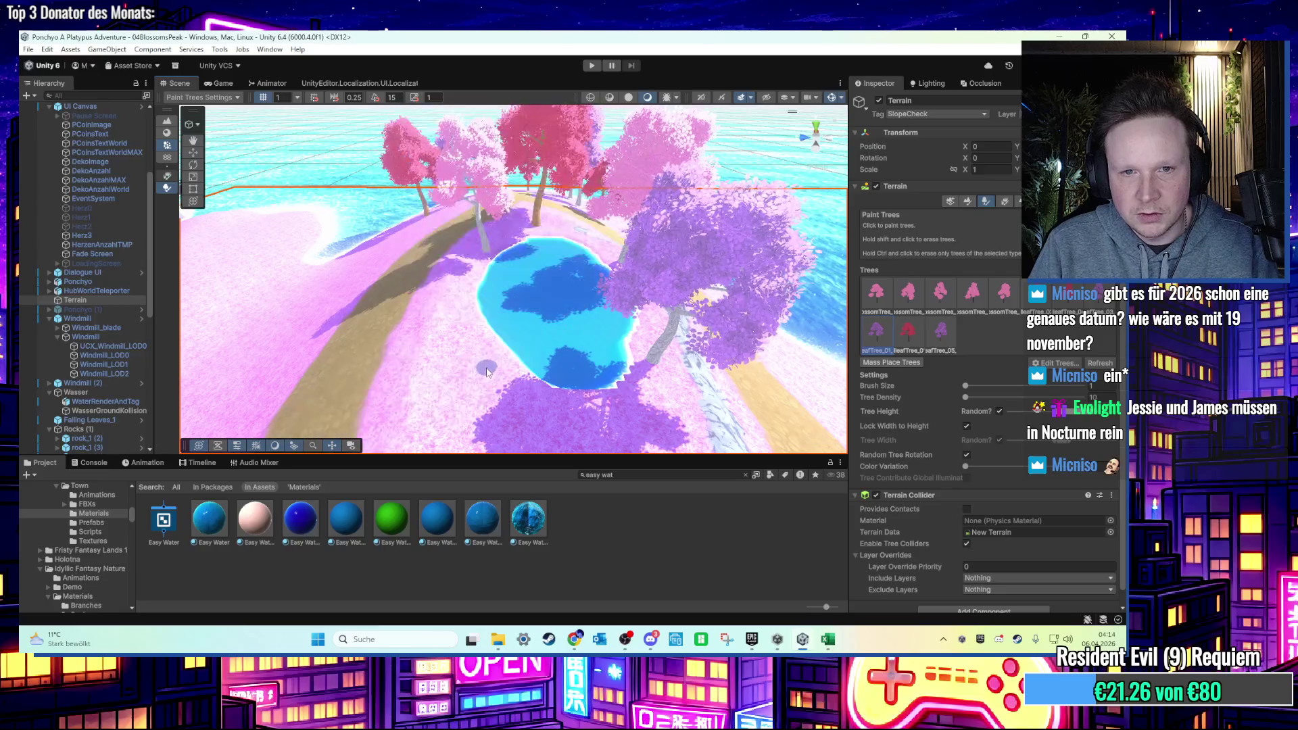
scroll(493, 372, "up", 3)
scroll(485, 370, "up", 3)
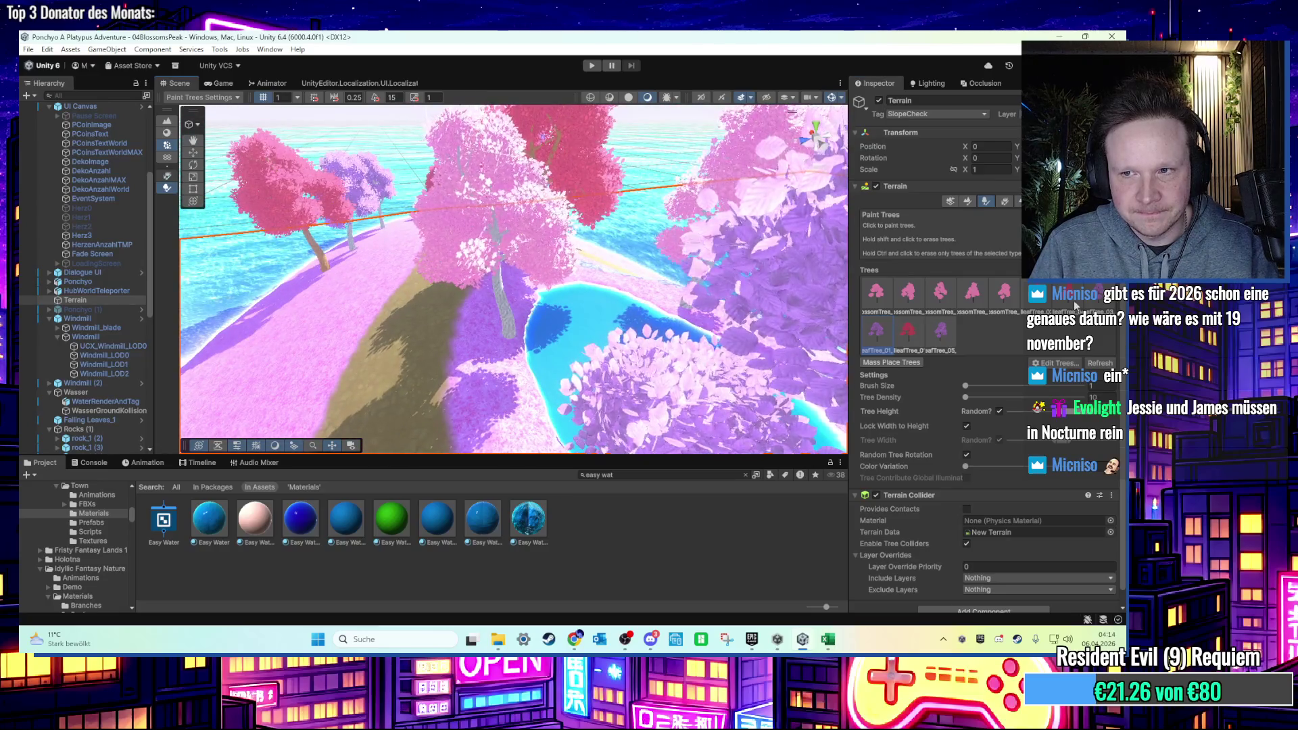
scroll(534, 421, "down", 5)
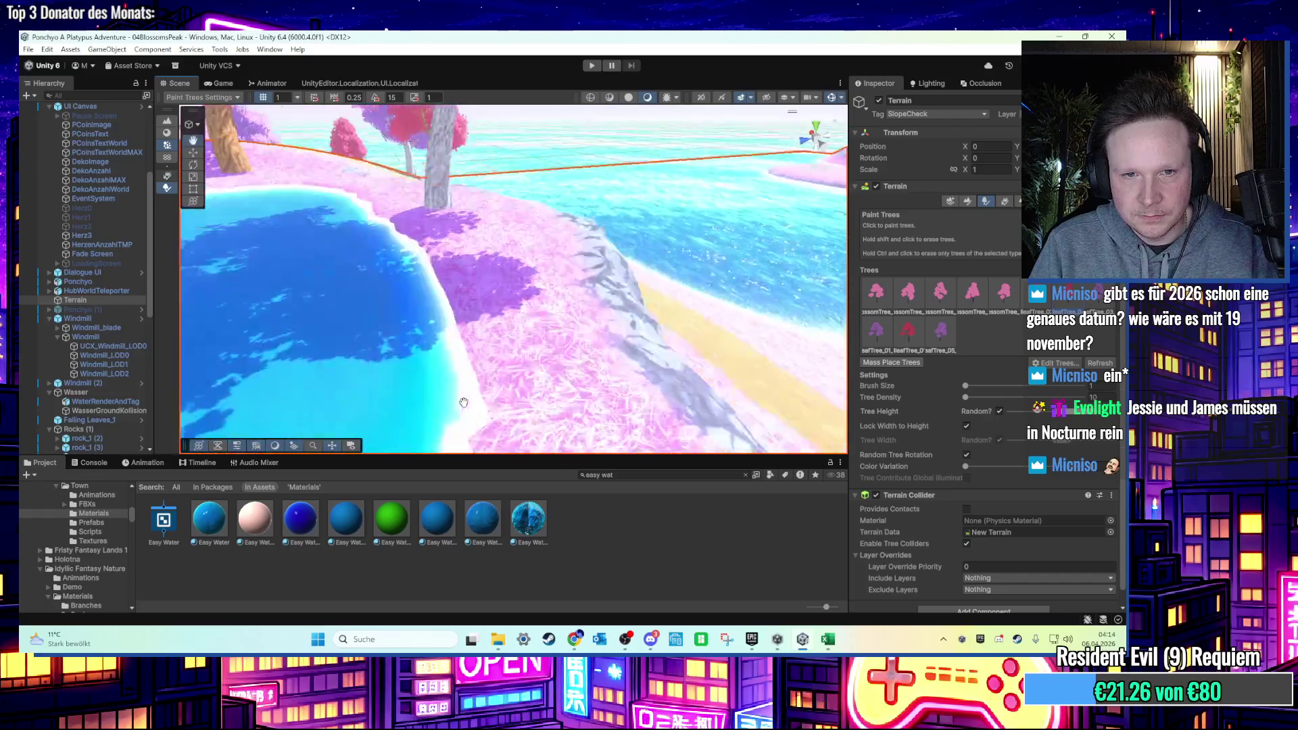
mouse_move(424, 290)
left_mouse_down()
mouse_move(413, 298)
mouse_move(433, 287)
mouse_move(425, 318)
mouse_move(483, 372)
mouse_move(456, 392)
left_mouse_up()
scroll(424, 318, "up", 3)
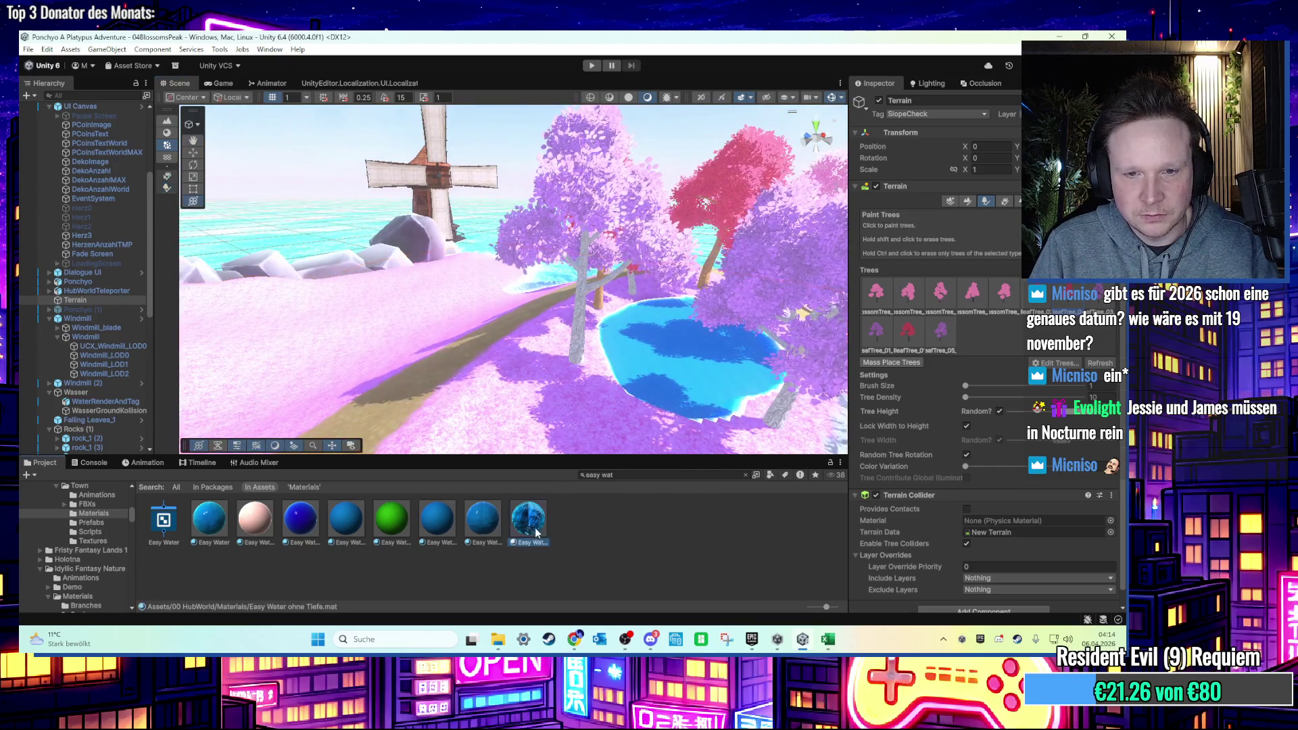
Apply the Easy Water ohne Tiefe material to the lake for a lighter cyan water.
left_click(534, 532)
mouse_move(534, 532)
left_mouse_down()
mouse_move(608, 358)
mouse_move(587, 367)
mouse_move(598, 401)
left_mouse_up()
left_click(600, 405)
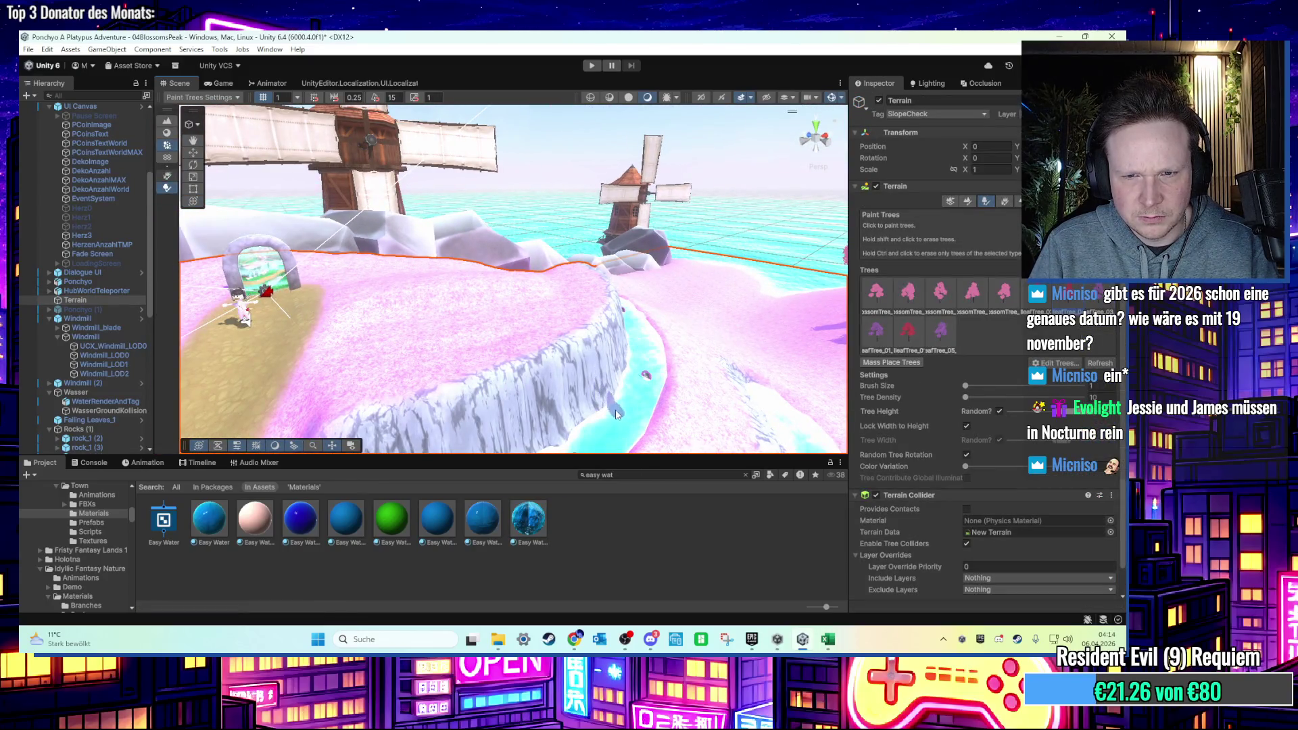
left_click_drag(351, 283, 497, 297)
left_click(497, 297)
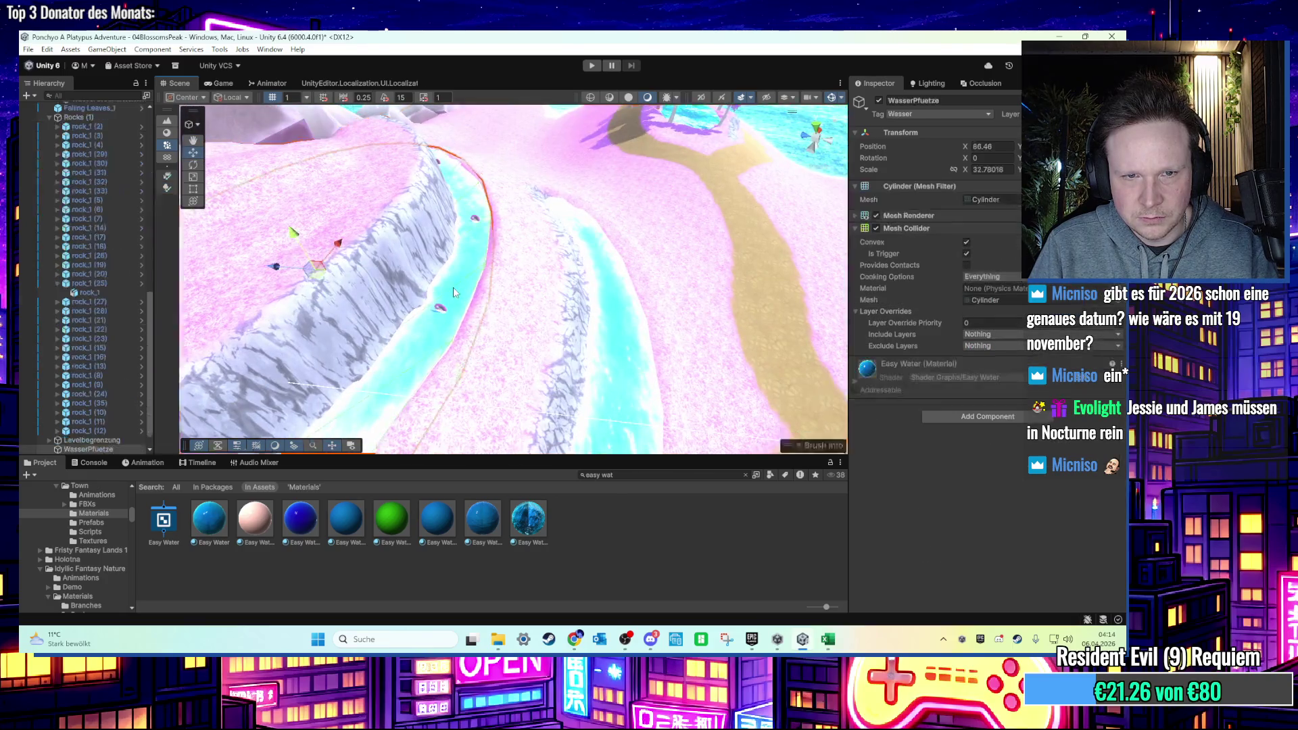
Inspect the Easy Water ohne Tiefe material, try dropping Easy Water onto the pool, and reselect the terrain.
scroll(502, 299, "up", 5)
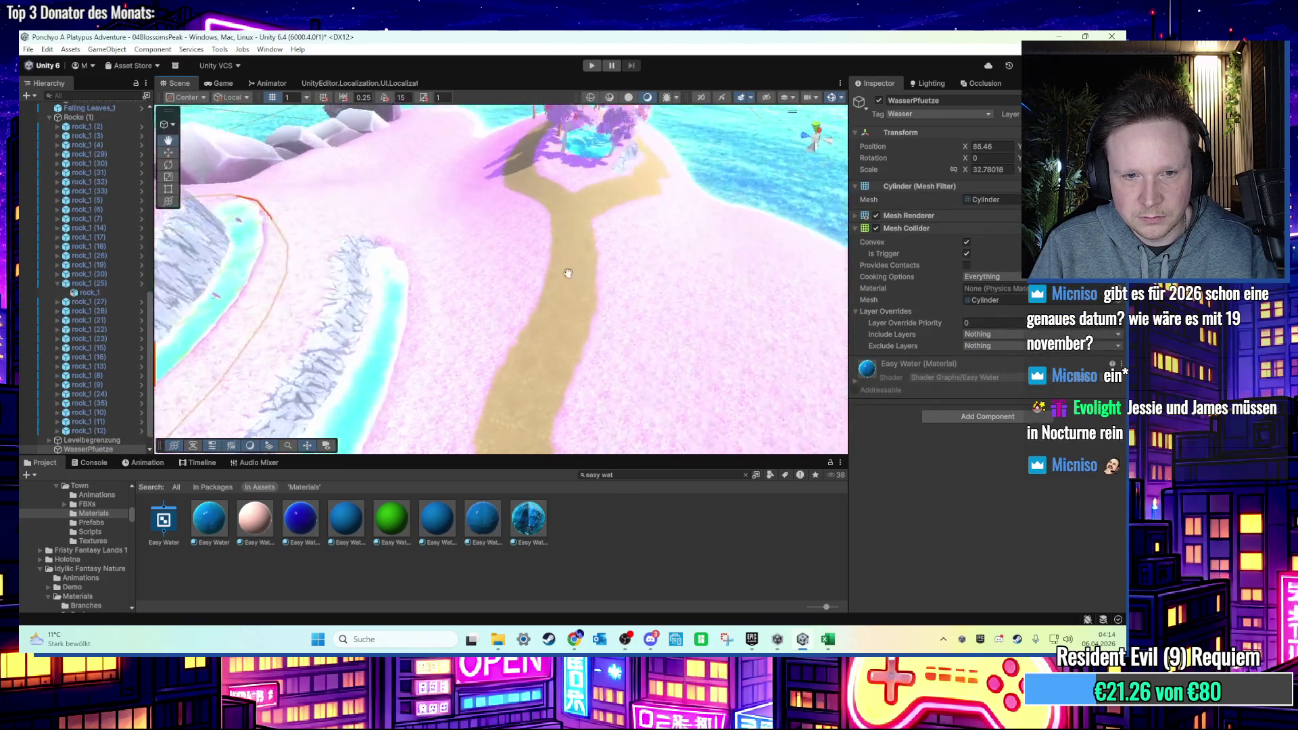
scroll(502, 305, "up", 5)
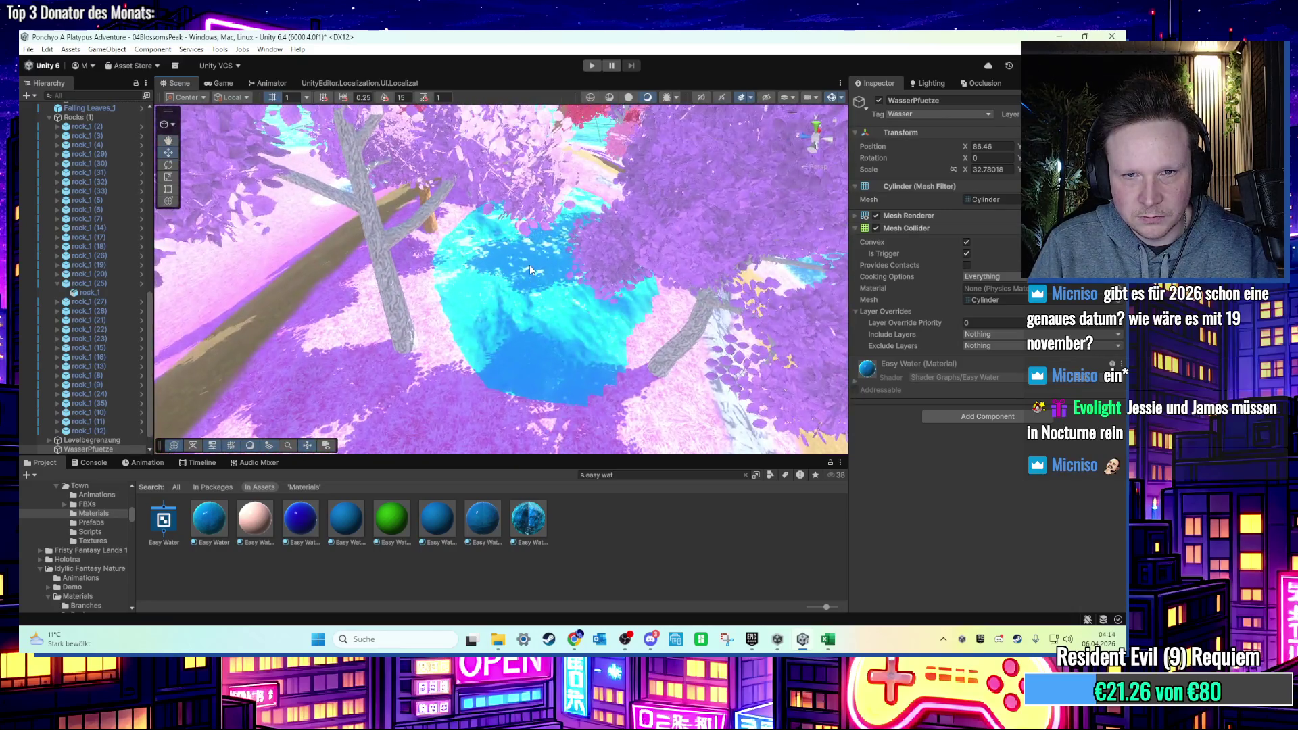
scroll(530, 269, "up", 3)
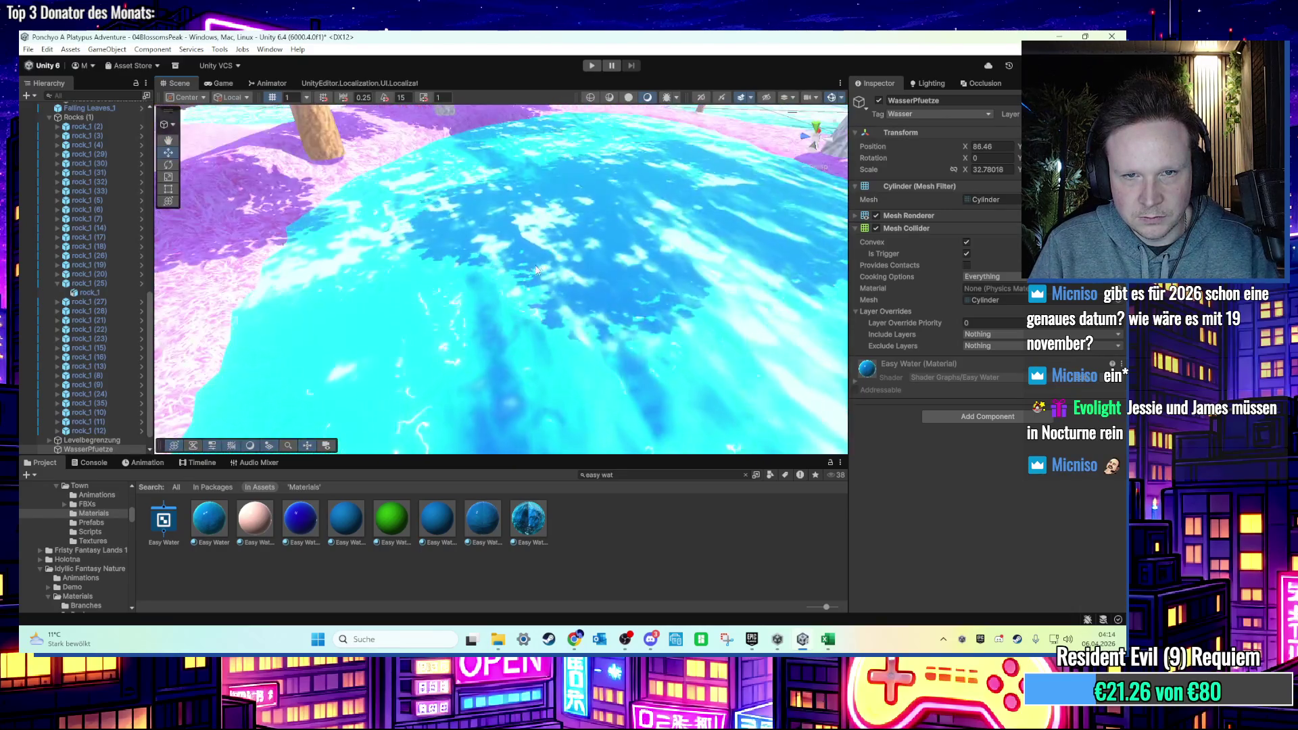
scroll(517, 339, "down", 3)
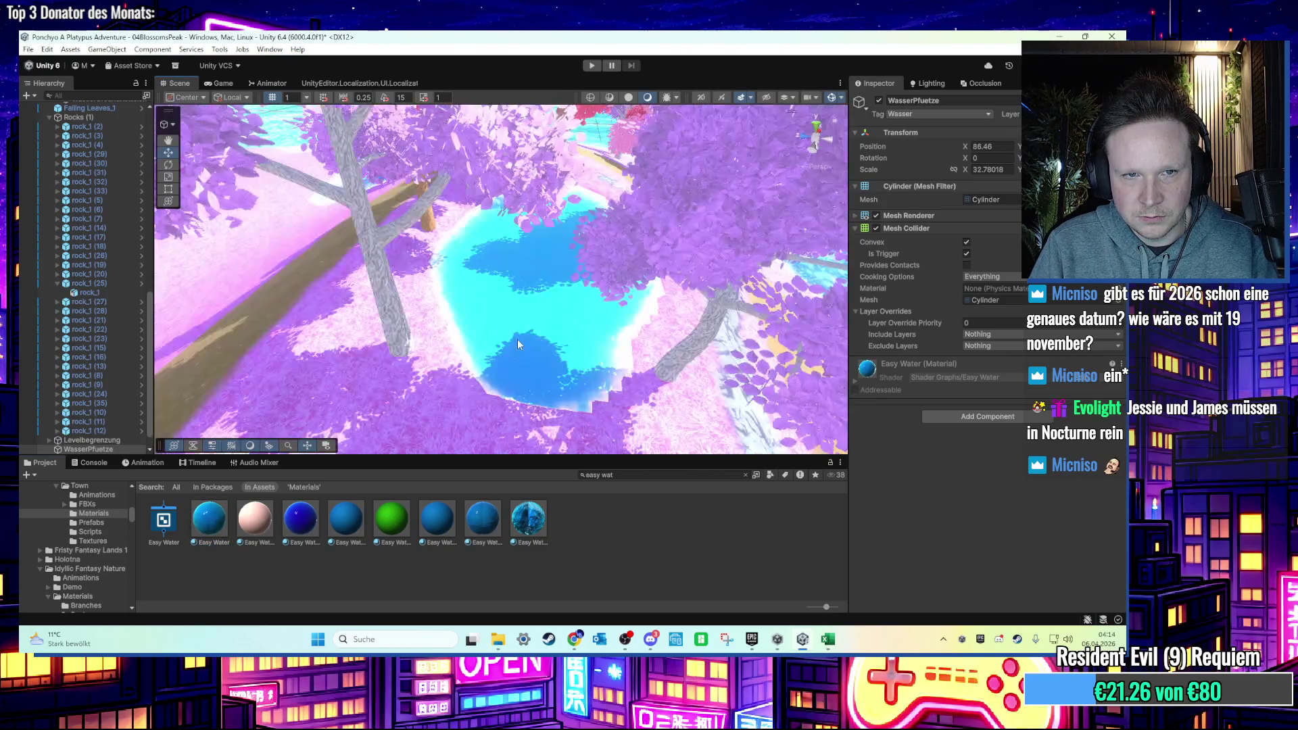
scroll(518, 338, "up", 3)
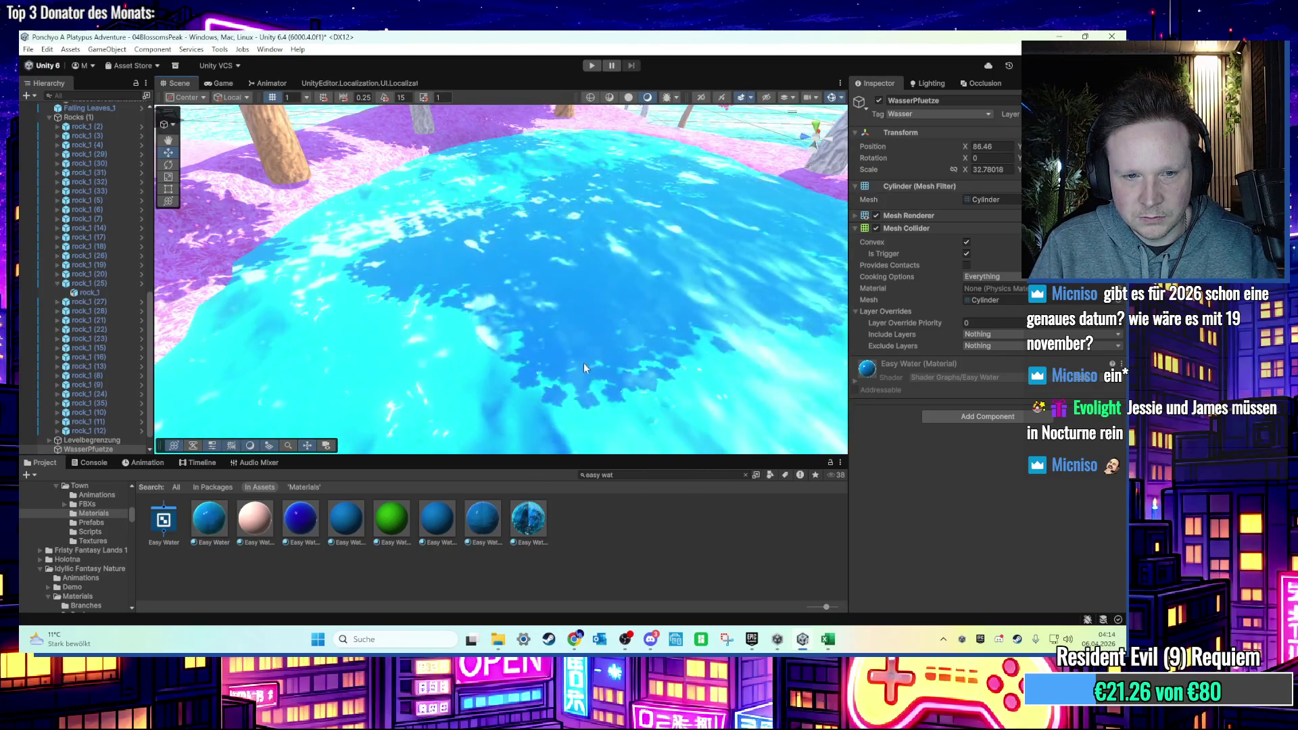
left_click(530, 516)
scroll(630, 256, "down", 3)
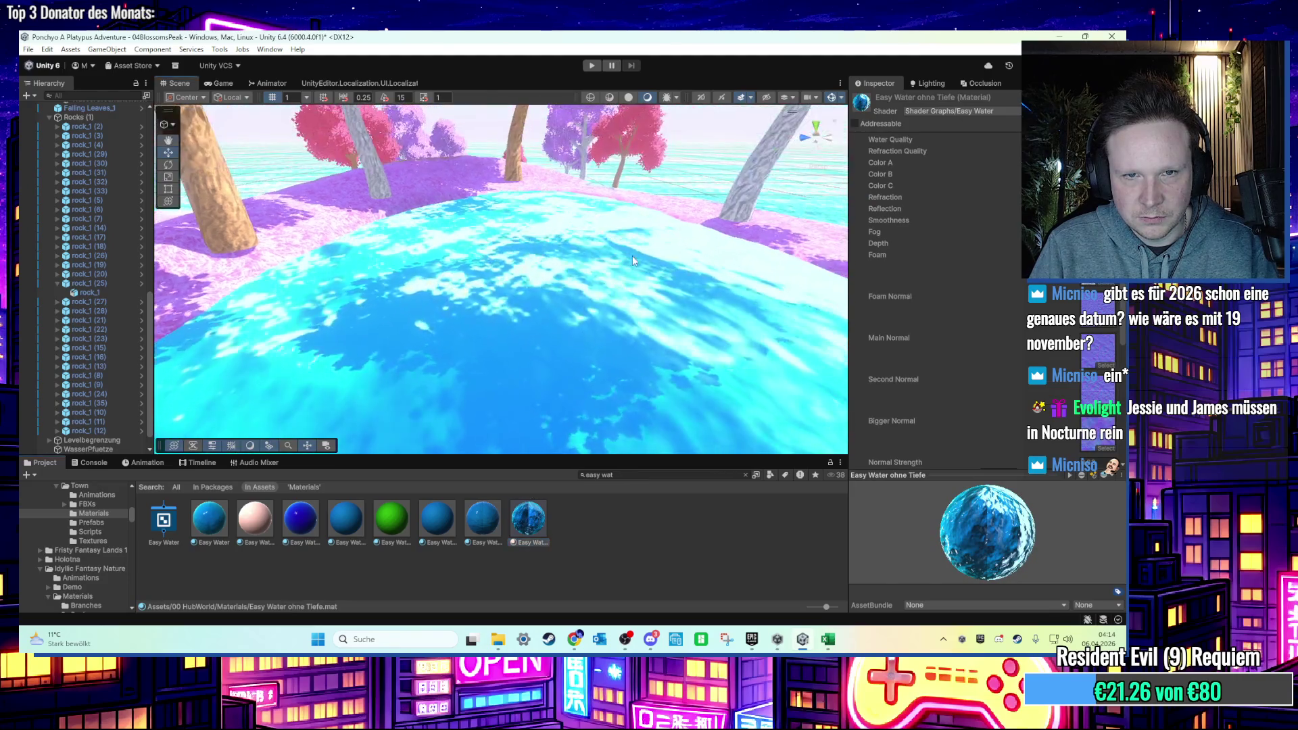
scroll(594, 274, "up", 2)
scroll(574, 289, "down", 3)
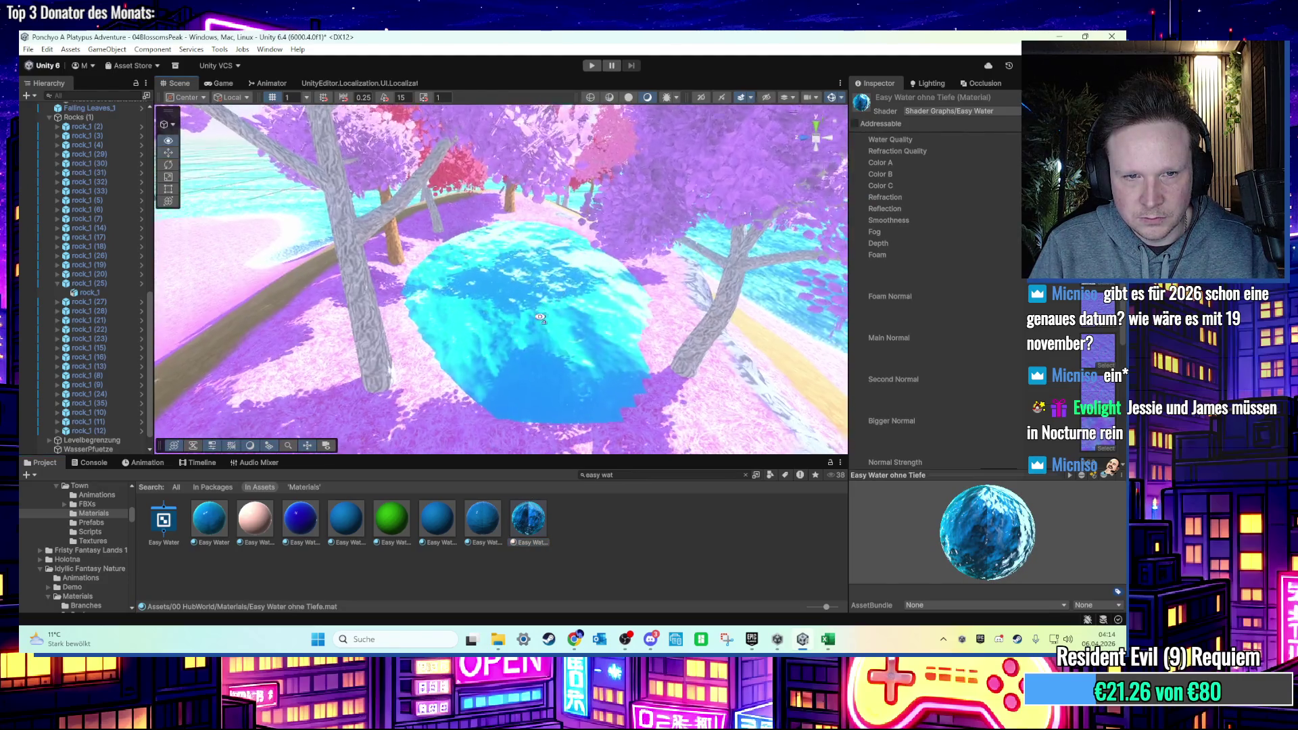
mouse_move(208, 517)
left_mouse_down()
mouse_move(428, 350)
mouse_move(516, 323)
mouse_move(588, 347)
mouse_move(619, 392)
left_mouse_up()
left_click(622, 400)
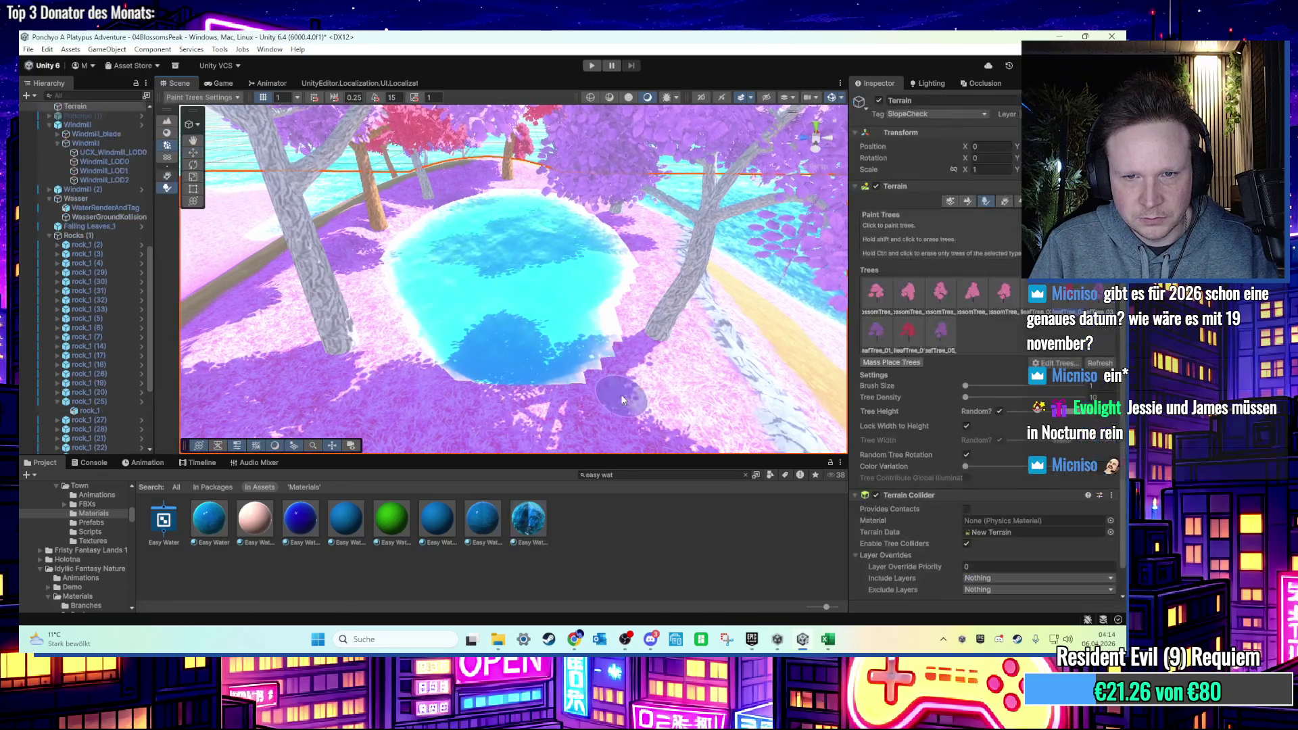
Switch the terrain from Smooth Height to Noise sculpting, then deactivate it and orbit toward the windmill.
left_click(967, 201)
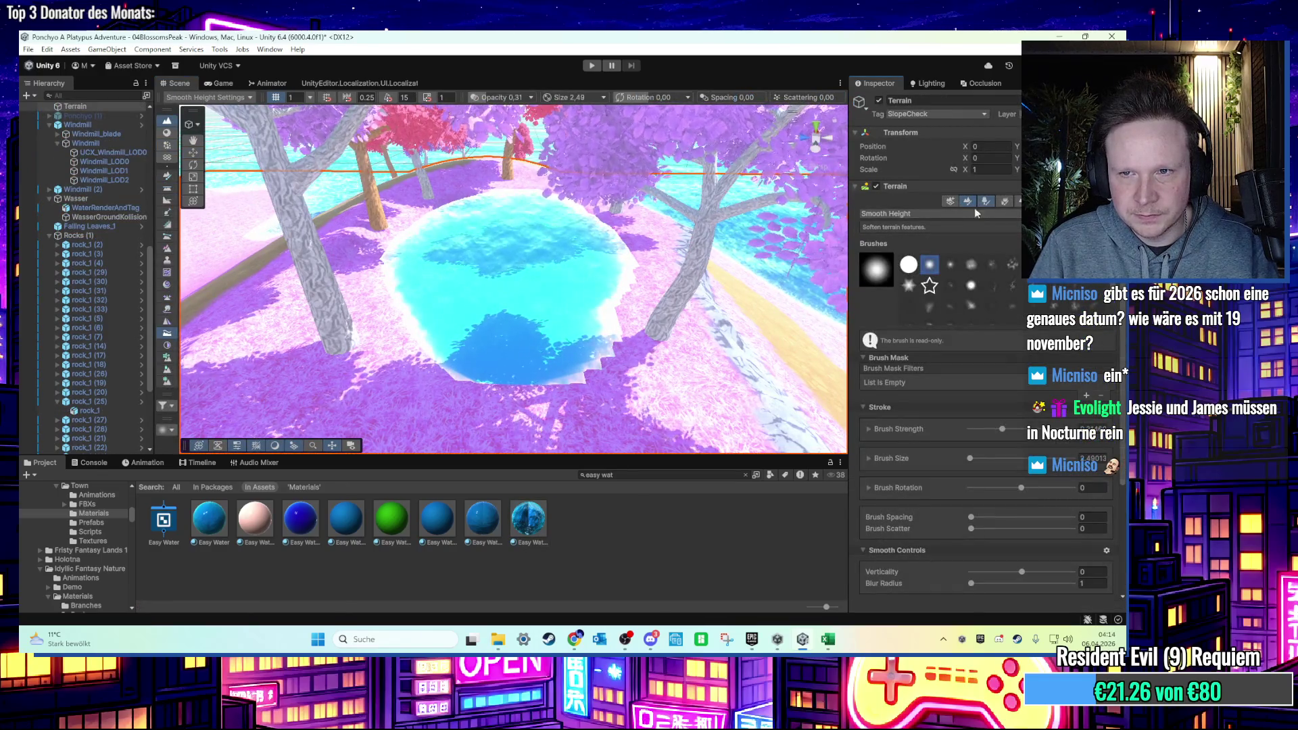
left_click(957, 214)
mouse_move(965, 242)
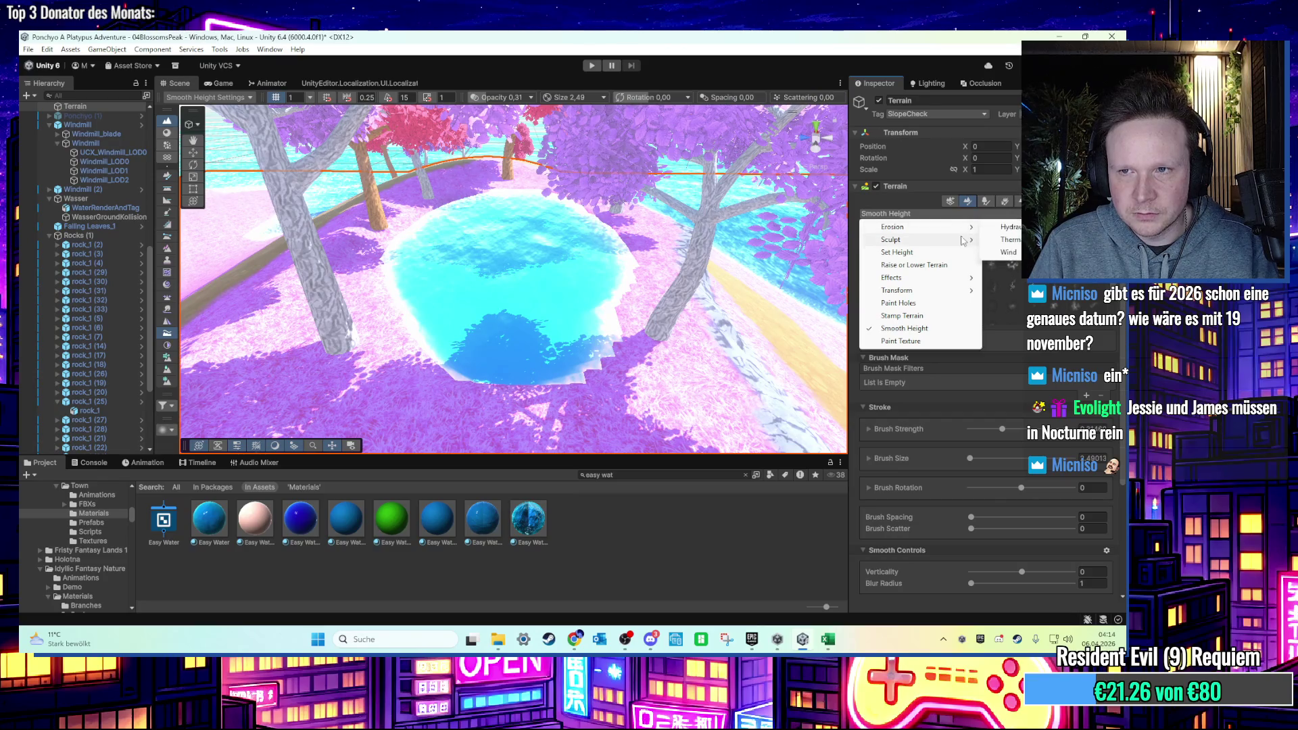
left_click(1006, 242)
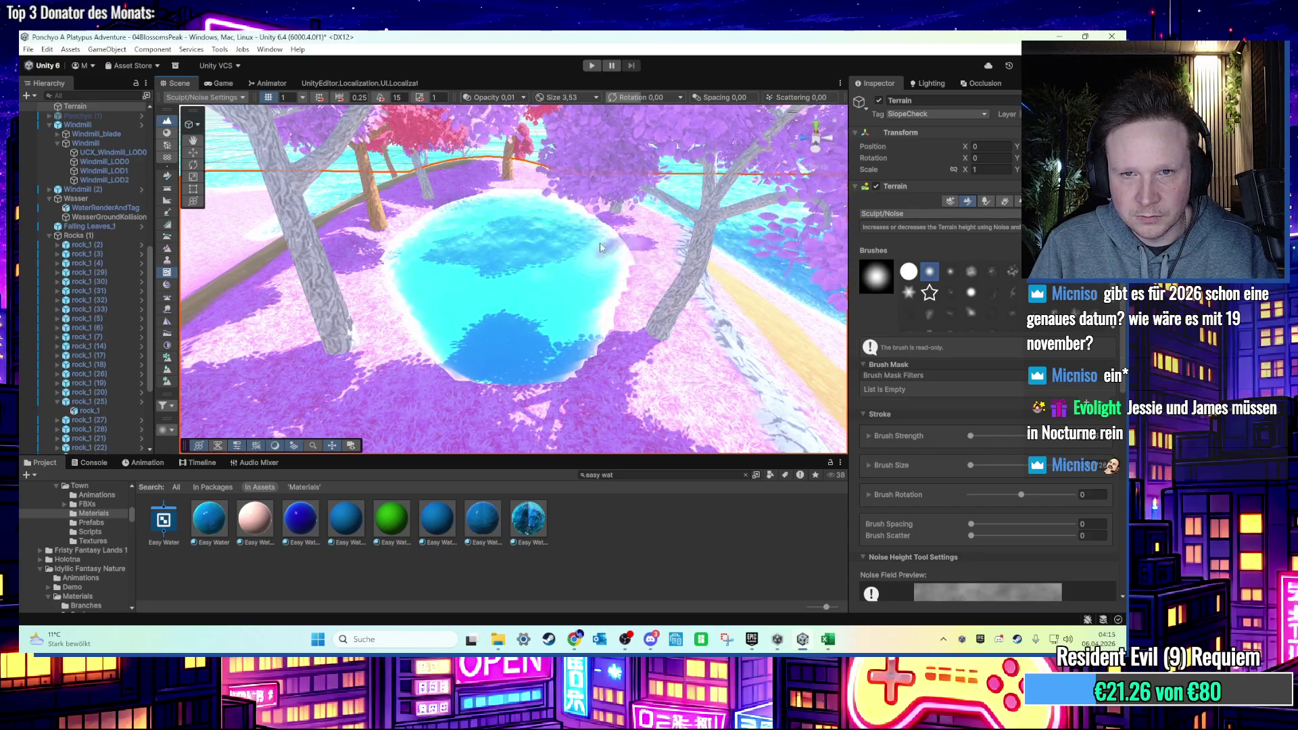
scroll(528, 297, "down", 5)
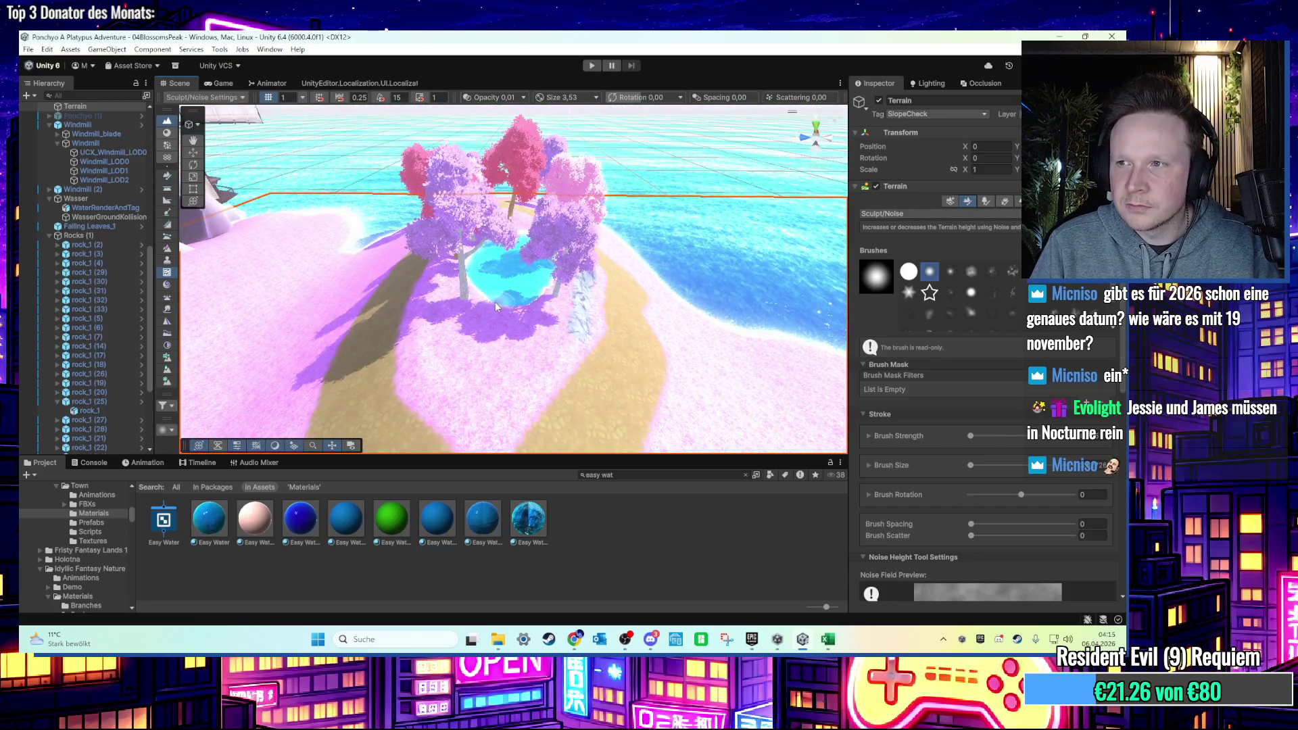
mouse_move(500, 301)
left_mouse_down()
mouse_move(331, 226)
mouse_move(325, 210)
mouse_move(440, 222)
left_mouse_up()
left_click(193, 153)
scroll(440, 223, "down", 8)
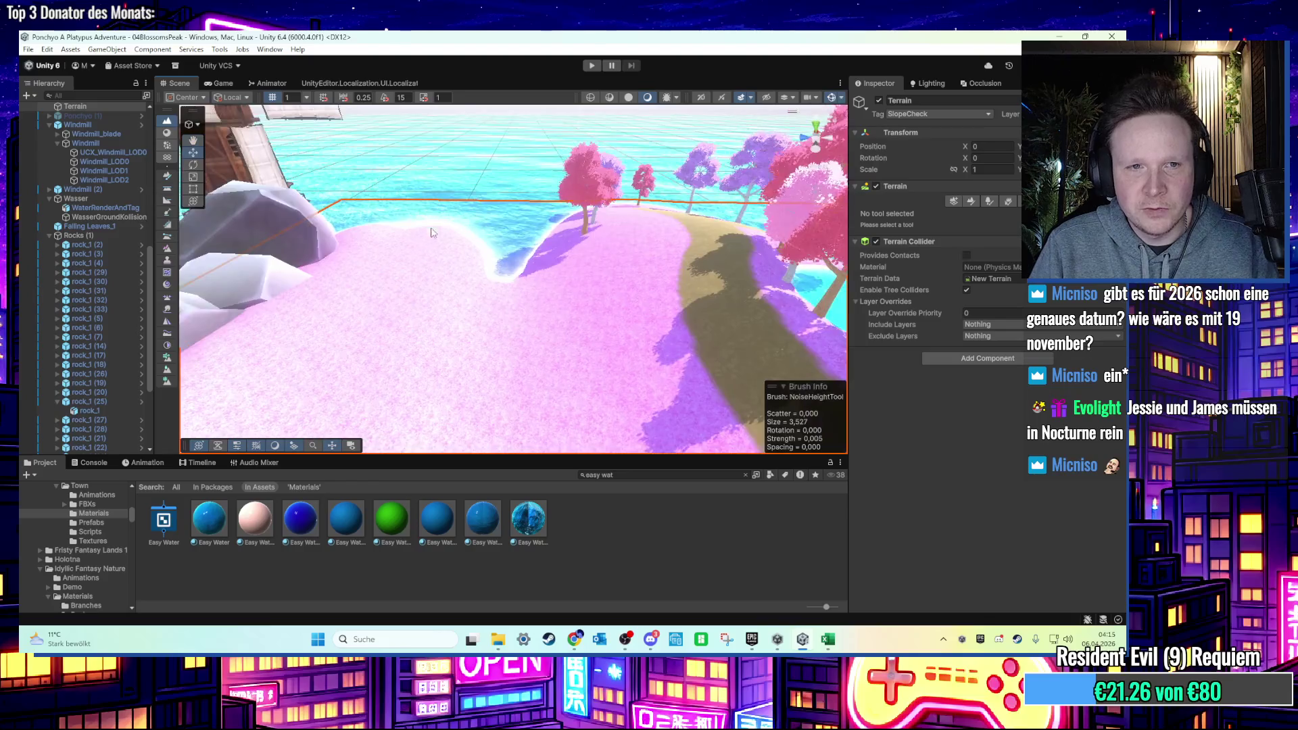
mouse_move(436, 272)
left_mouse_down()
mouse_move(424, 236)
mouse_move(449, 183)
mouse_move(359, 250)
mouse_move(384, 211)
left_mouse_up()
Open Build Profiles and review Android, Windows Server, Linux Server, PlayStation®4 and PlayStation®5.
left_click(28, 49)
left_click(61, 192)
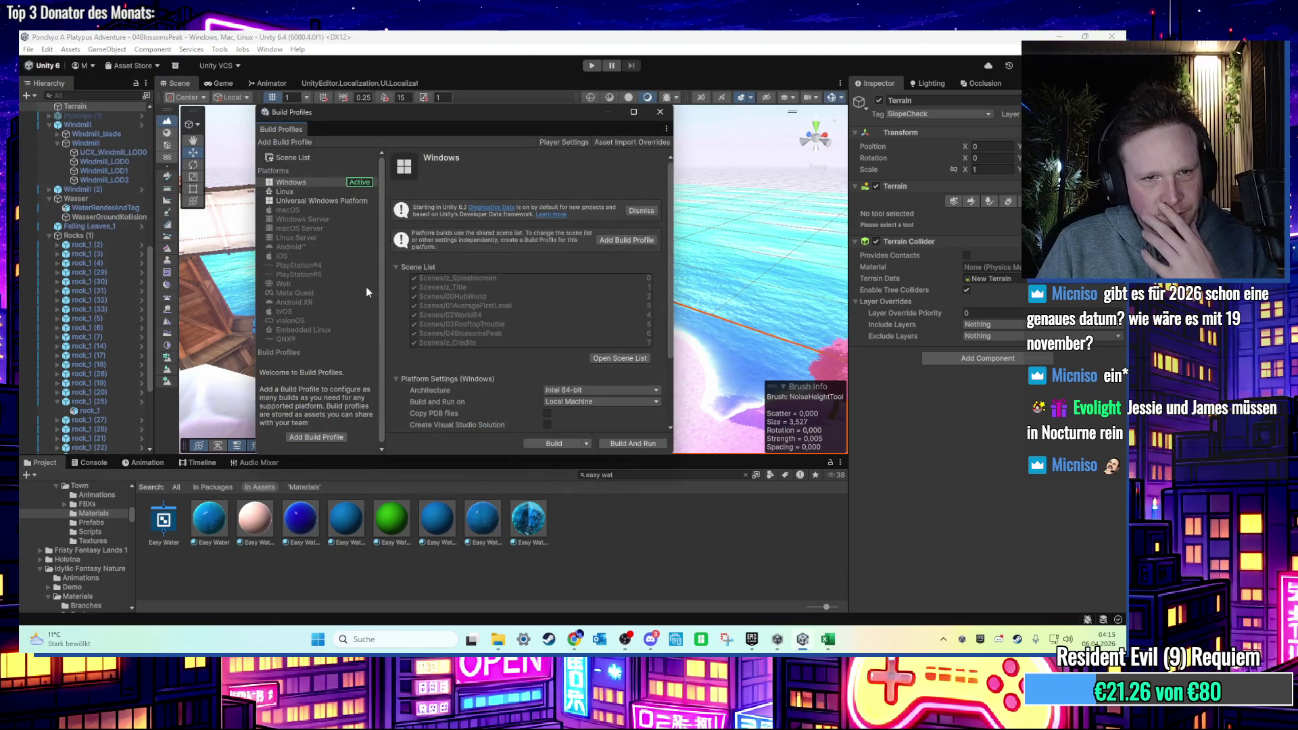
scroll(341, 297, "down", 1)
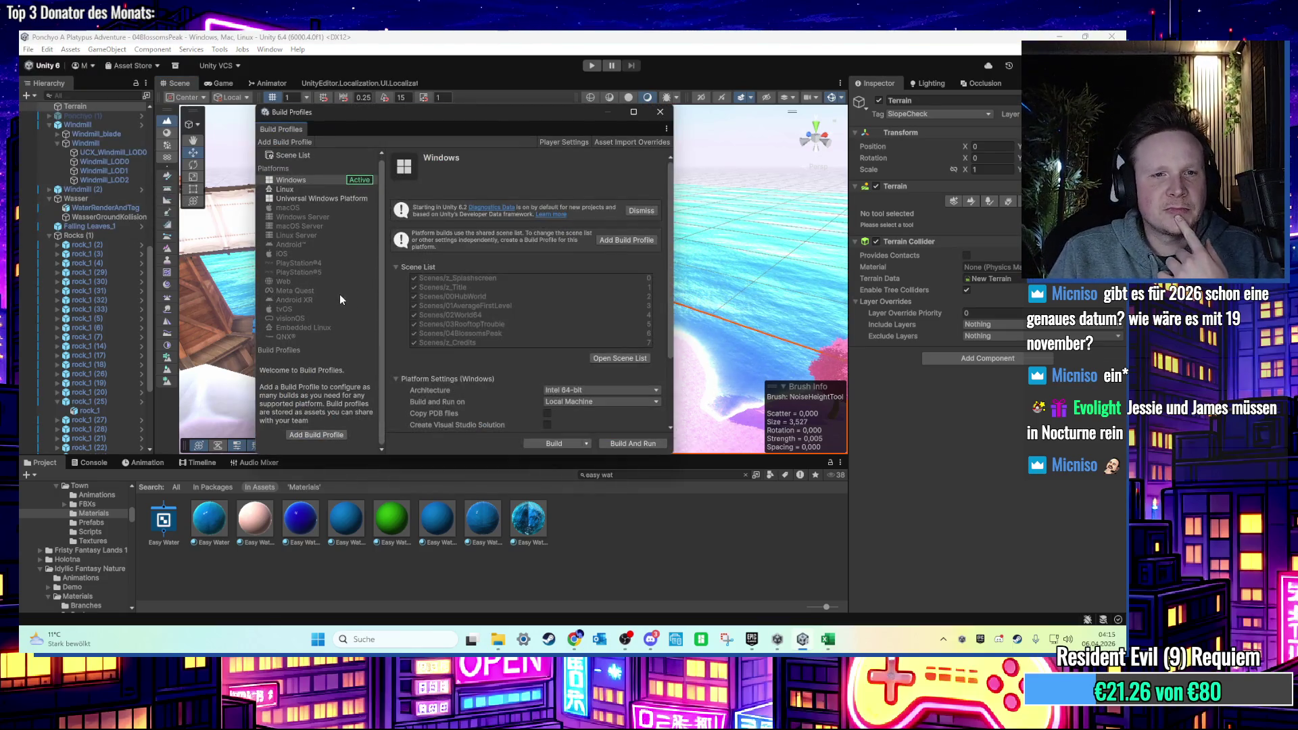
left_click(289, 244)
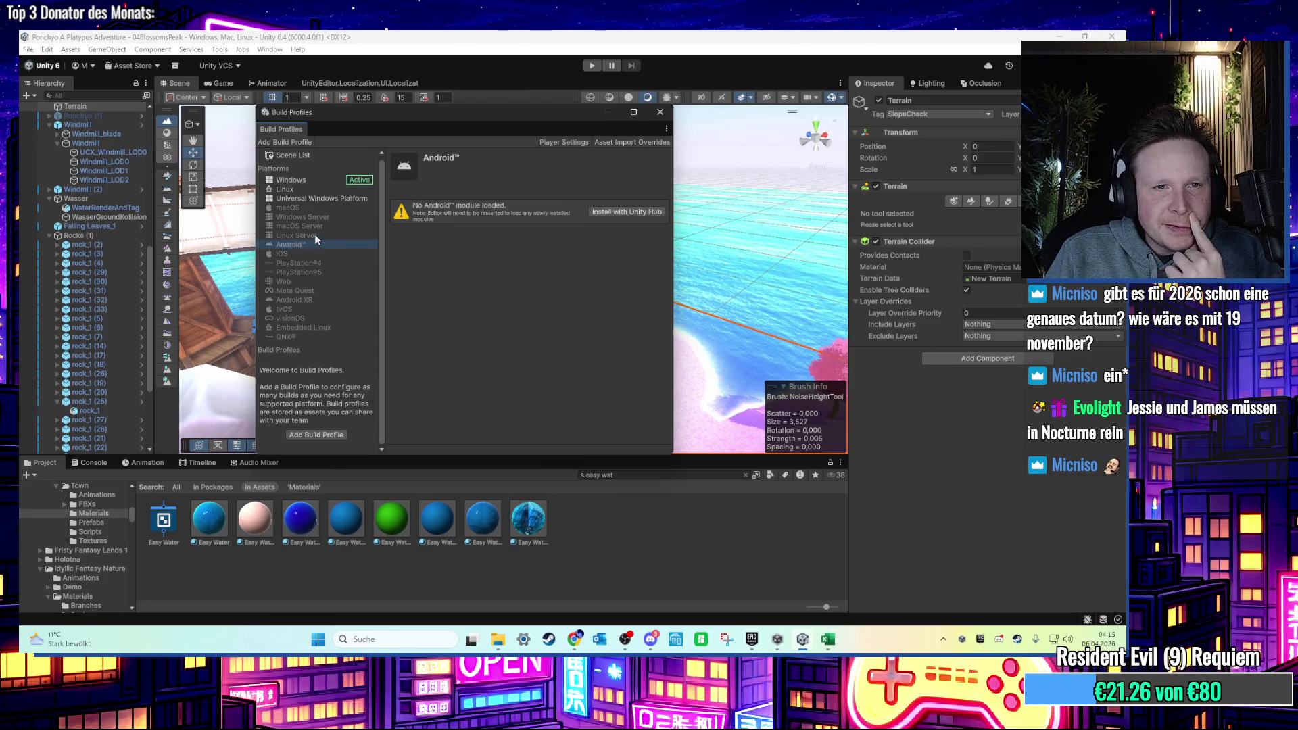
left_click(318, 217)
left_click(321, 235)
left_click(321, 263)
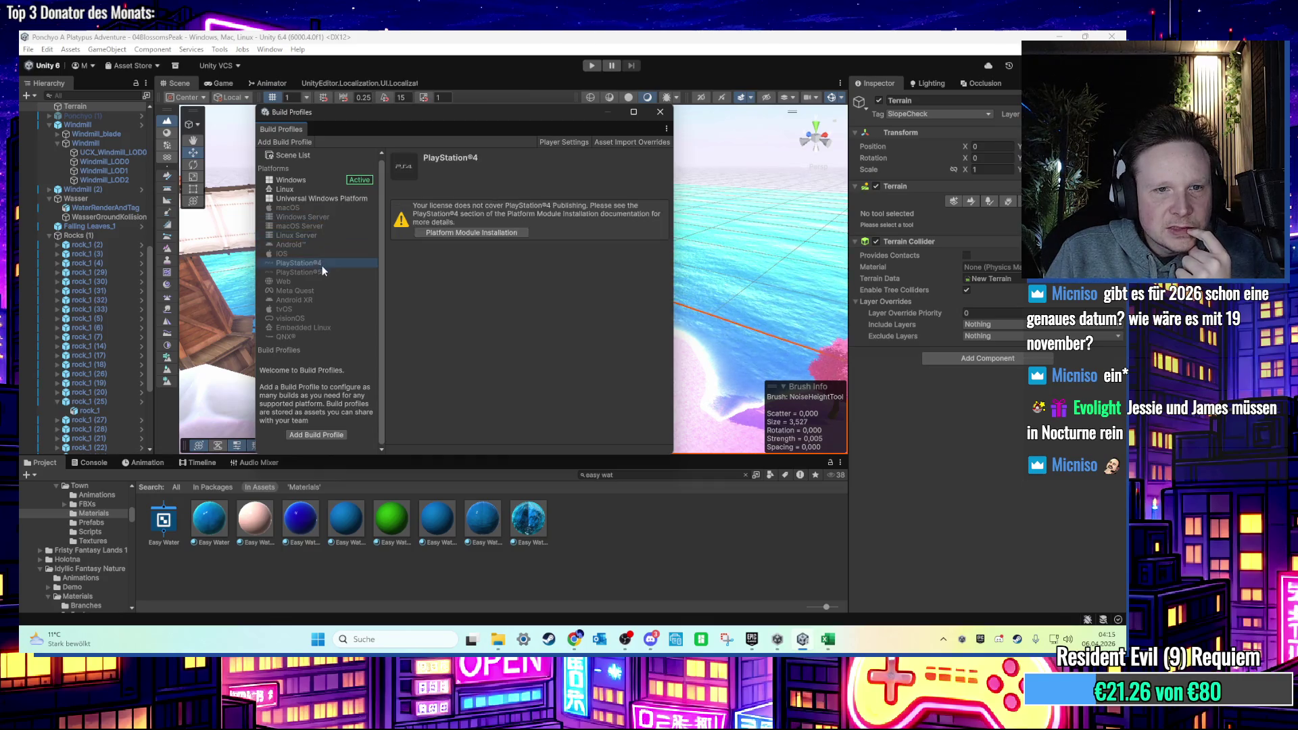
left_click(322, 272)
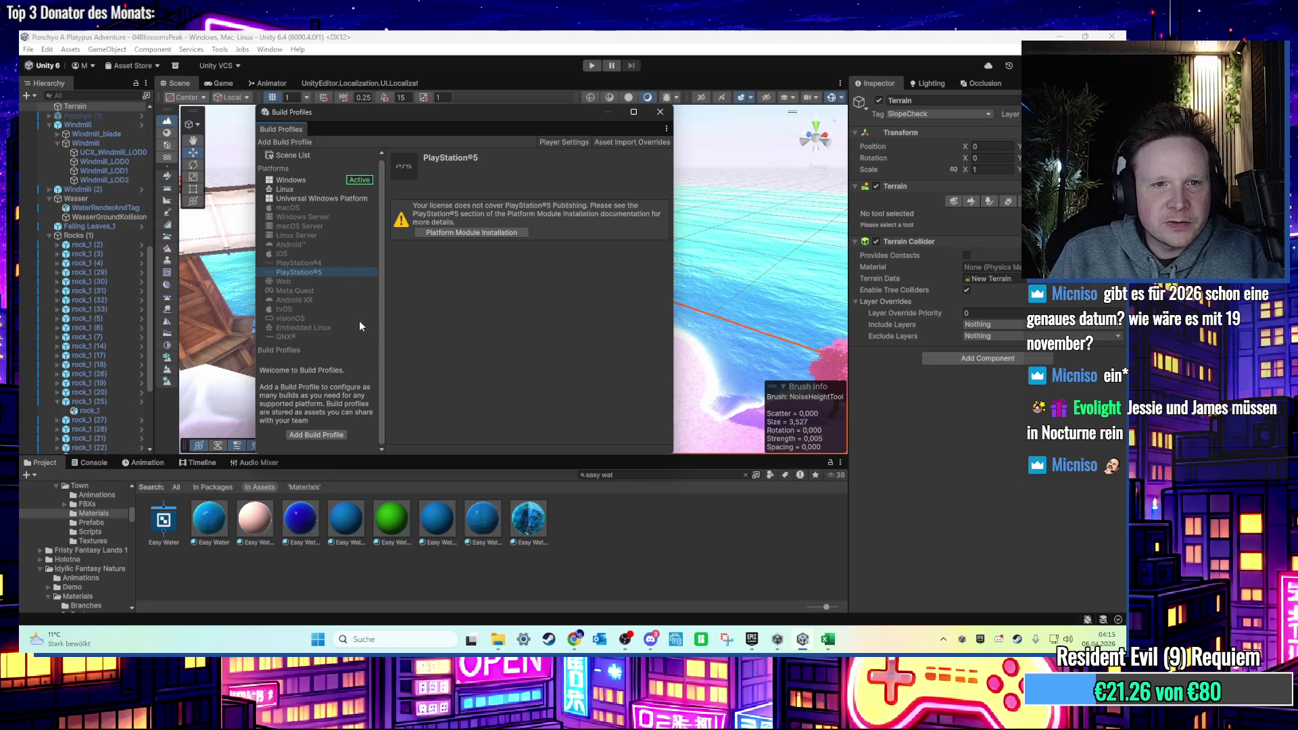
left_click(281, 351)
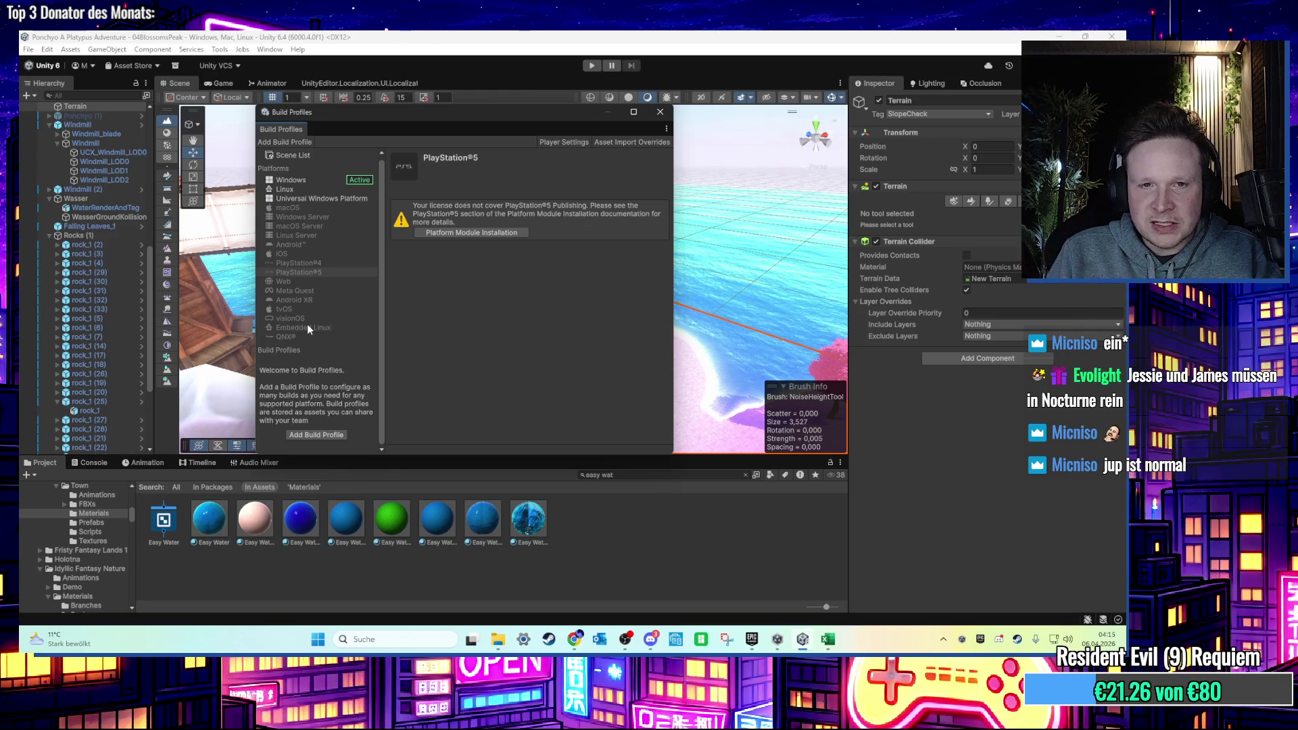
Review Embedded Linux, QNX®, visionOS, Android XR, iOS, macOS and Universal Windows Platform details.
left_click(308, 328)
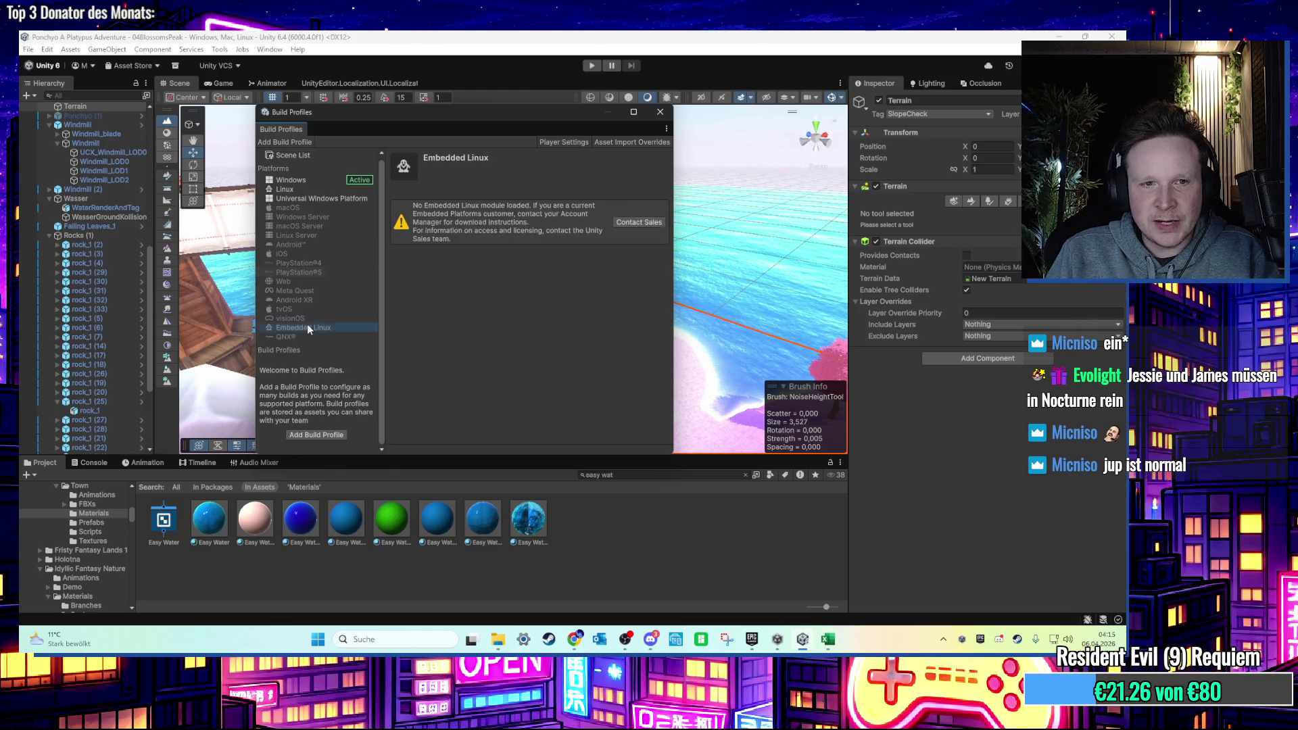
left_click(299, 337)
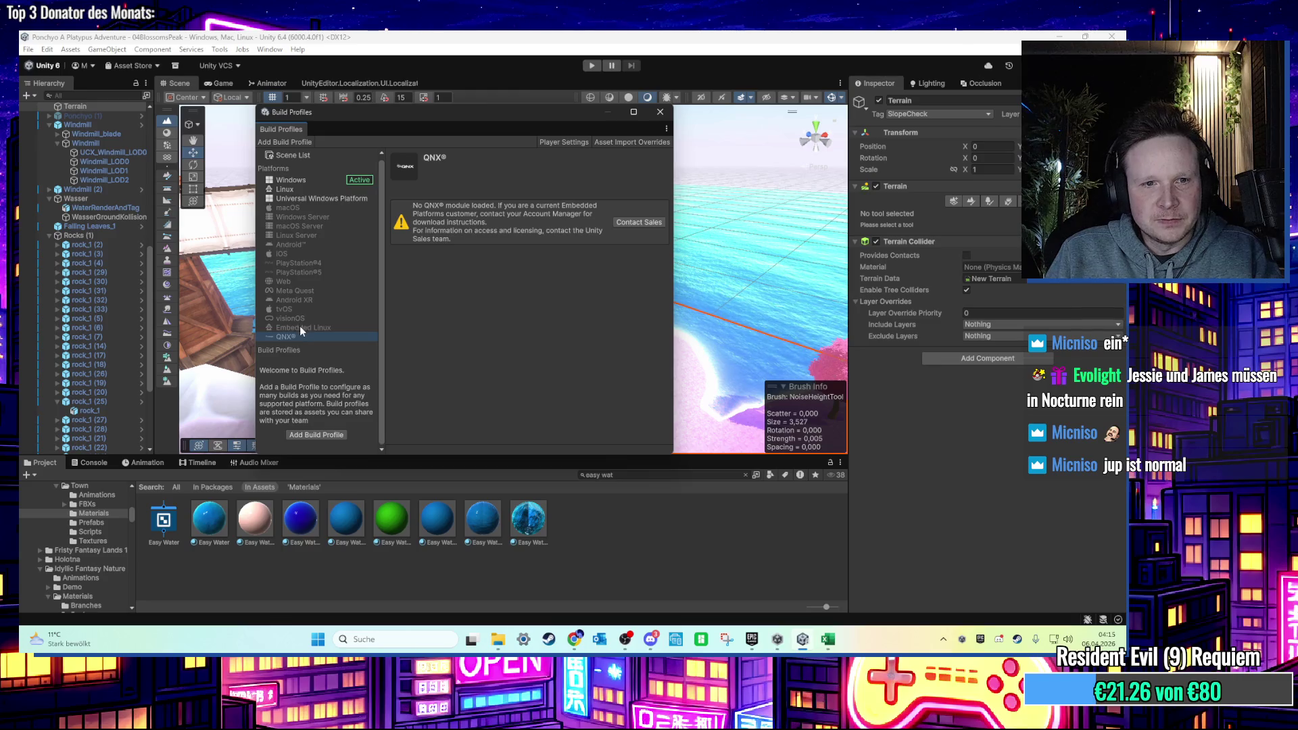
left_click(300, 328)
left_click(303, 334)
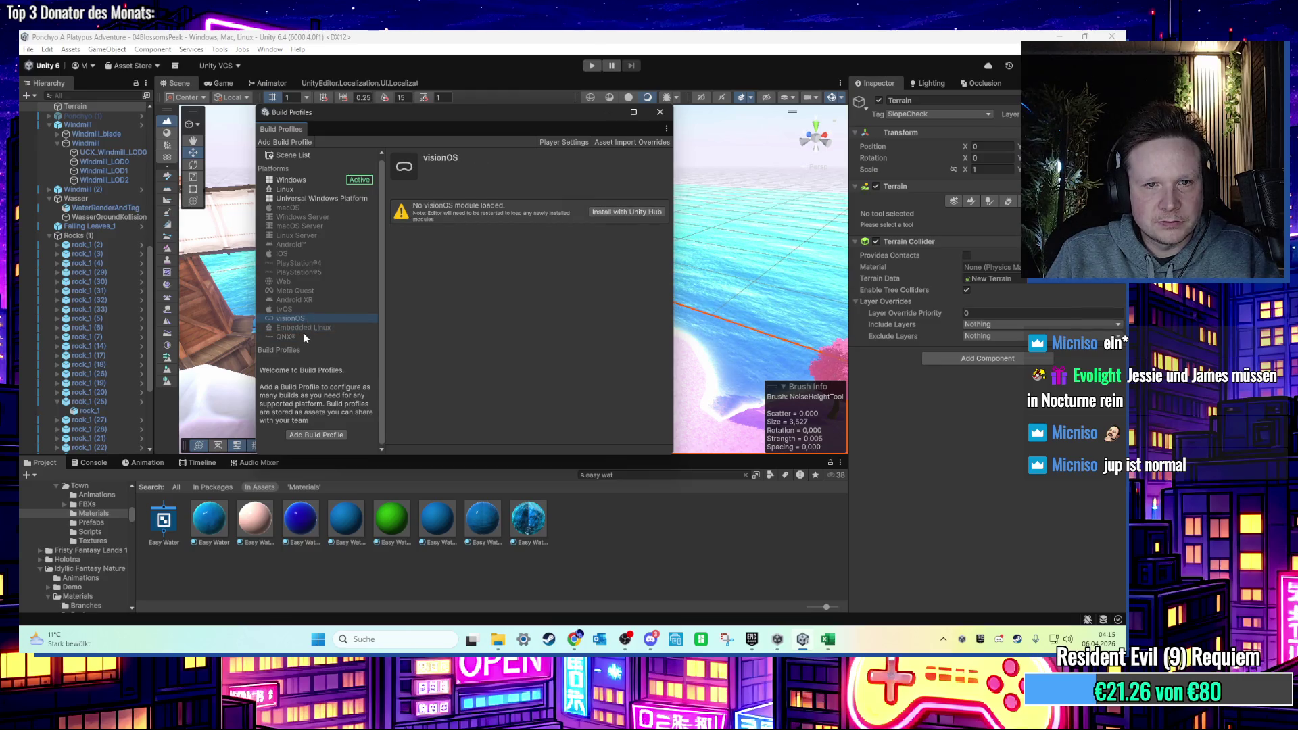
left_click(301, 318)
left_click(308, 300)
left_click(311, 255)
left_click(309, 272)
left_click(309, 208)
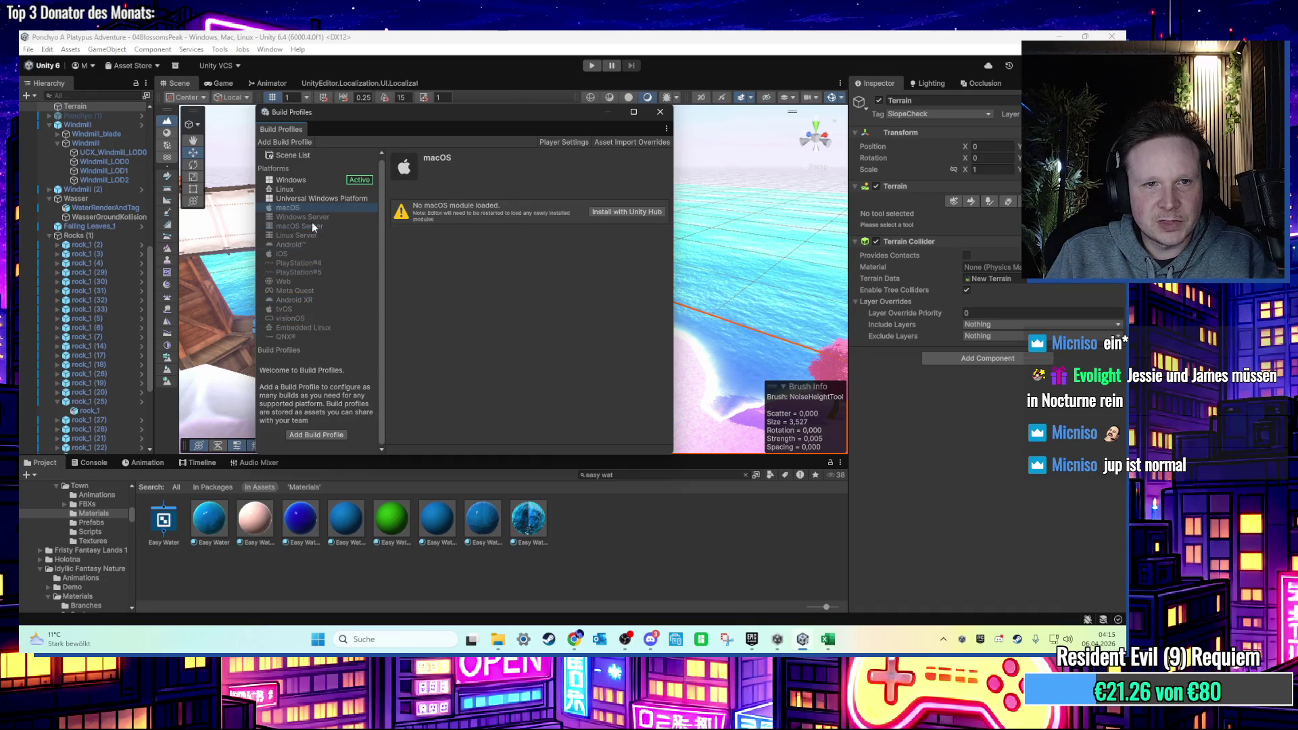
left_click(325, 199)
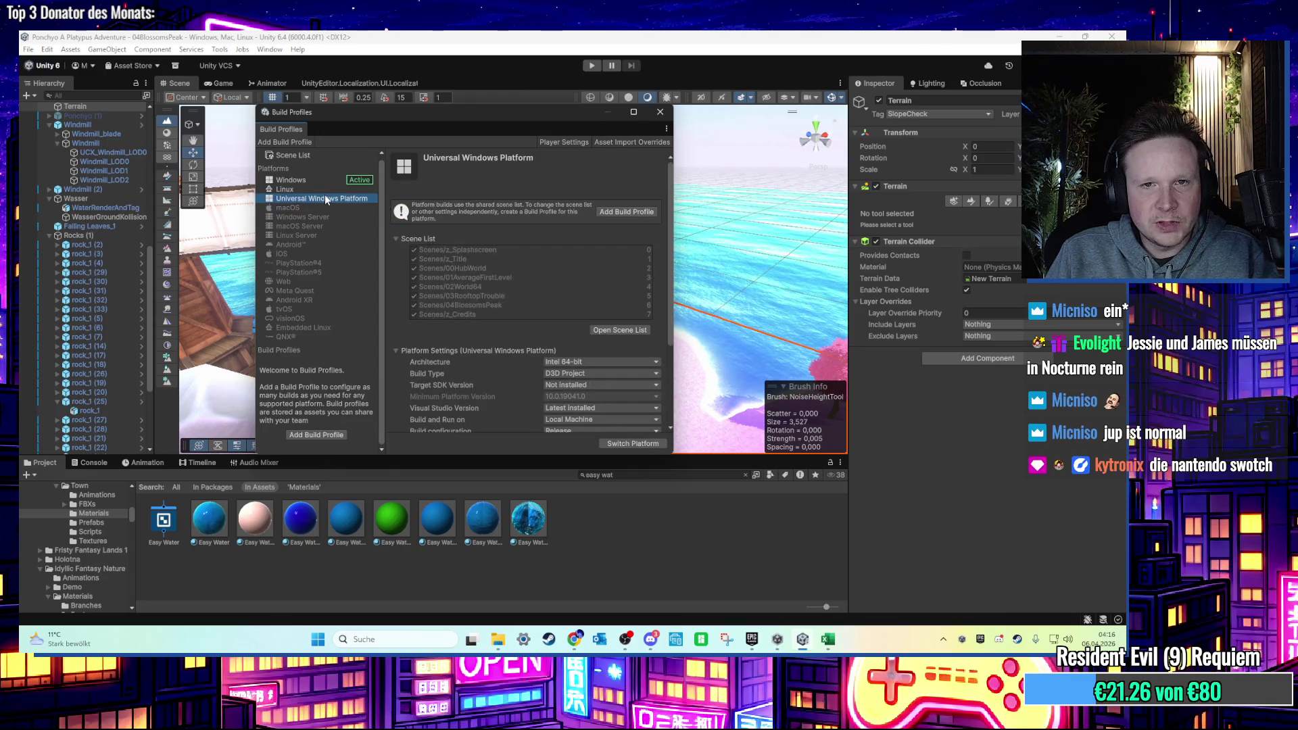
Compare Windows with Universal Windows Platform and check UWP build types without changing them.
left_click(315, 182)
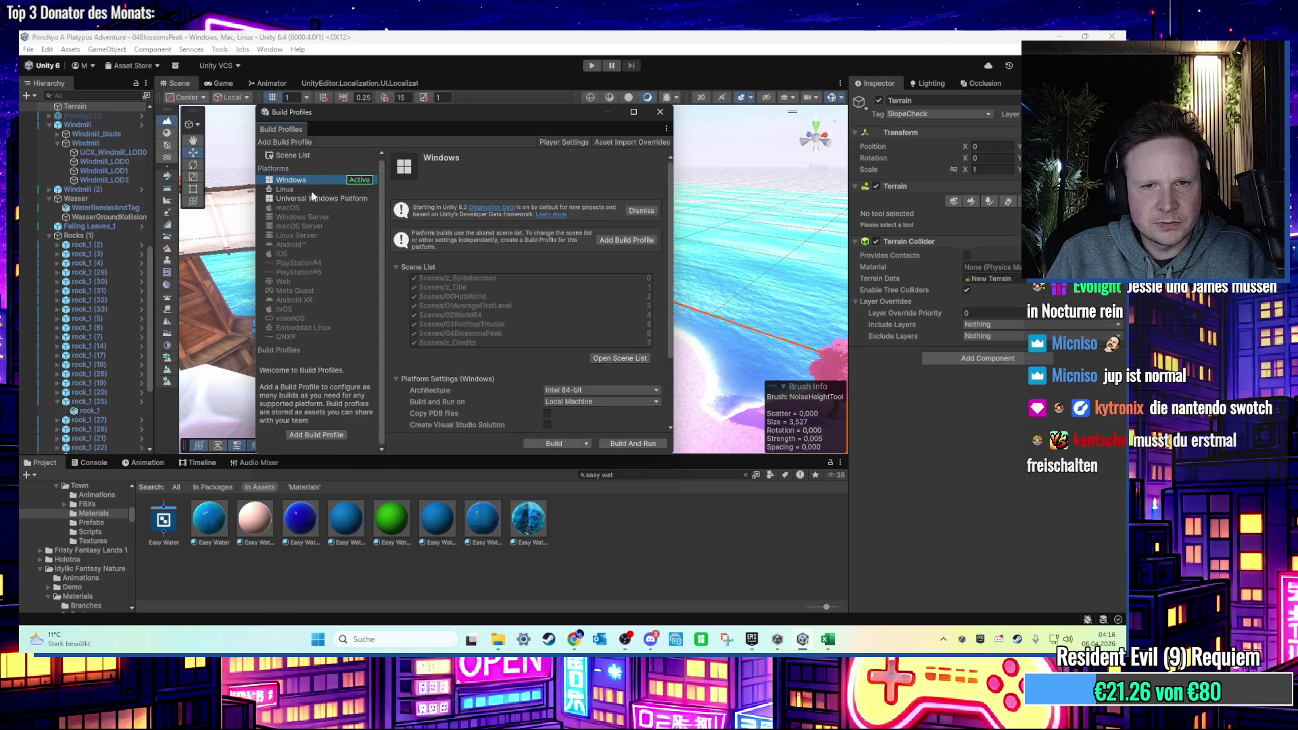
left_click(315, 199)
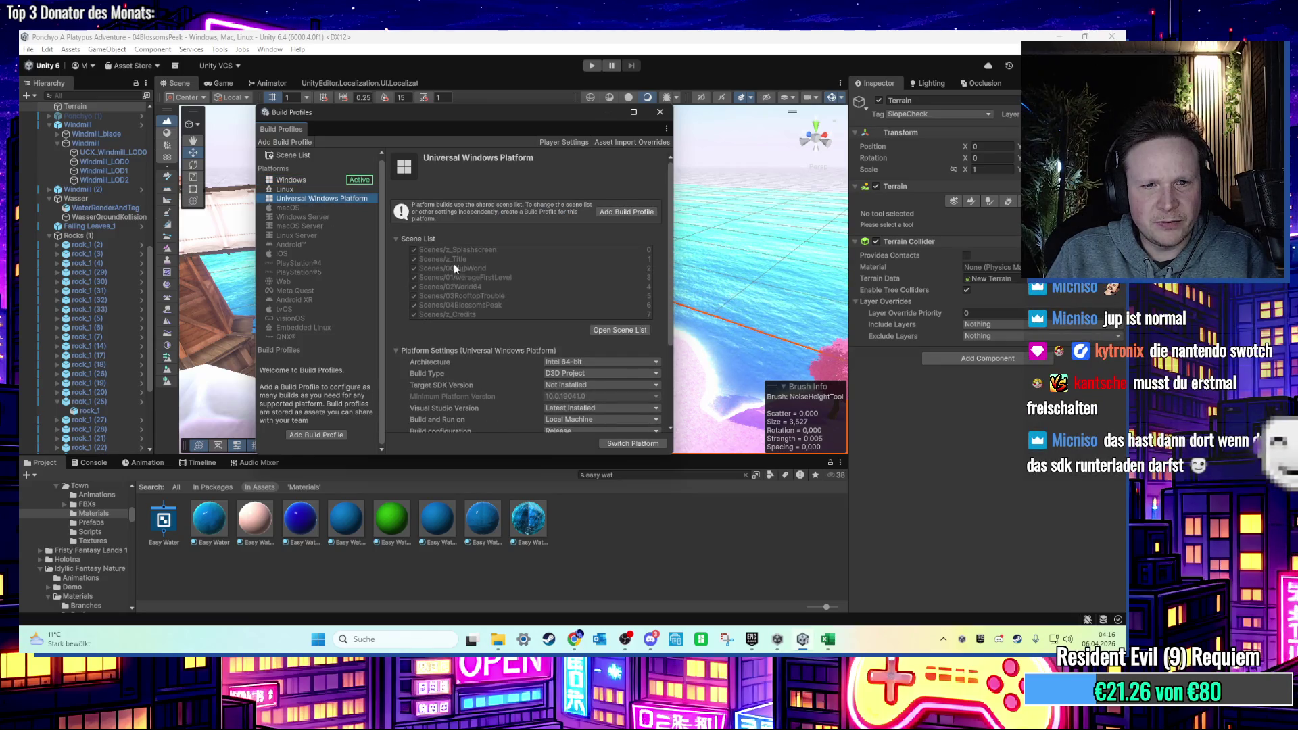
left_click(623, 372)
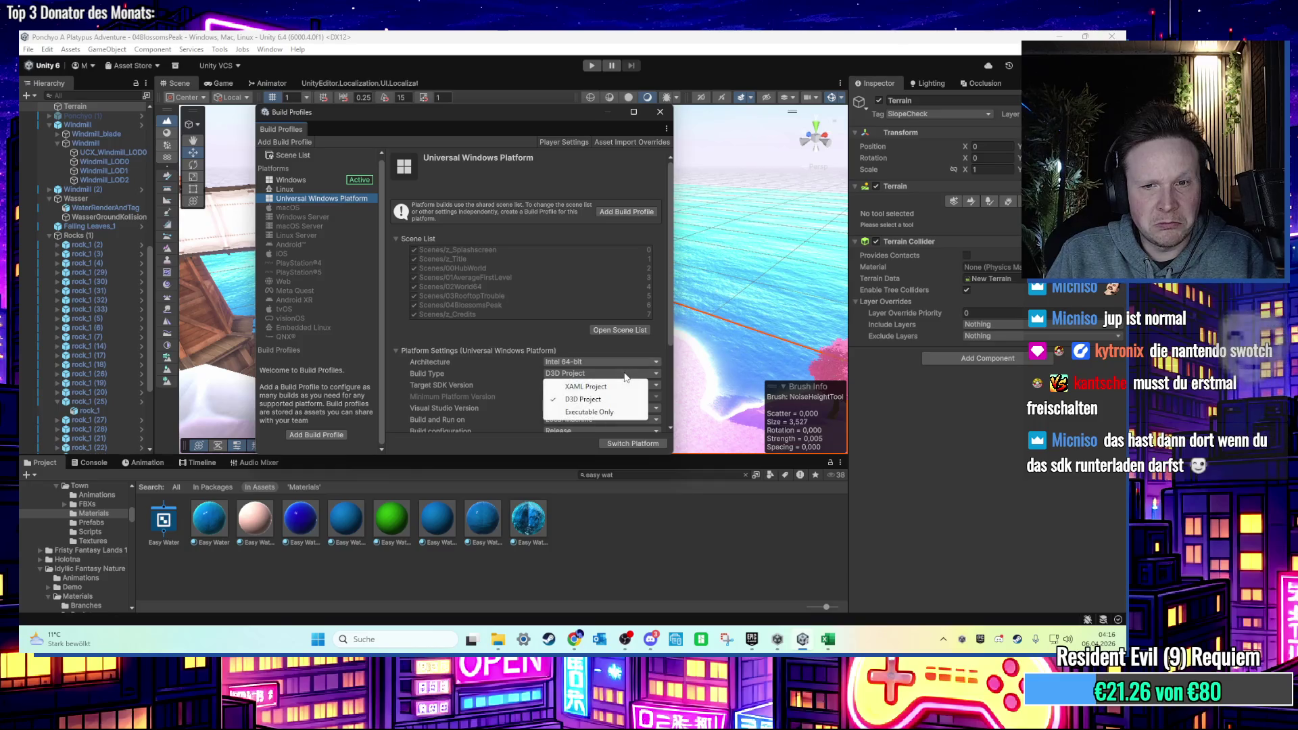
left_click(666, 327)
mouse_move(666, 327)
left_mouse_down()
mouse_move(662, 412)
mouse_move(669, 401)
left_mouse_up()
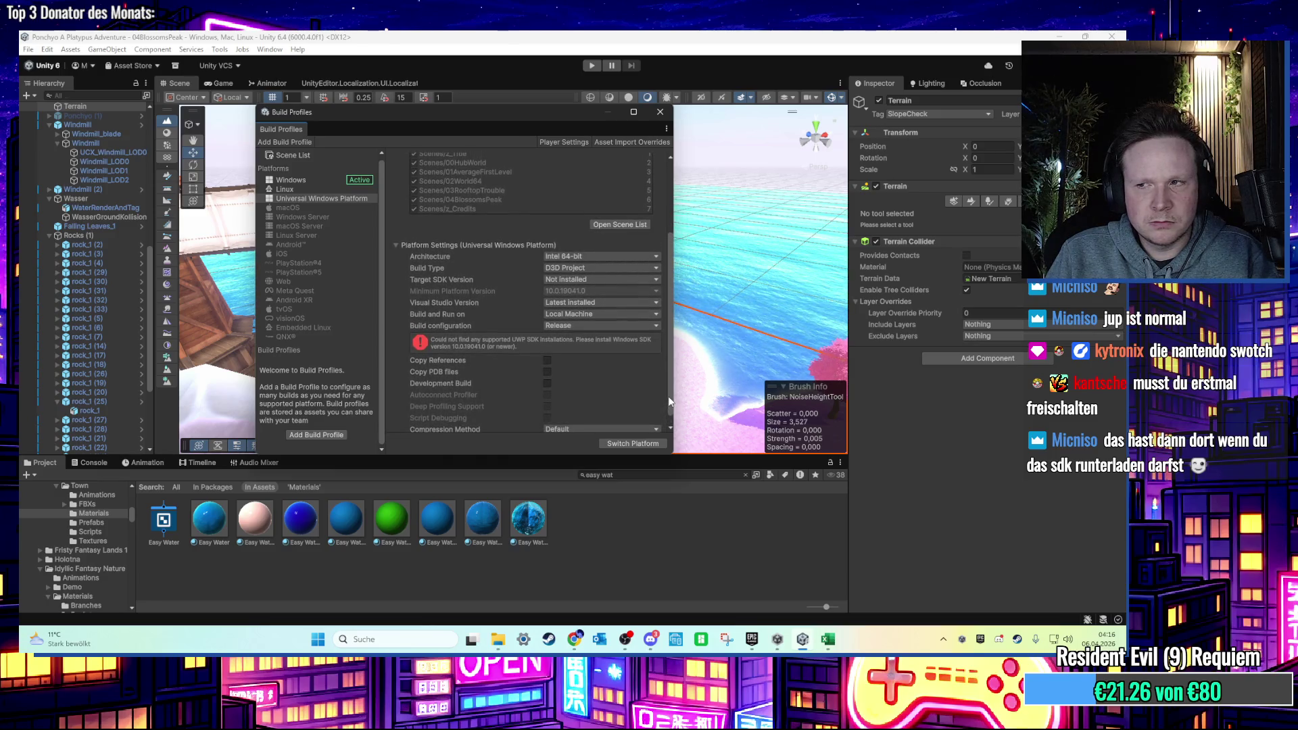
left_click_drag(668, 401, 662, 298)
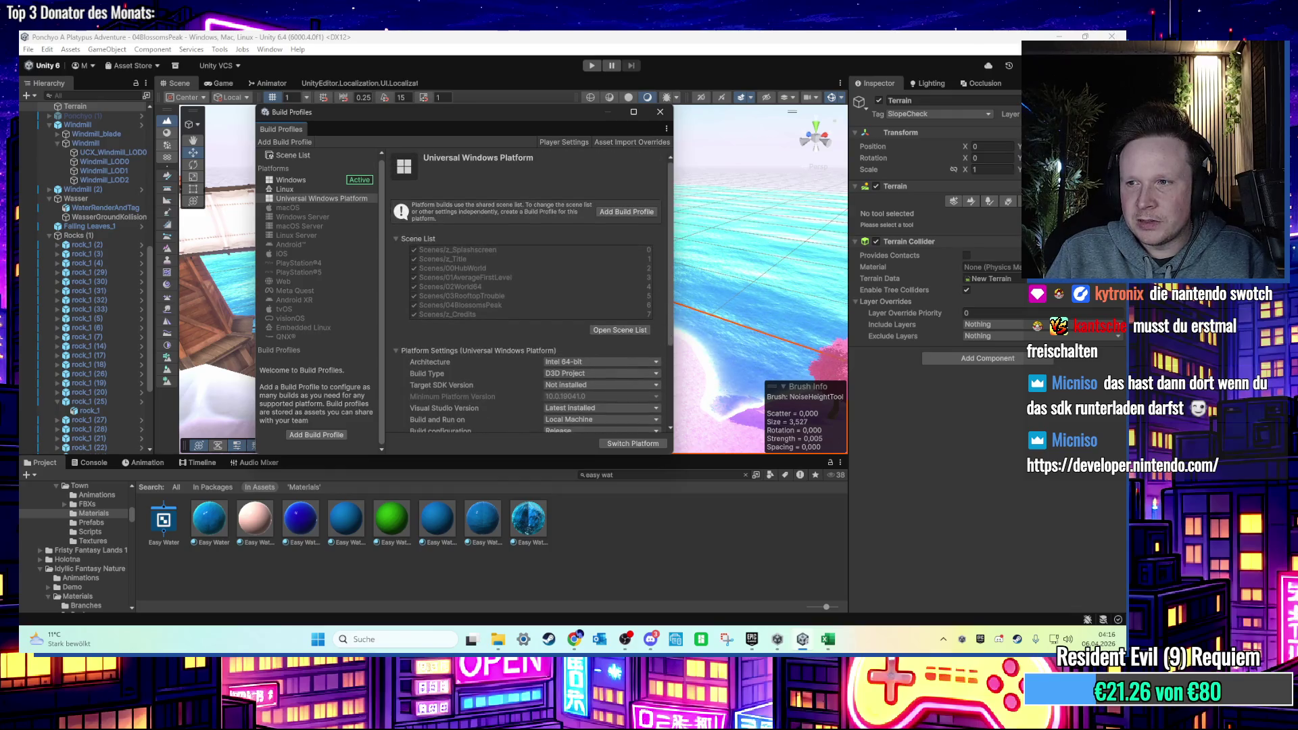
View the macOS Server and then PlayStation®4 platform pages.
key("alt+Tab")
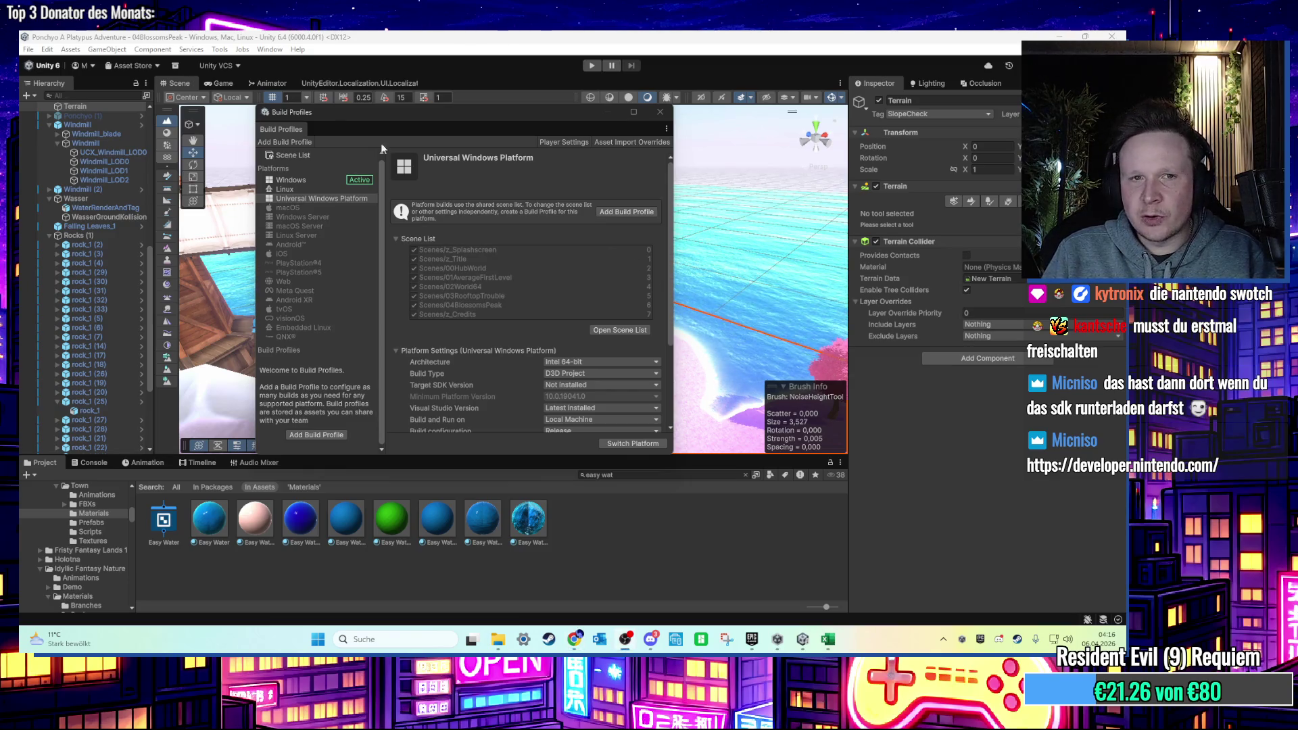
left_click(317, 227)
left_click(321, 263)
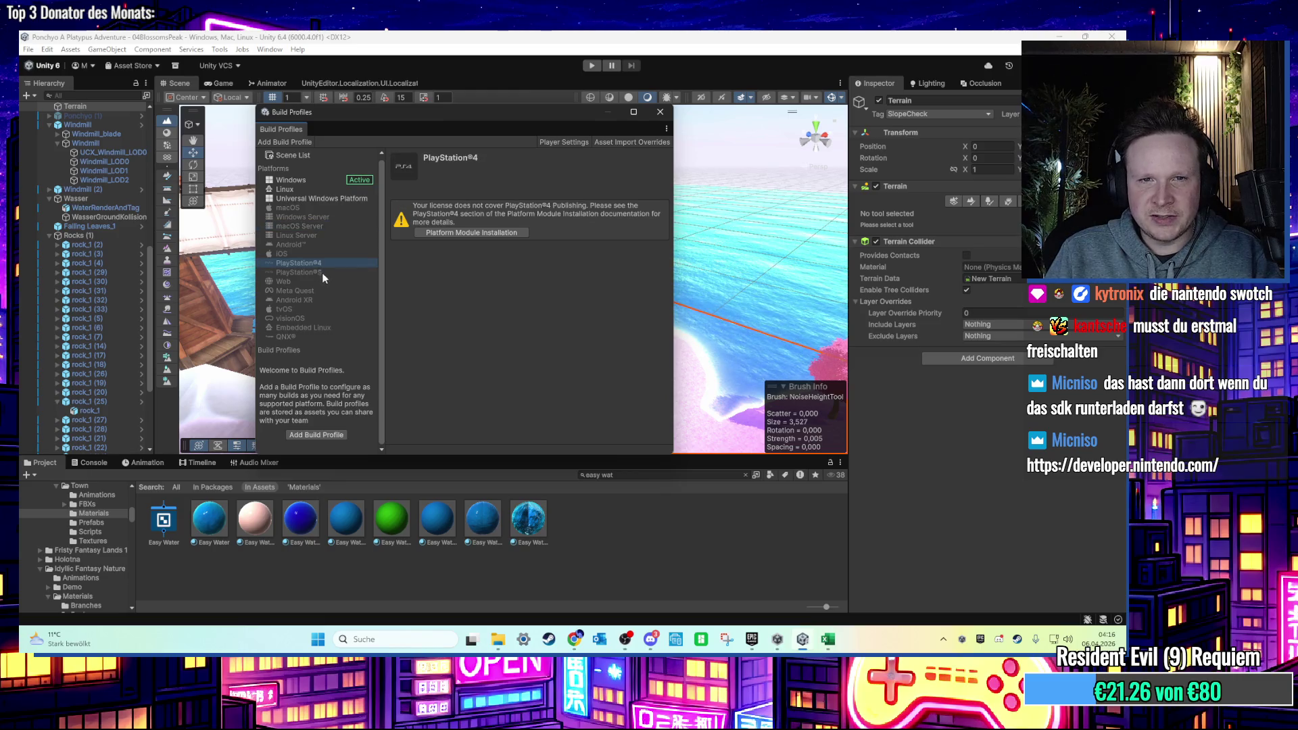
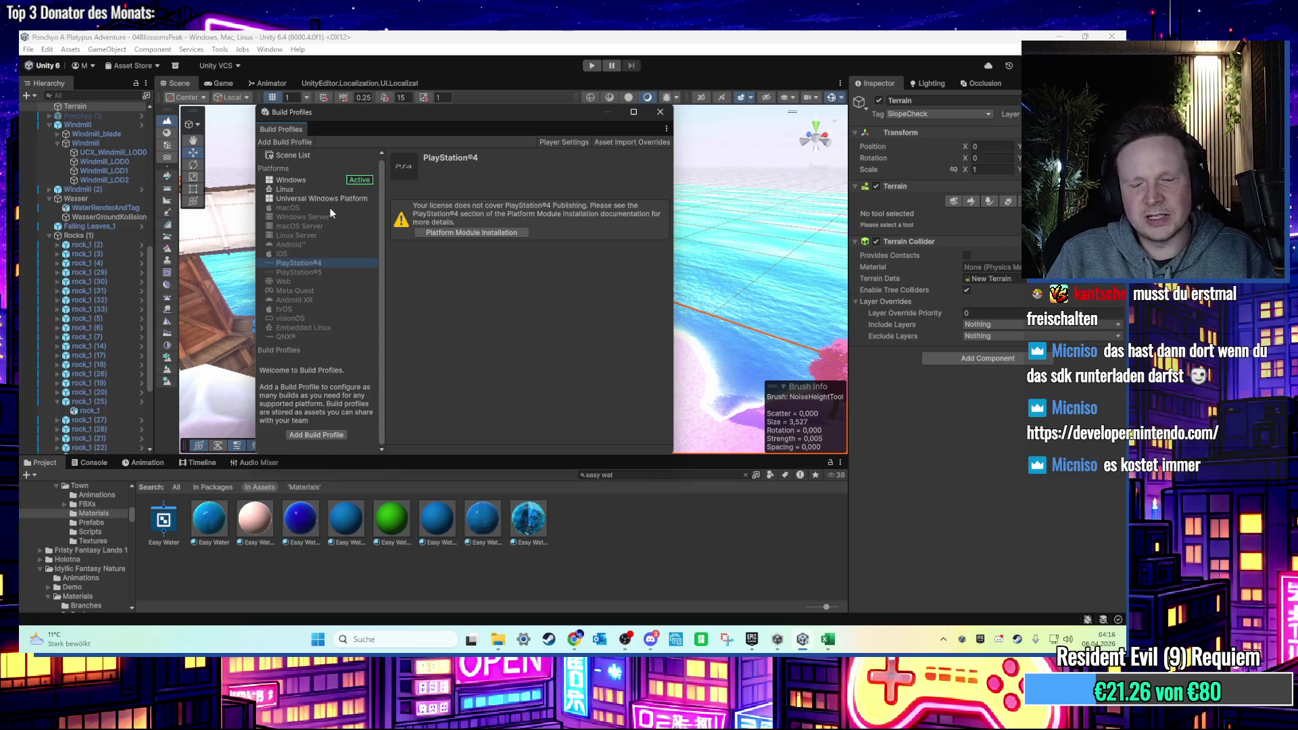
Review the Windows and Universal Windows Platform build settings, then close Build Profiles with Windows still active.
left_click(320, 182)
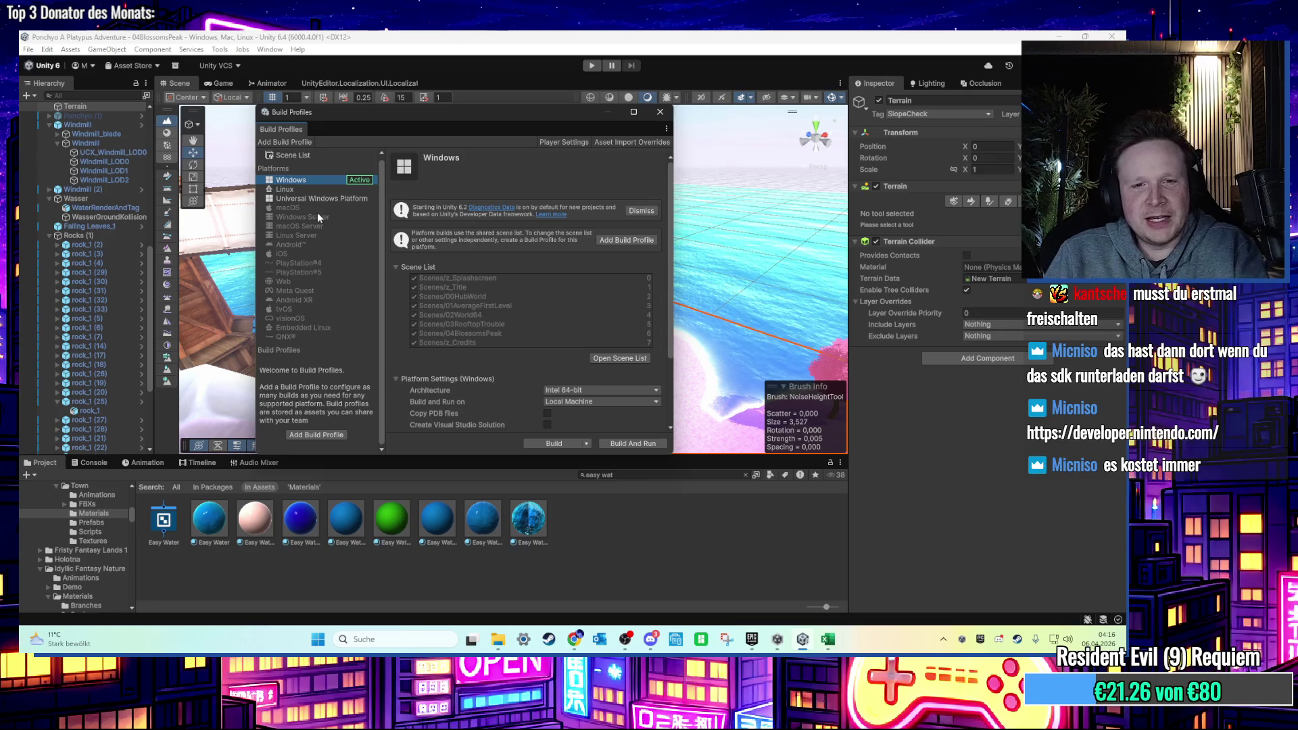
left_click_drag(673, 340, 662, 407)
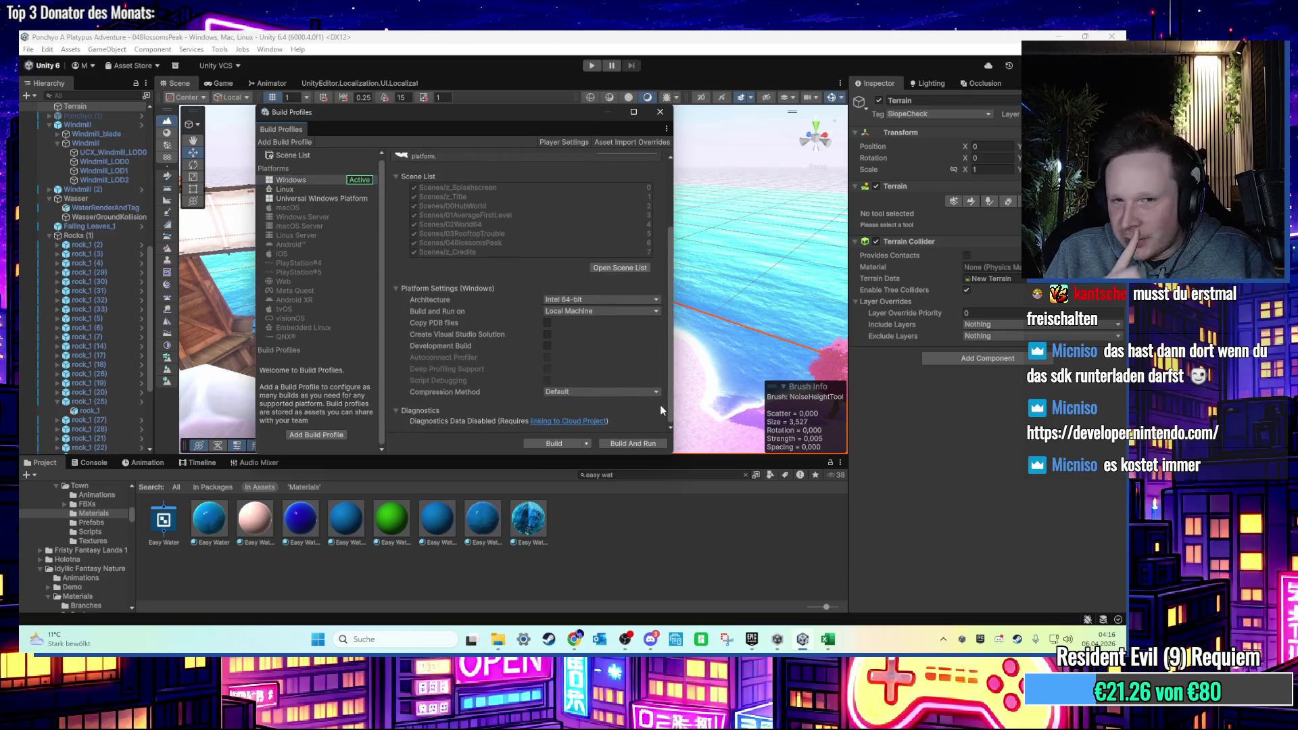
left_click(300, 199)
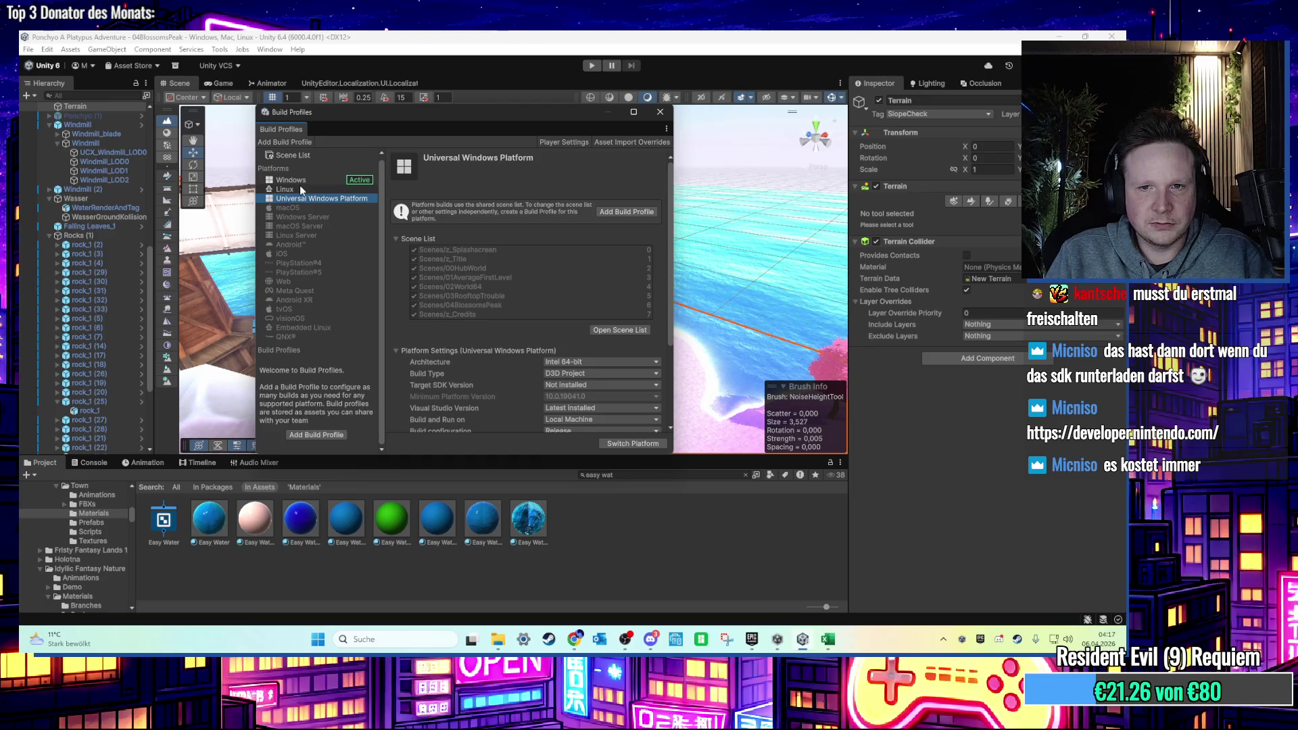
left_click(306, 180)
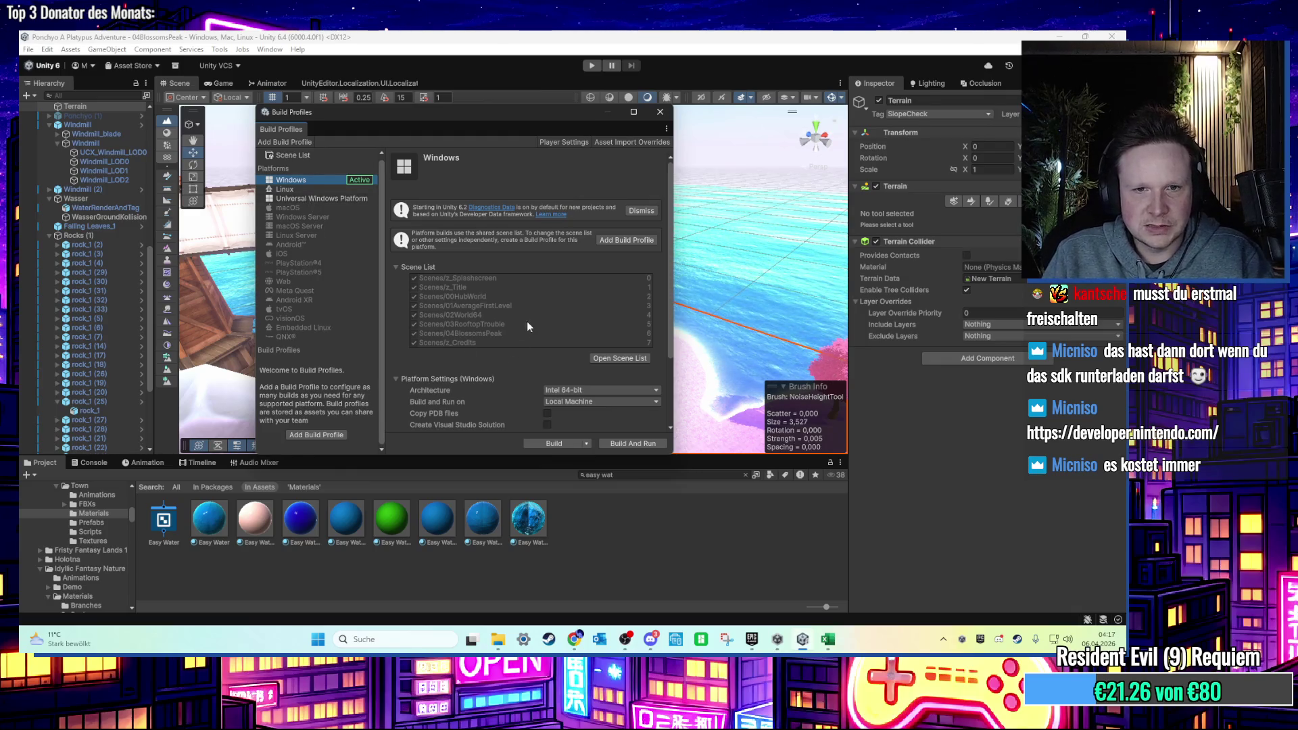
left_click(659, 115)
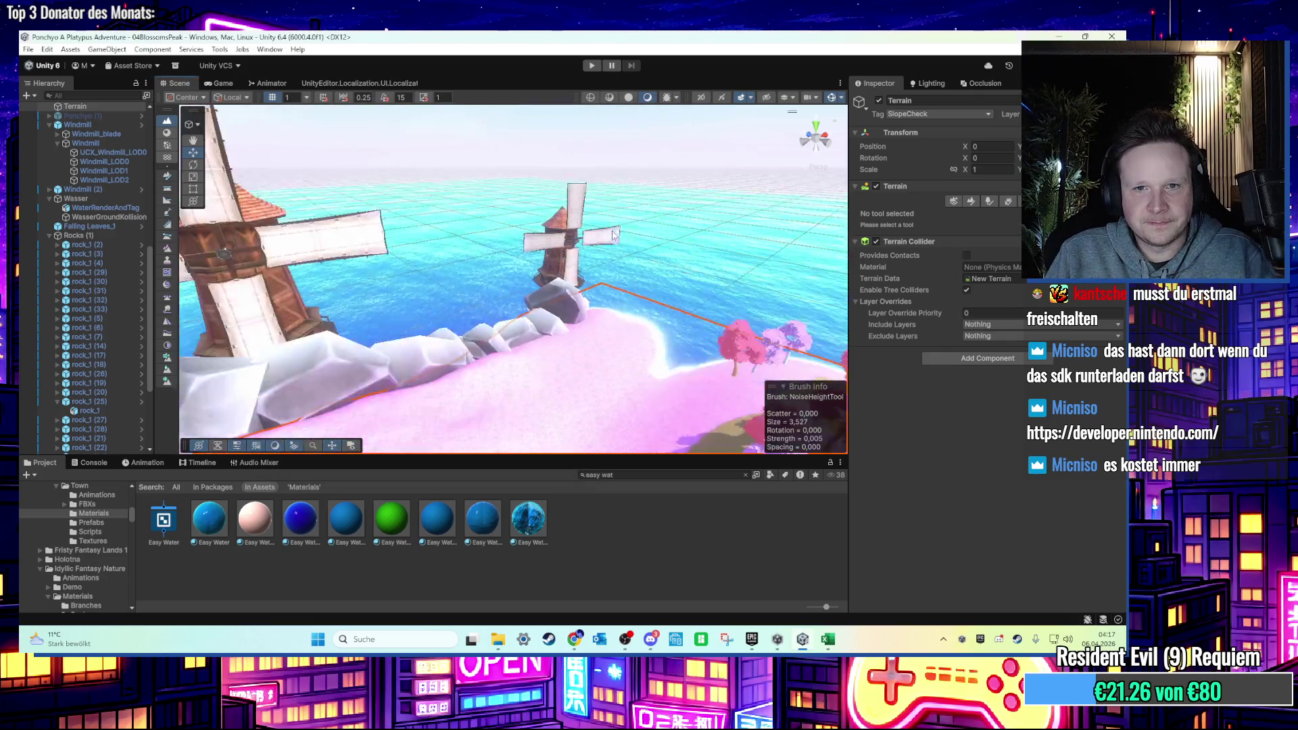
mouse_move(517, 217)
left_mouse_down()
mouse_move(498, 286)
mouse_move(536, 287)
mouse_move(537, 311)
left_mouse_up()
scroll(537, 316, "down", 3)
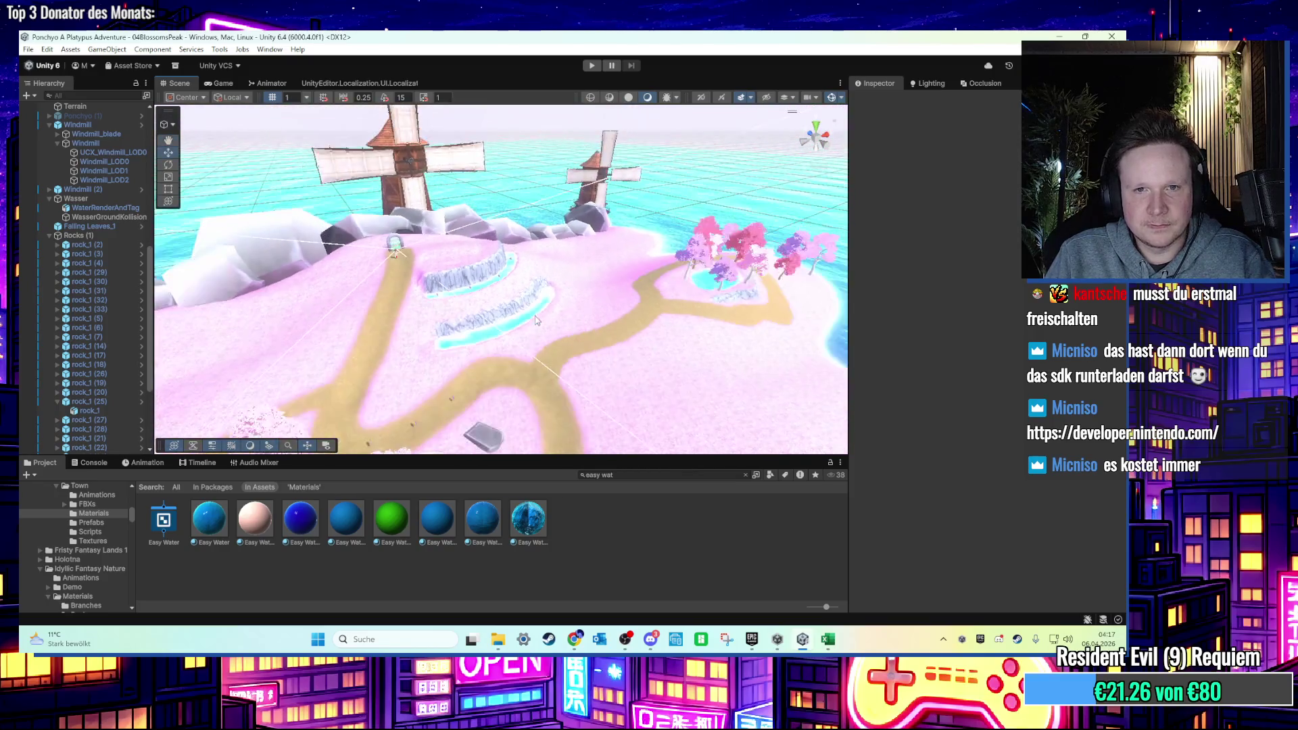
scroll(558, 322, "down", 5)
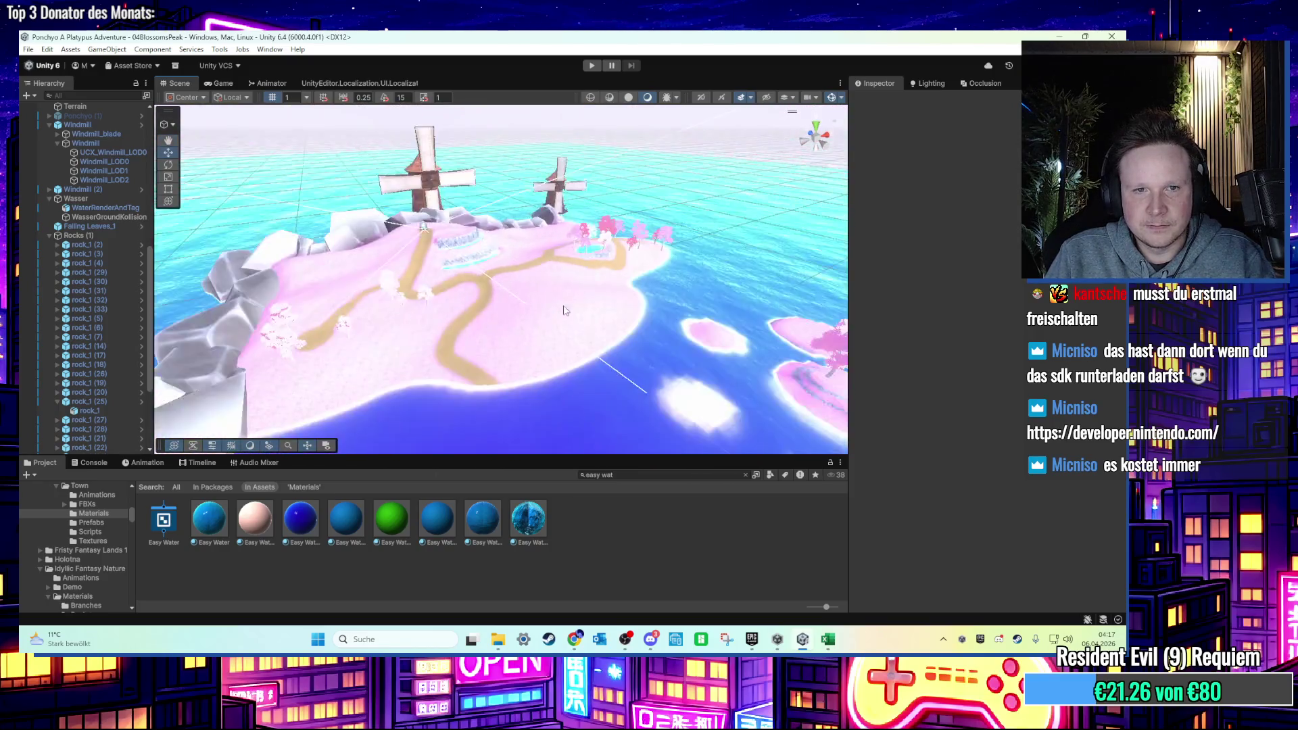
scroll(579, 311, "up", 5)
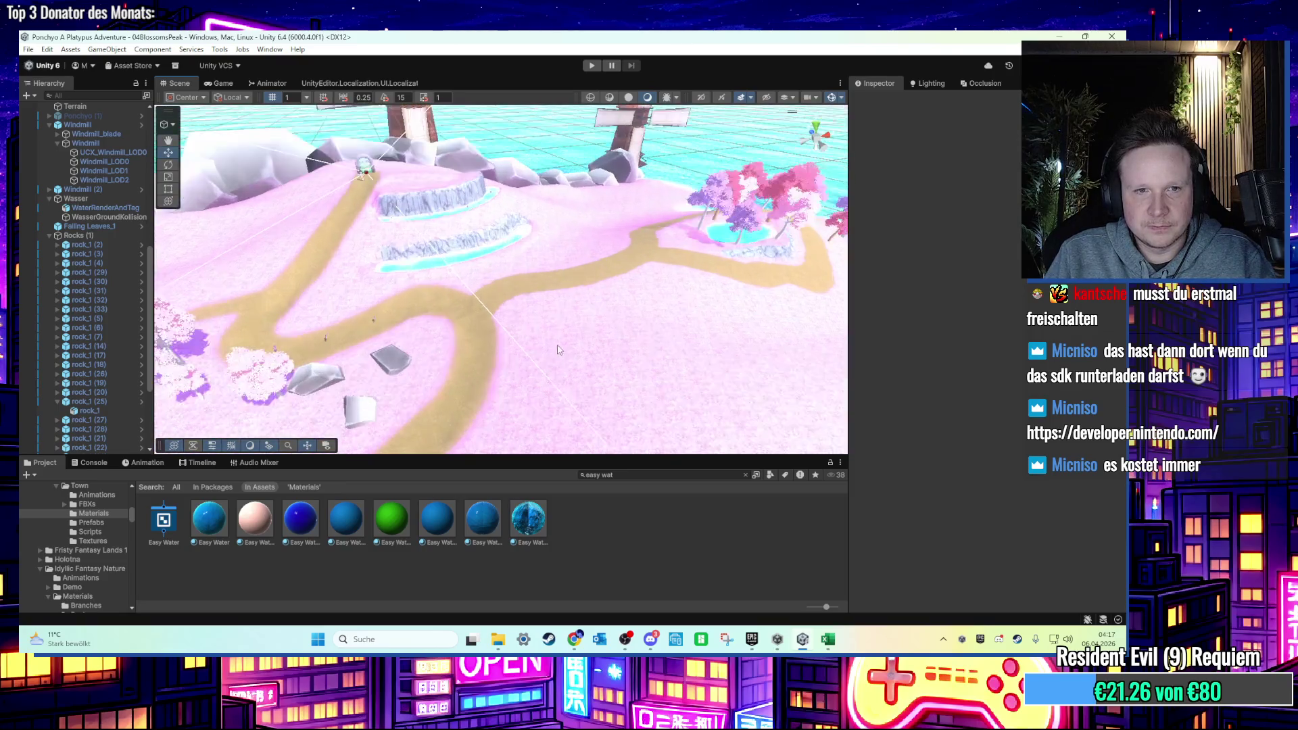
scroll(560, 336, "down", 5)
mouse_move(561, 336)
left_mouse_down()
mouse_move(477, 304)
mouse_move(597, 330)
left_mouse_up()
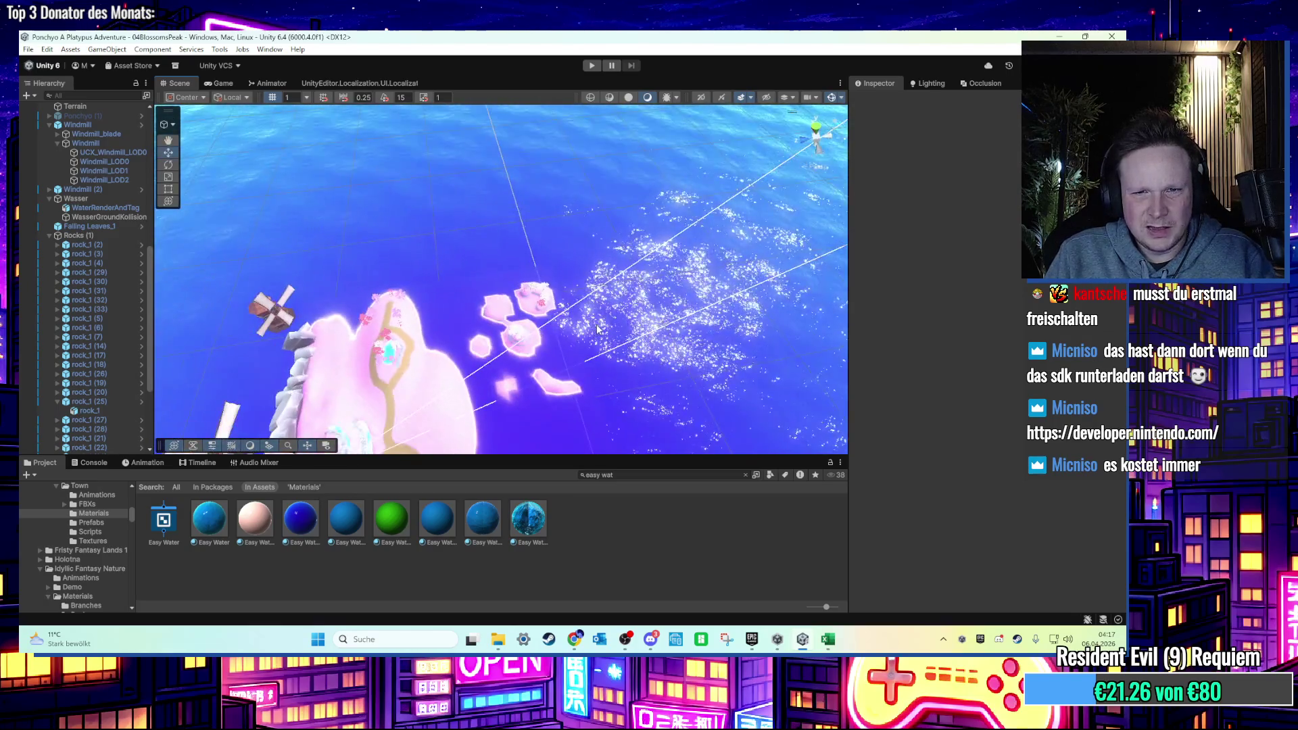
scroll(598, 328, "up", 3)
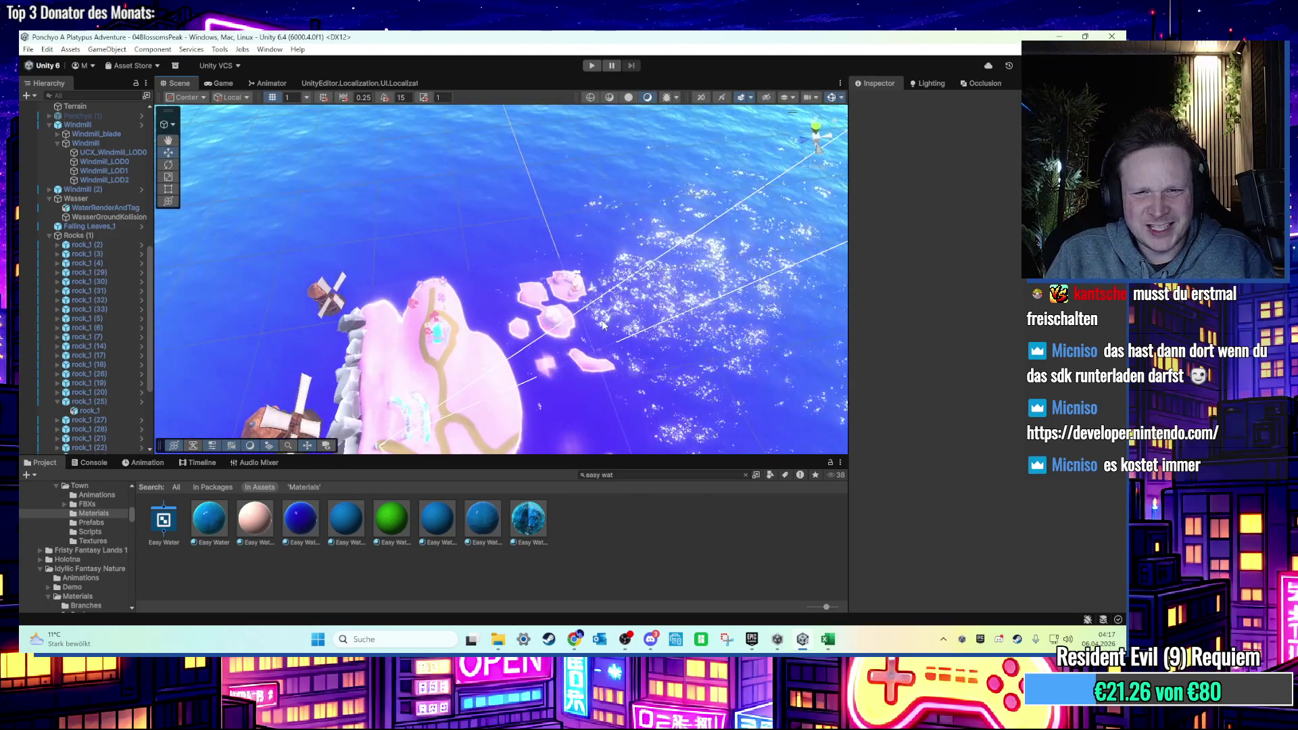
scroll(603, 325, "up", 10)
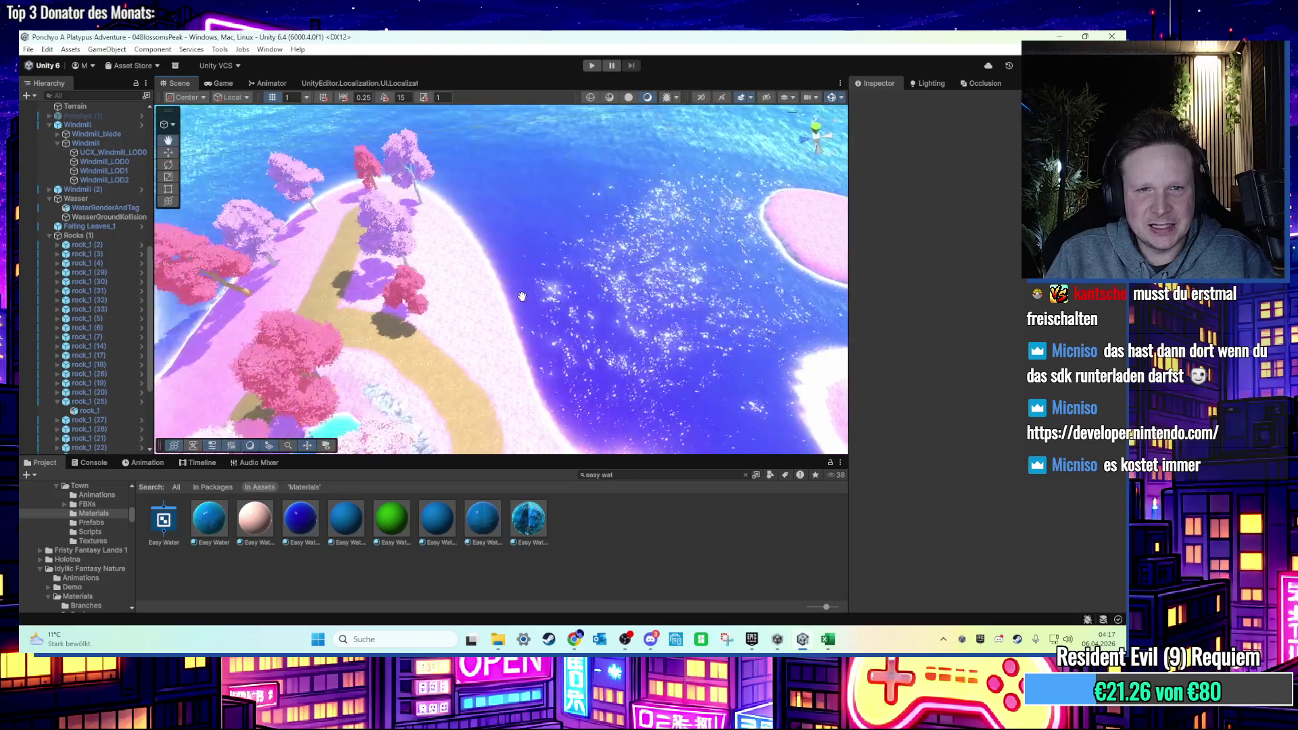
scroll(538, 299, "down", 10)
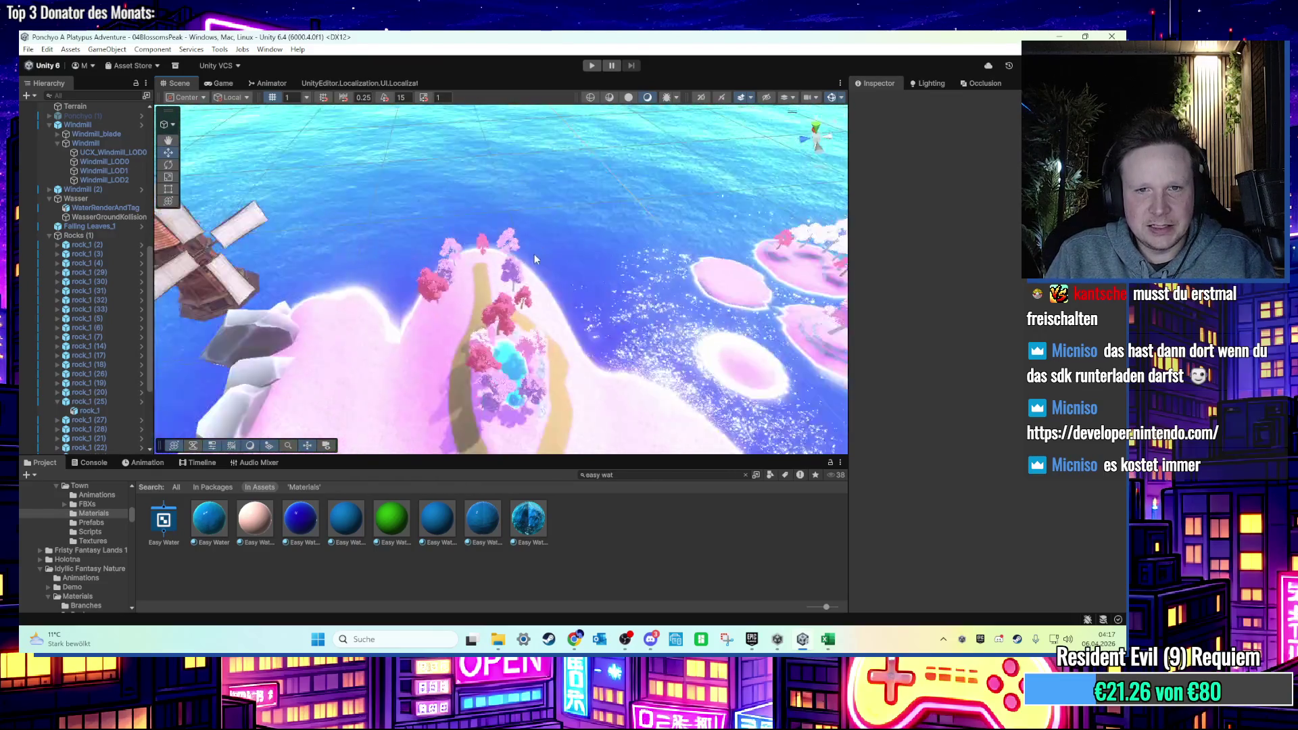
scroll(524, 269, "up", 10)
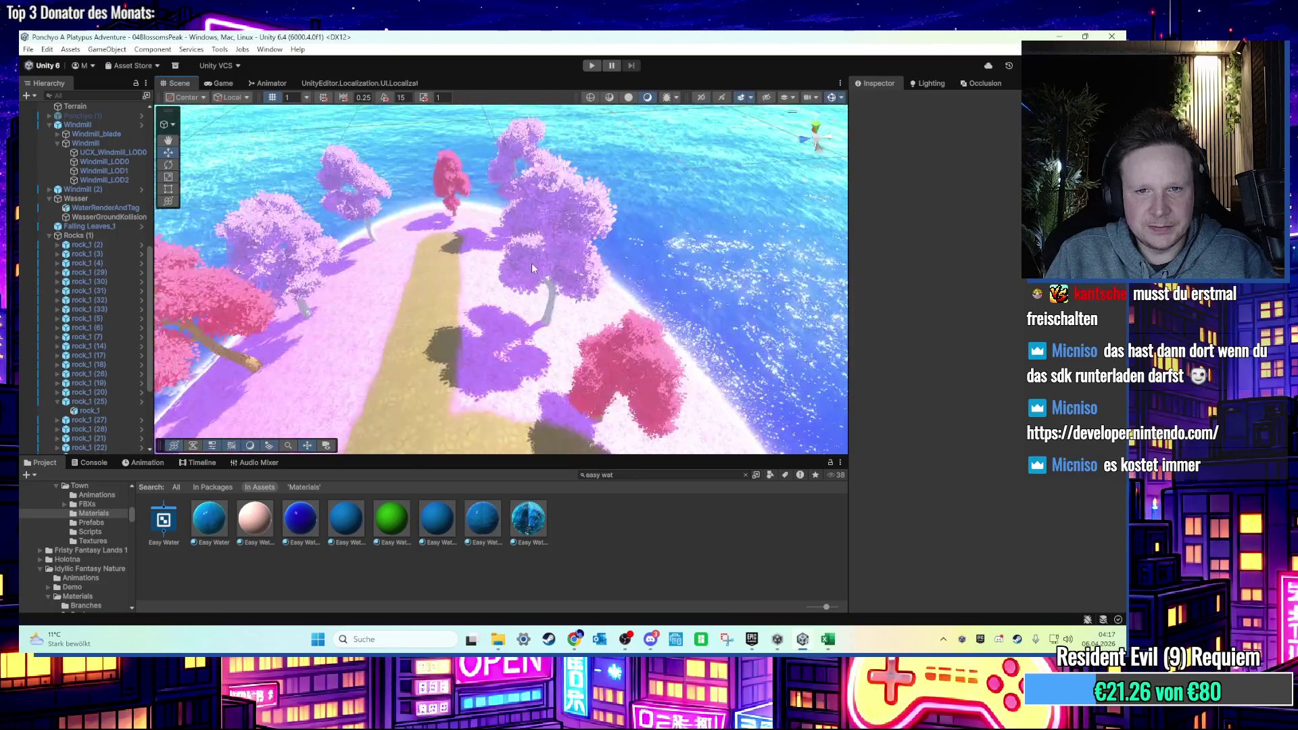
scroll(549, 191, "up", 10)
scroll(544, 209, "down", 10)
scroll(539, 231, "up", 10)
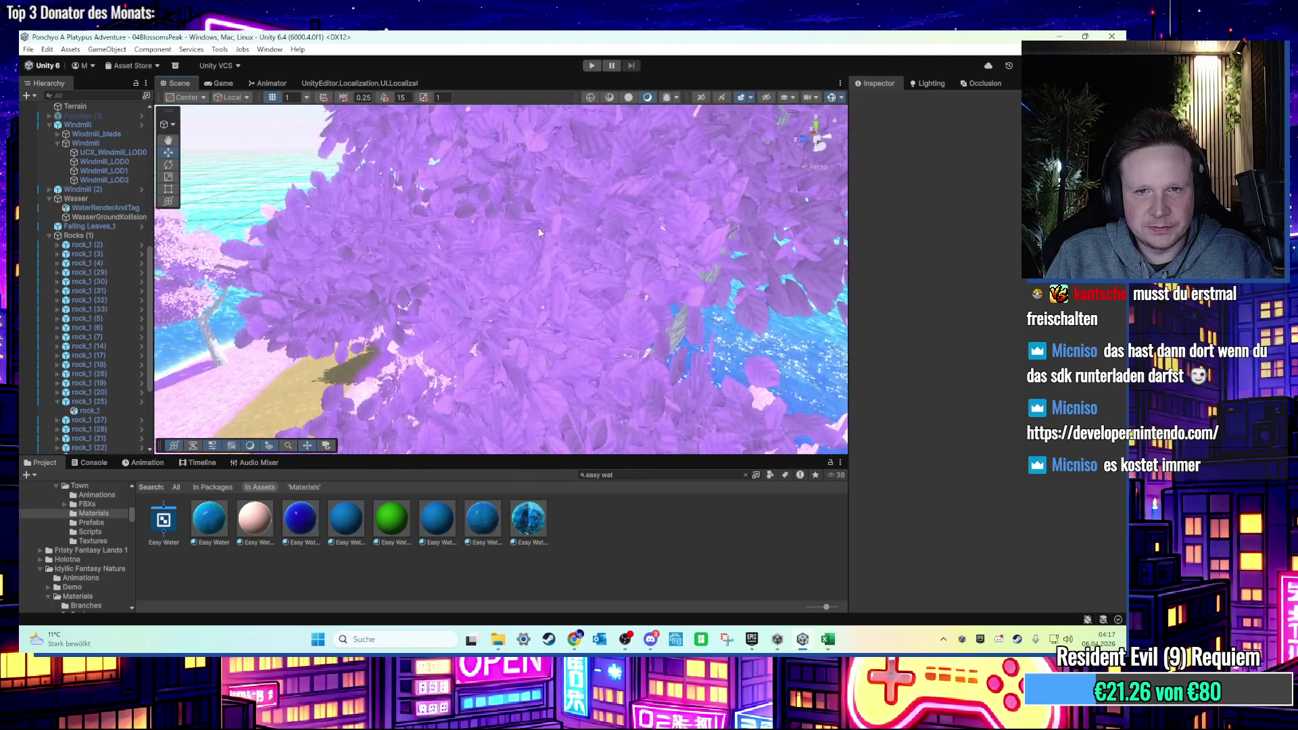
scroll(538, 232, "down", 10)
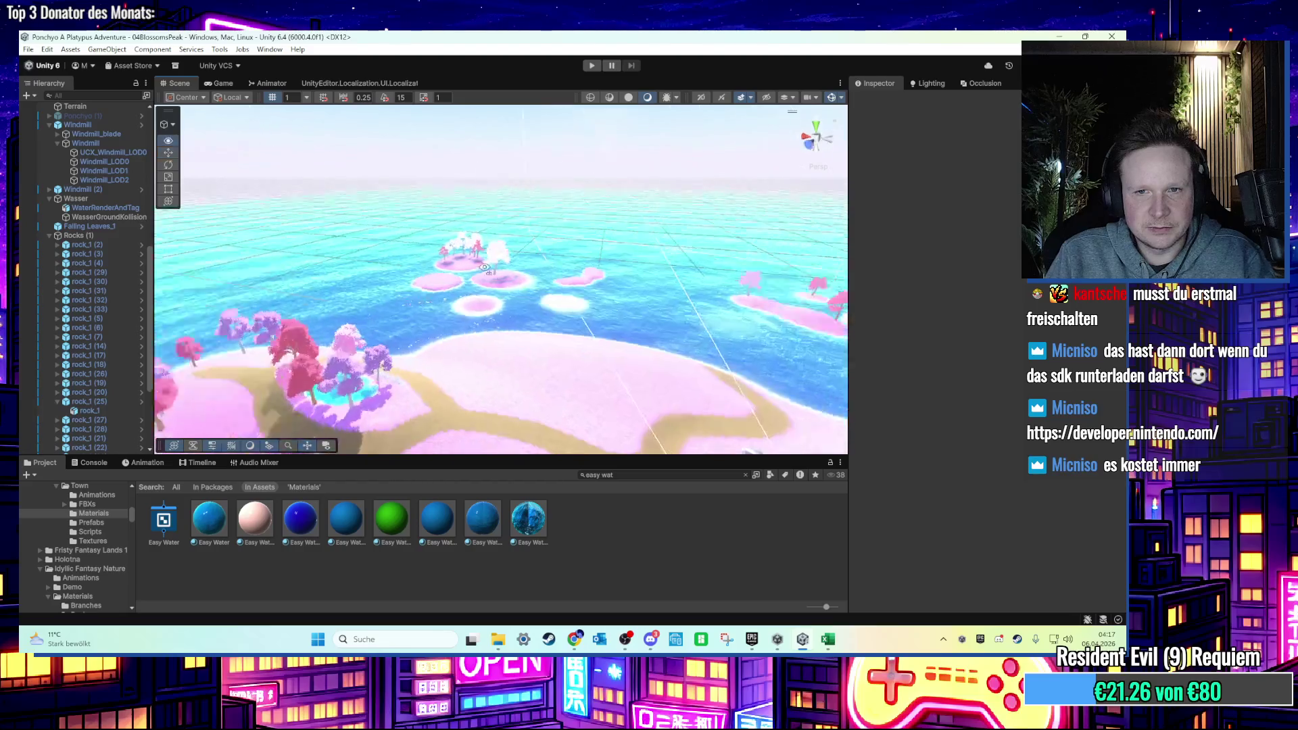
left_click_drag(553, 245, 564, 242)
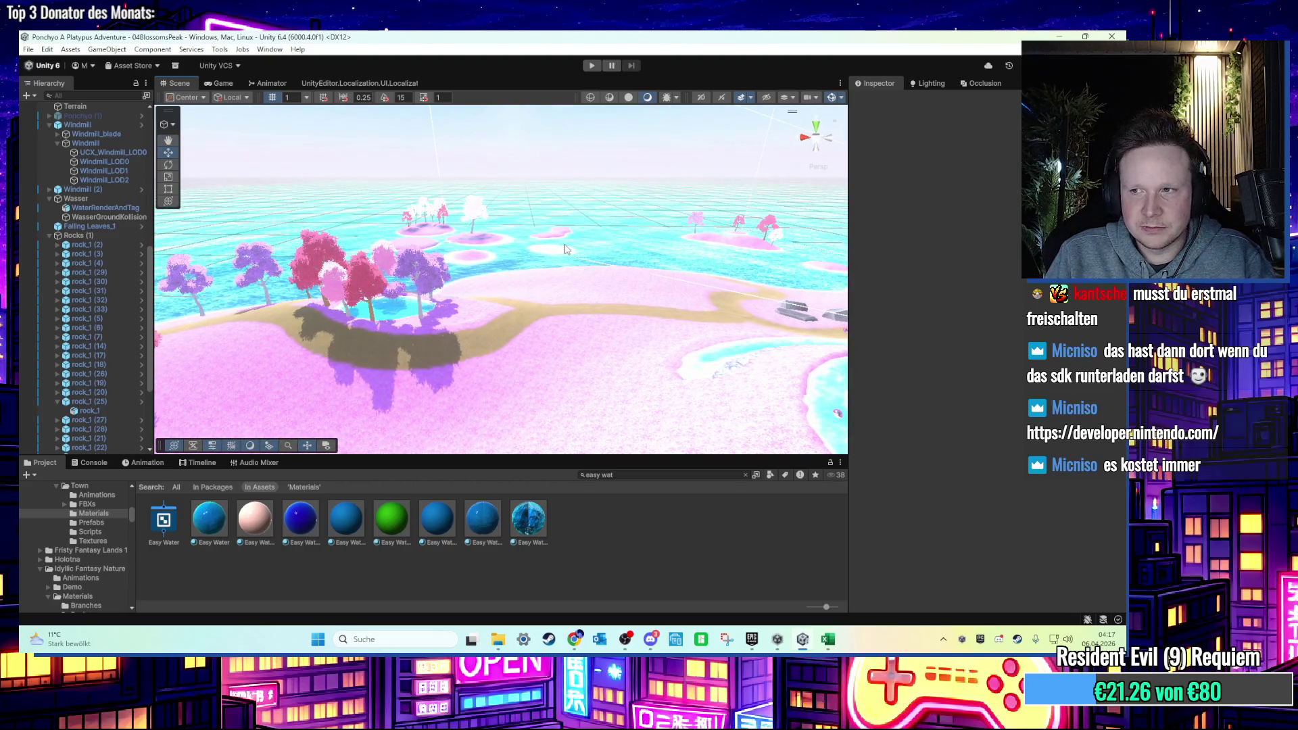
scroll(564, 249, "up", 5)
scroll(557, 246, "down", 5)
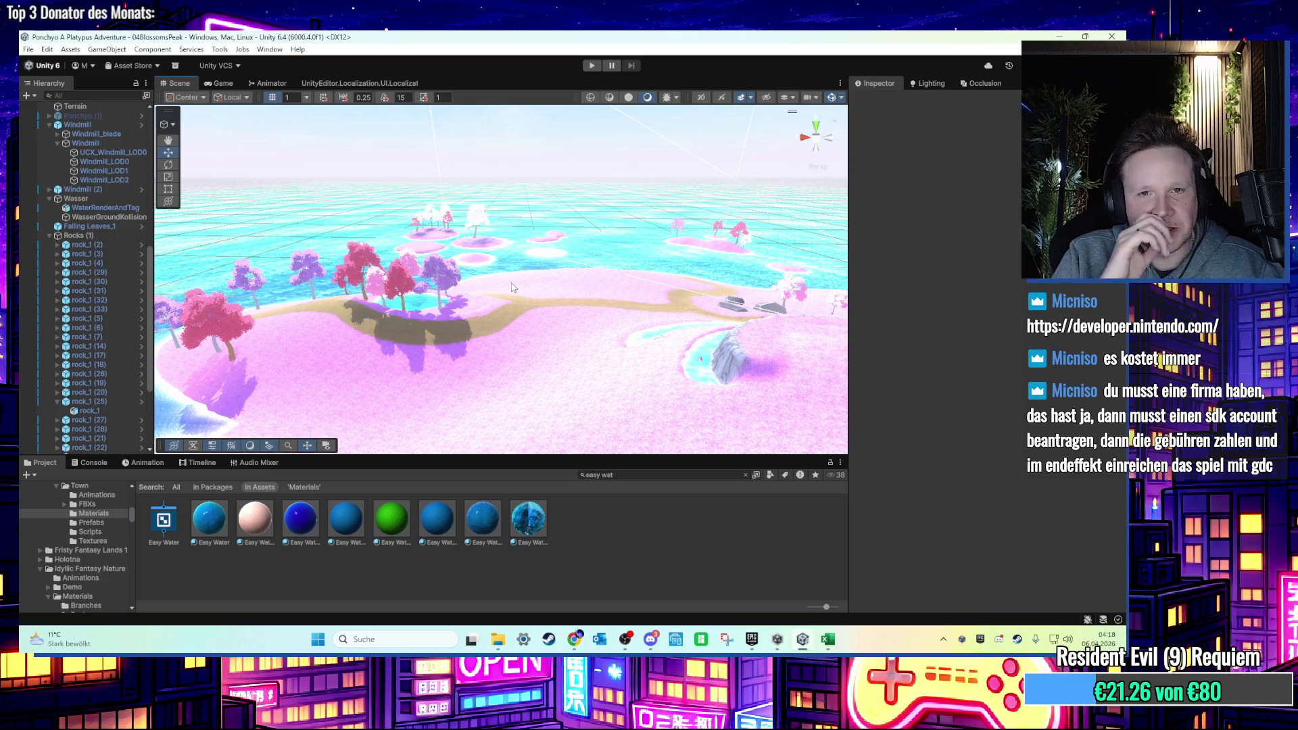
mouse_move(551, 282)
left_mouse_down()
mouse_move(563, 302)
mouse_move(622, 289)
left_mouse_up()
scroll(622, 289, "down", 5)
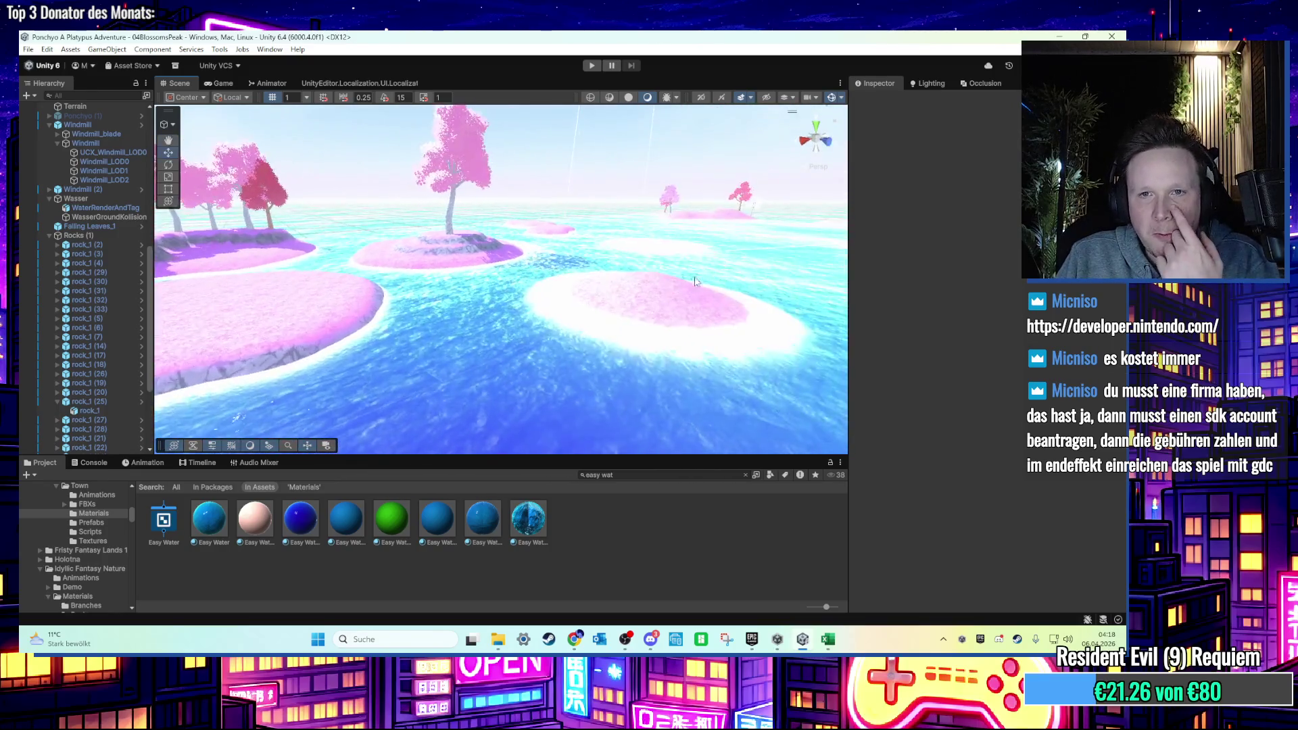
scroll(471, 334, "up", 5)
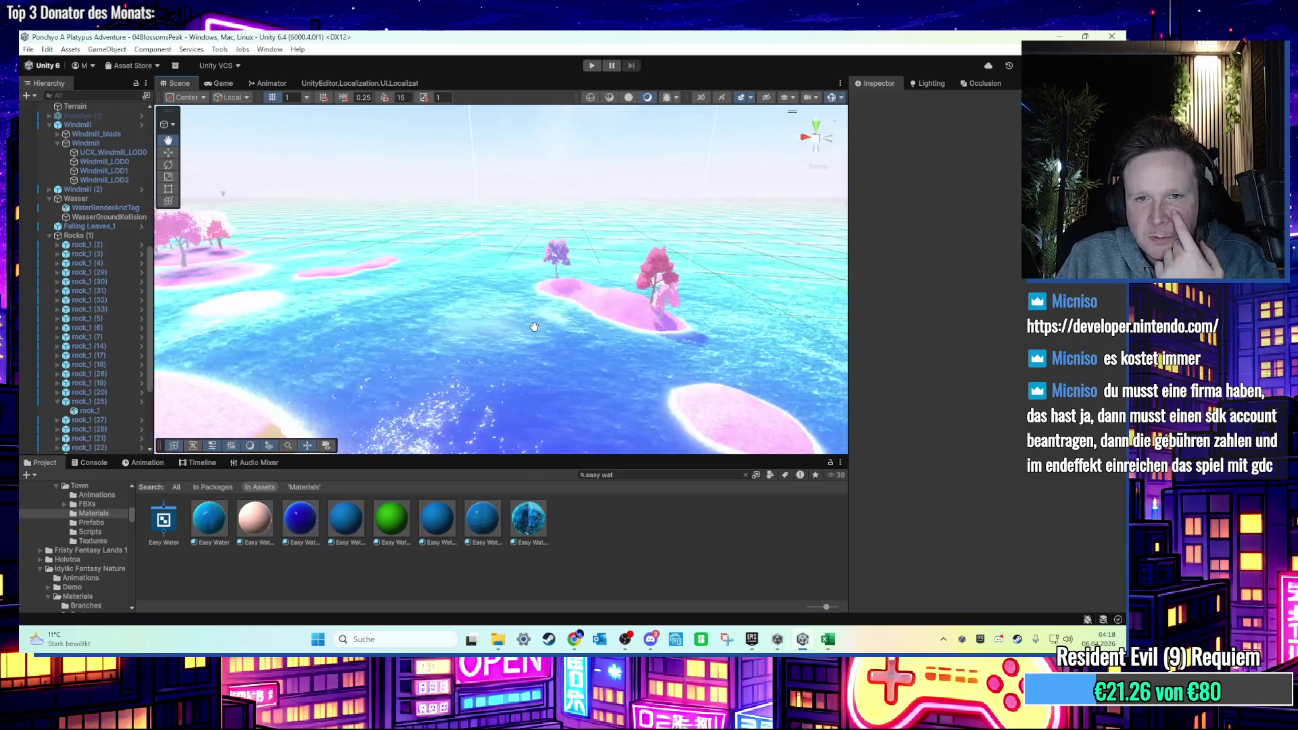
scroll(540, 334, "down", 4)
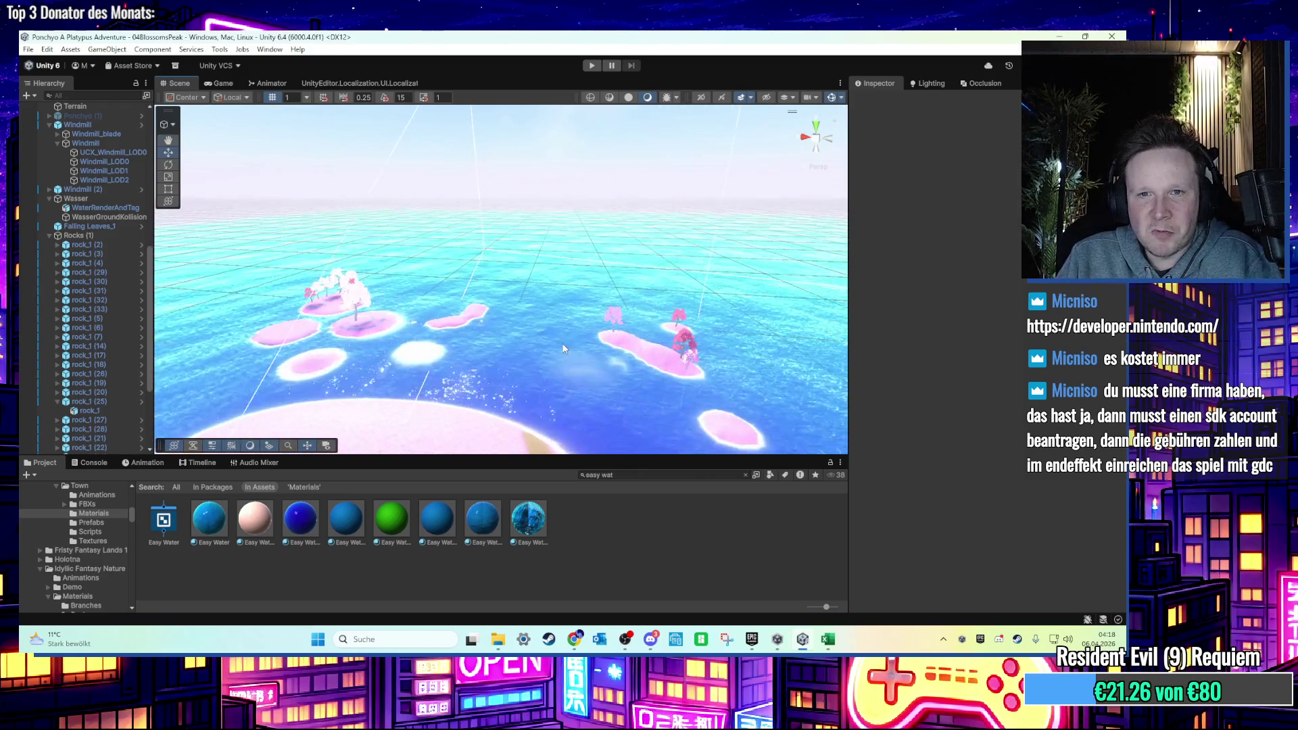
scroll(547, 383, "up", 3)
Filter the Project assets by 'lightsha' and select the LightShape material.
left_click(559, 476)
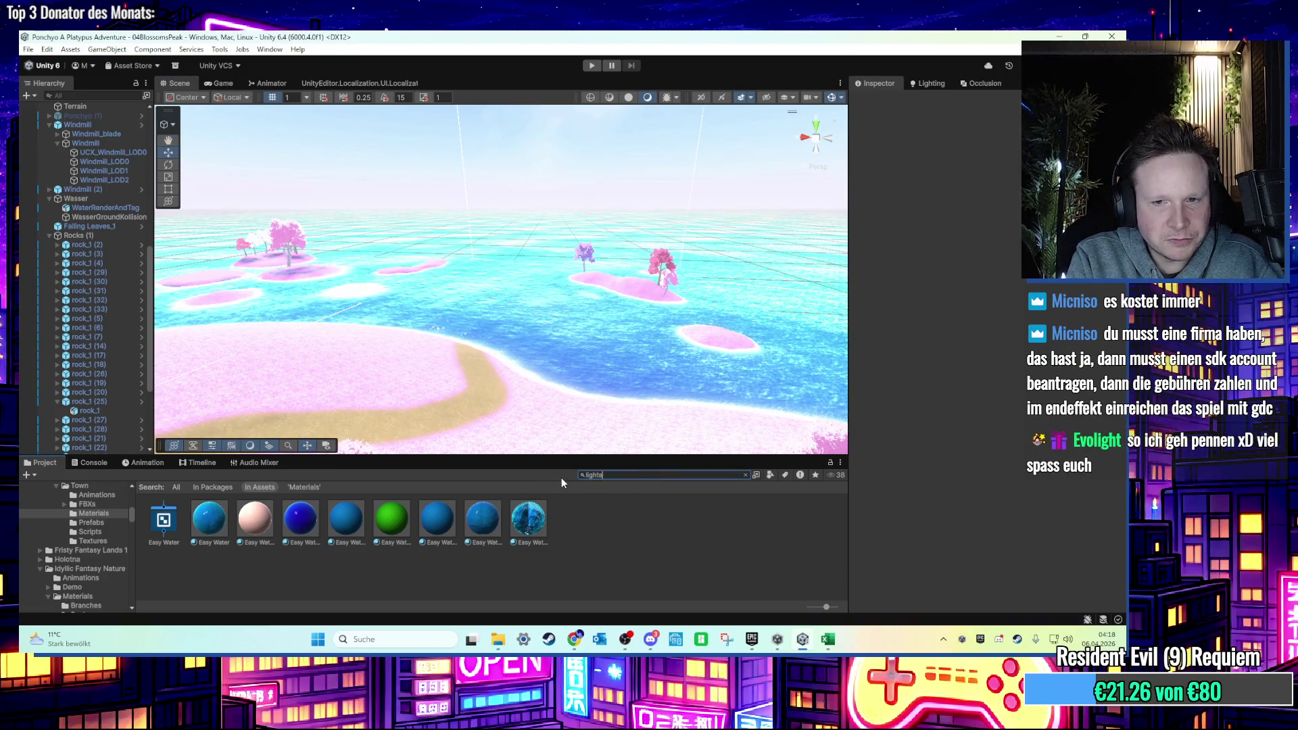
type("lightsha")
left_click(314, 527)
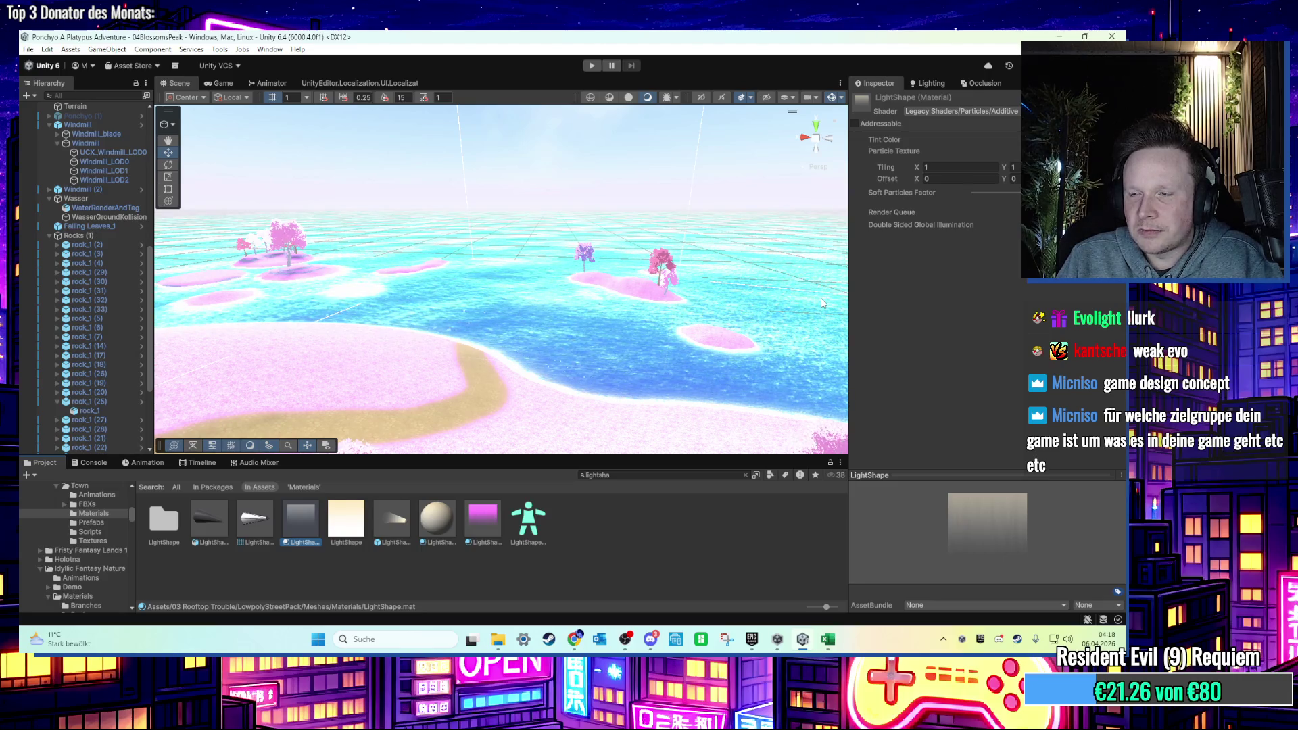
Raise the Scene view above the water to look down on the island's beach.
scroll(576, 298, "up", 6)
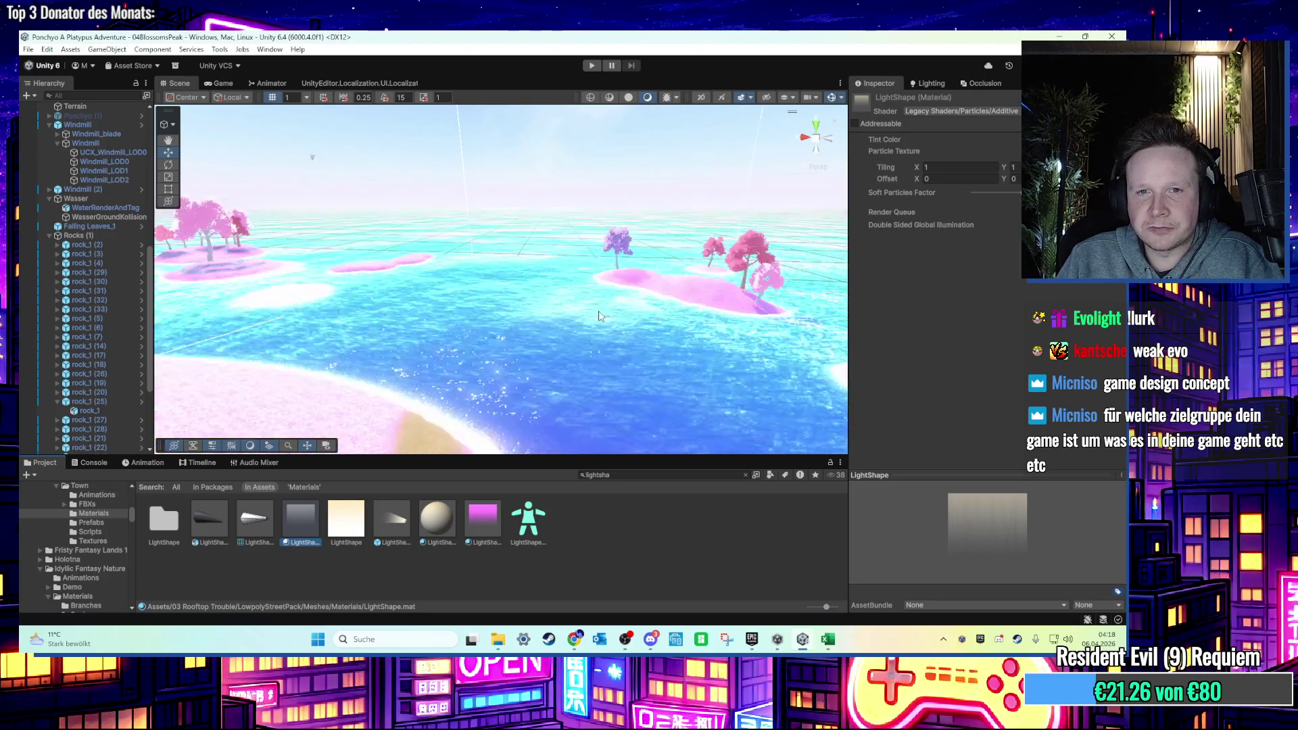
scroll(575, 303, "up", 5)
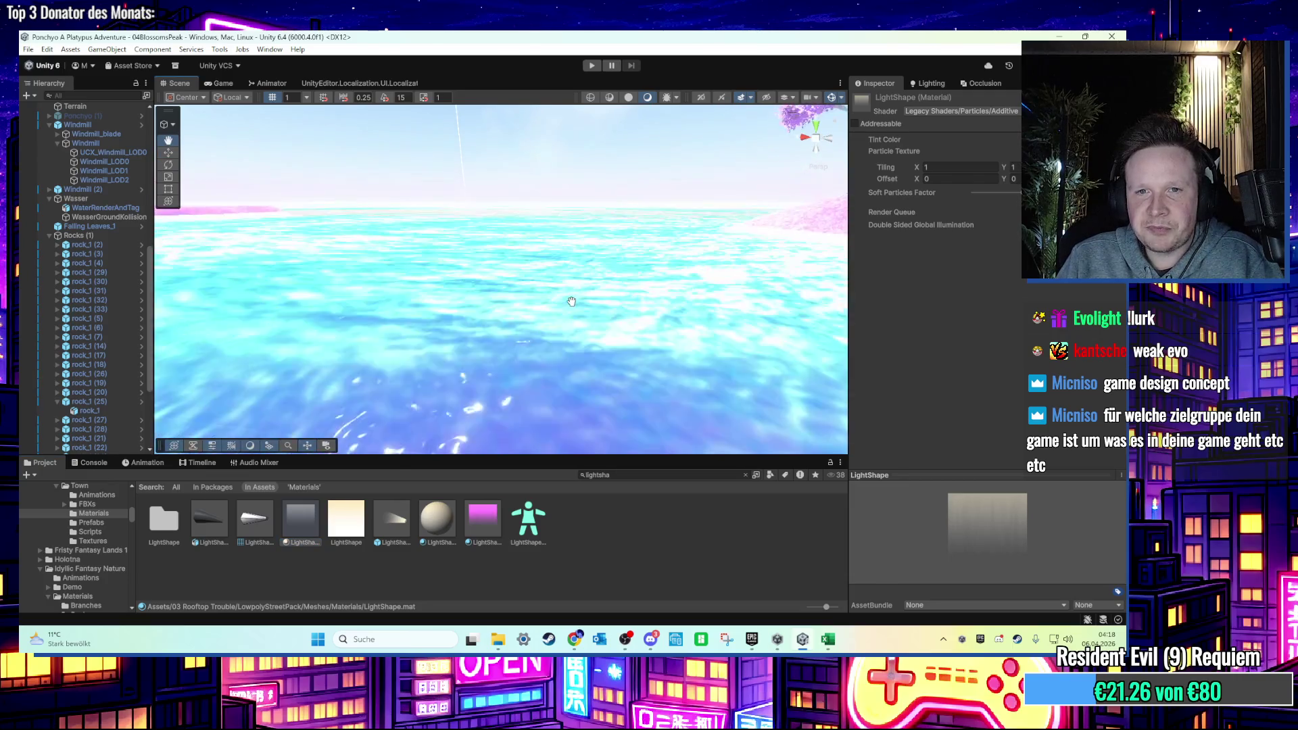
scroll(572, 303, "up", 5)
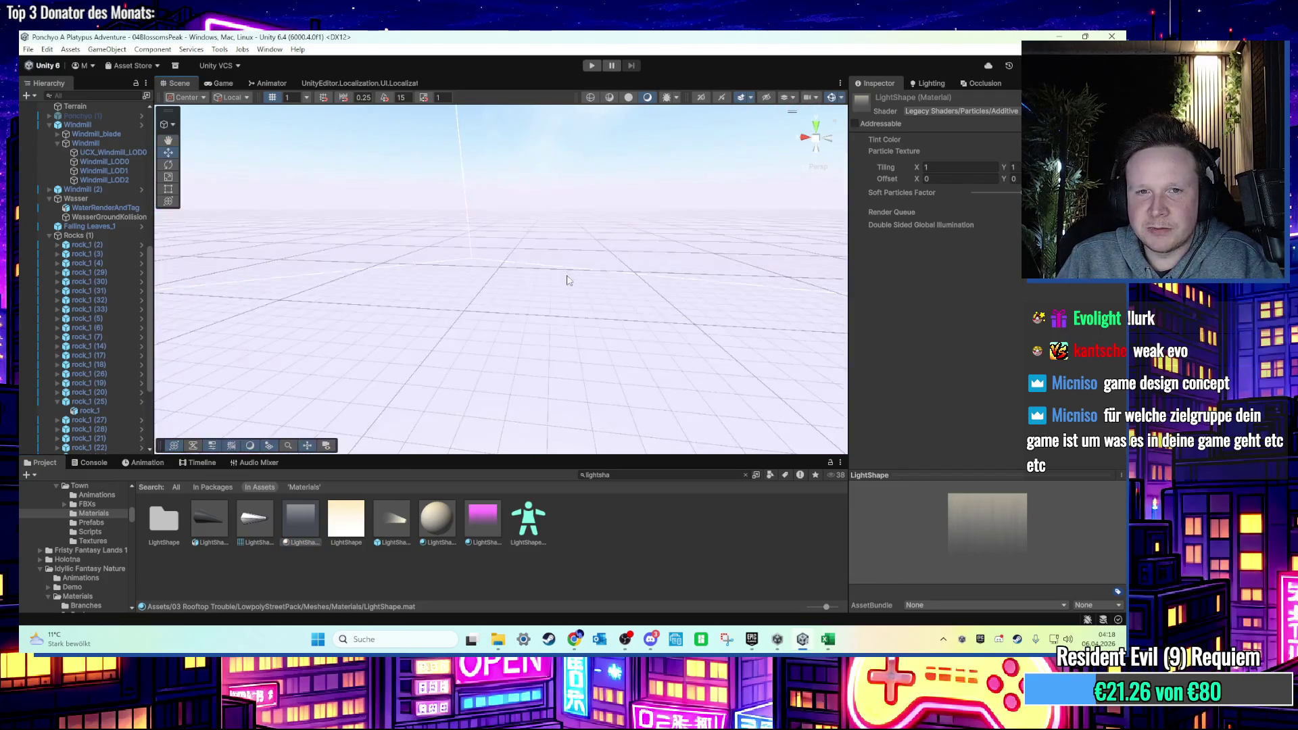
scroll(454, 306, "up", 5)
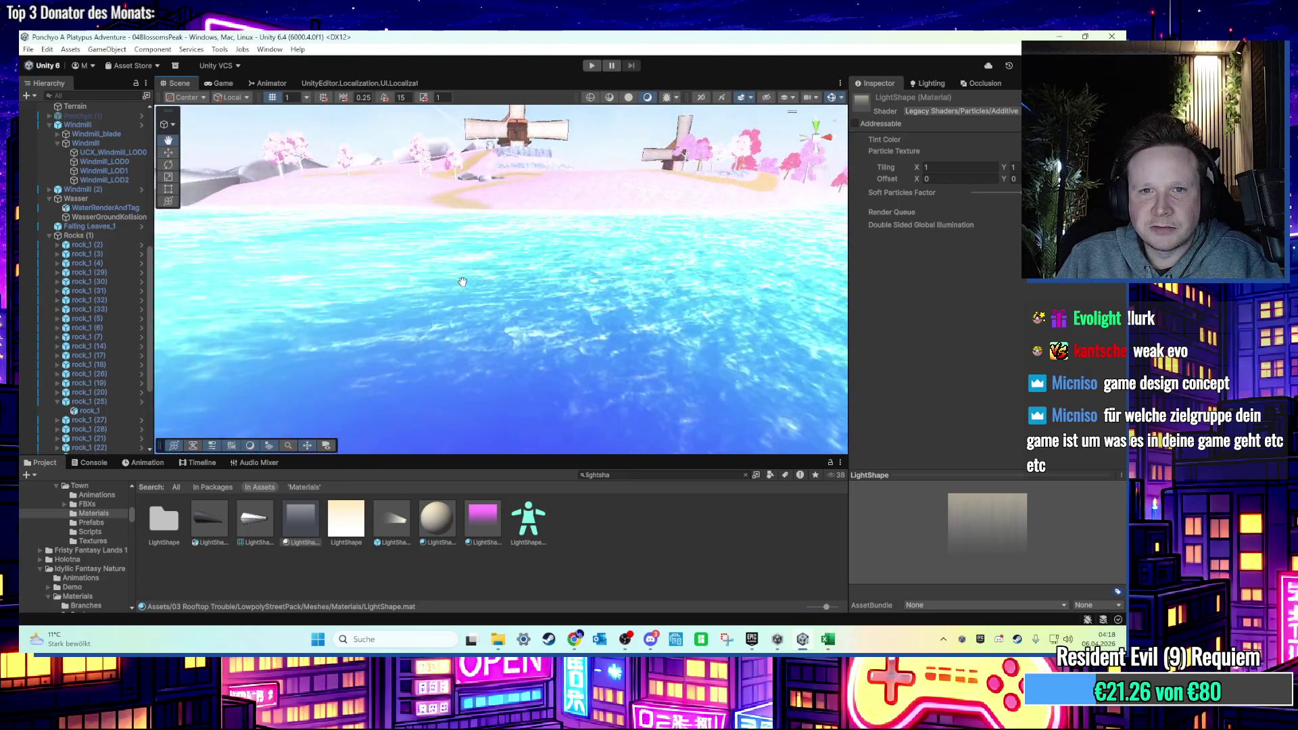
mouse_move(653, 300)
left_mouse_down()
mouse_move(710, 313)
mouse_move(676, 356)
left_mouse_up()
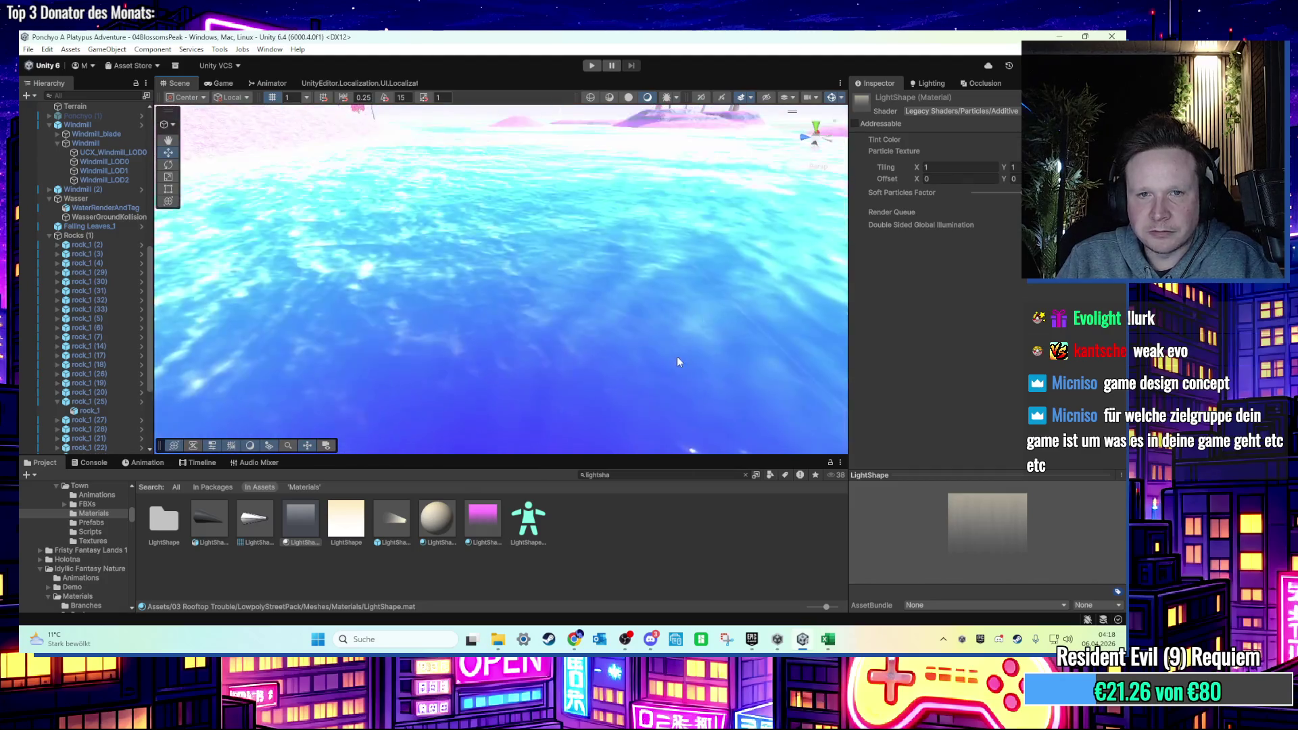
scroll(676, 355, "up", 5)
scroll(575, 307, "down", 5)
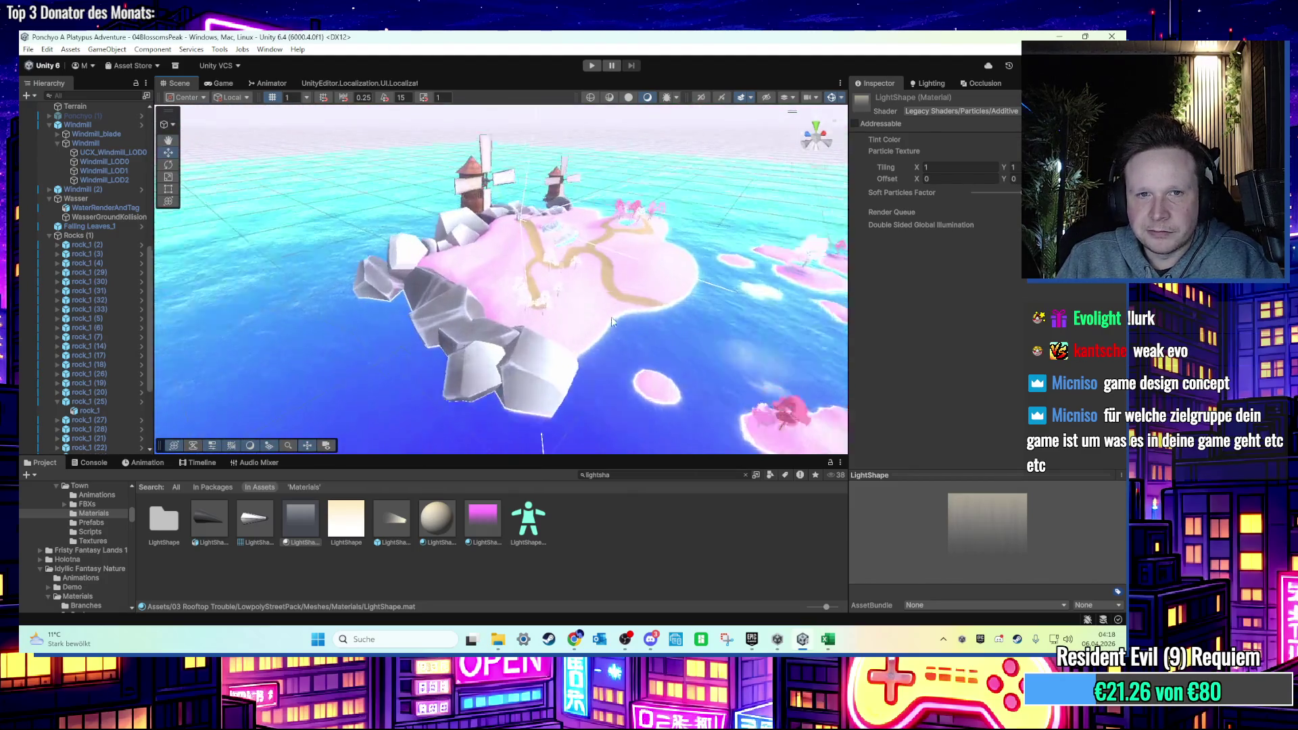
scroll(607, 347, "up", 10)
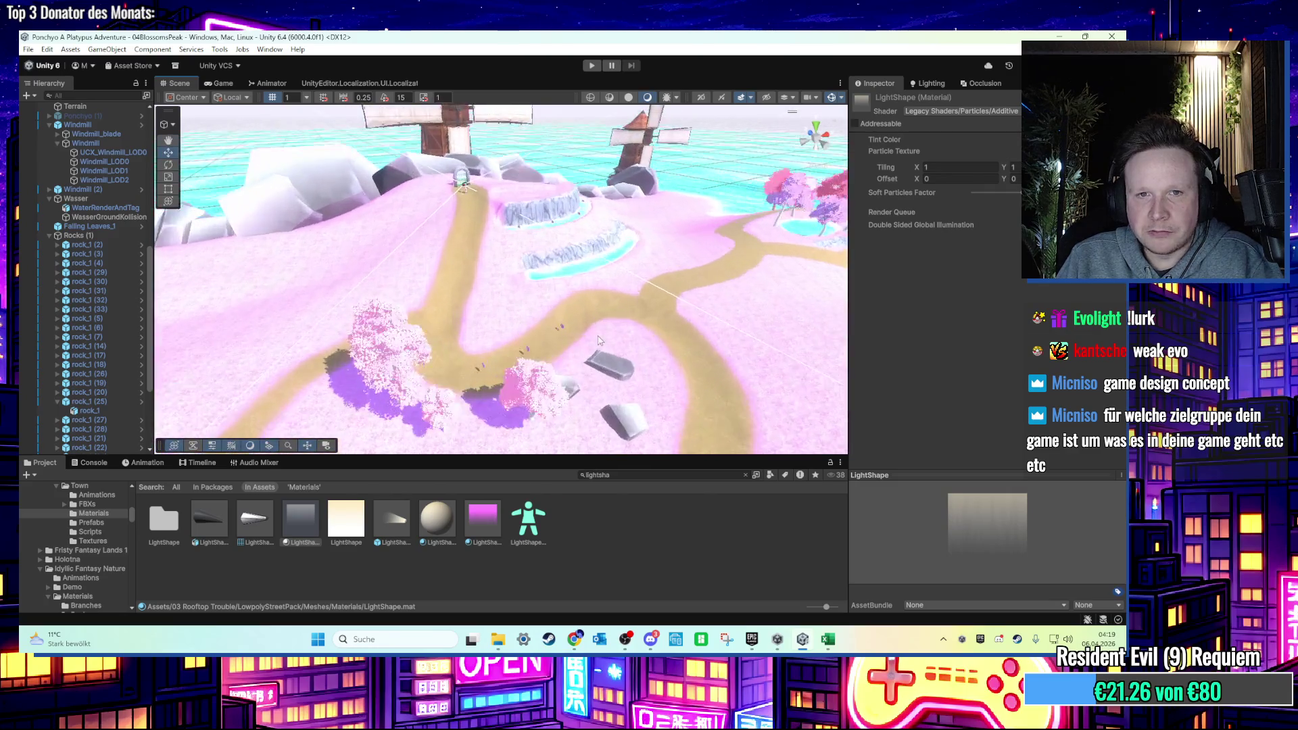
mouse_move(585, 357)
left_mouse_down()
mouse_move(630, 352)
mouse_move(542, 318)
mouse_move(684, 352)
left_mouse_up()
Inspect the LightShape2 and LightShape materials, orbit toward other islands, then switch to Chrome.
left_click(546, 330)
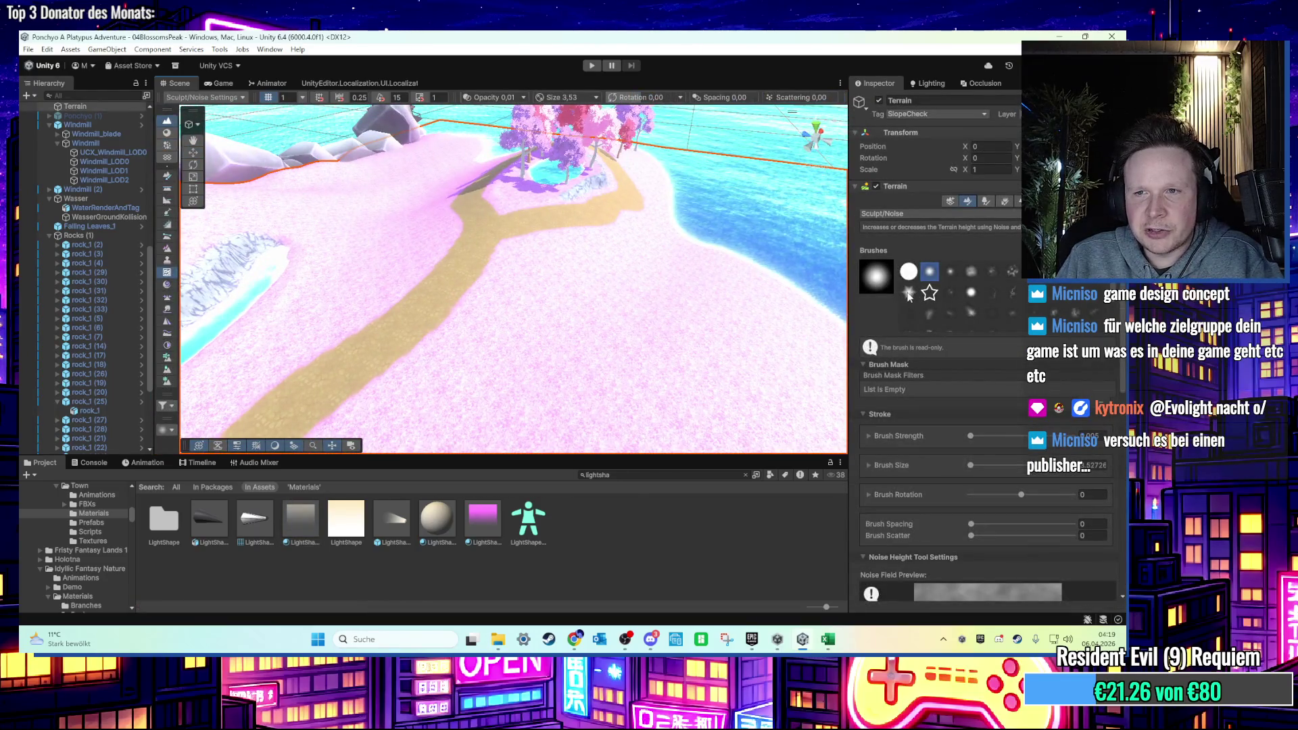
scroll(378, 317, "down", 2)
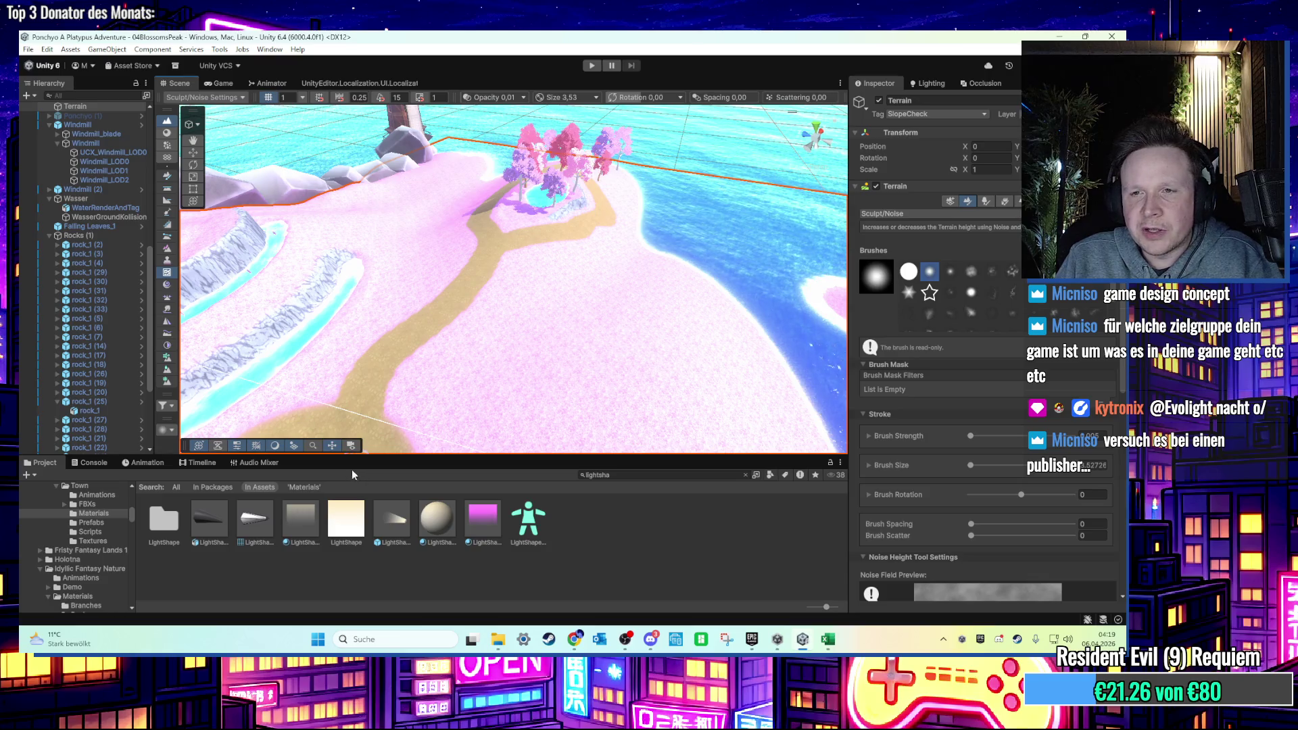
left_click(483, 520)
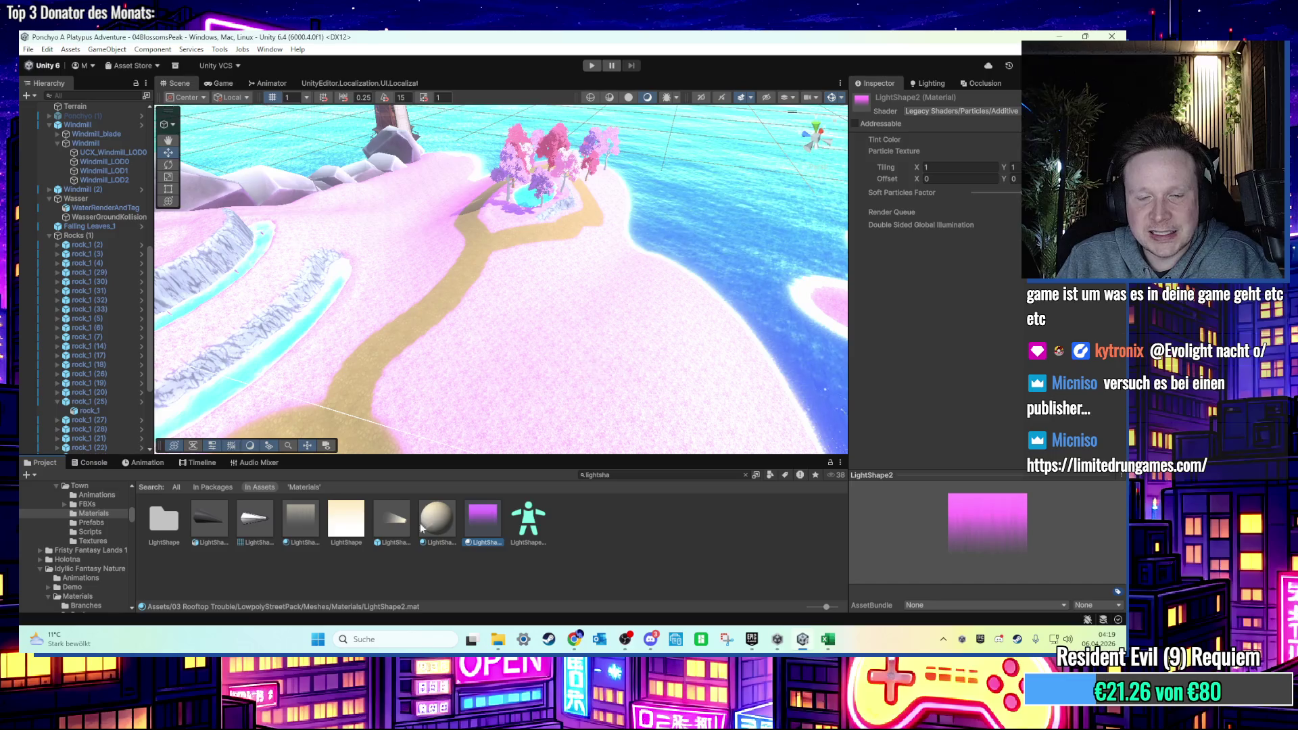
left_click(310, 541)
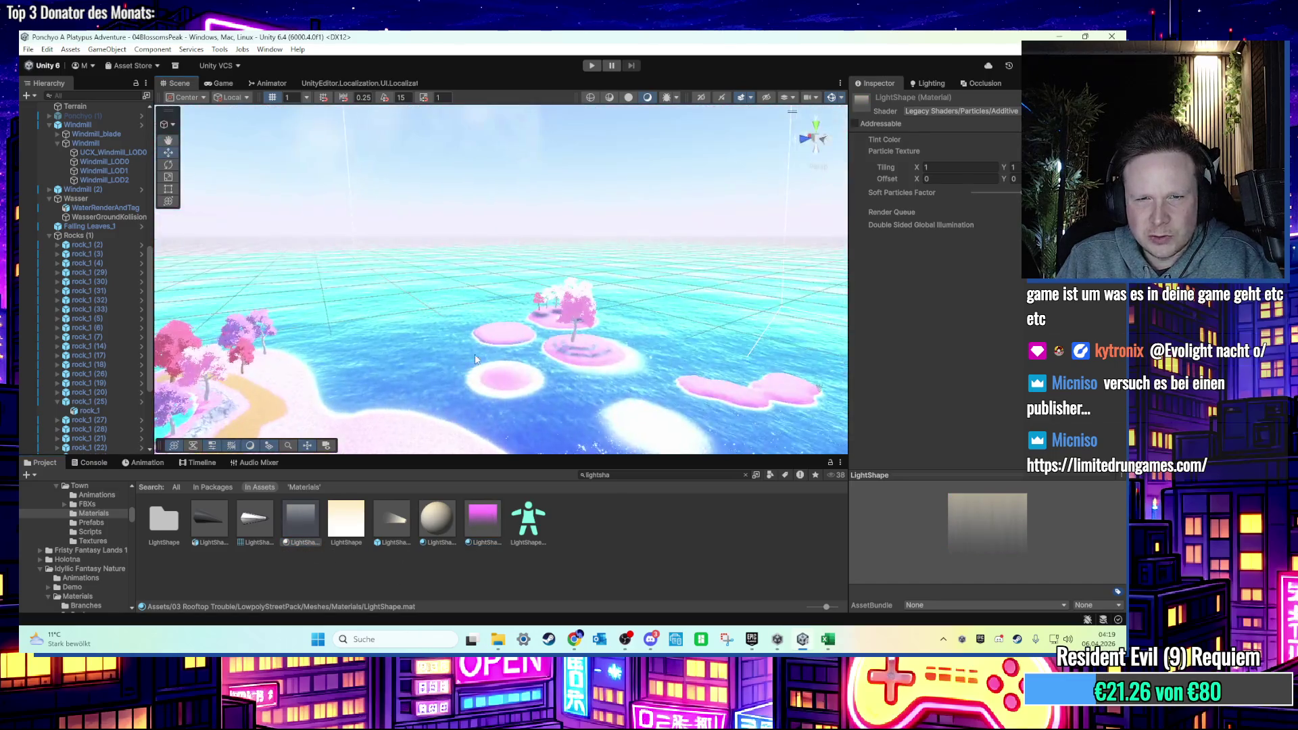
left_click_drag(542, 392, 562, 363)
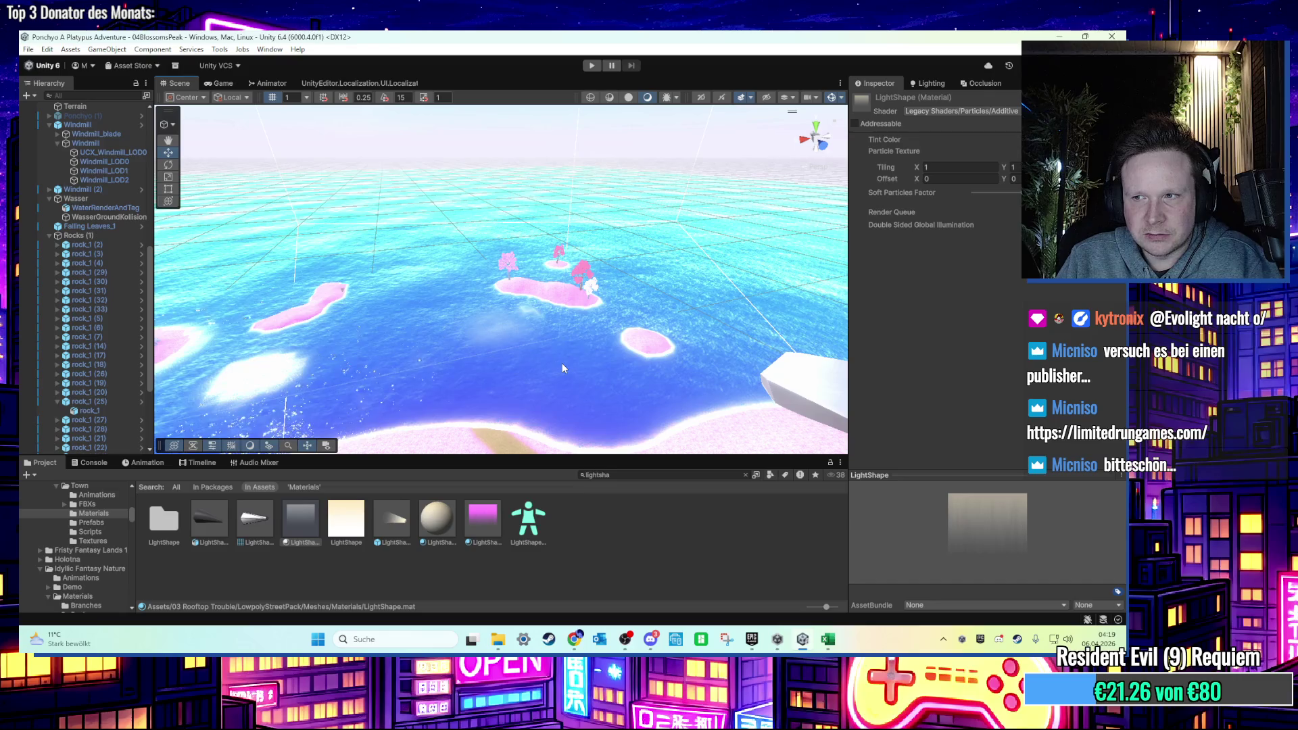
key("alt+Tab")
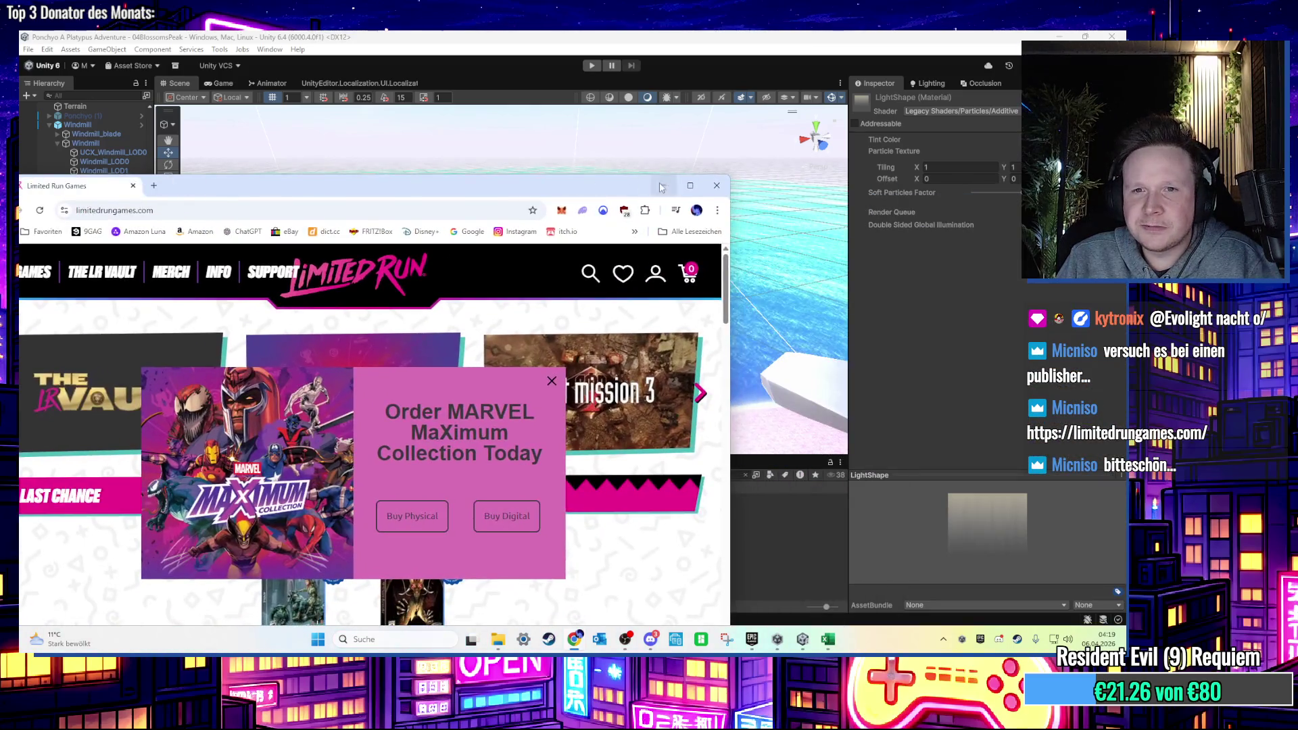
Maximize the Limited Run Games page, dismiss the Marvel MaXimum popup and scroll the page.
double_click(688, 188)
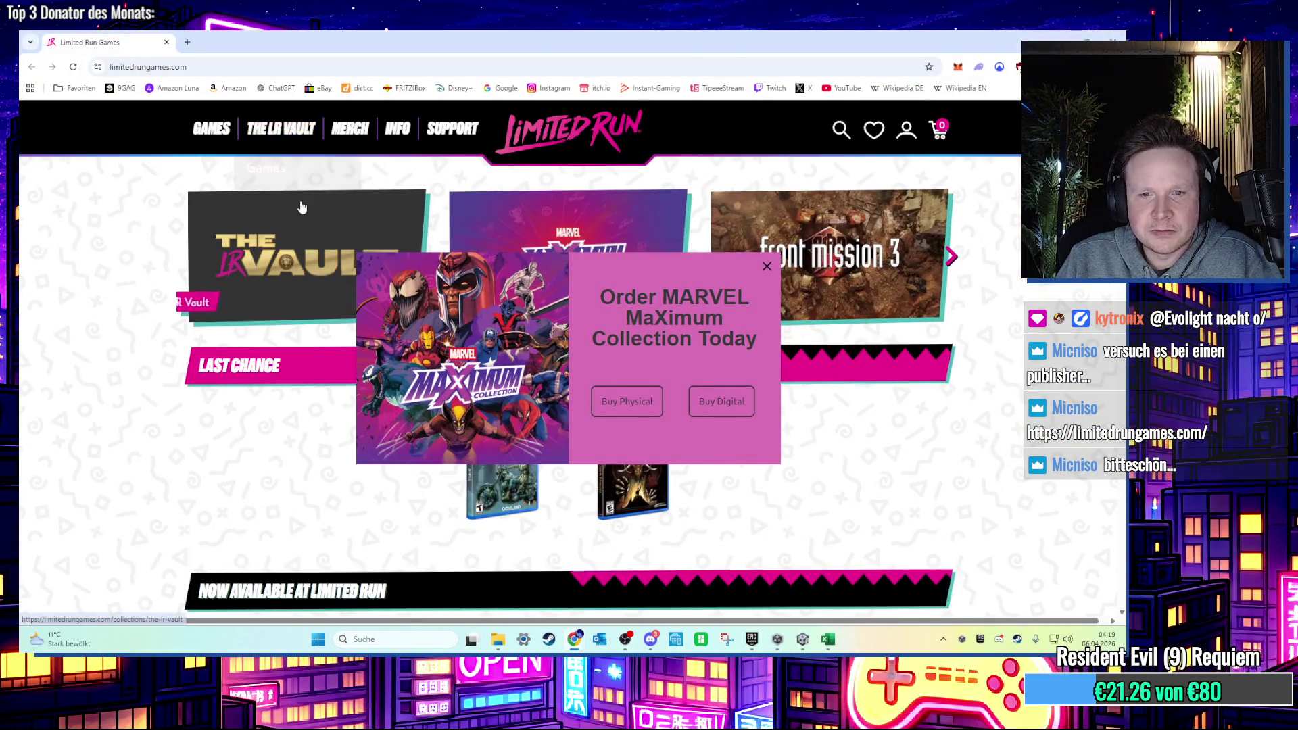
scroll(708, 421, "down", 2)
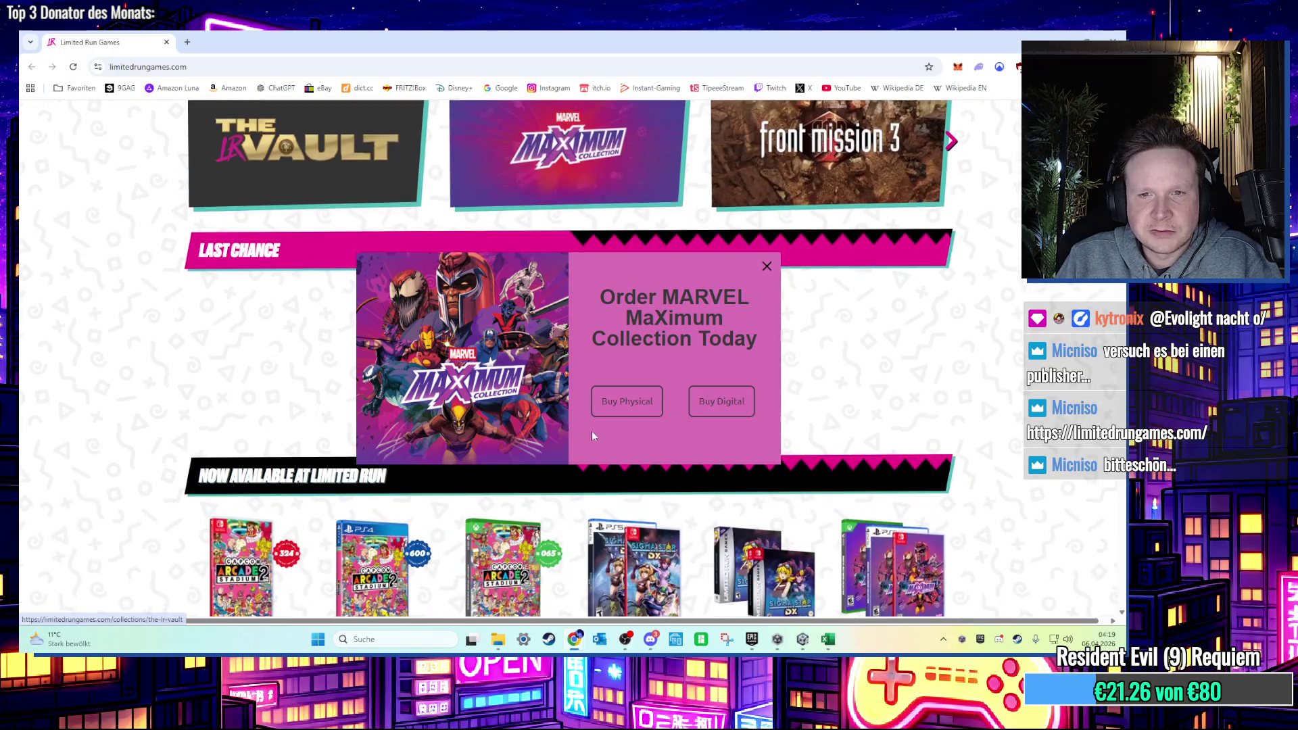
left_click(767, 266)
scroll(755, 306, "down", 3)
scroll(756, 305, "down", 10)
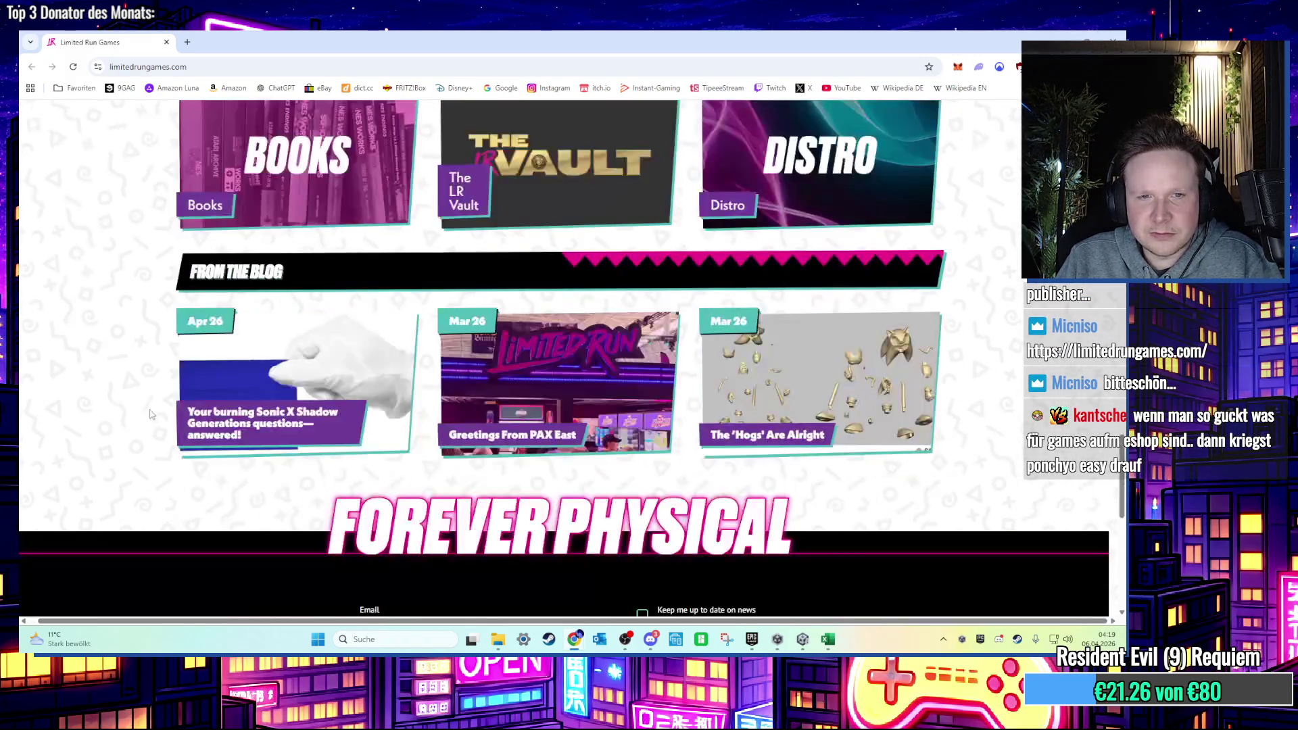
scroll(144, 404, "down", 4)
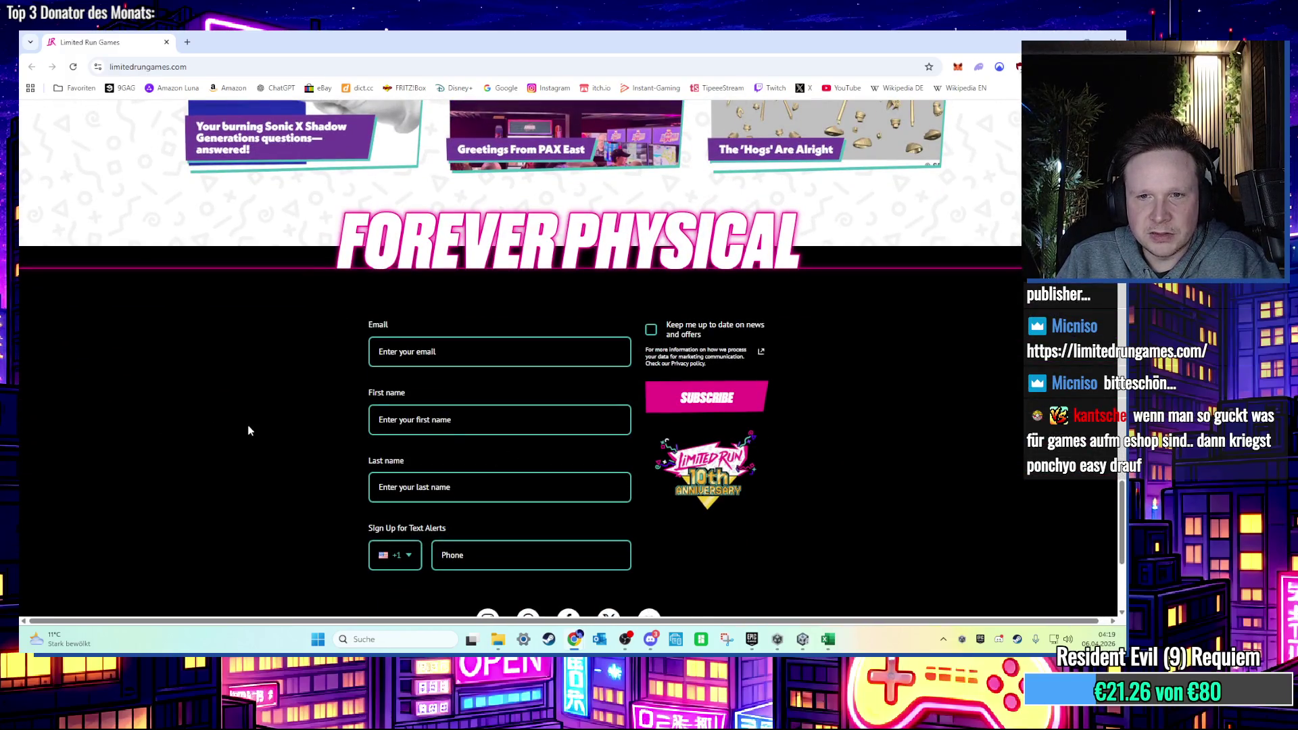
scroll(248, 430, "down", 5)
key("Home")
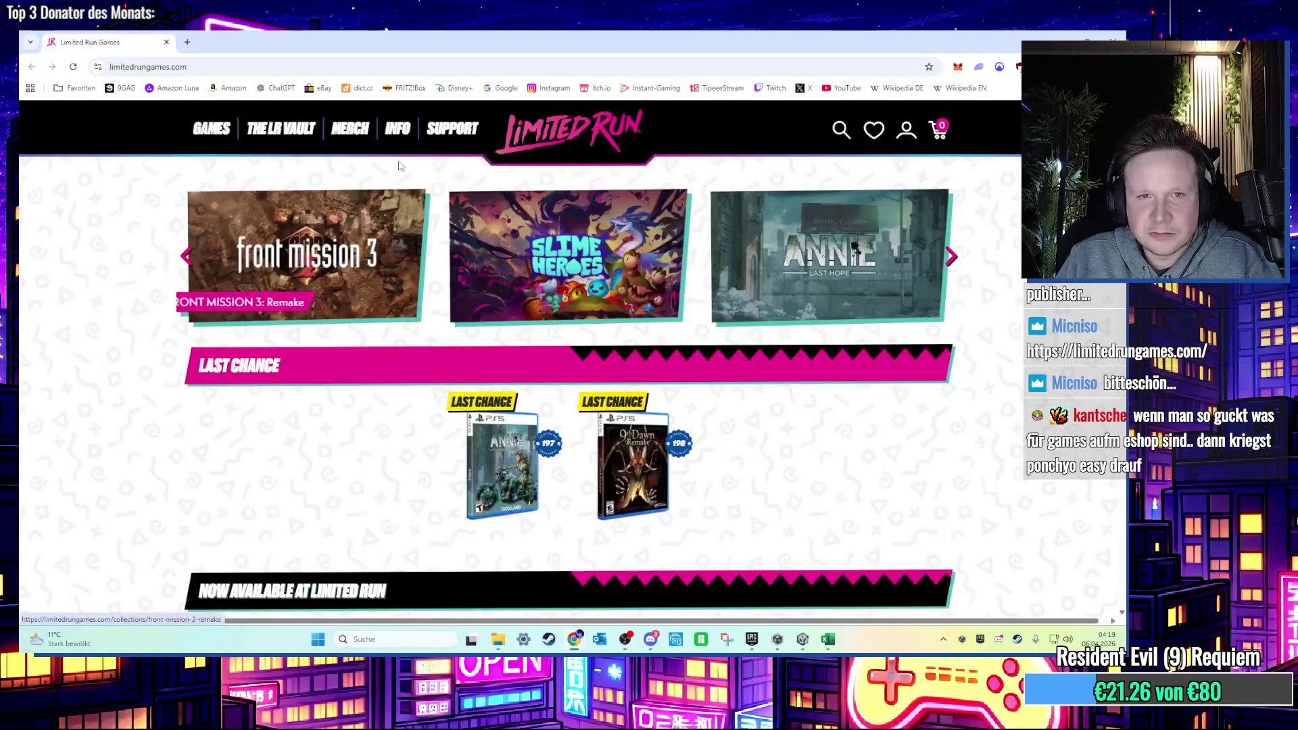
Browse the site's Info menu and open the Nintendo Switch games collection.
mouse_move(445, 138)
mouse_move(402, 135)
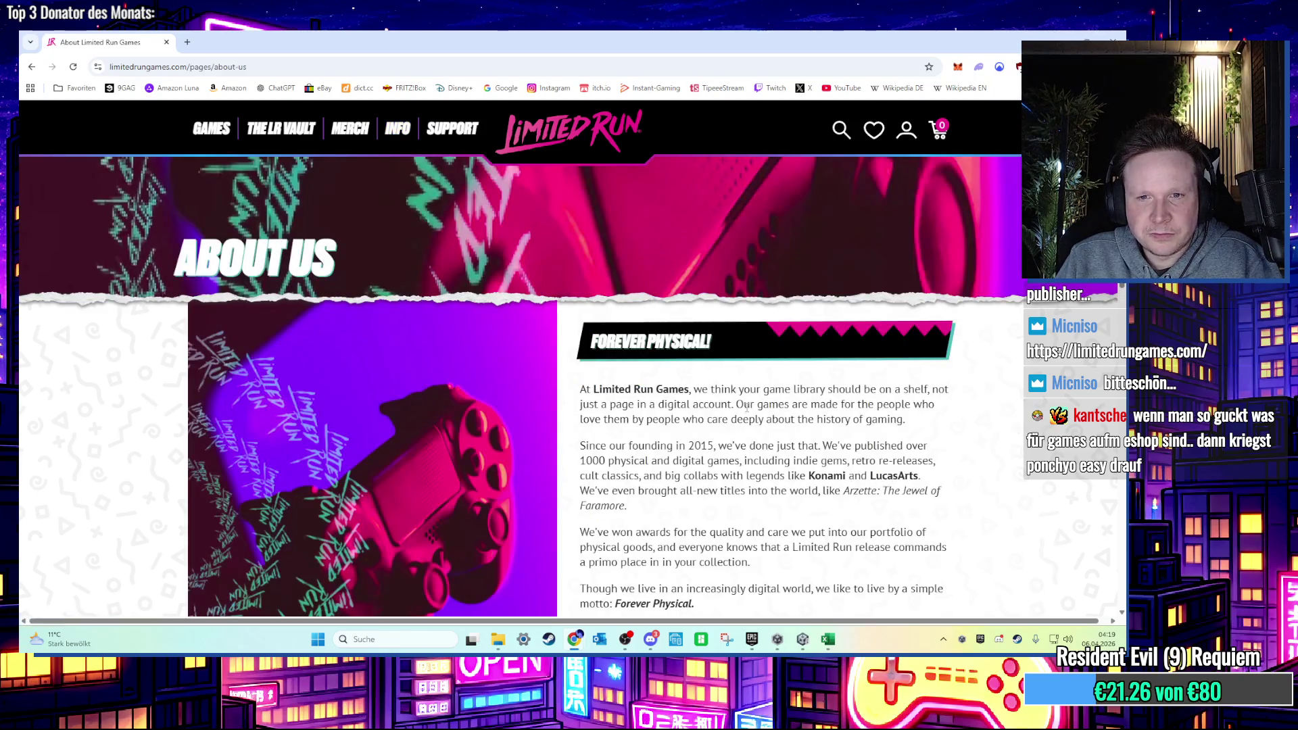
scroll(933, 482, "down", 2)
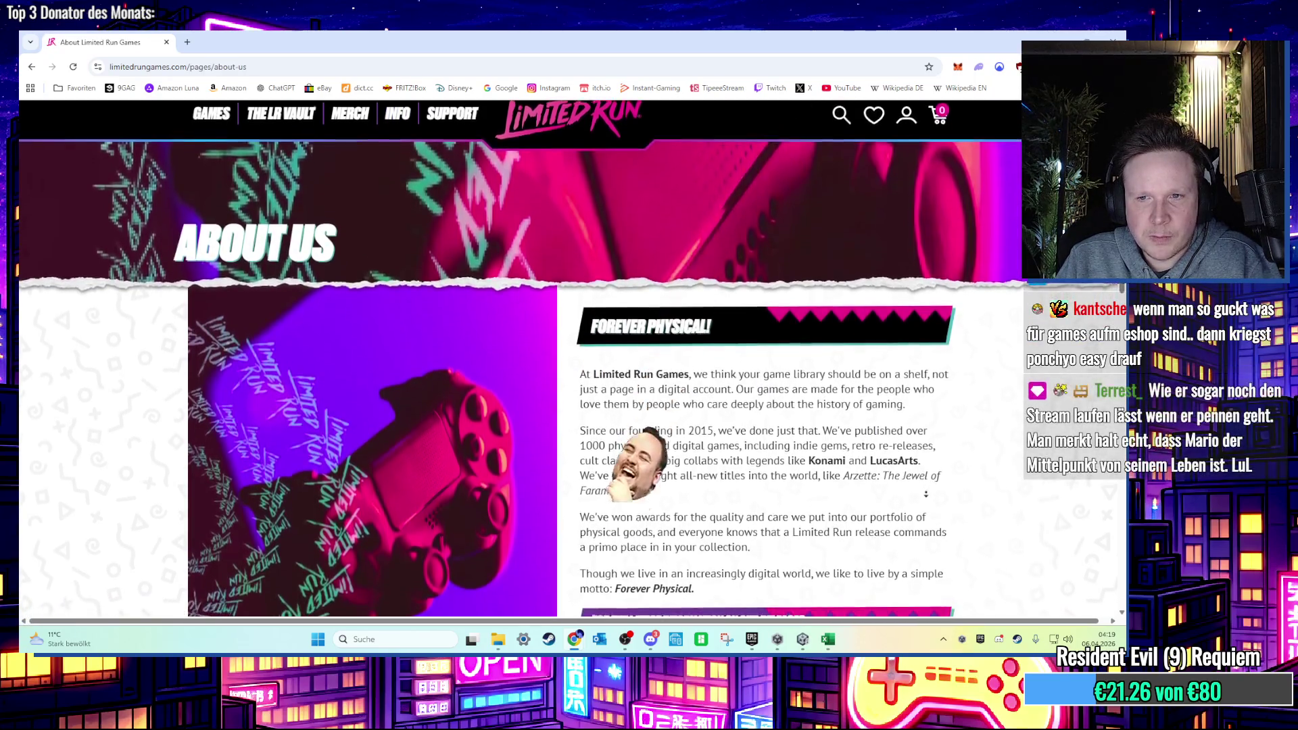
scroll(921, 519, "down", 1)
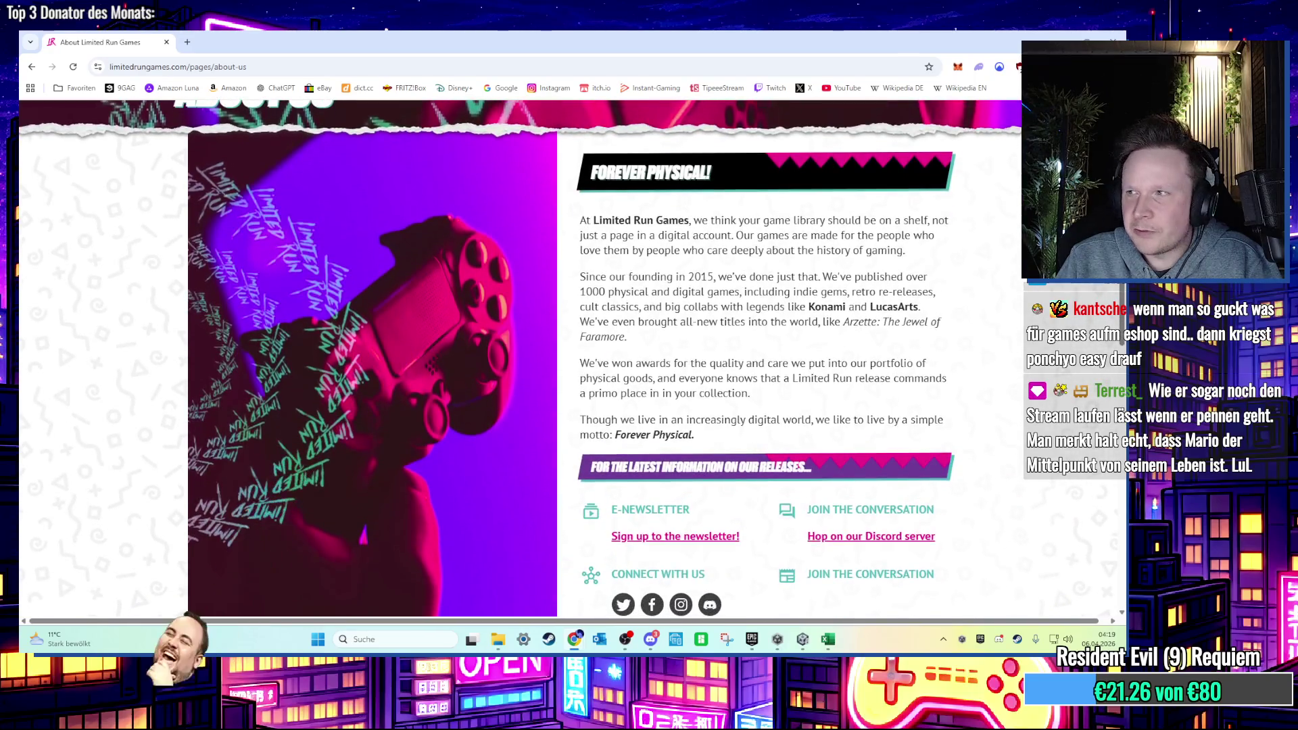
scroll(615, 255, "up", 3)
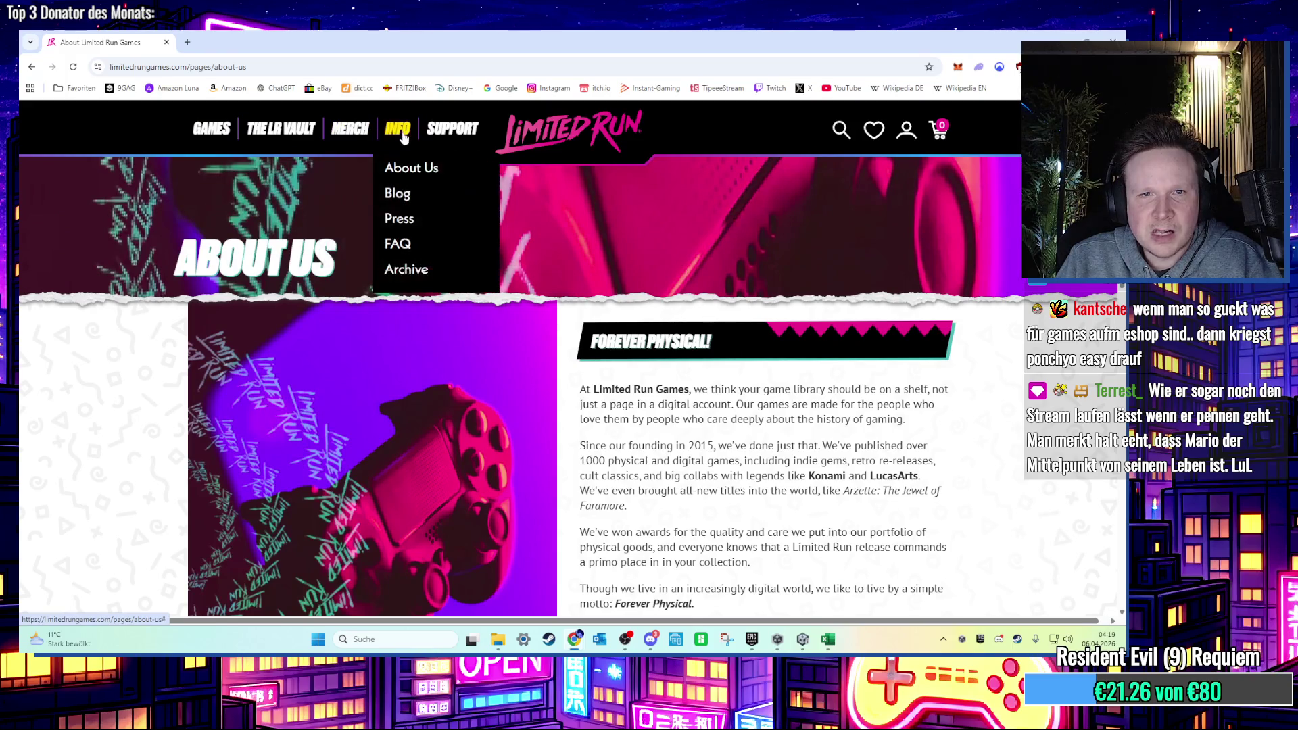
mouse_move(217, 129)
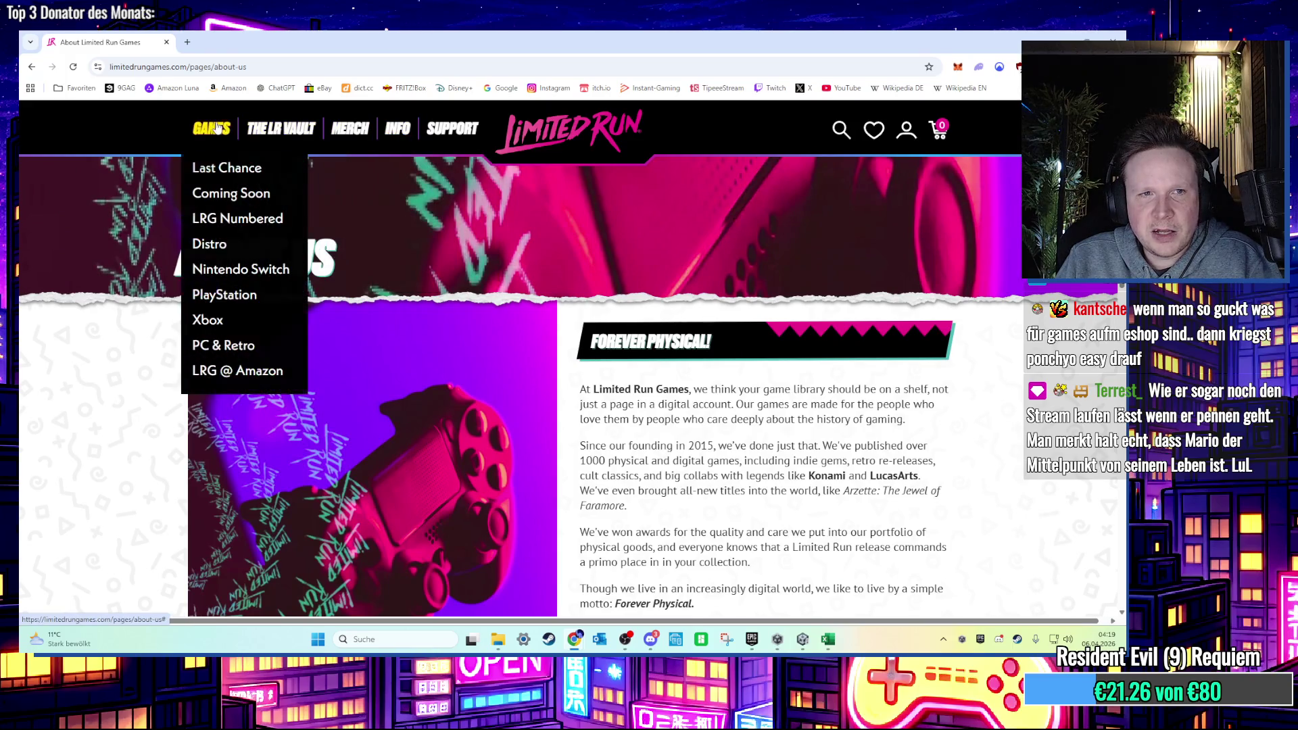
left_click(244, 269)
scroll(497, 370, "down", 1)
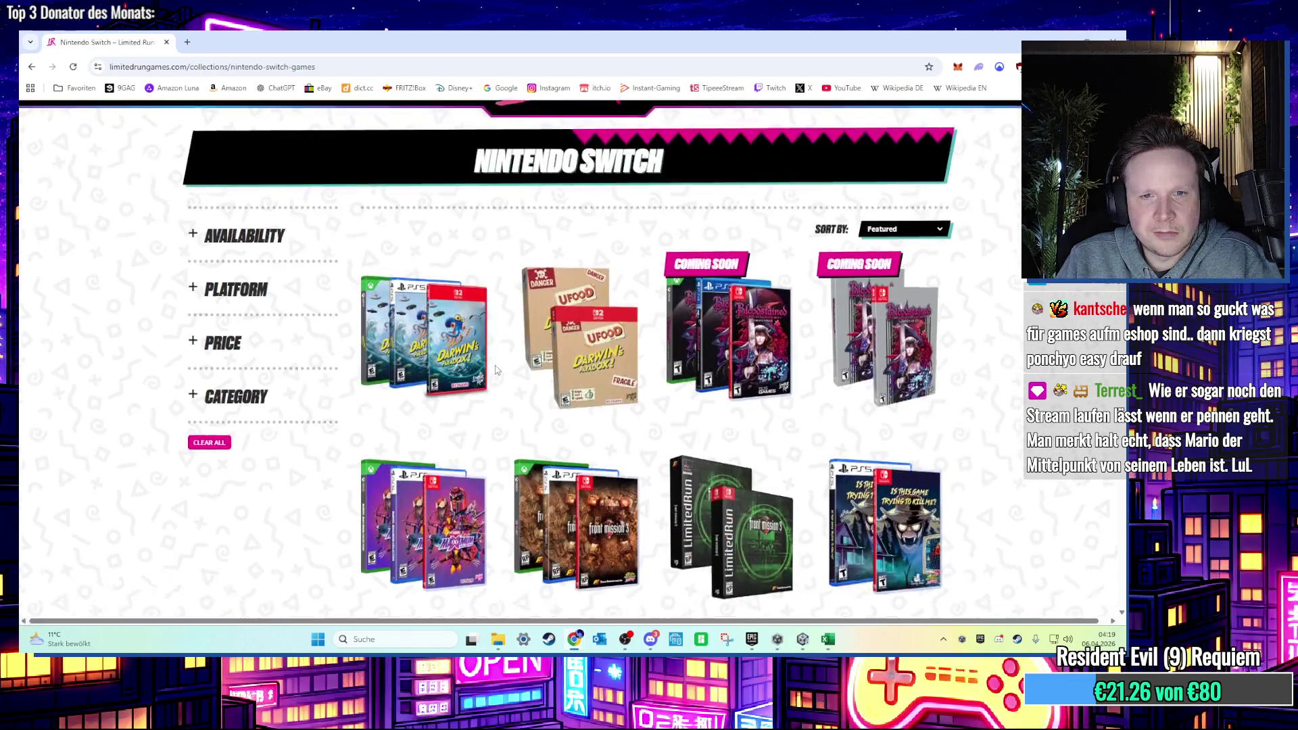
scroll(497, 370, "down", 4)
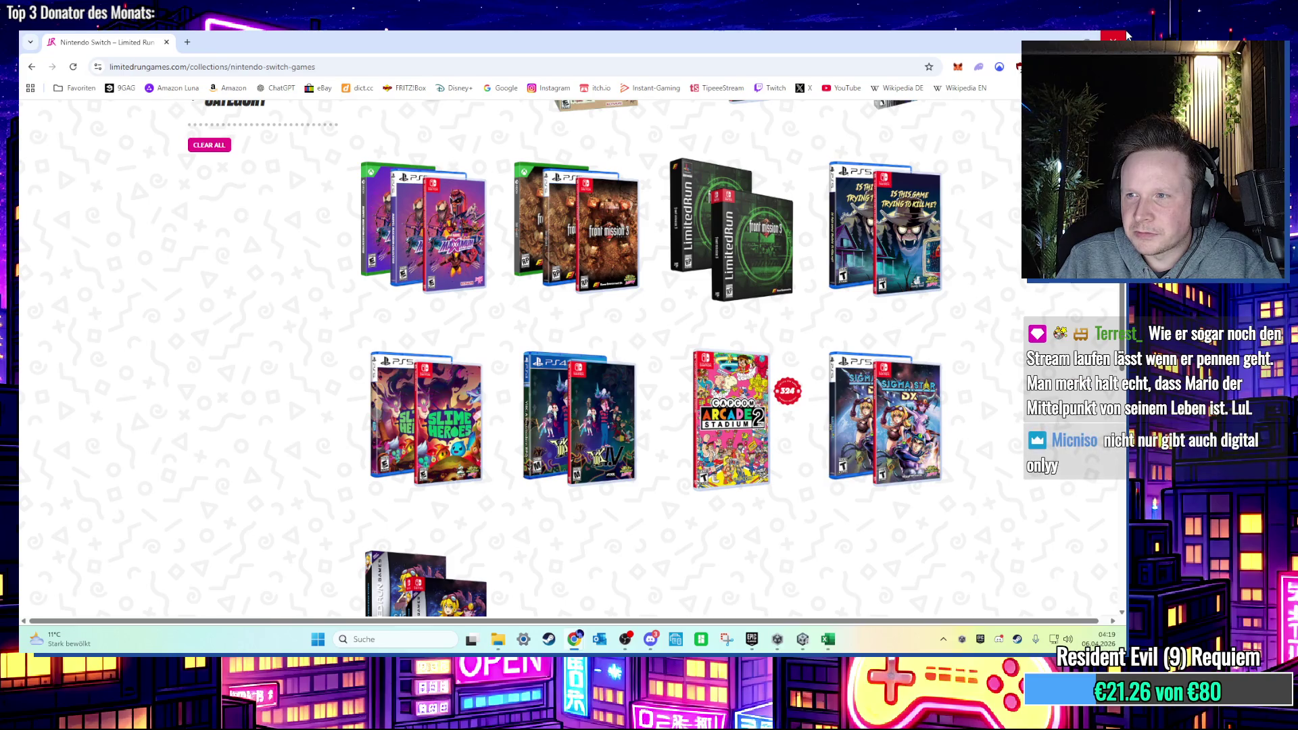
scroll(345, 302, "up", 5)
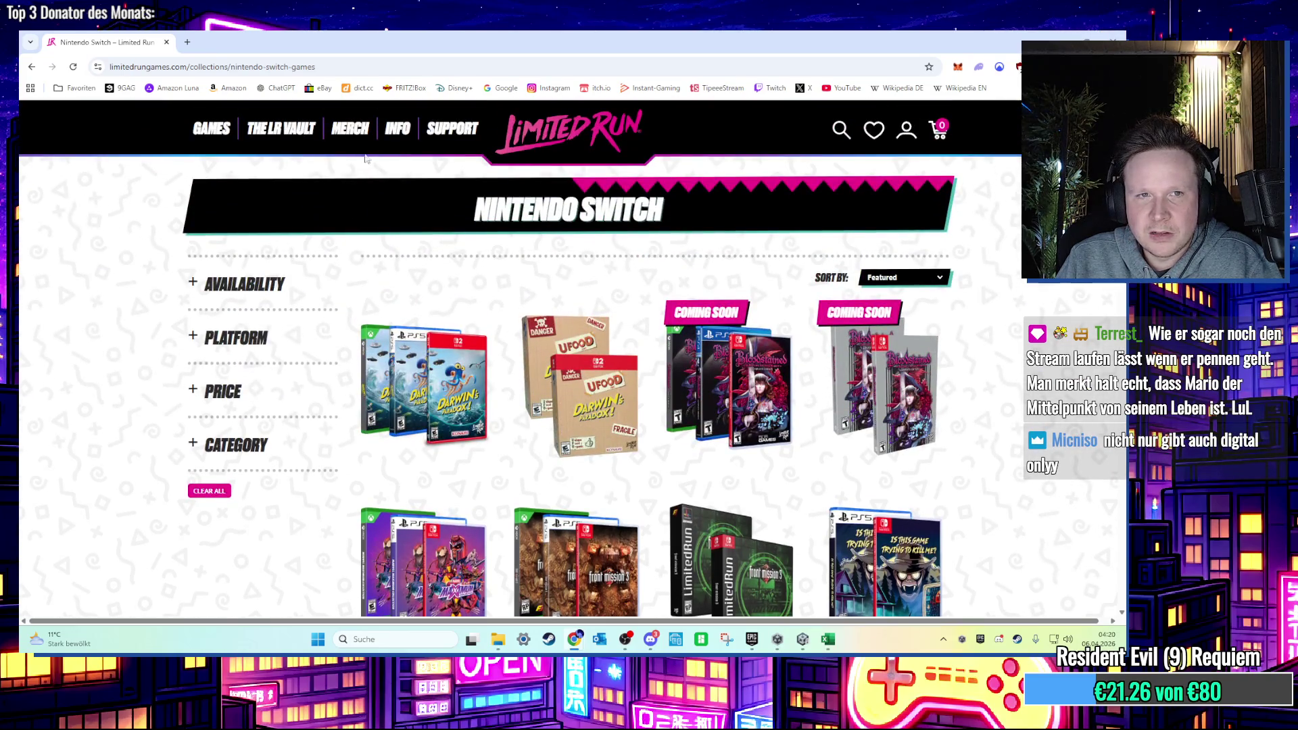
Close Chrome and fly the Unity Scene camera down toward the pink island.
mouse_move(223, 139)
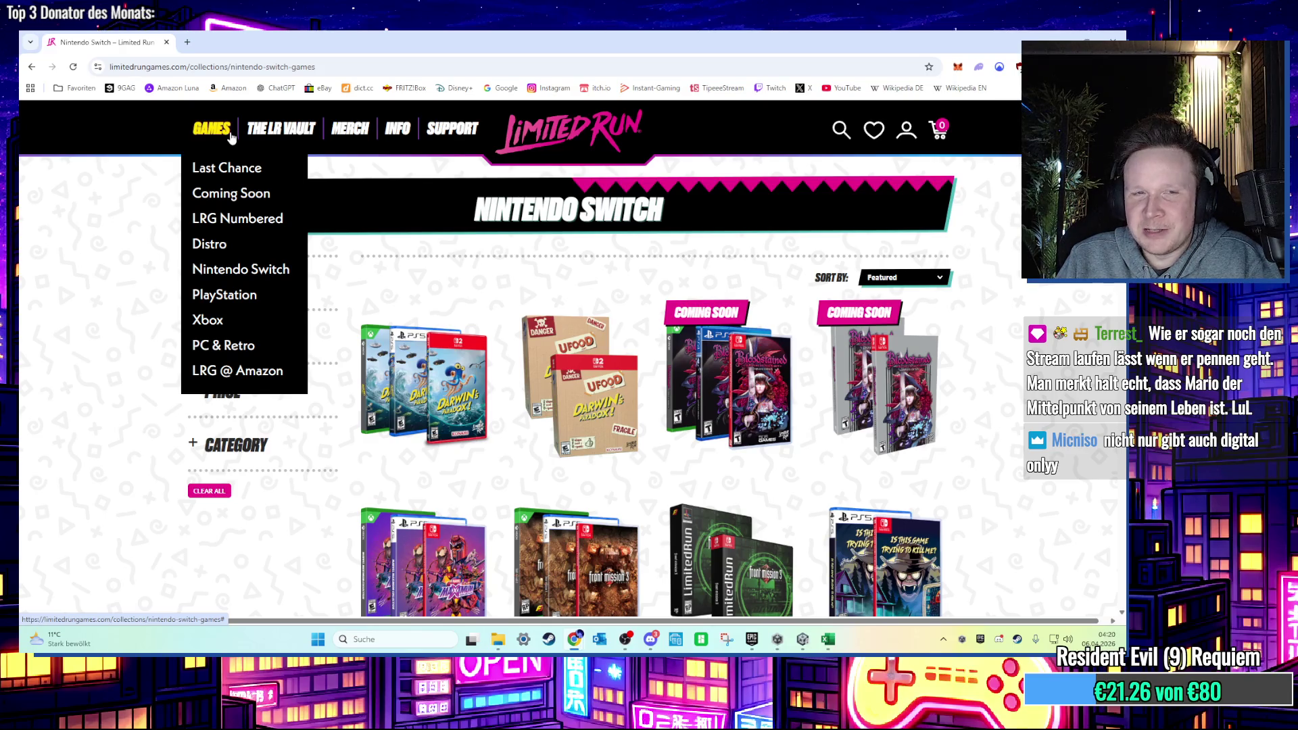
mouse_move(385, 134)
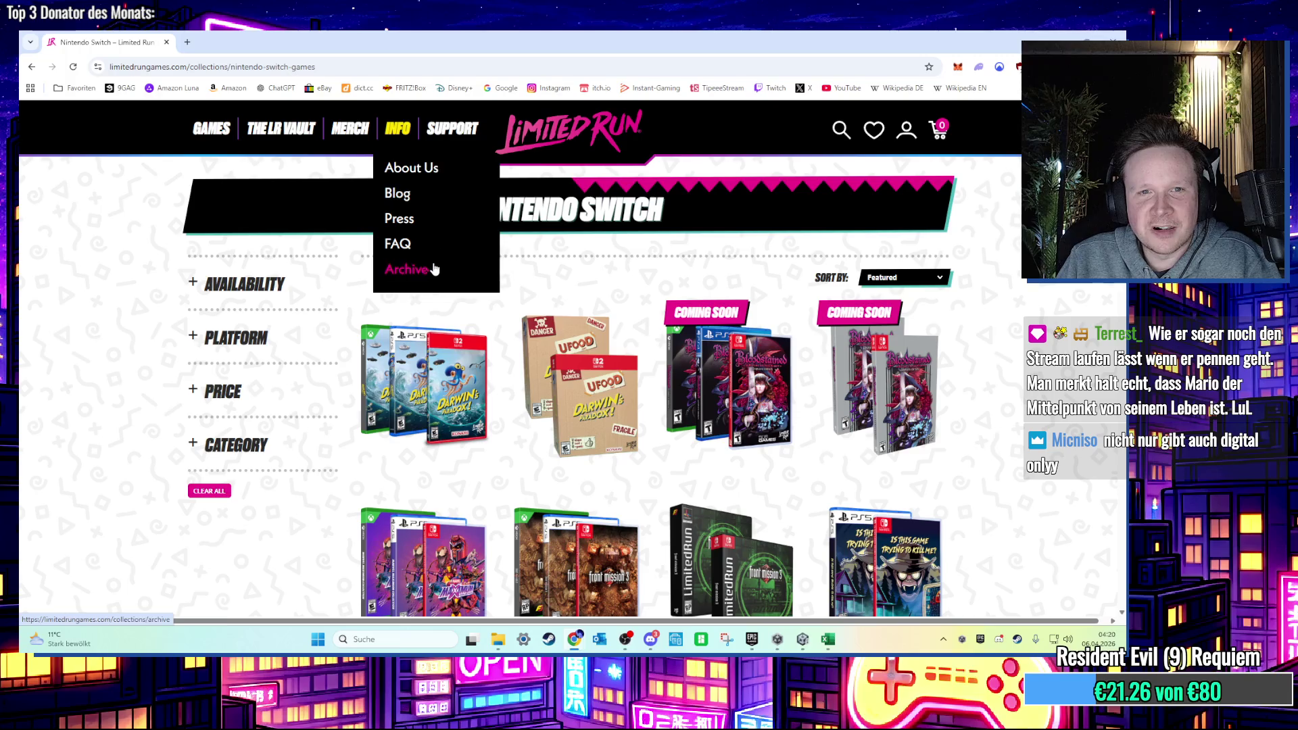
left_click(1121, 36)
key("w")
mouse_move(707, 291)
left_mouse_down()
mouse_move(615, 307)
mouse_move(595, 270)
mouse_move(561, 254)
mouse_move(583, 231)
mouse_move(488, 233)
mouse_move(490, 286)
mouse_move(579, 296)
mouse_move(501, 312)
mouse_move(487, 290)
mouse_move(510, 376)
mouse_move(409, 257)
mouse_move(498, 339)
mouse_move(495, 403)
left_mouse_up()
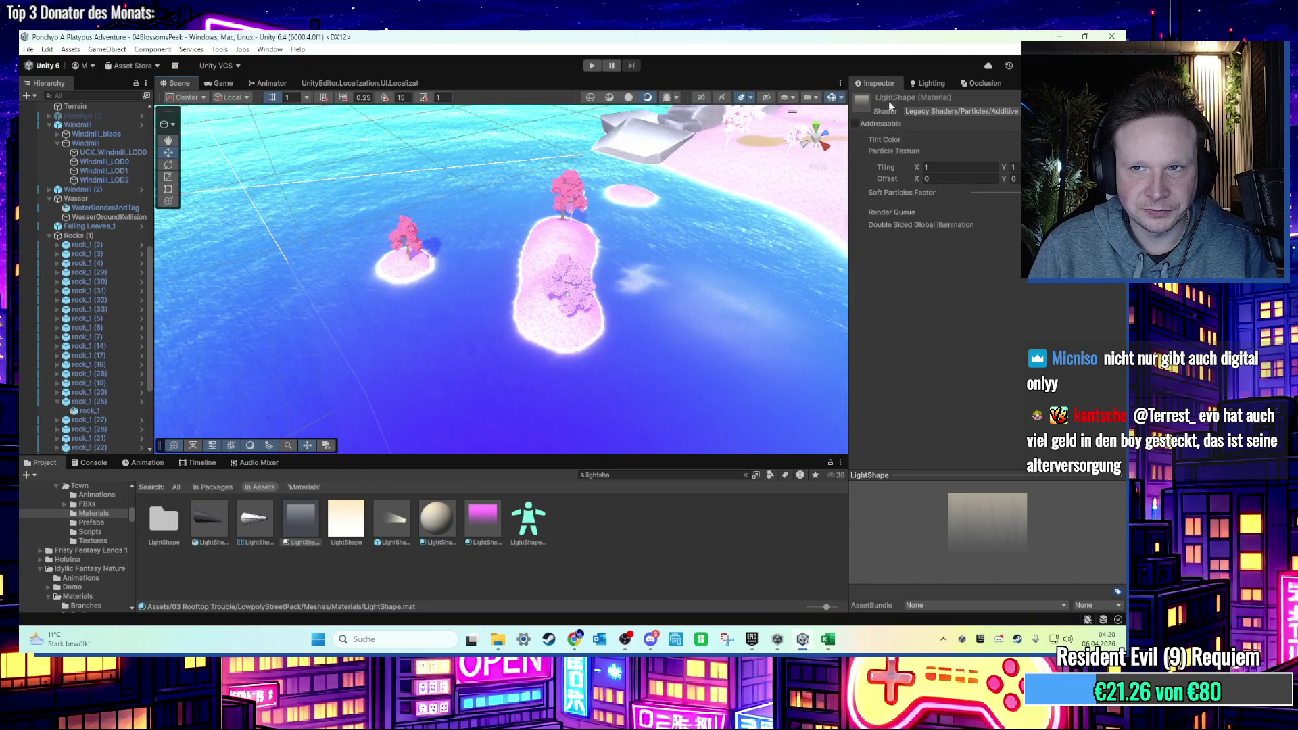
Switch the Terrain's tool from Sculpt/Noise to Paint Holes (opacity 1.00, size 10.13).
left_click(649, 324)
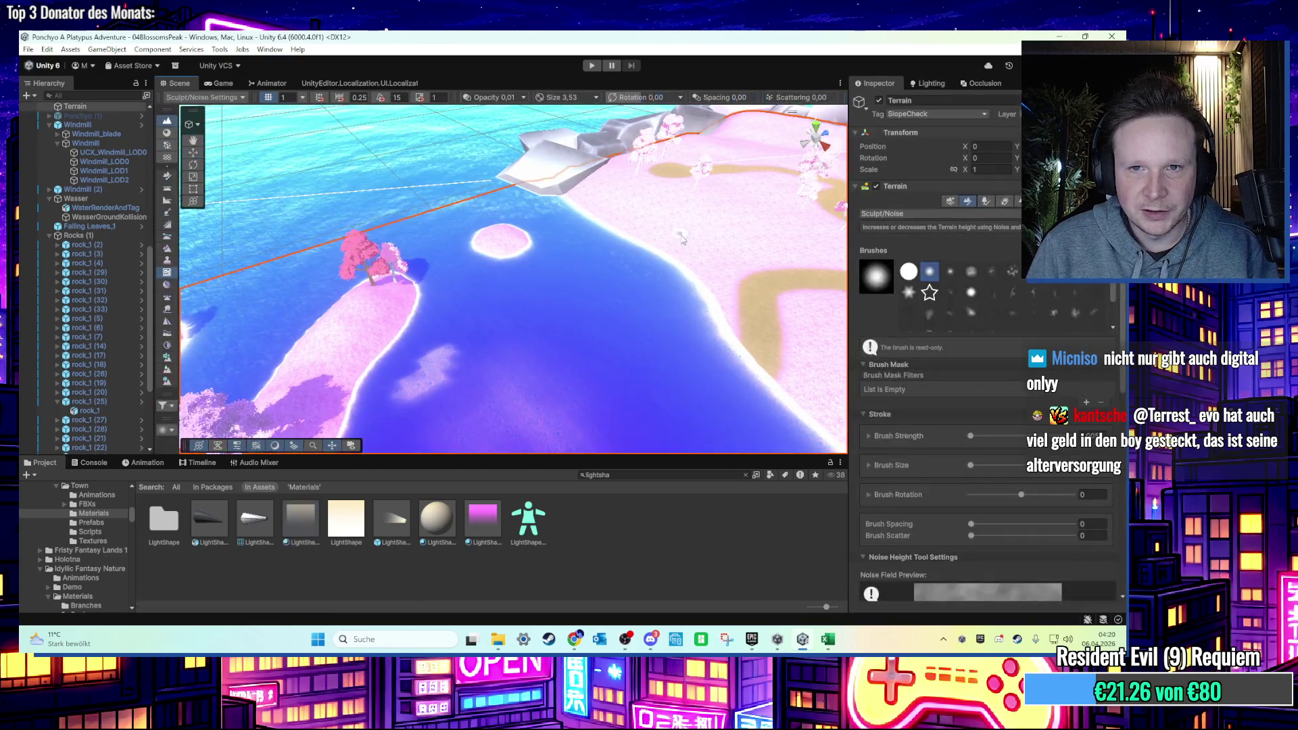
left_click(931, 215)
mouse_move(925, 292)
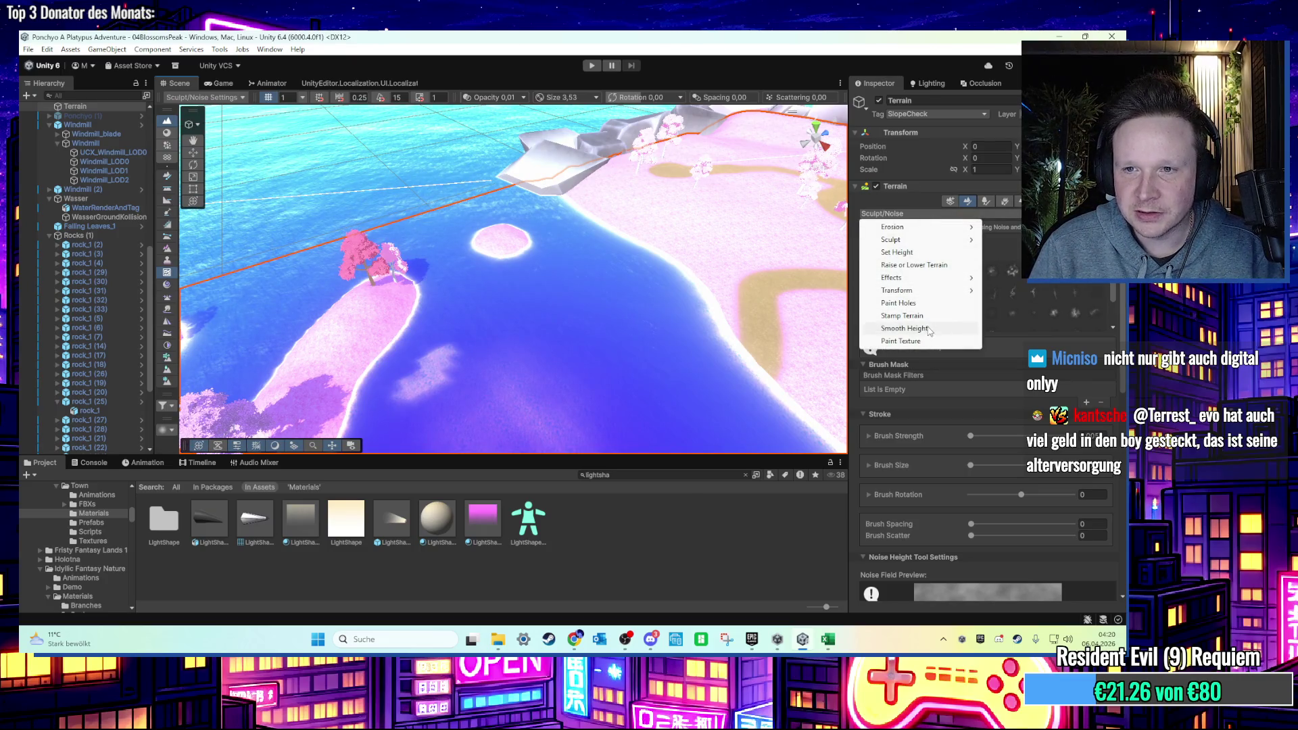
left_click(920, 303)
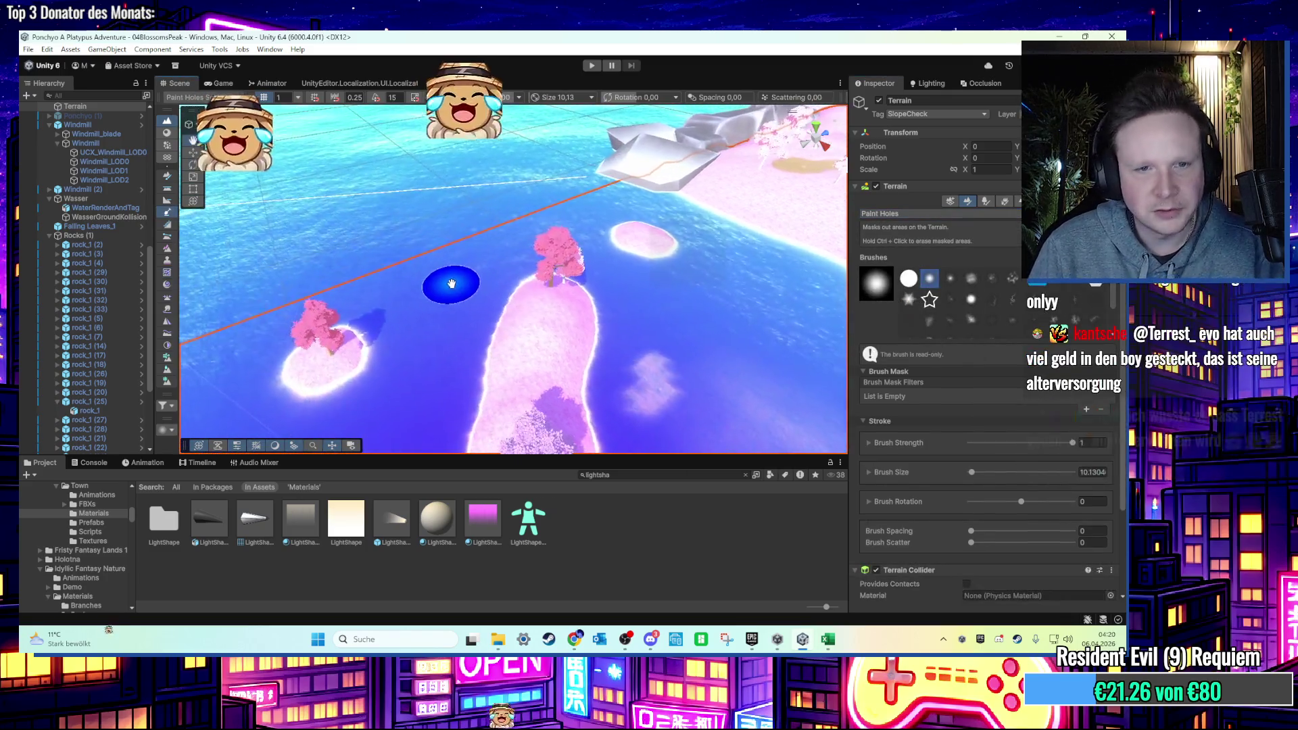
mouse_move(451, 283)
left_mouse_down()
mouse_move(458, 293)
mouse_move(377, 327)
mouse_move(371, 246)
mouse_move(517, 231)
mouse_move(565, 319)
mouse_move(651, 406)
mouse_move(564, 357)
mouse_move(559, 322)
mouse_move(591, 357)
mouse_move(276, 267)
left_mouse_up()
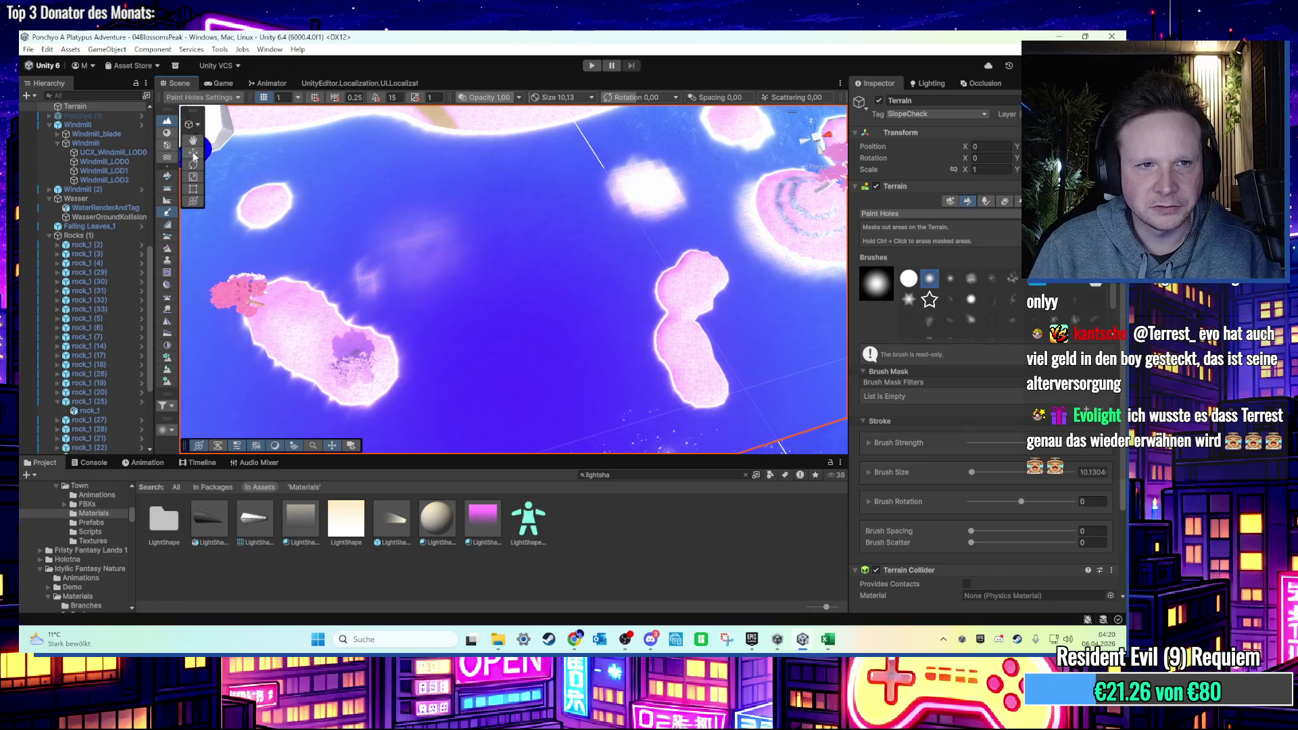
left_click(791, 281)
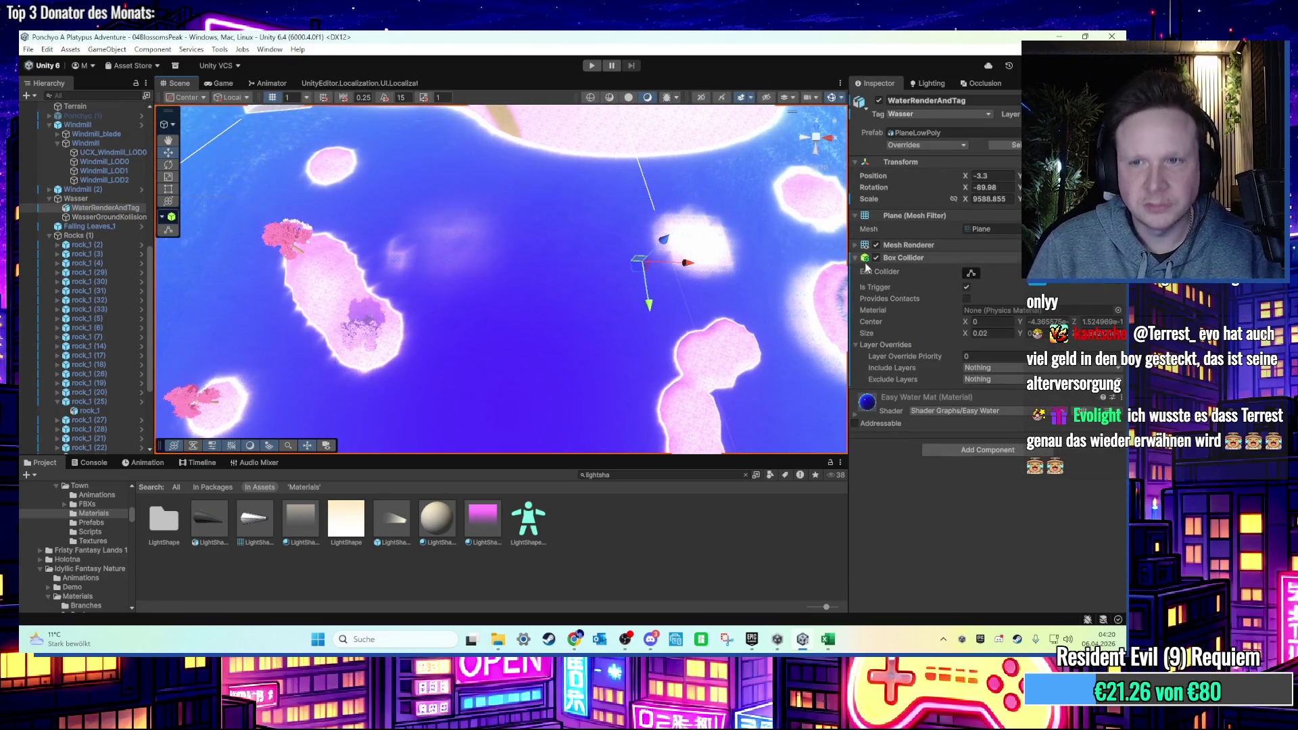
left_click(879, 100)
mouse_move(536, 258)
left_mouse_down()
mouse_move(523, 142)
mouse_move(548, 104)
left_mouse_up()
left_click(879, 100)
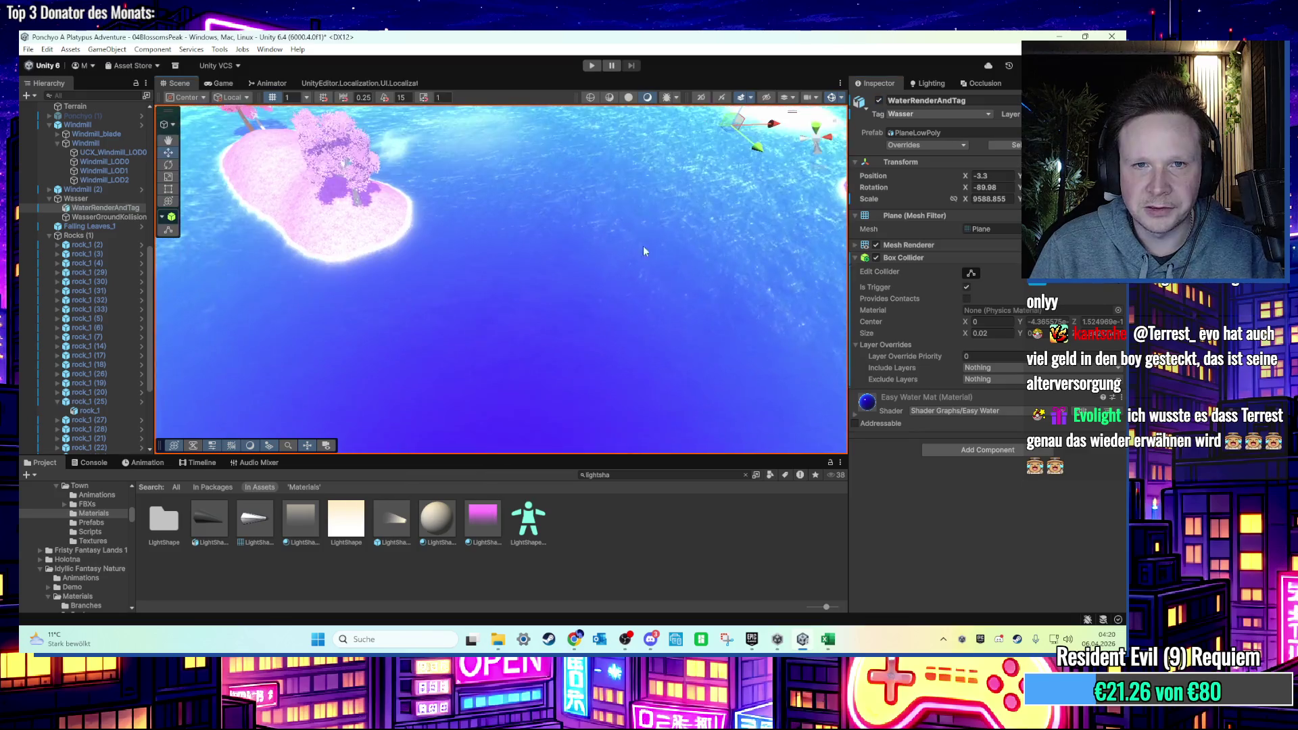
scroll(643, 246, "down", 5)
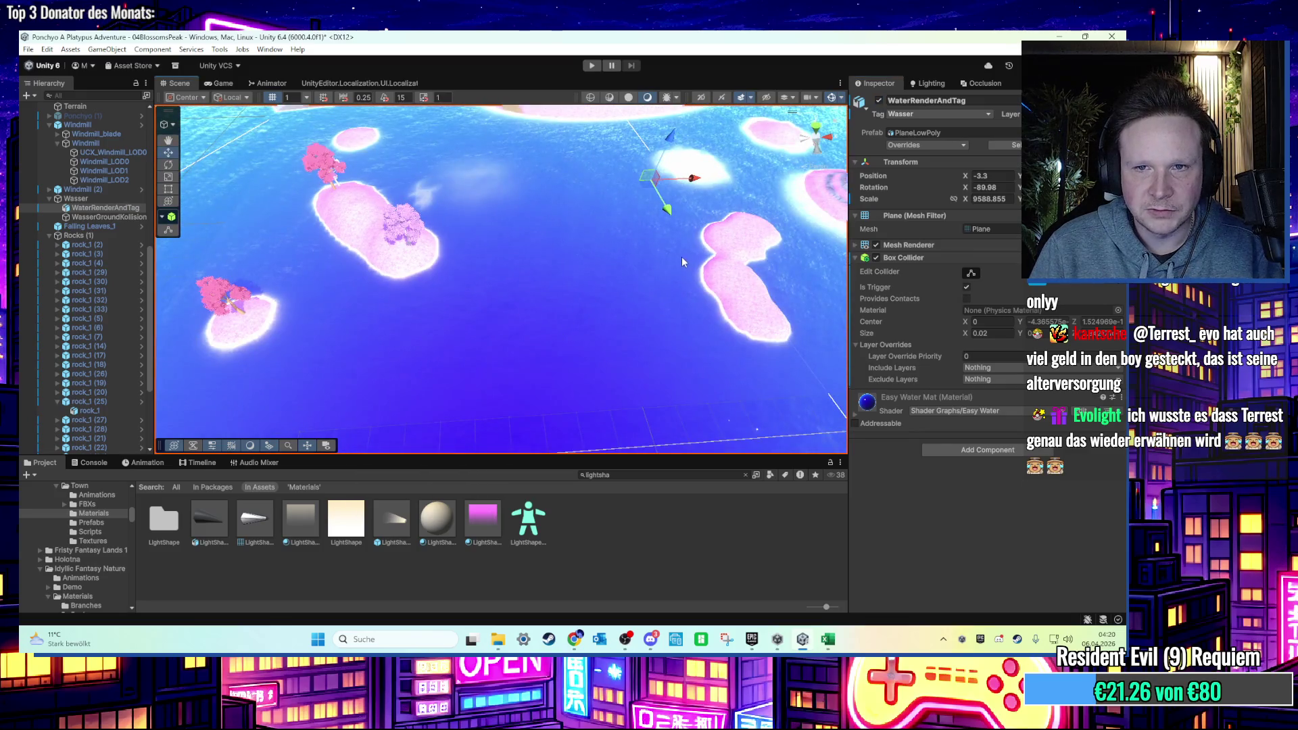
left_click(472, 253)
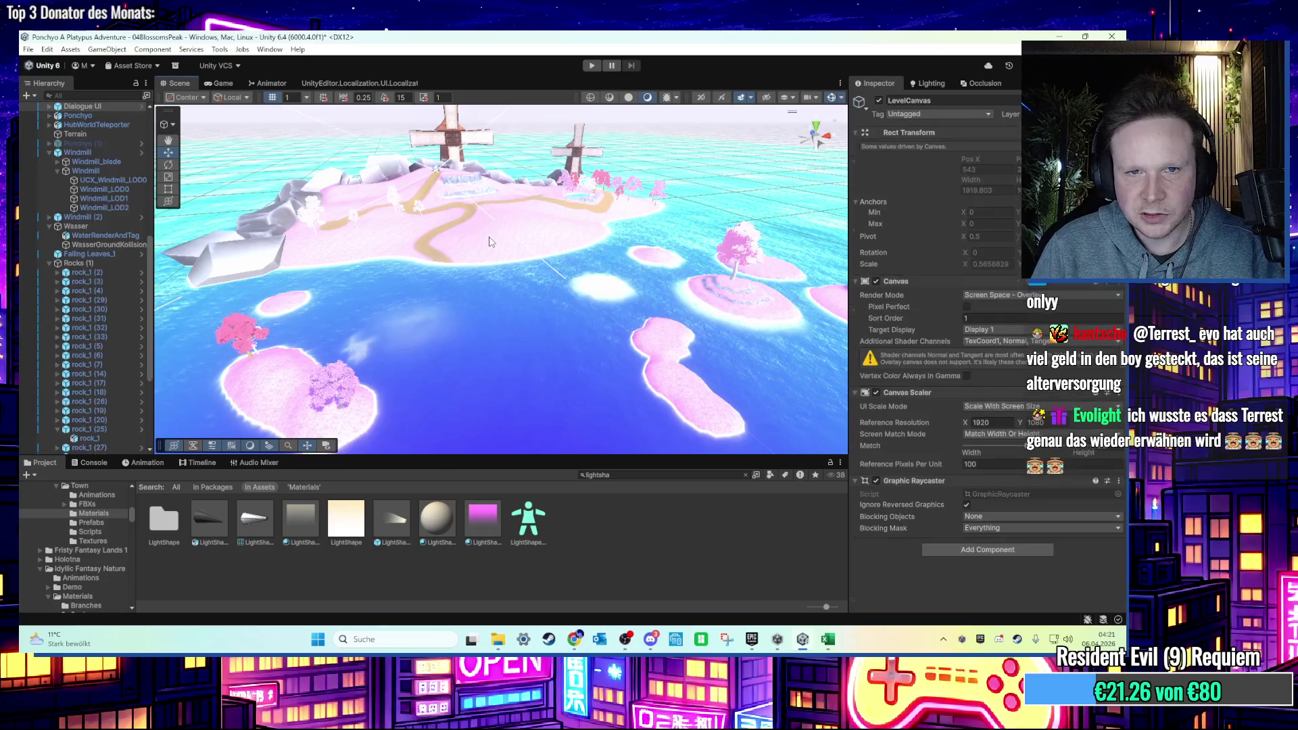
left_click(494, 239)
Cut a hole notch along the terrain edge and a hole strip through the submerged terrain.
scroll(469, 290, "up", 5)
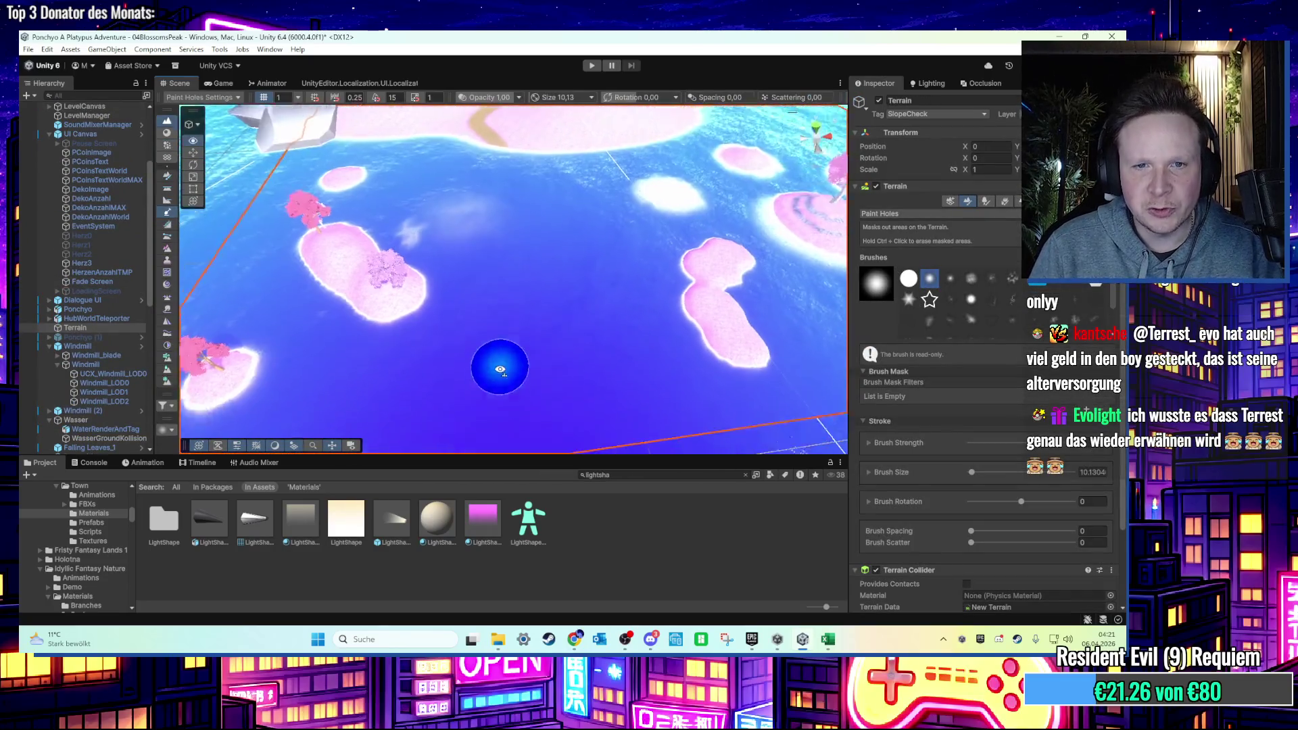
scroll(500, 369, "down", 3)
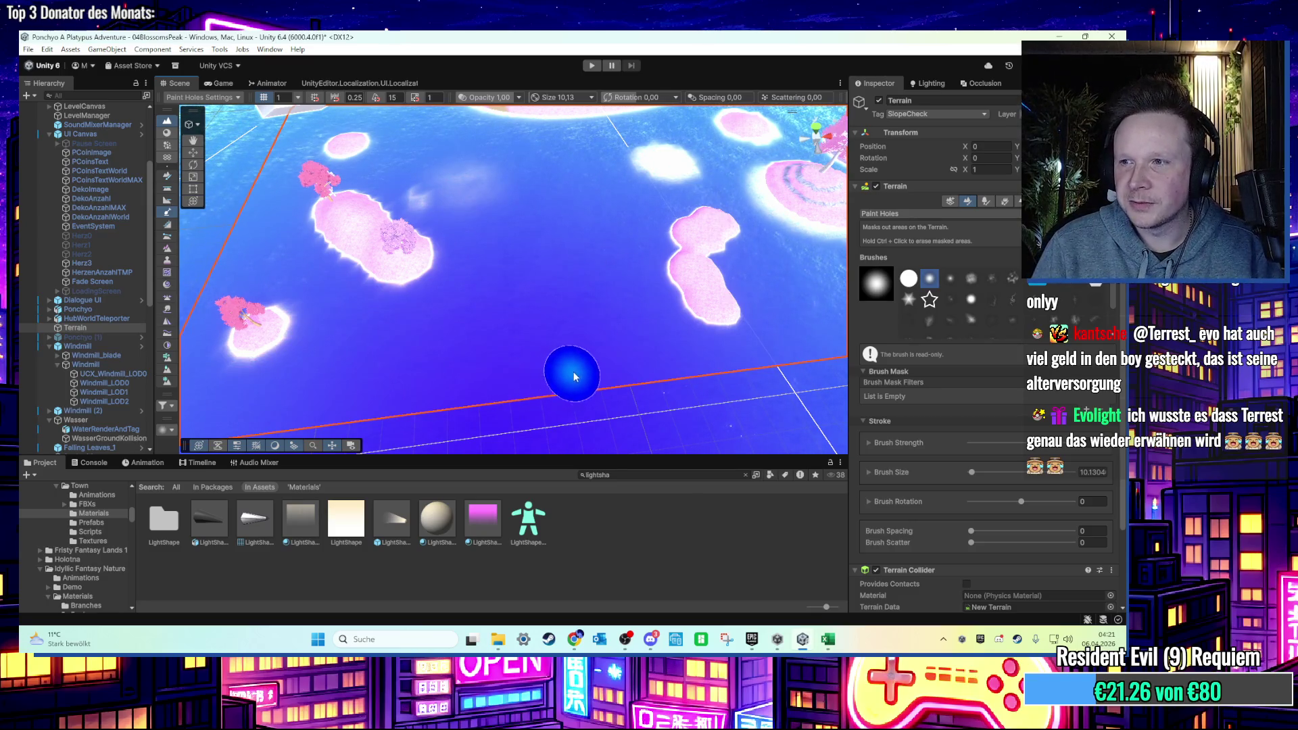
scroll(574, 371, "up", 1)
mouse_move(579, 371)
left_mouse_down()
mouse_move(377, 385)
mouse_move(507, 379)
mouse_move(406, 391)
mouse_move(333, 376)
mouse_move(321, 405)
left_mouse_up()
scroll(352, 399, "up", 1)
mouse_move(382, 232)
left_mouse_down()
mouse_move(395, 324)
mouse_move(426, 309)
left_mouse_up()
left_click_drag(431, 240, 431, 294)
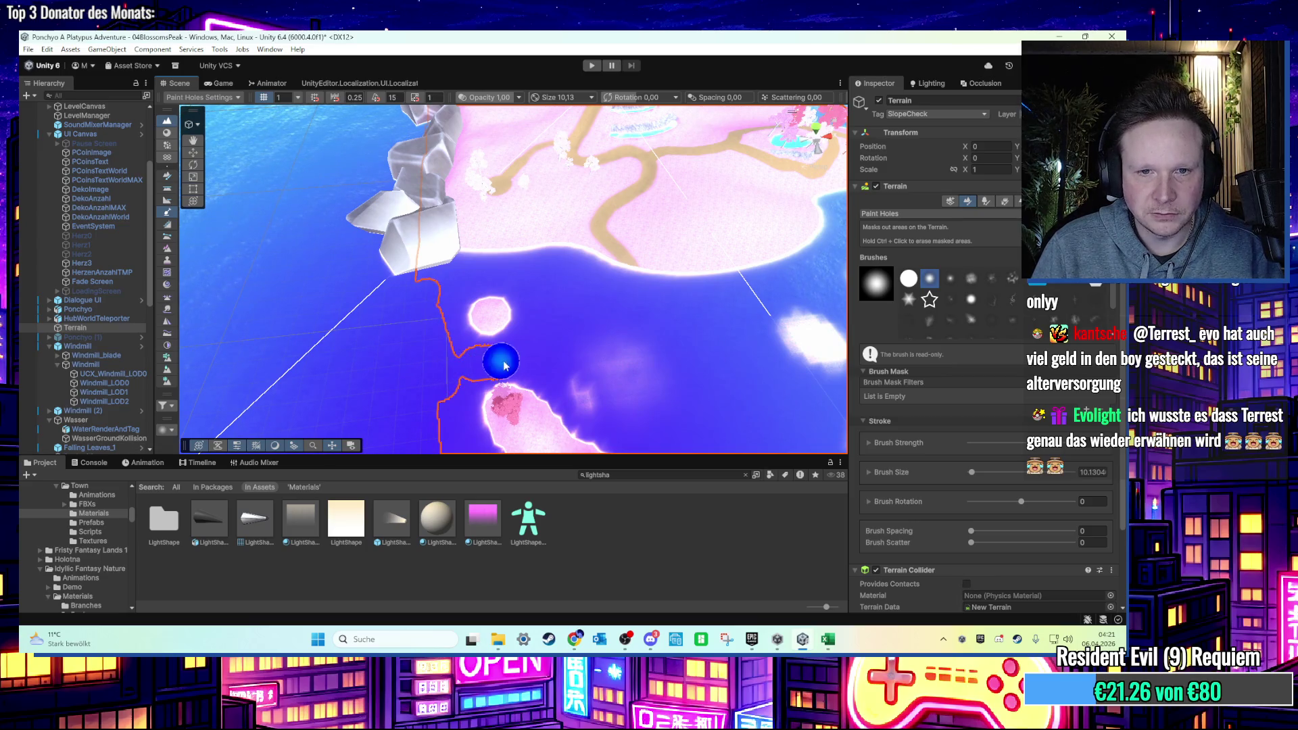
mouse_move(580, 329)
left_mouse_down()
mouse_move(473, 298)
mouse_move(444, 313)
left_mouse_up()
left_click_drag(278, 367, 387, 355)
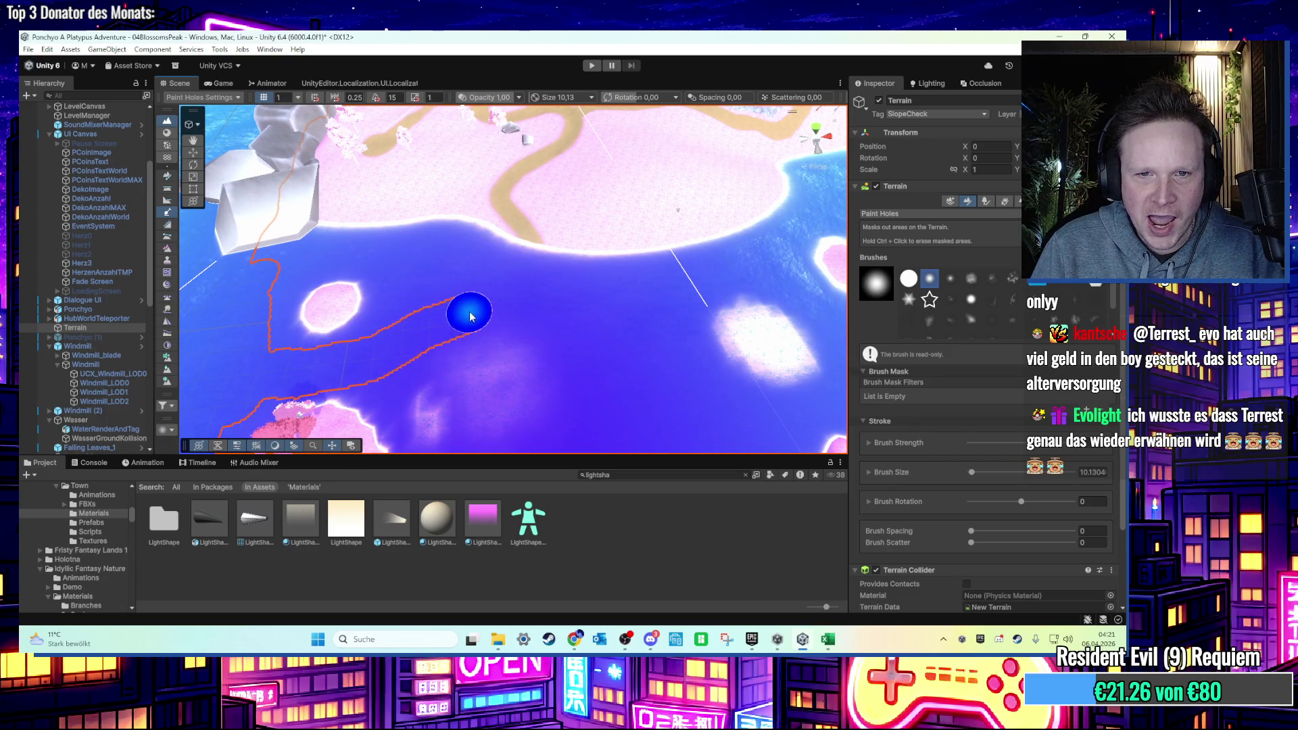
Reselect the Terrain and orbit over the islands toward the tree island for more hole painting.
mouse_move(574, 334)
left_mouse_down()
mouse_move(429, 342)
mouse_move(553, 275)
mouse_move(571, 289)
left_mouse_up()
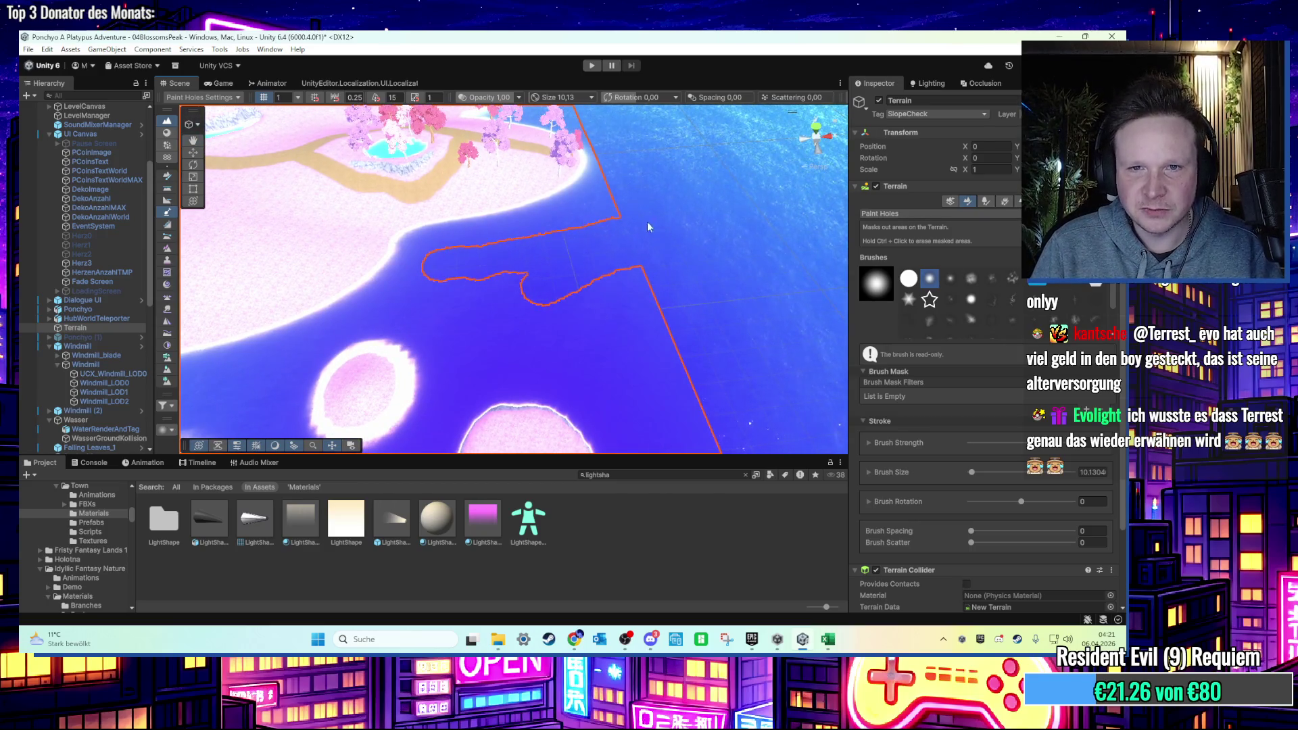
left_click_drag(647, 226, 471, 270)
left_click(378, 304)
scroll(480, 297, "down", 3)
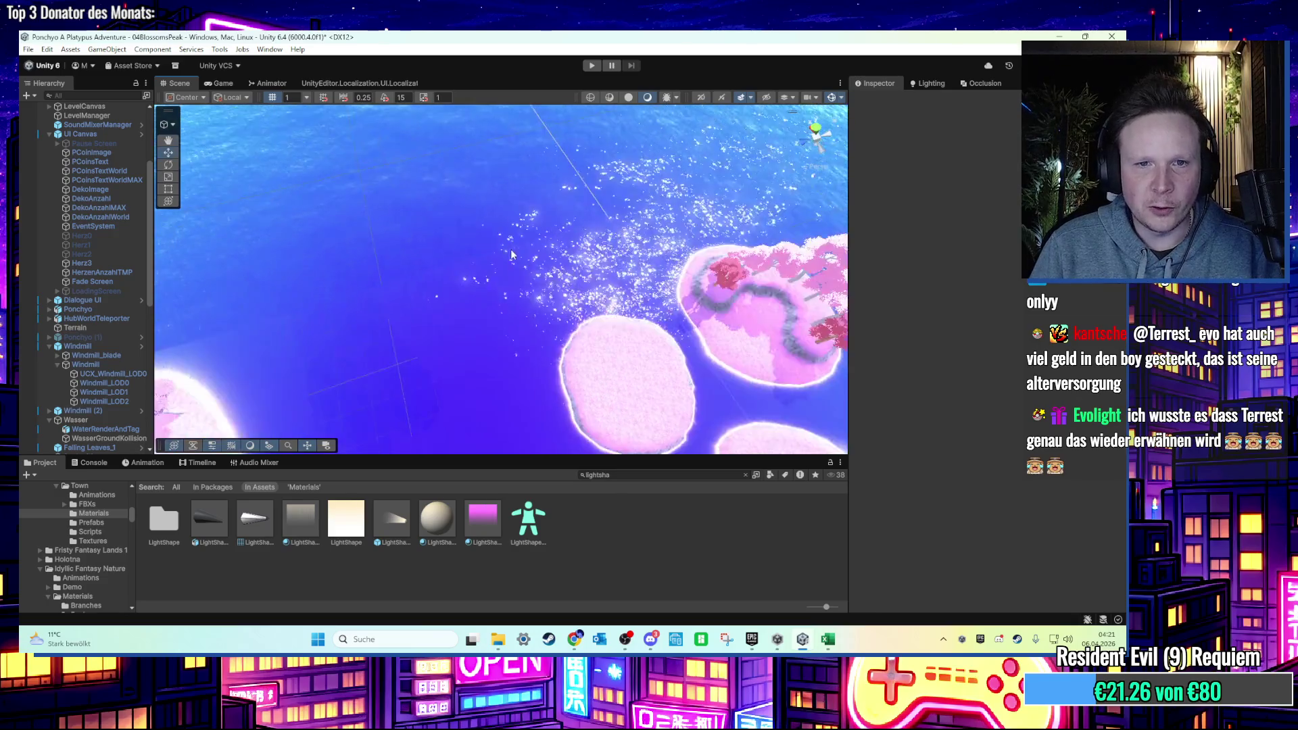
left_click(495, 323)
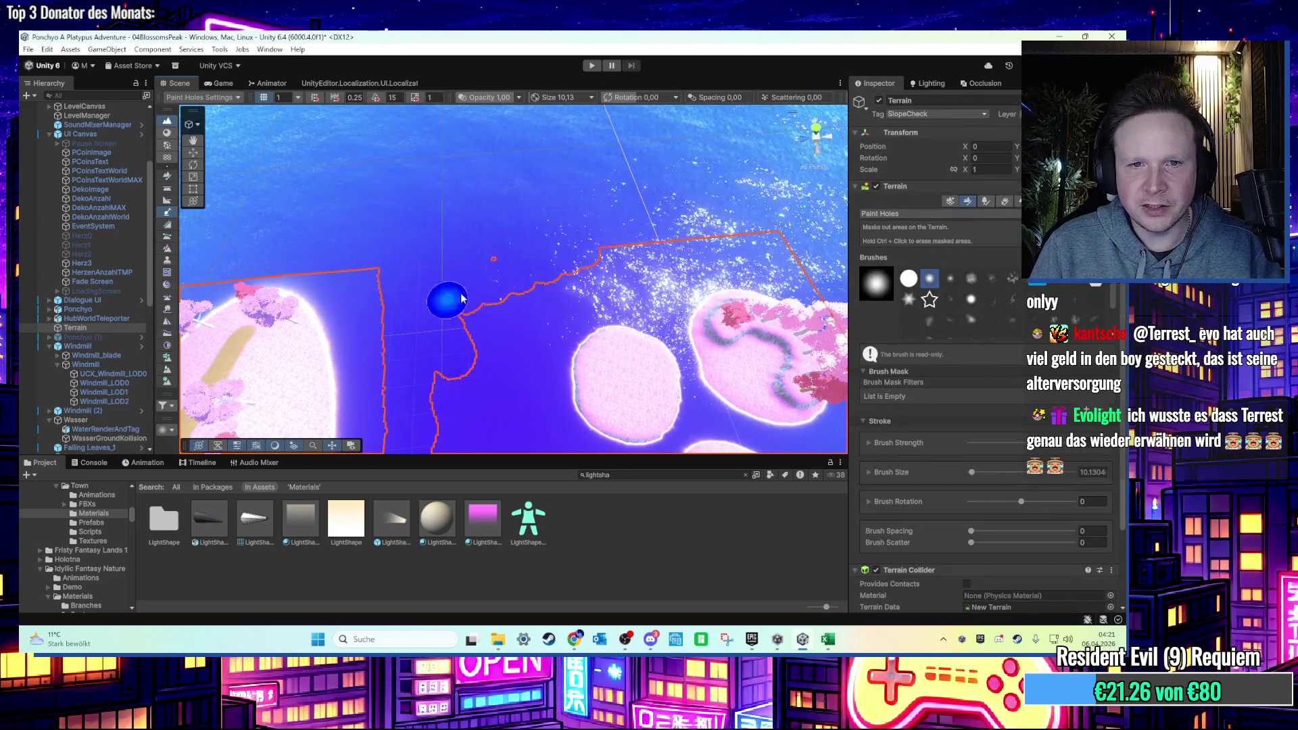
mouse_move(722, 245)
left_mouse_down()
mouse_move(623, 265)
mouse_move(406, 225)
left_mouse_up()
left_click(590, 272)
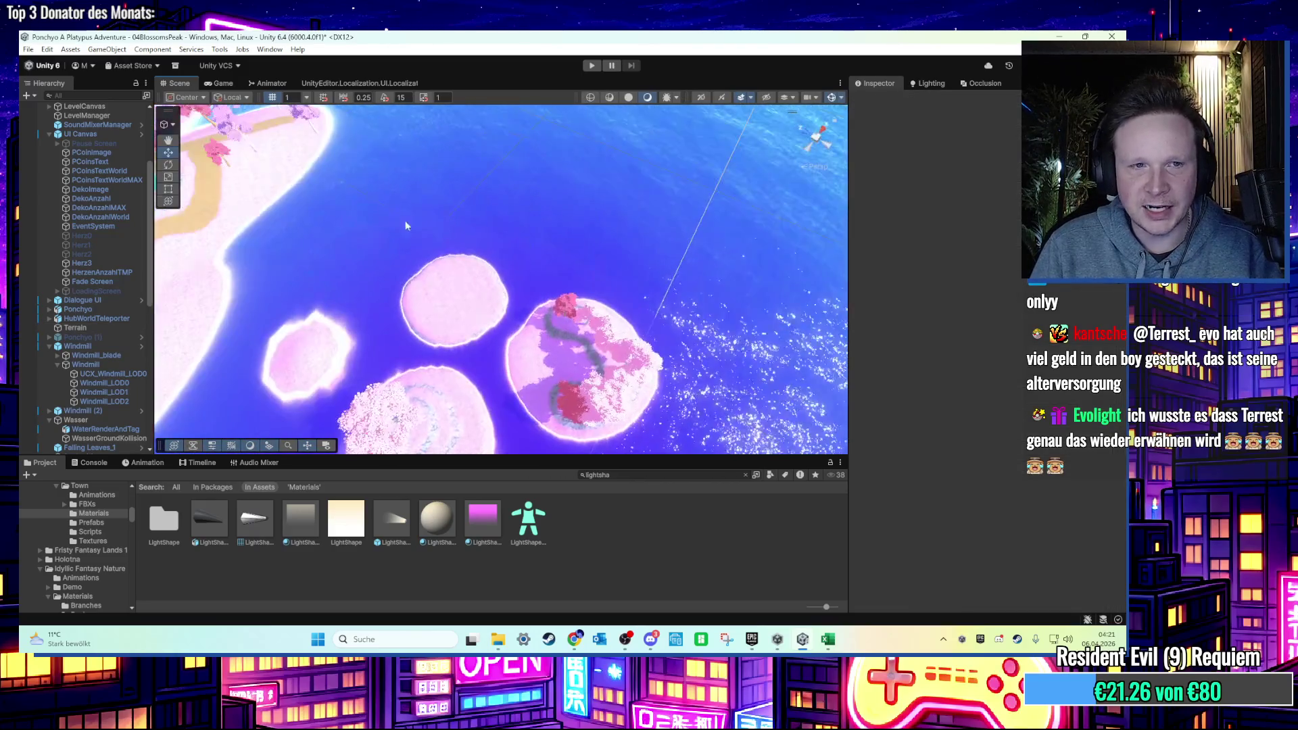
left_click(274, 165)
scroll(440, 223, "up", 5)
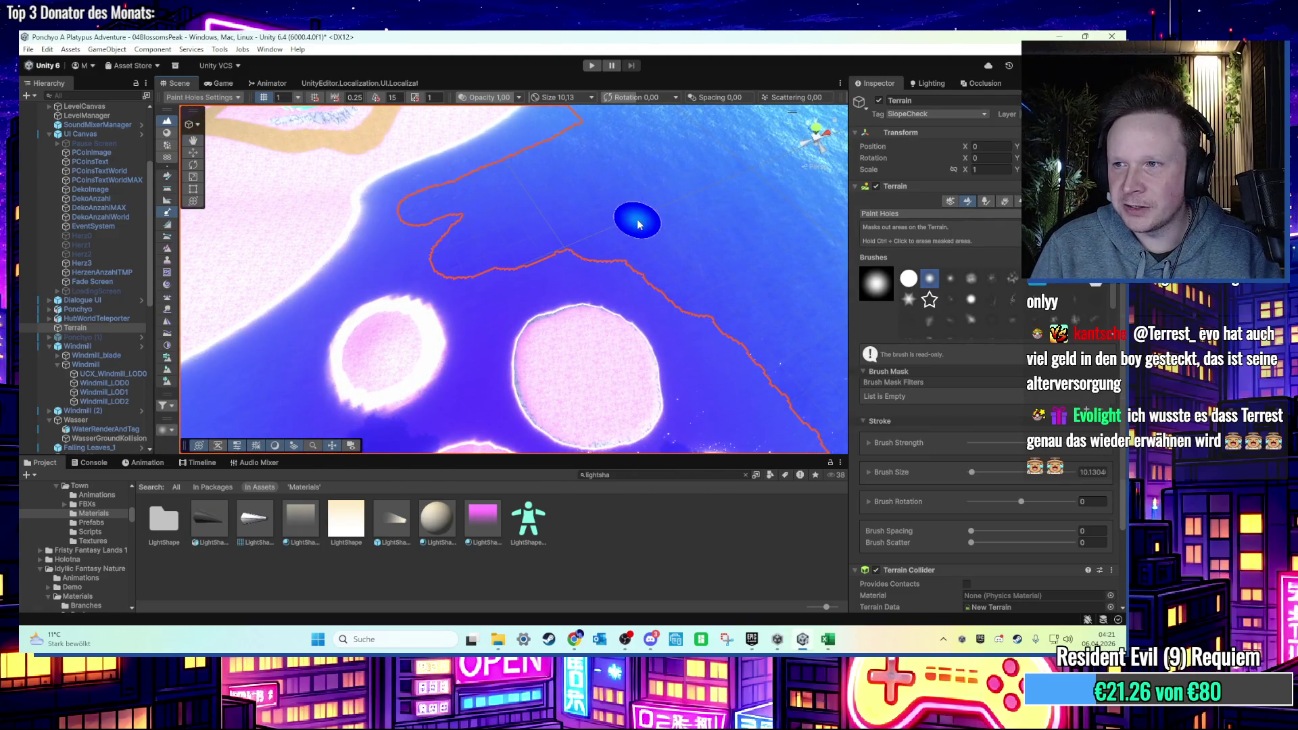
left_click_drag(700, 305, 691, 241)
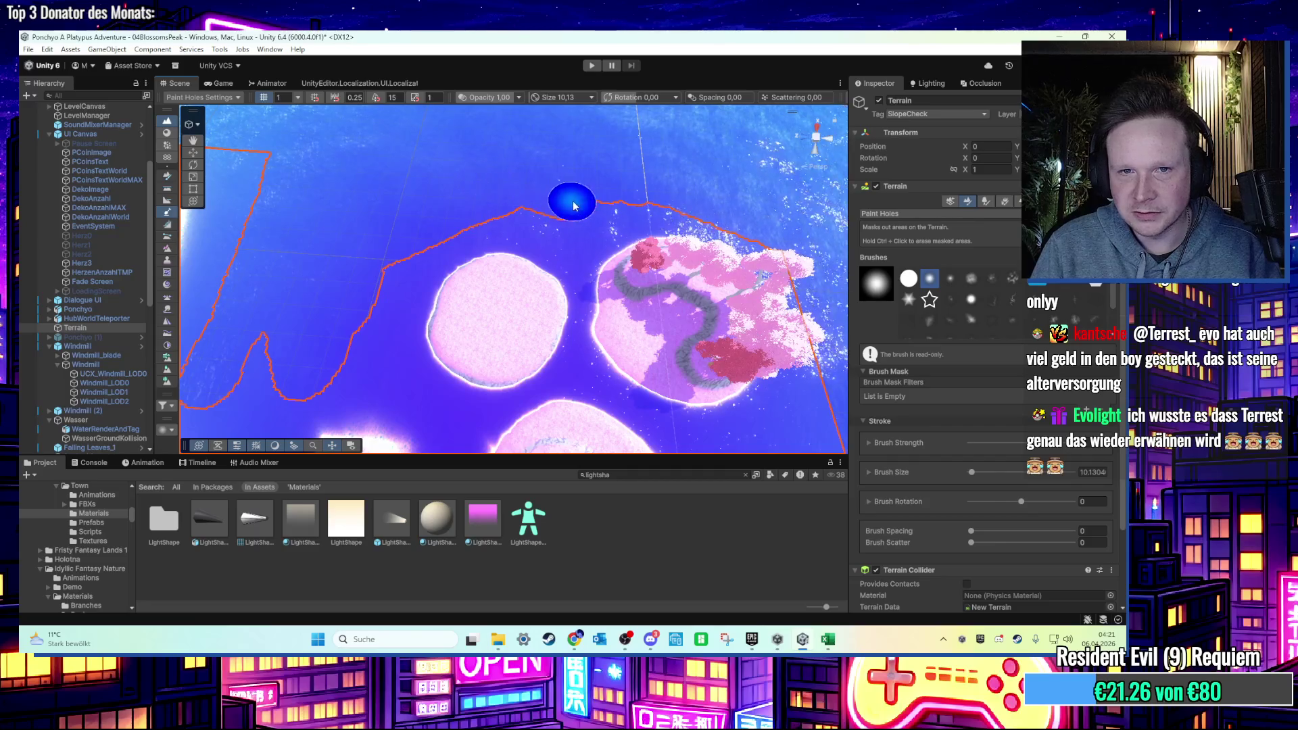
mouse_move(394, 245)
left_mouse_down()
mouse_move(570, 191)
mouse_move(556, 200)
left_mouse_up()
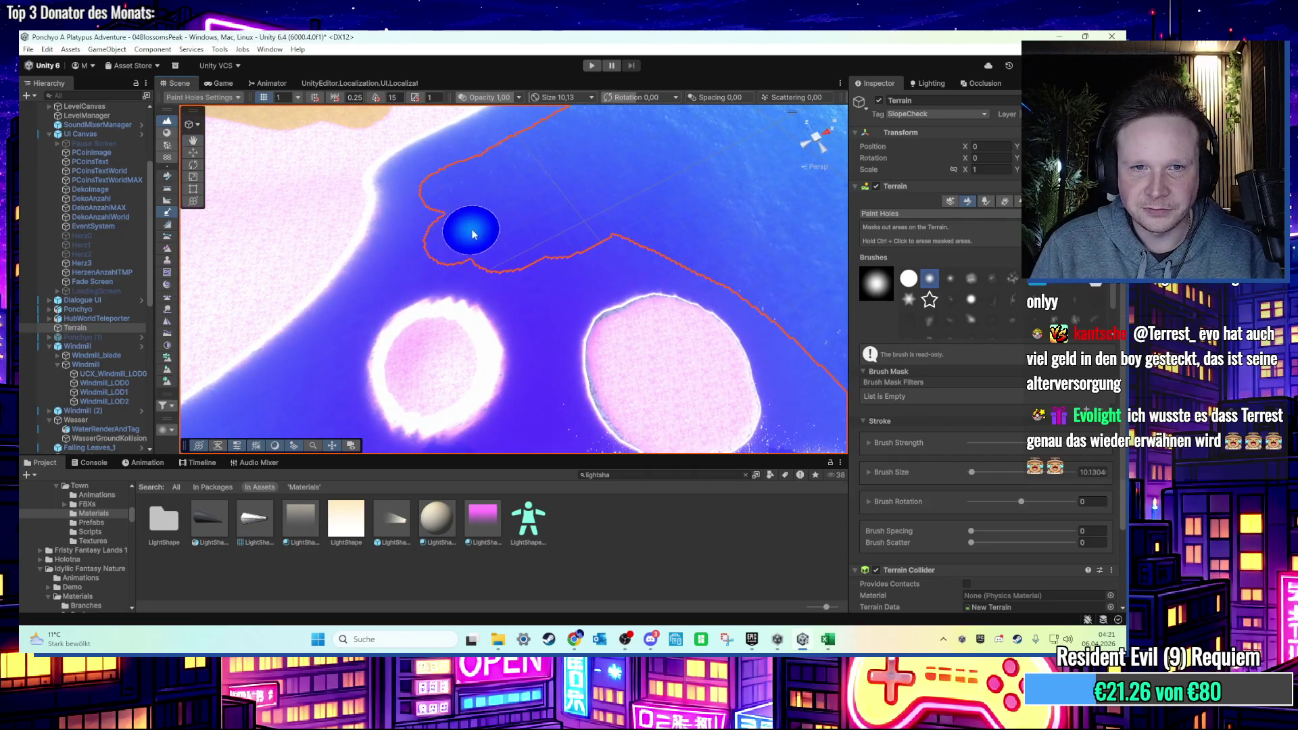
mouse_move(749, 255)
left_mouse_down()
mouse_move(530, 194)
mouse_move(760, 200)
mouse_move(551, 249)
left_mouse_up()
Reselect the Terrain and orbit across the pink islands toward the shoreline rocks.
left_click(507, 164)
mouse_move(507, 163)
left_mouse_down()
mouse_move(635, 229)
mouse_move(563, 262)
left_mouse_up()
left_click(664, 244)
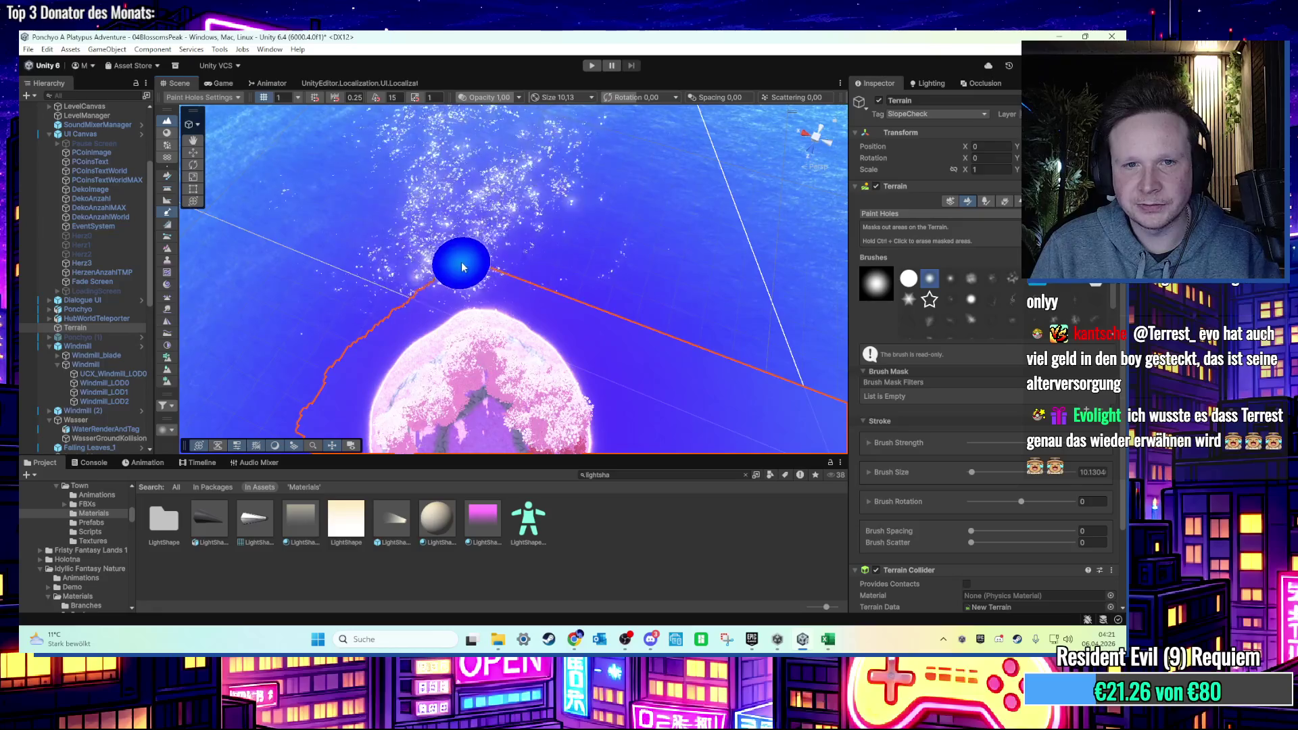
left_click_drag(683, 371, 587, 318)
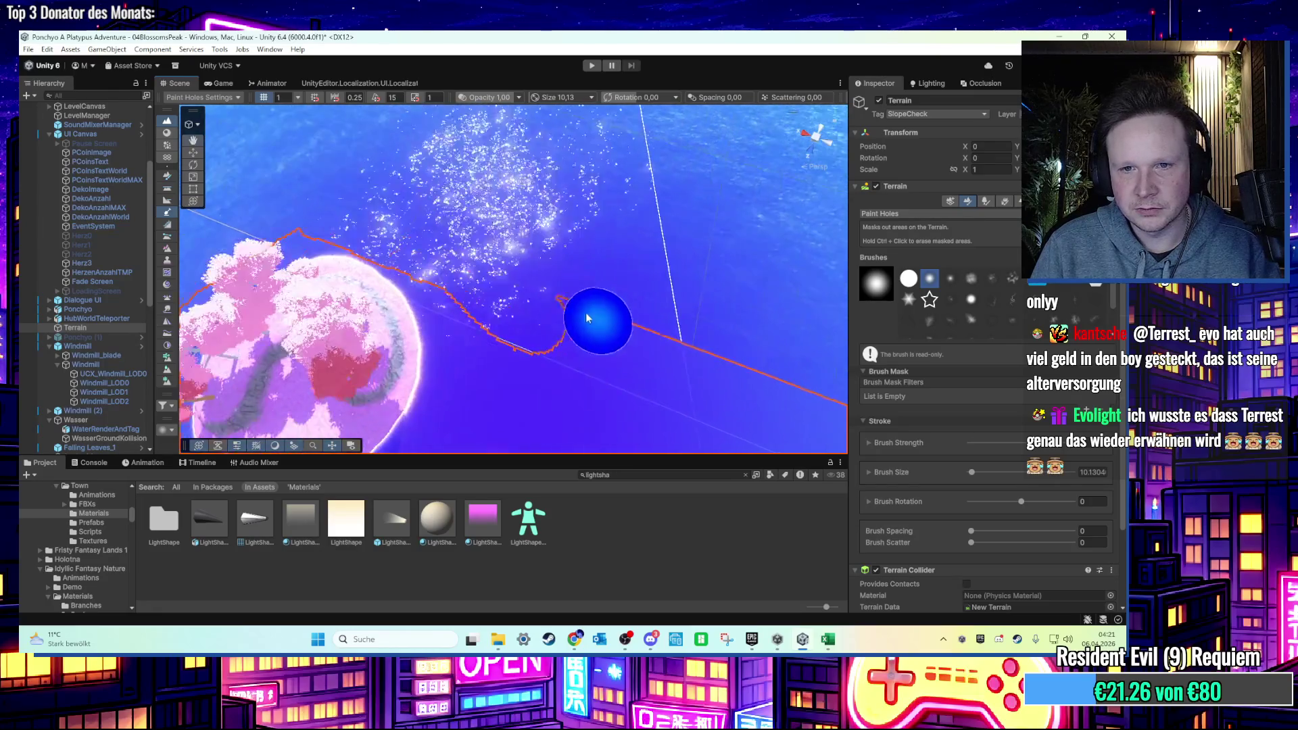
mouse_move(750, 336)
left_mouse_down()
mouse_move(678, 308)
mouse_move(782, 327)
mouse_move(486, 313)
left_mouse_up()
left_click_drag(539, 191, 501, 327)
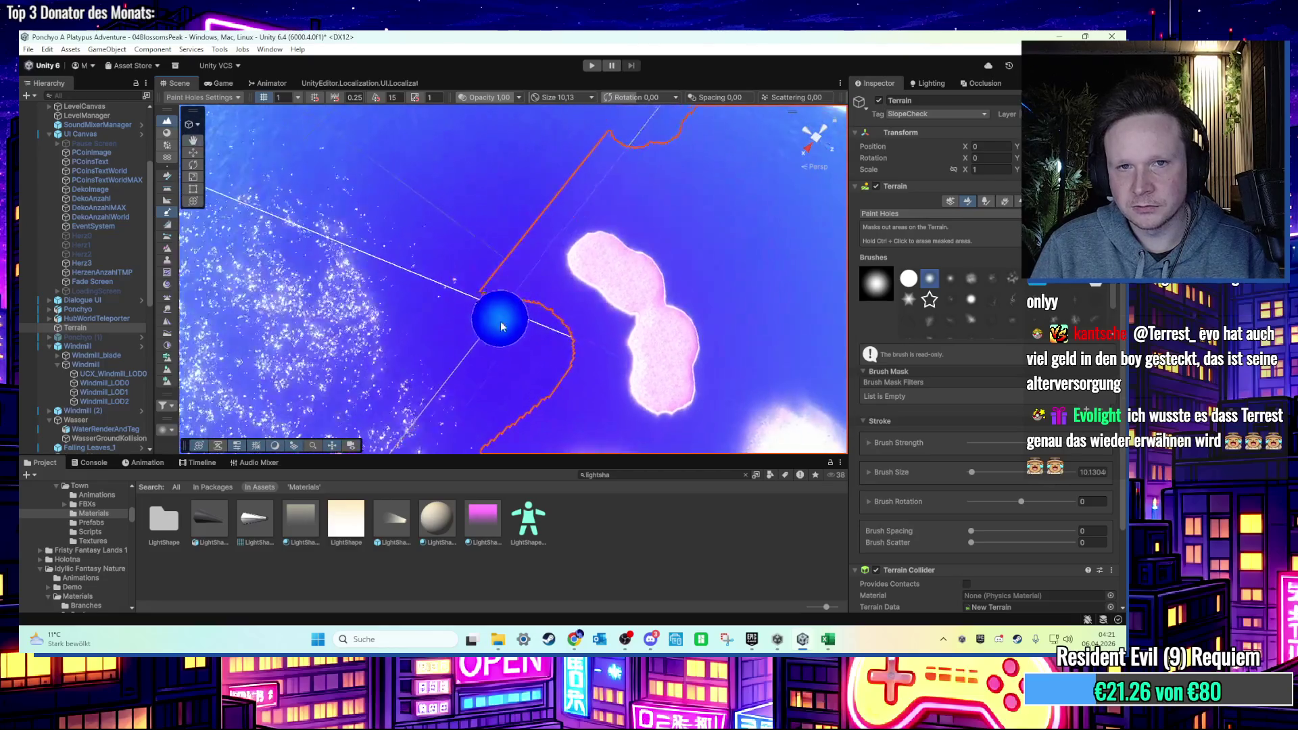
mouse_move(539, 221)
left_mouse_down()
mouse_move(498, 223)
mouse_move(504, 202)
mouse_move(496, 239)
mouse_move(609, 255)
mouse_move(502, 331)
left_mouse_up()
left_click_drag(330, 360, 522, 371)
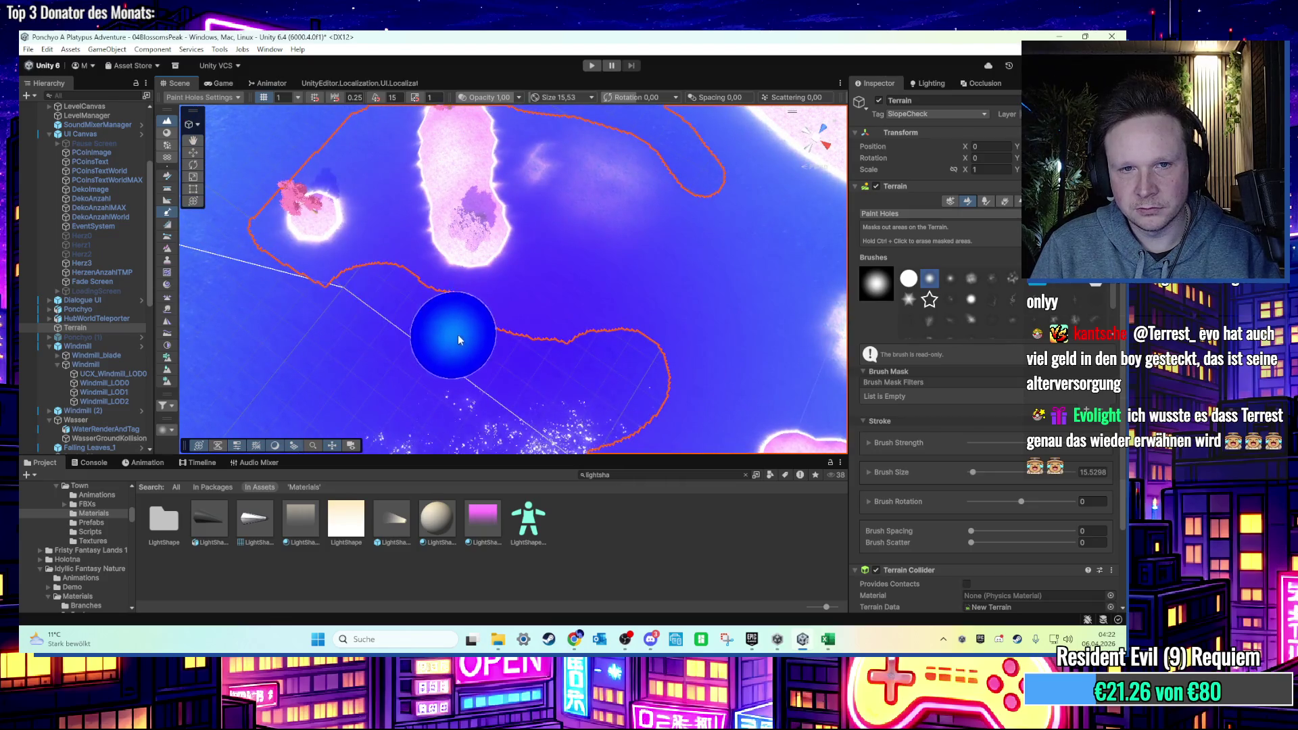
mouse_move(591, 351)
left_mouse_down()
mouse_move(559, 363)
mouse_move(597, 342)
left_mouse_up()
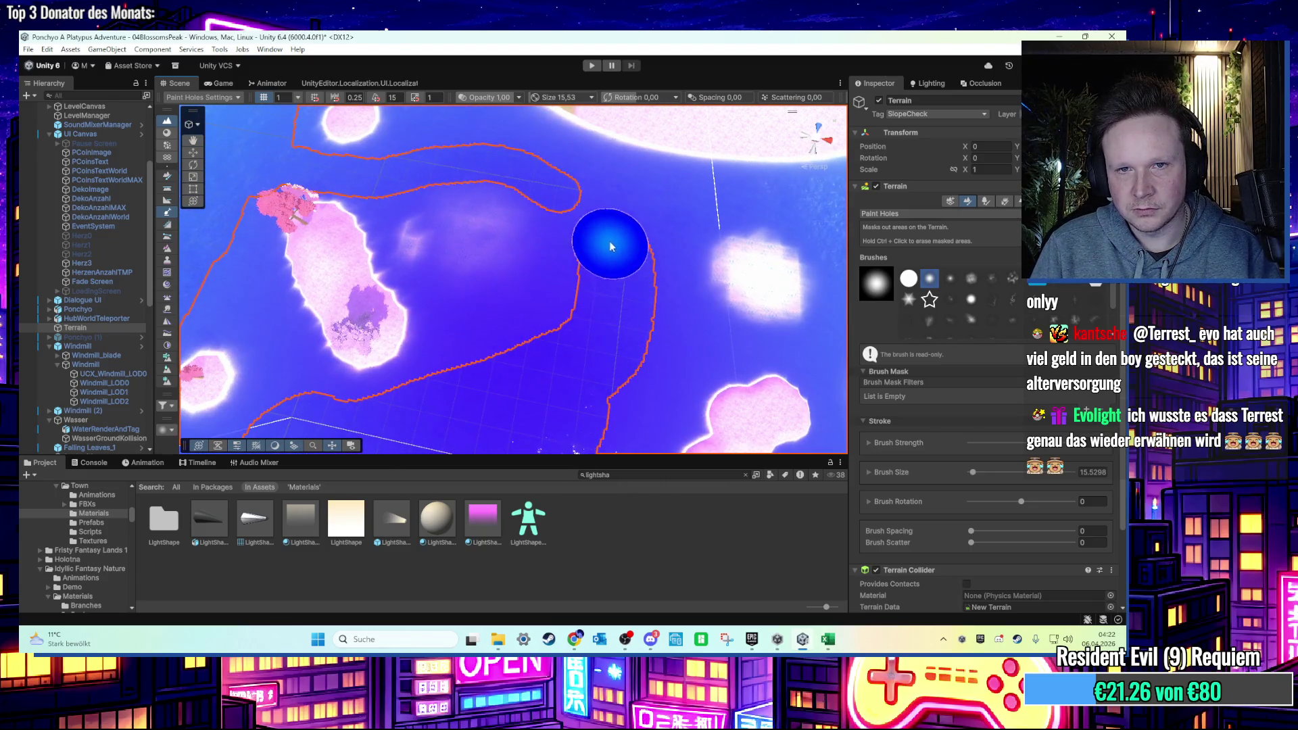
left_click_drag(602, 212, 608, 275)
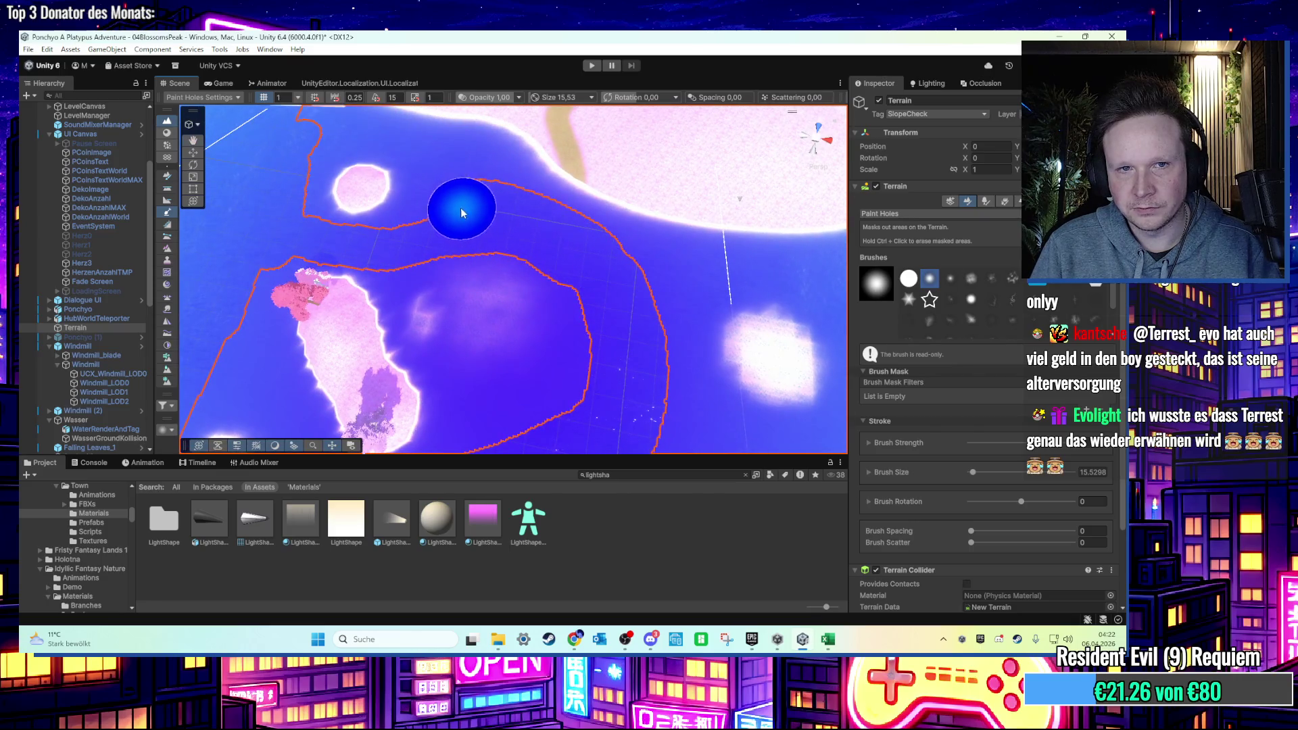
left_click_drag(439, 184, 550, 295)
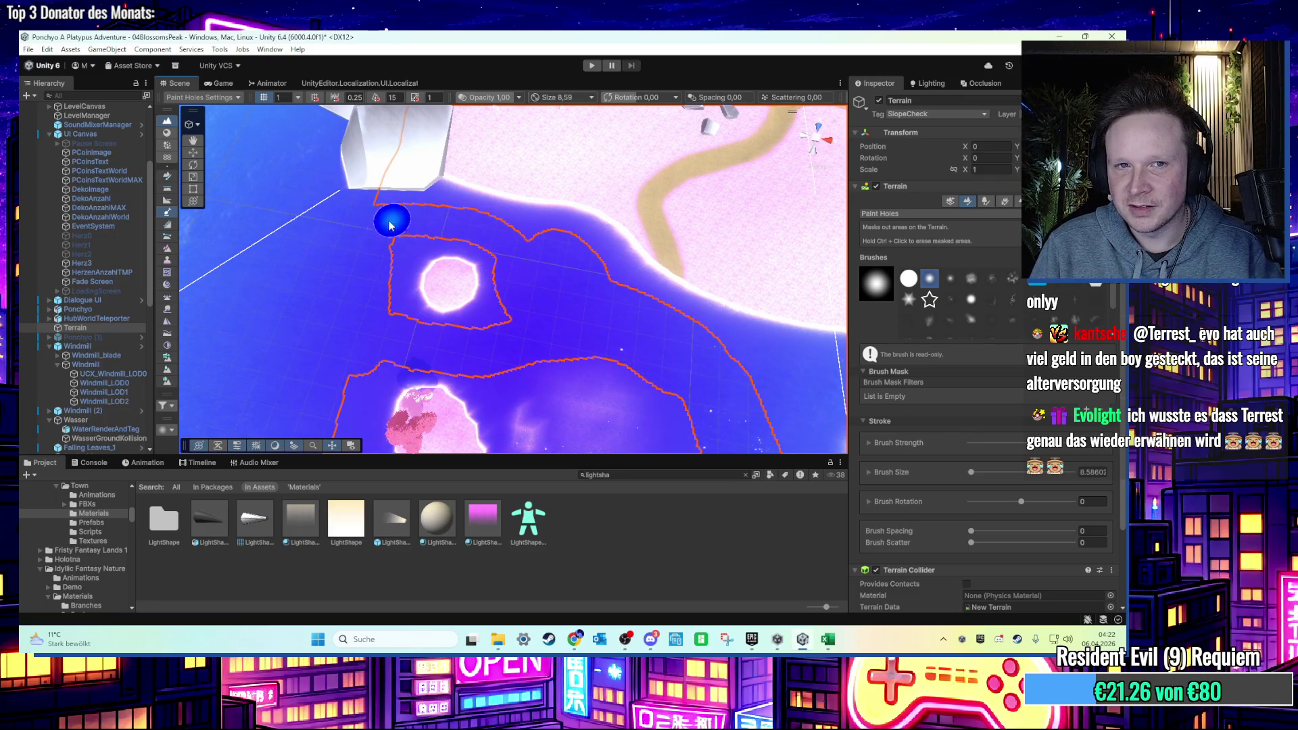
mouse_move(396, 204)
left_mouse_down()
mouse_move(429, 319)
mouse_move(493, 336)
mouse_move(548, 379)
mouse_move(519, 386)
mouse_move(606, 319)
mouse_move(582, 278)
mouse_move(559, 304)
mouse_move(510, 288)
mouse_move(391, 294)
mouse_move(420, 326)
mouse_move(446, 329)
mouse_move(428, 324)
mouse_move(420, 342)
mouse_move(566, 377)
left_mouse_up()
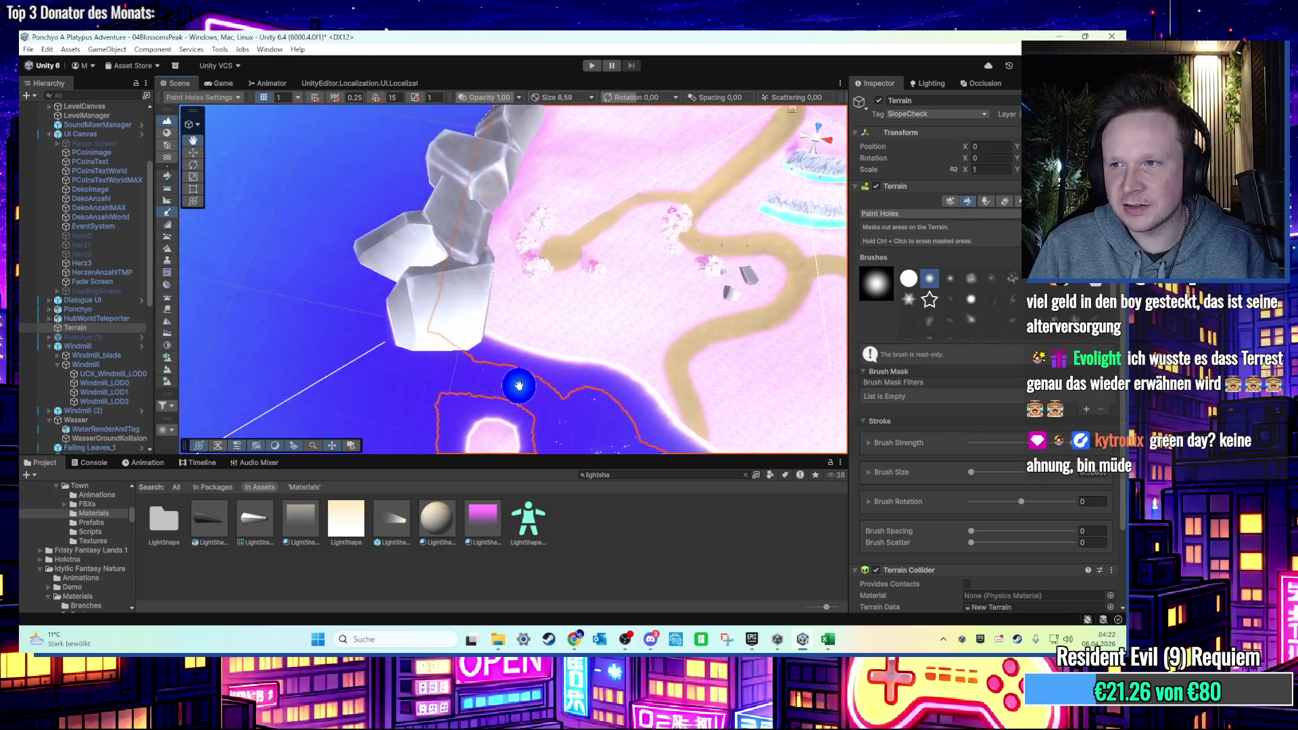
Move in close around the rocks, boat and windmill with the Terrain selected.
left_click(394, 366)
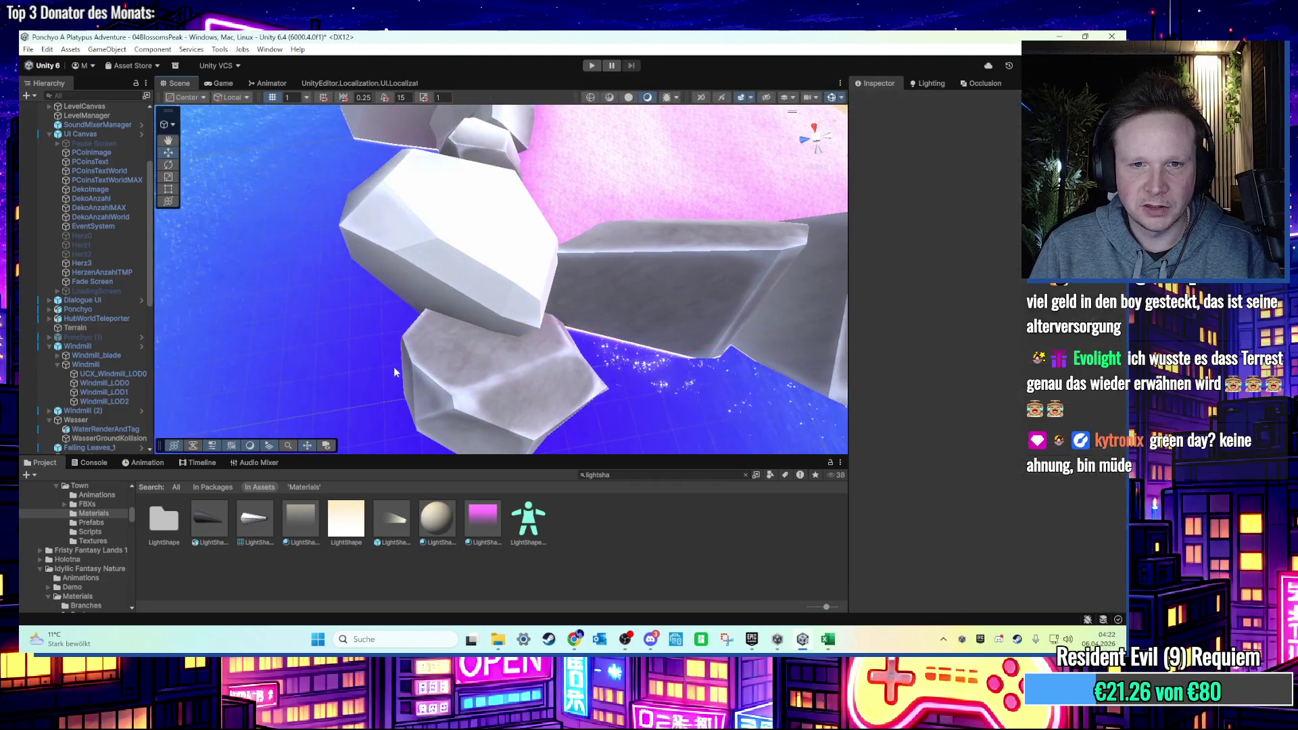
left_click(576, 206)
left_click_drag(606, 269, 672, 378)
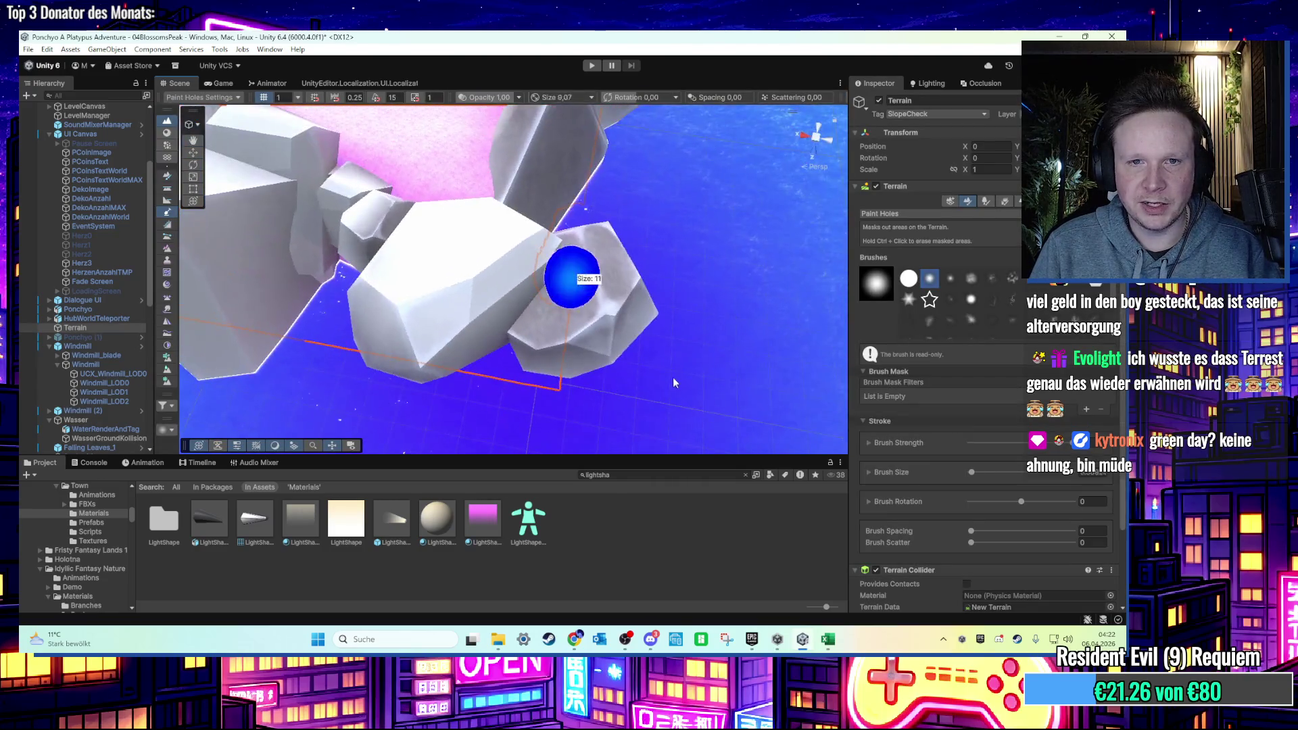
scroll(579, 281, "down", 5)
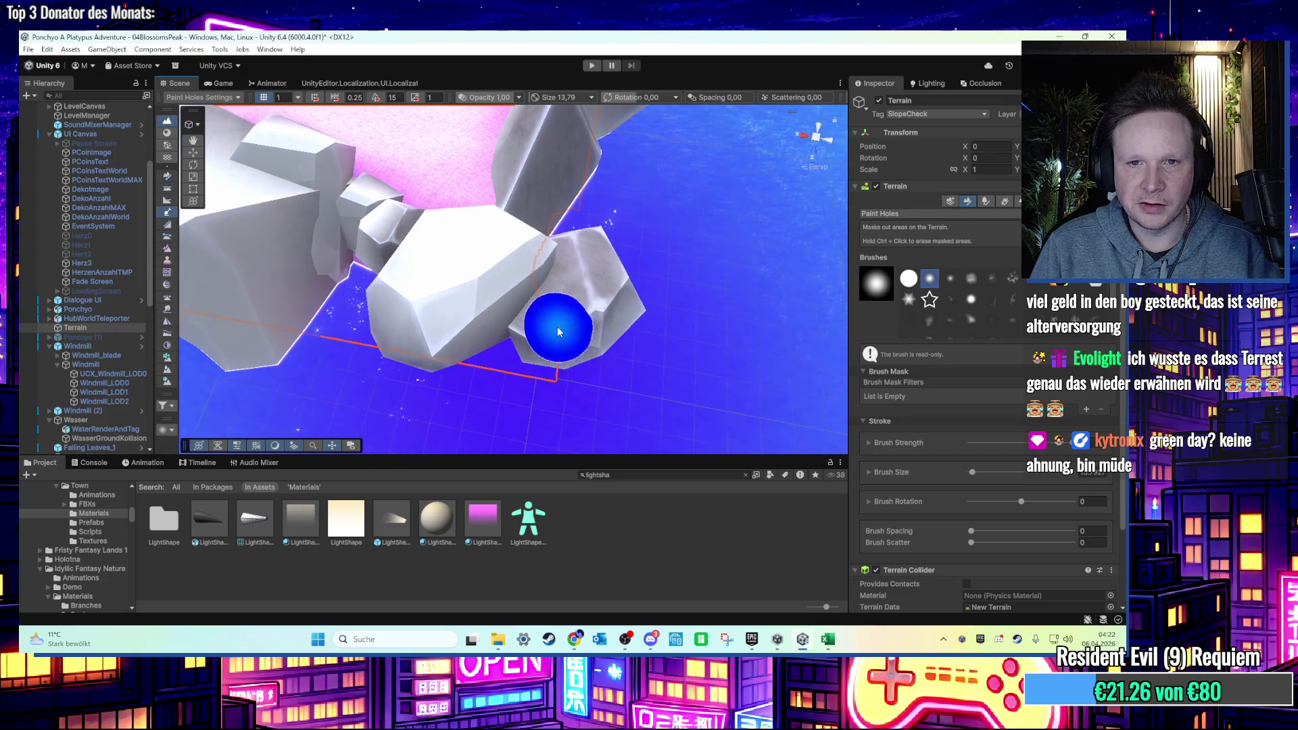
left_click_drag(472, 359, 651, 370)
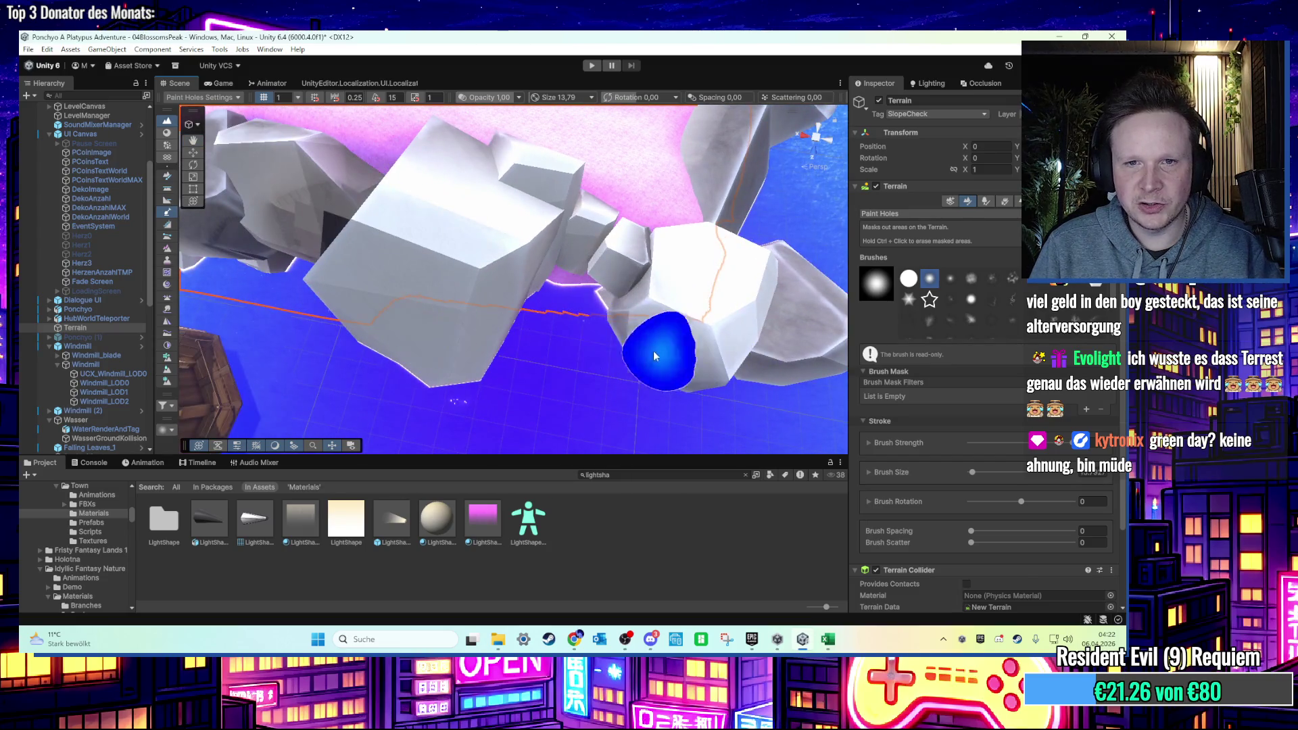
left_click_drag(521, 298, 665, 350)
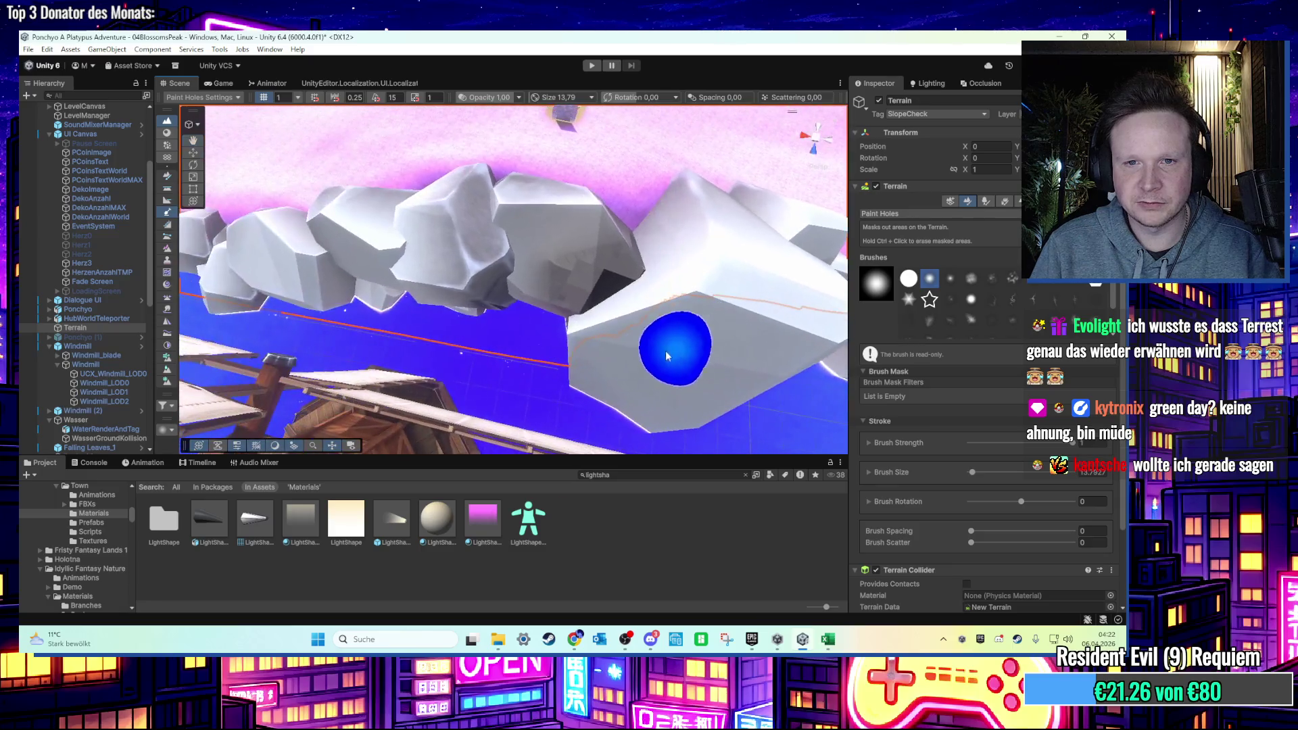
mouse_move(507, 342)
left_mouse_down()
mouse_move(672, 338)
mouse_move(573, 340)
left_mouse_up()
mouse_move(502, 315)
left_mouse_down()
mouse_move(661, 333)
mouse_move(453, 307)
mouse_move(665, 363)
left_mouse_up()
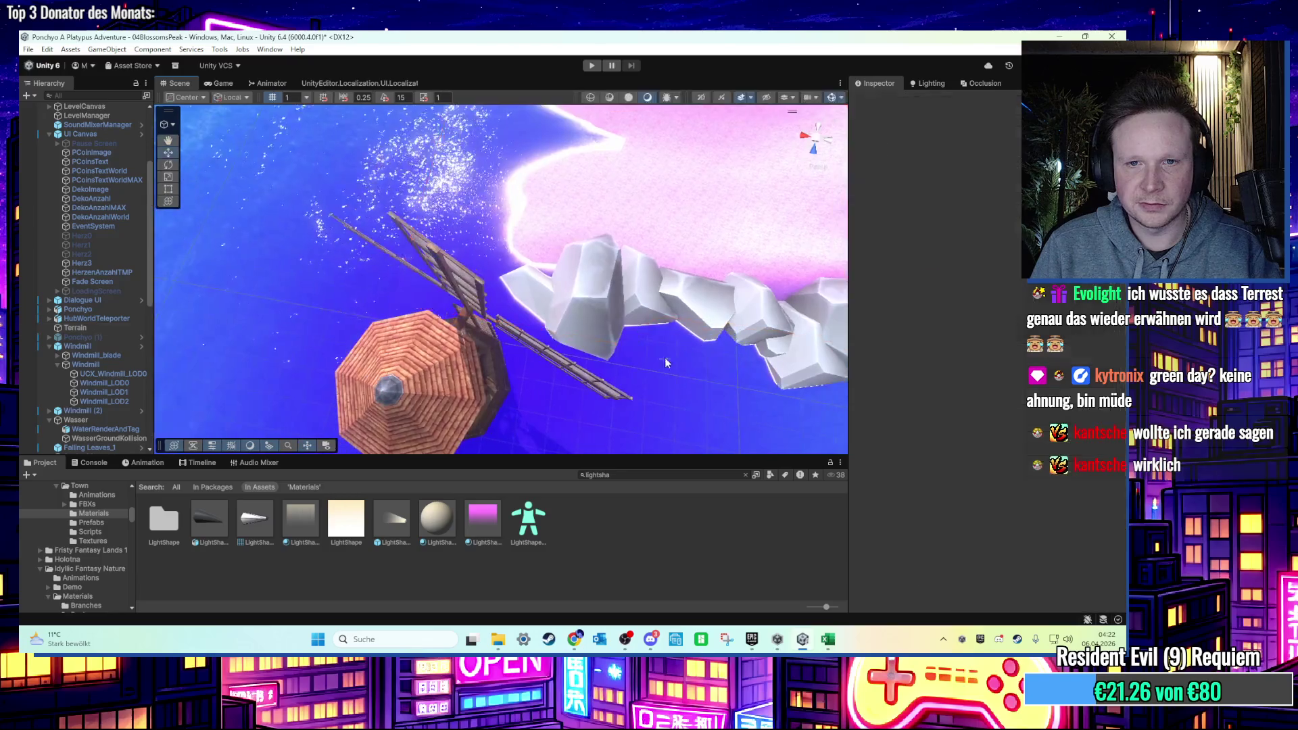
mouse_move(513, 307)
left_mouse_down()
mouse_move(591, 273)
mouse_move(405, 225)
mouse_move(507, 350)
mouse_move(496, 281)
mouse_move(539, 264)
mouse_move(585, 351)
left_mouse_up()
Reselect the Terrain and bring the view out over the flowered shoreline to the small islands.
left_click(591, 273)
mouse_move(452, 277)
left_mouse_down()
mouse_move(478, 223)
mouse_move(445, 270)
mouse_move(449, 342)
left_mouse_up()
mouse_move(524, 244)
left_mouse_down()
mouse_move(487, 322)
mouse_move(440, 275)
mouse_move(453, 327)
mouse_move(440, 344)
left_mouse_up()
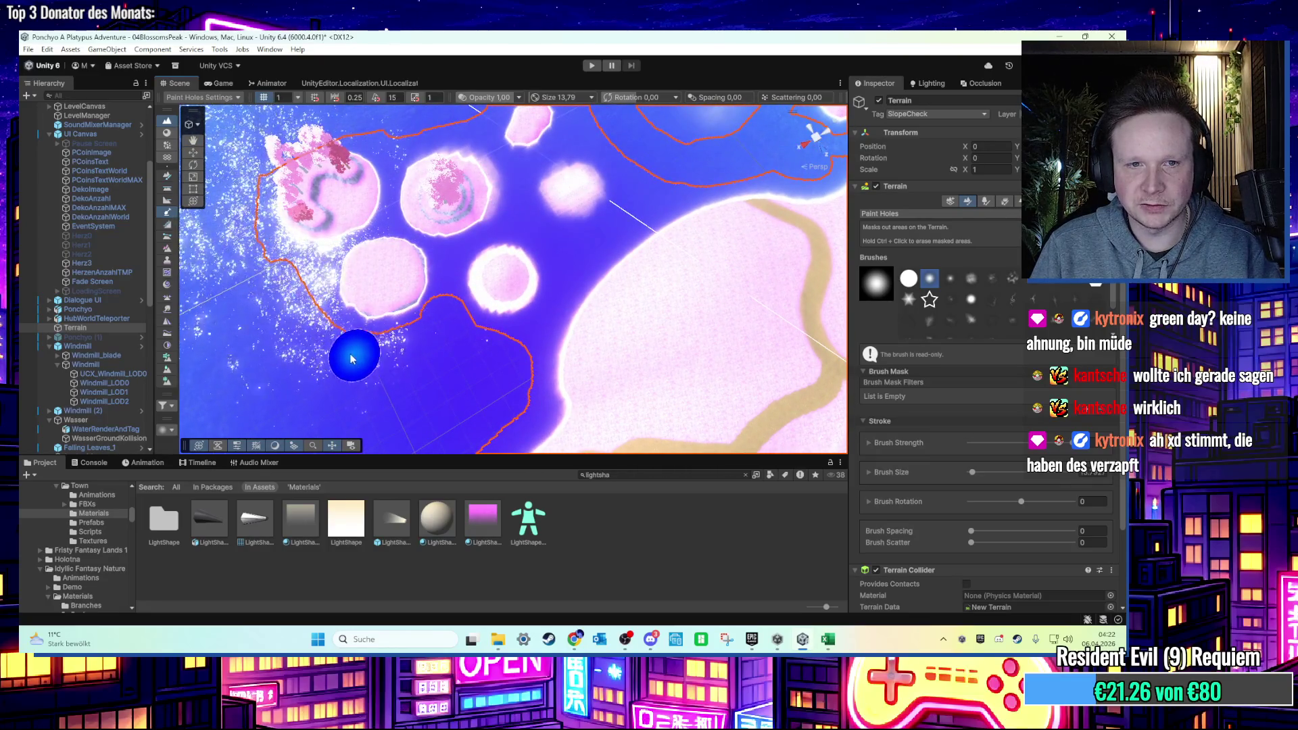
left_click_drag(351, 359, 414, 379)
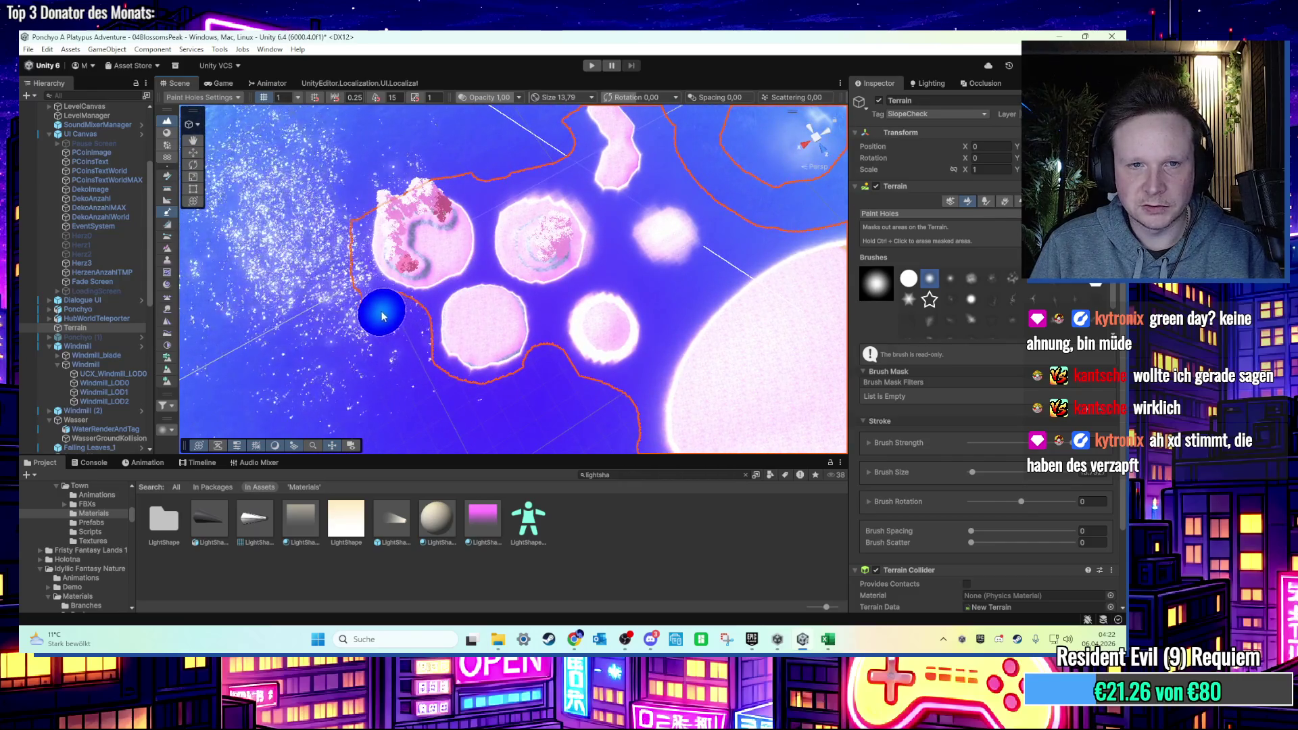
mouse_move(348, 218)
left_mouse_down()
mouse_move(318, 282)
mouse_move(510, 264)
mouse_move(501, 234)
mouse_move(449, 289)
mouse_move(371, 289)
mouse_move(414, 304)
mouse_move(372, 292)
left_mouse_up()
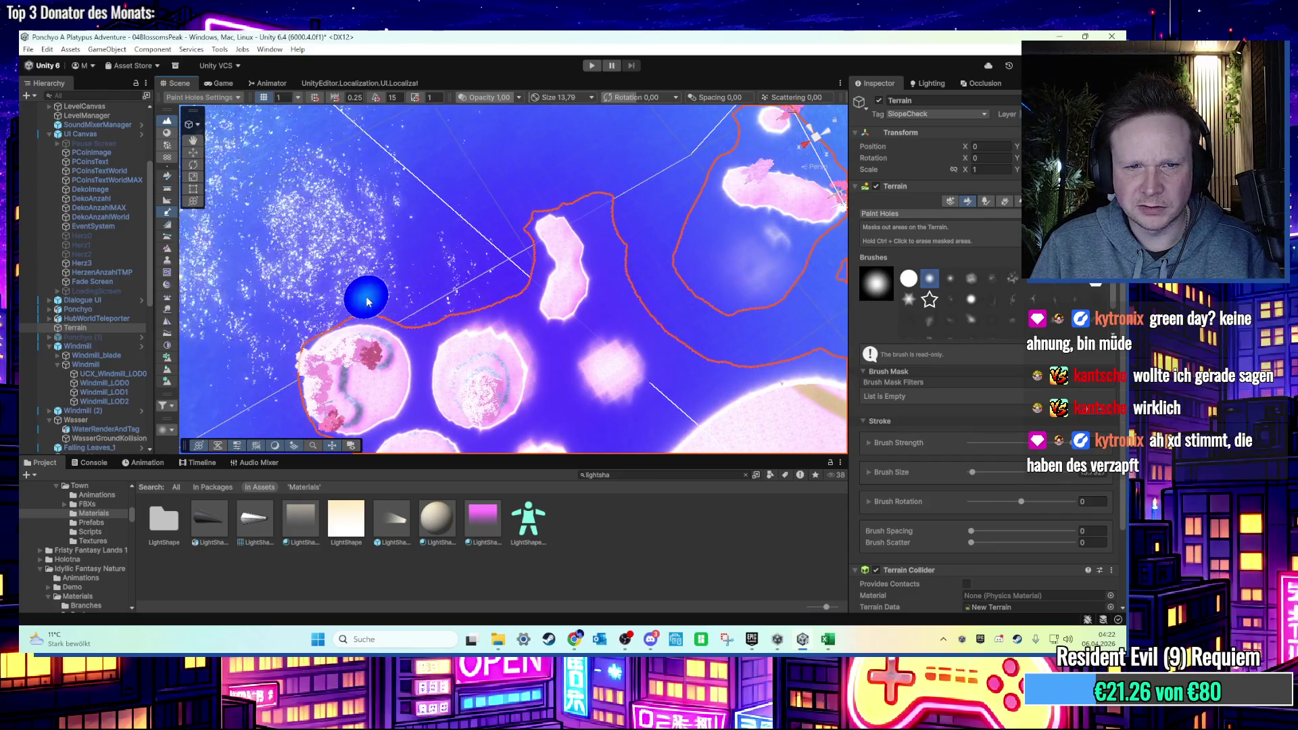
left_click_drag(472, 261, 577, 178)
Cut holes along the island edge and between the left and middle islands, then enter Play mode.
left_click(546, 234)
key("ctrl+z")
left_click_drag(580, 268, 467, 231)
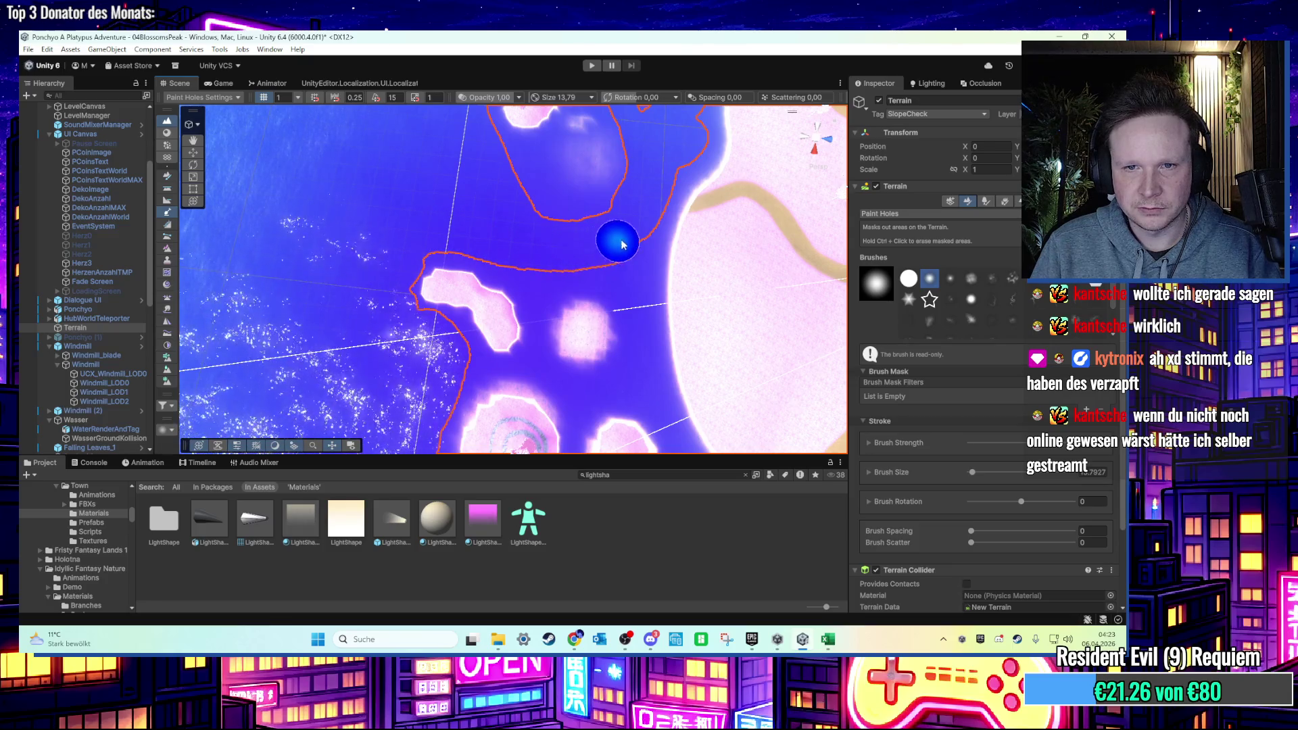
left_click_drag(636, 227, 567, 289)
left_click_drag(622, 244, 625, 243)
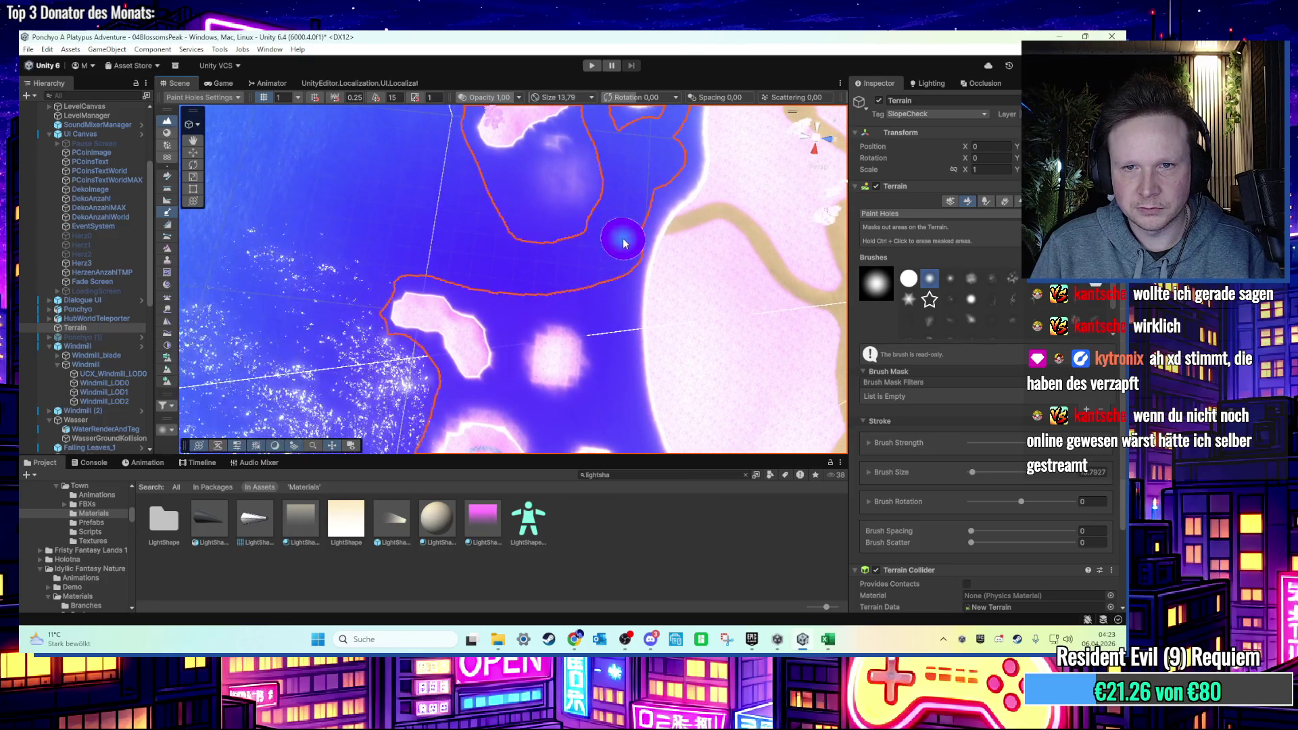
mouse_move(404, 266)
left_mouse_down()
mouse_move(559, 282)
mouse_move(507, 281)
mouse_move(495, 266)
left_mouse_up()
mouse_move(469, 198)
left_mouse_down()
mouse_move(565, 249)
mouse_move(588, 232)
mouse_move(340, 289)
left_mouse_up()
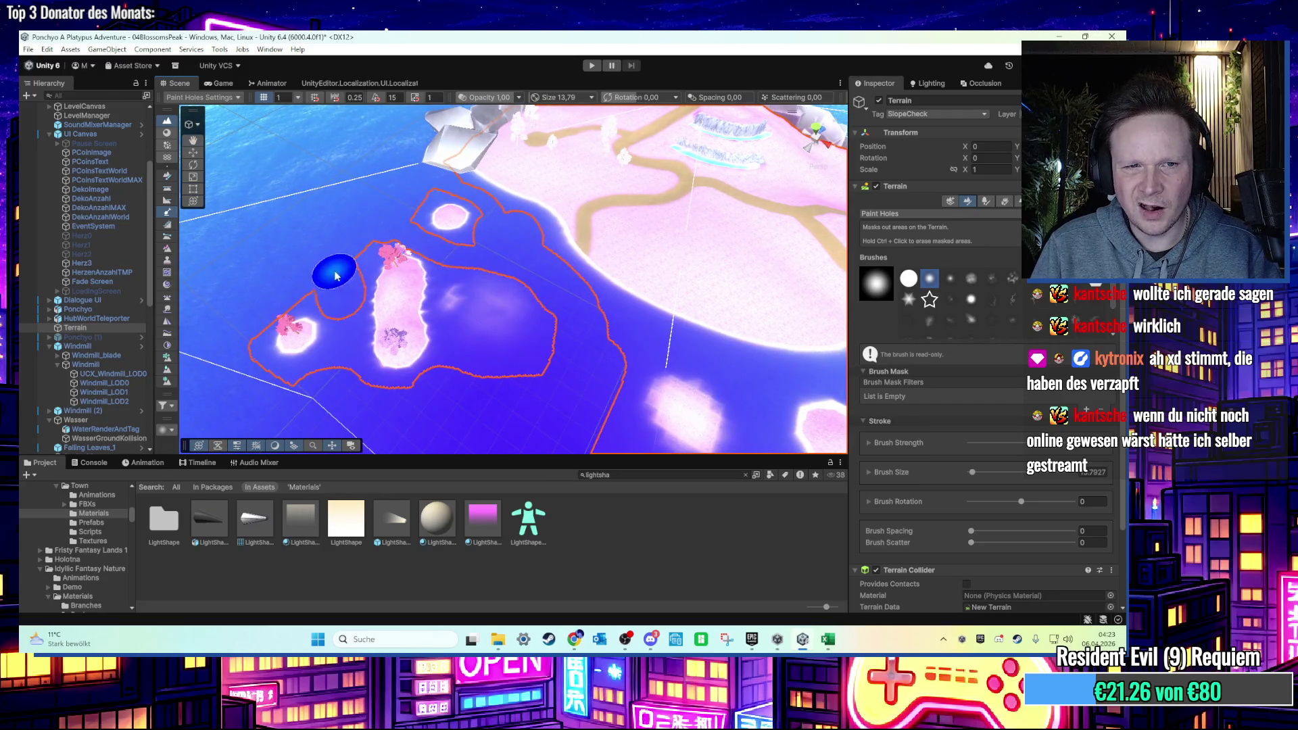
mouse_move(267, 306)
left_mouse_down()
mouse_move(354, 289)
mouse_move(388, 327)
left_mouse_up()
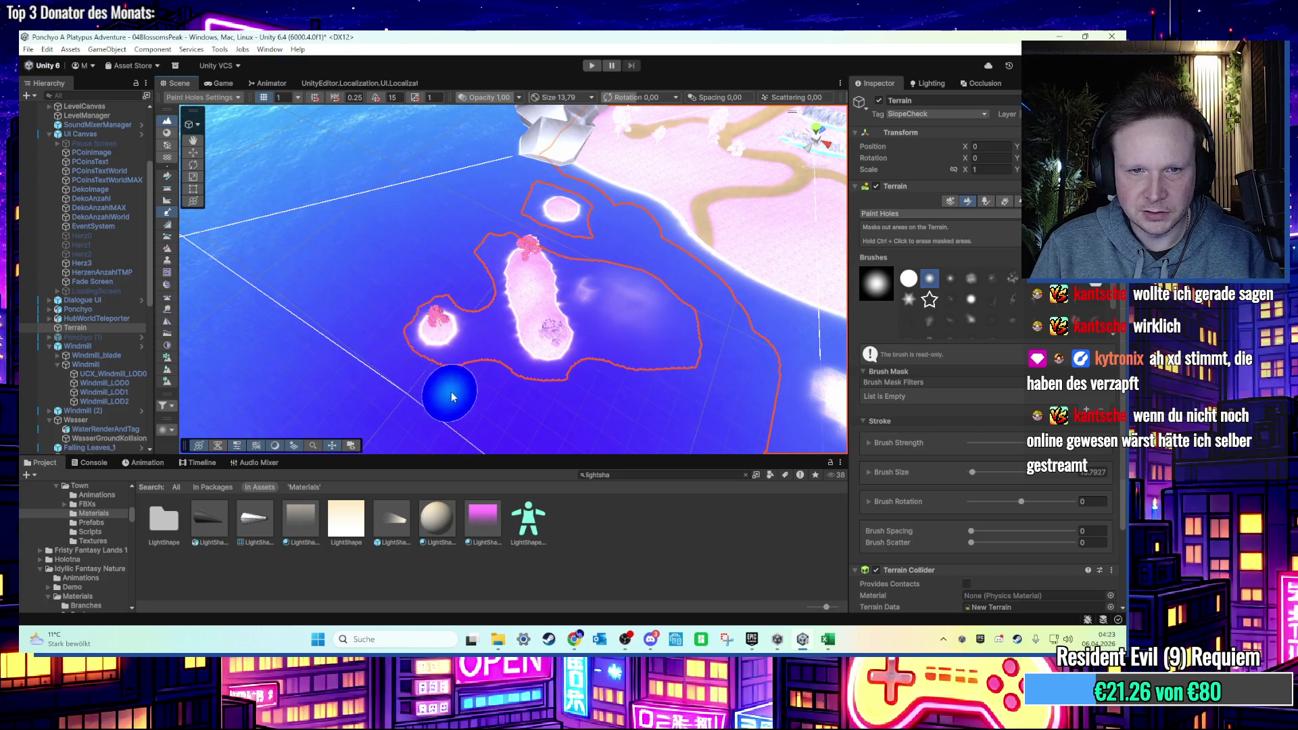
left_click_drag(491, 367, 490, 390)
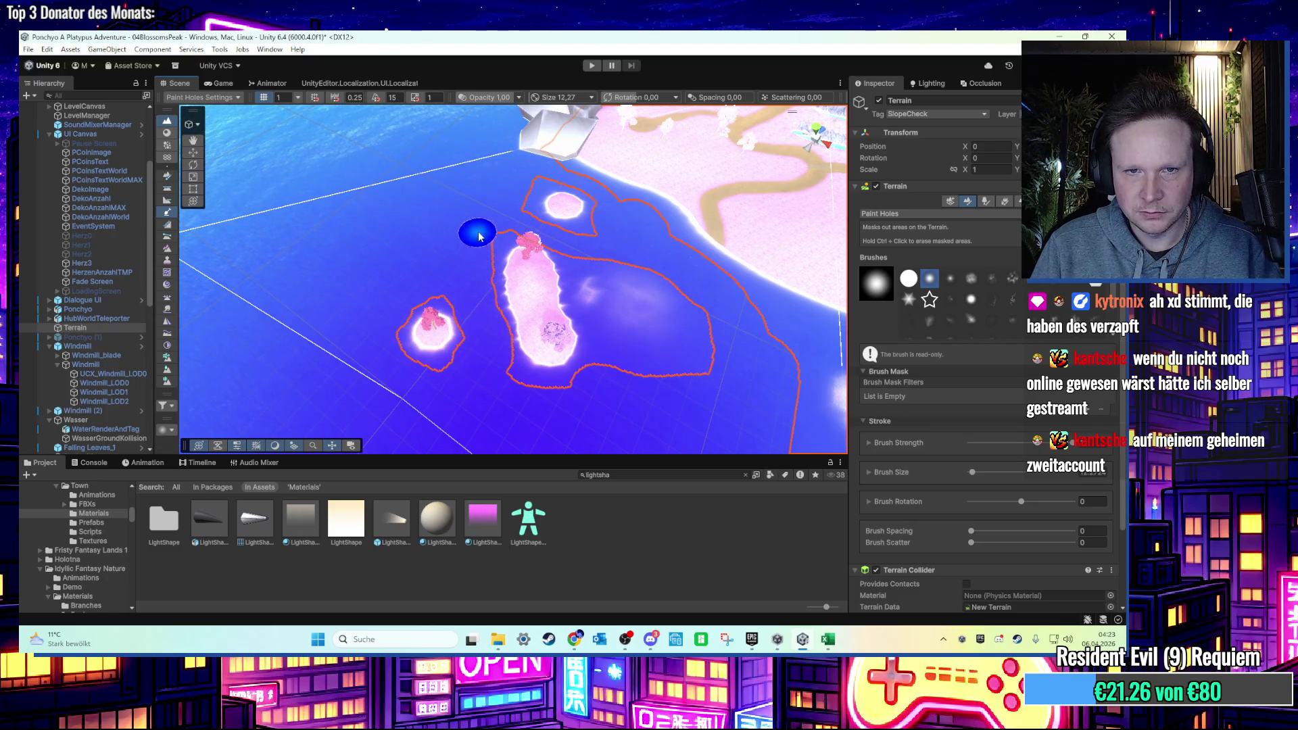
mouse_move(696, 362)
left_mouse_down()
mouse_move(566, 304)
mouse_move(416, 213)
left_mouse_up()
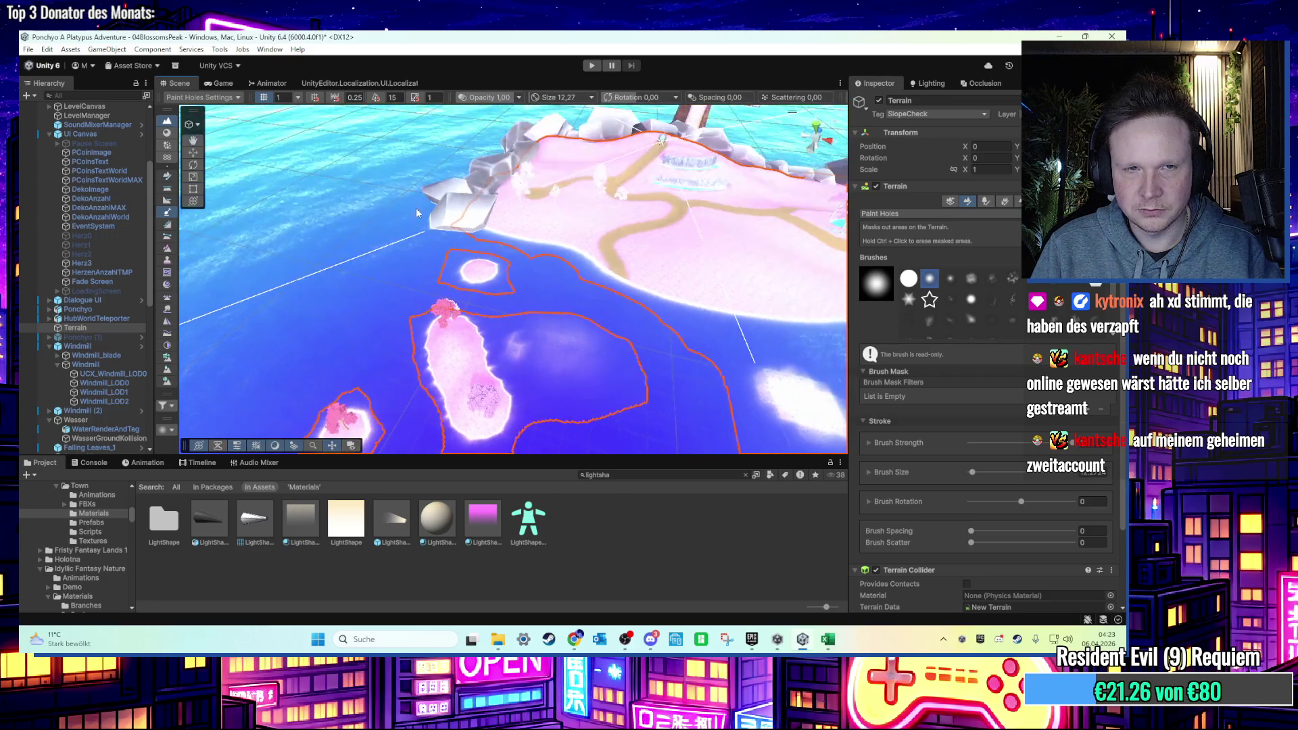
left_click(590, 66)
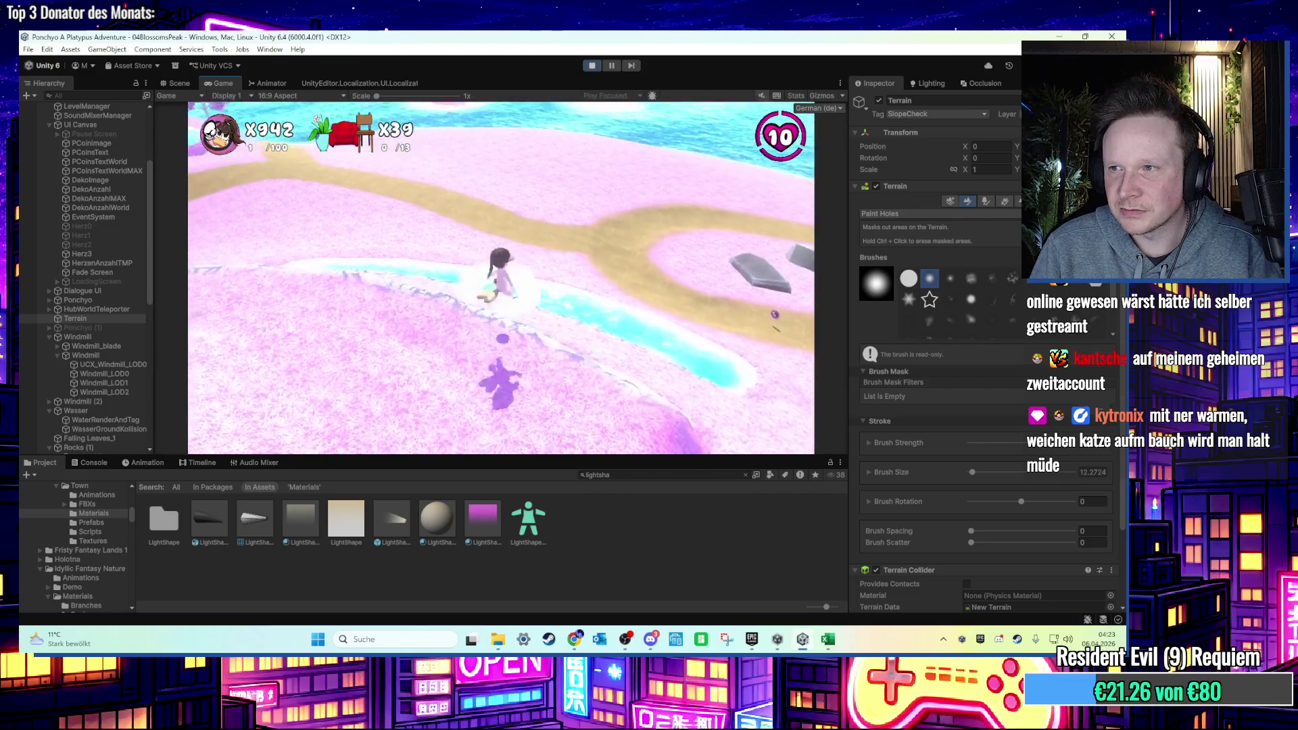
Bring up the Windows Start menu while the game runs in Play mode.
key("super")
key("super")
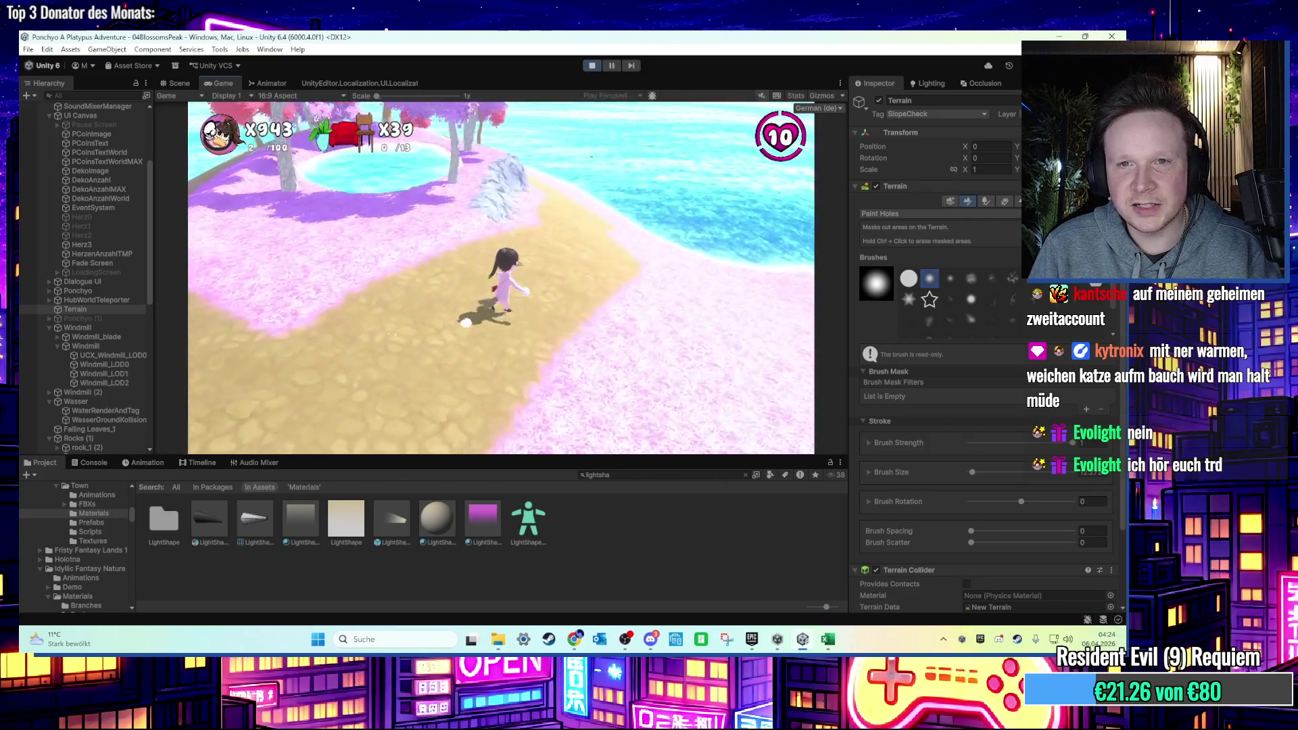
key("super")
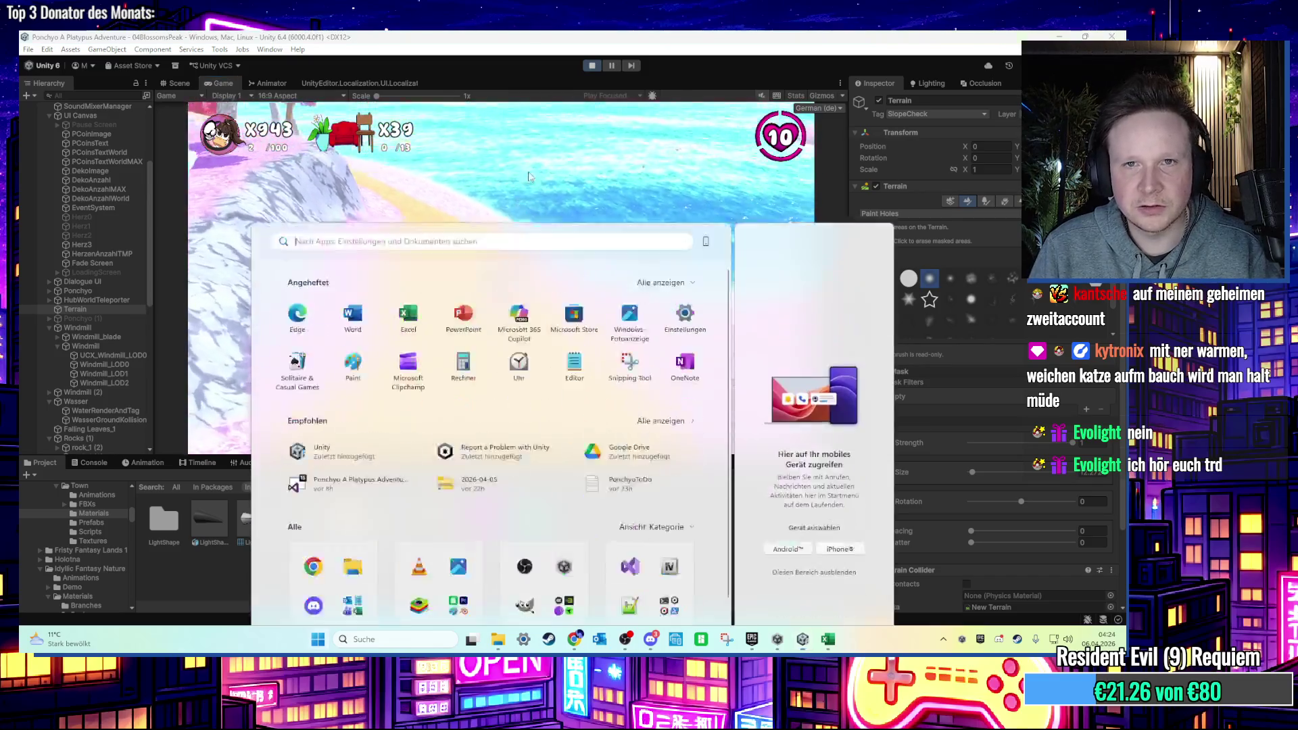
key("super")
key("ctrl+1")
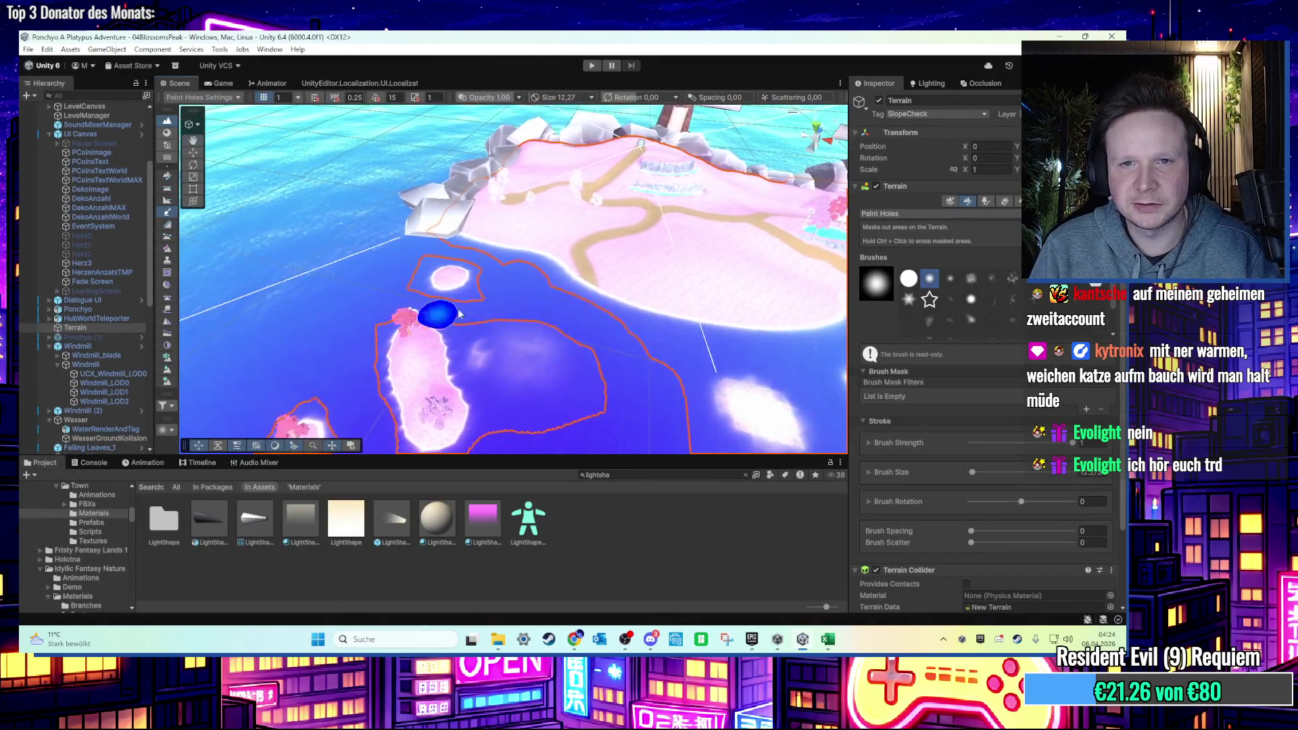
scroll(473, 324, "down", 5)
scroll(568, 350, "up", 5)
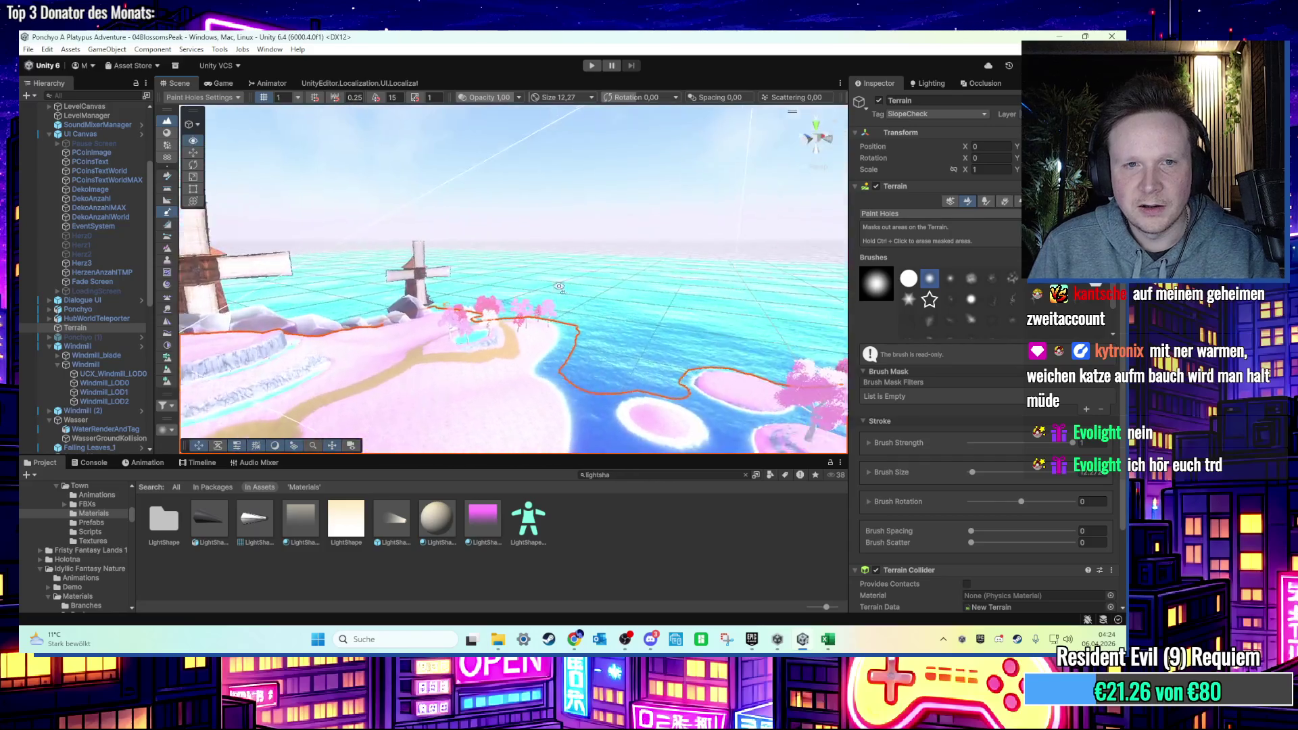
scroll(584, 350, "up", 5)
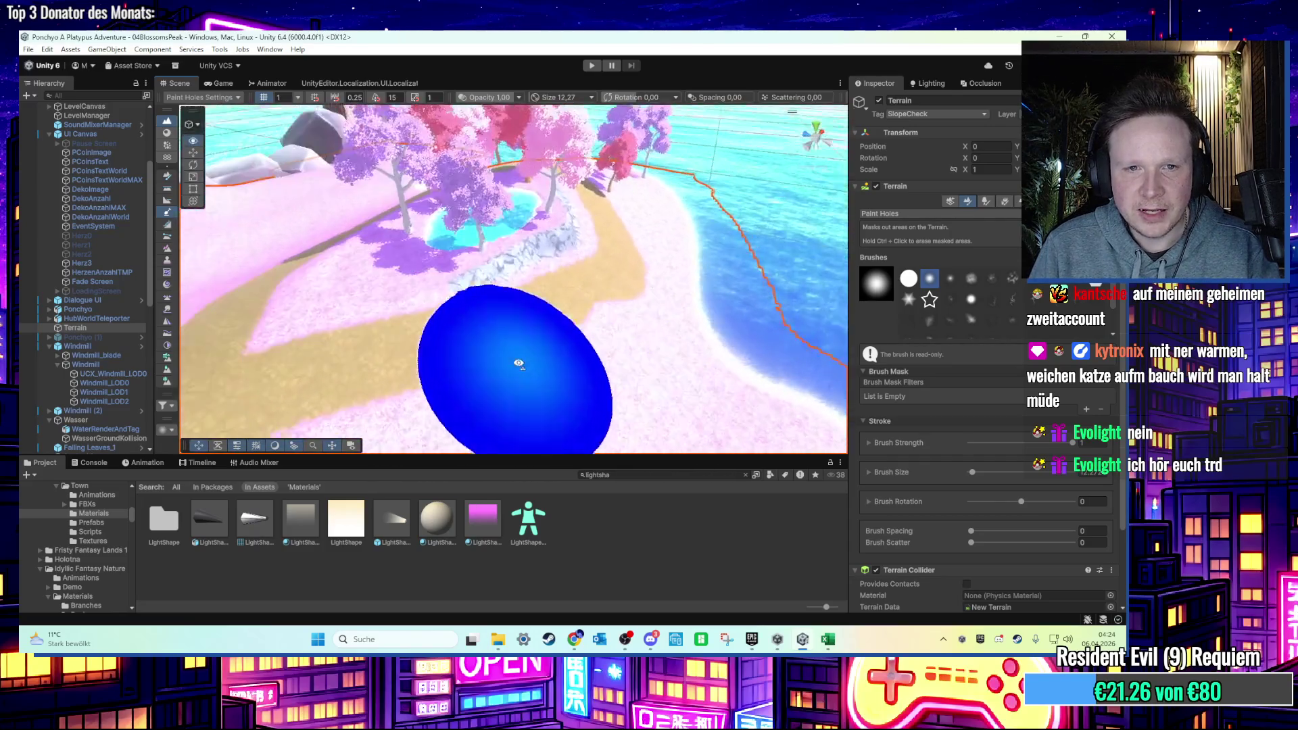
left_click(71, 134)
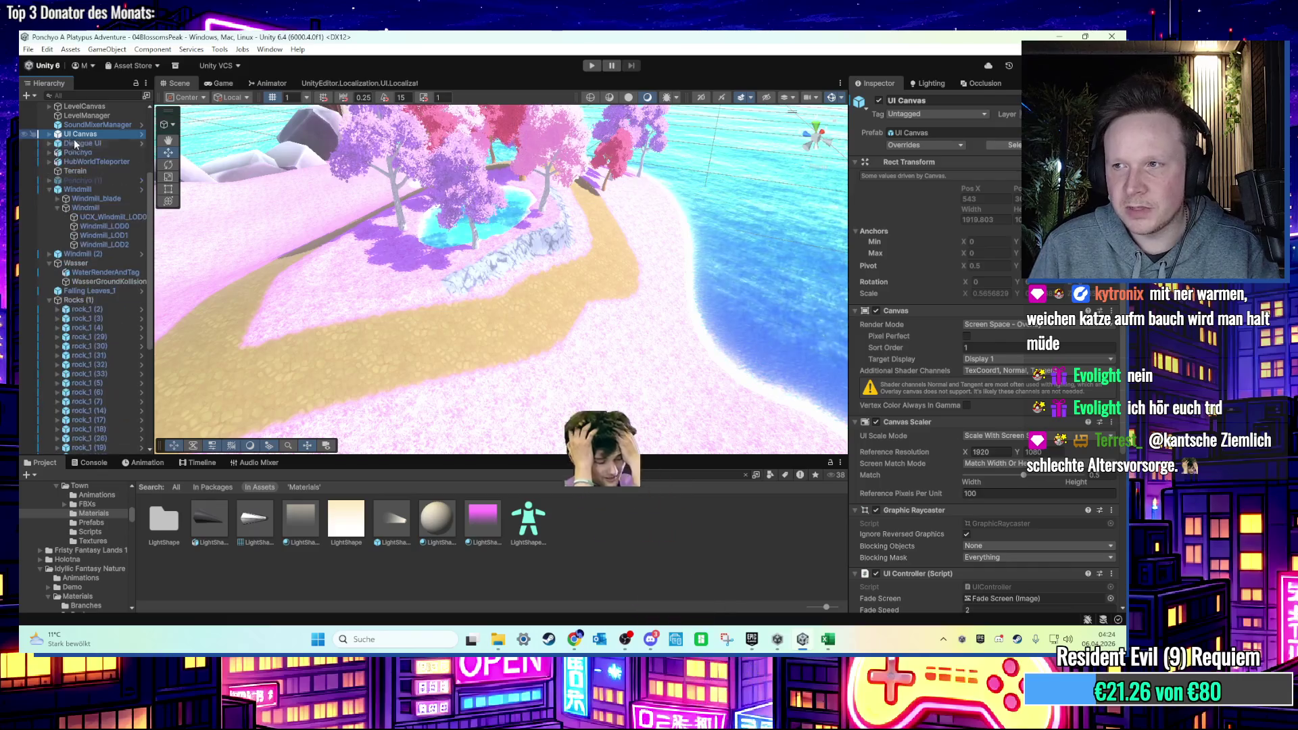
scroll(537, 301, "down", 3)
left_click(496, 357)
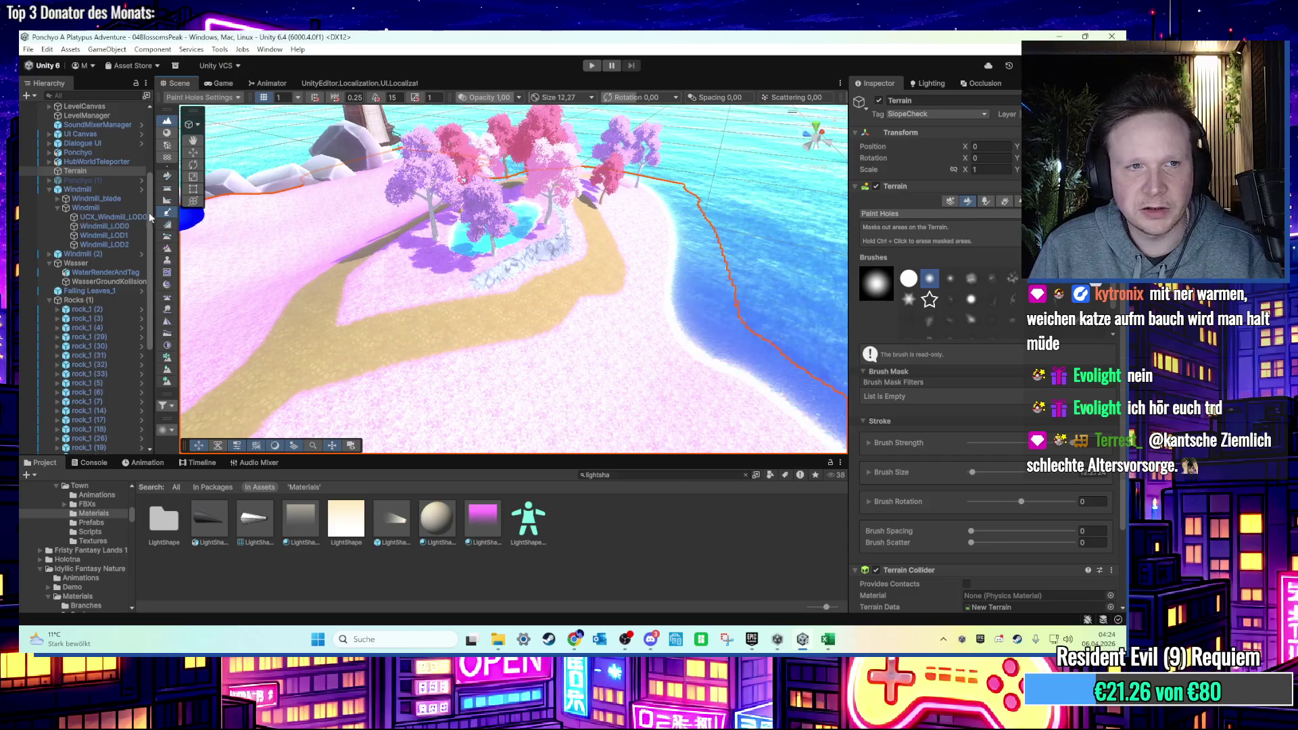
scroll(131, 211, "up", 5)
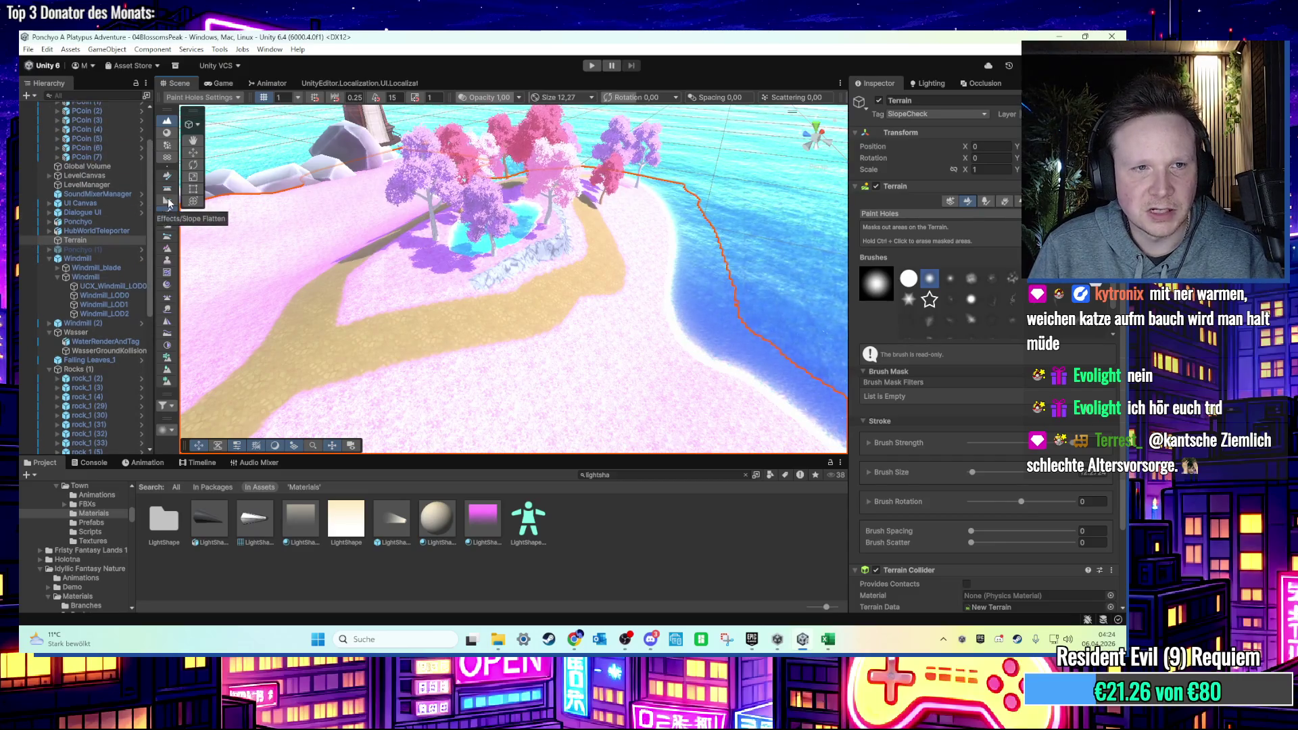
Try the Effects/Slope Flatten tool, then switch the Terrain to Sculpt/Bridge facing the sea and windmill.
left_click(168, 201)
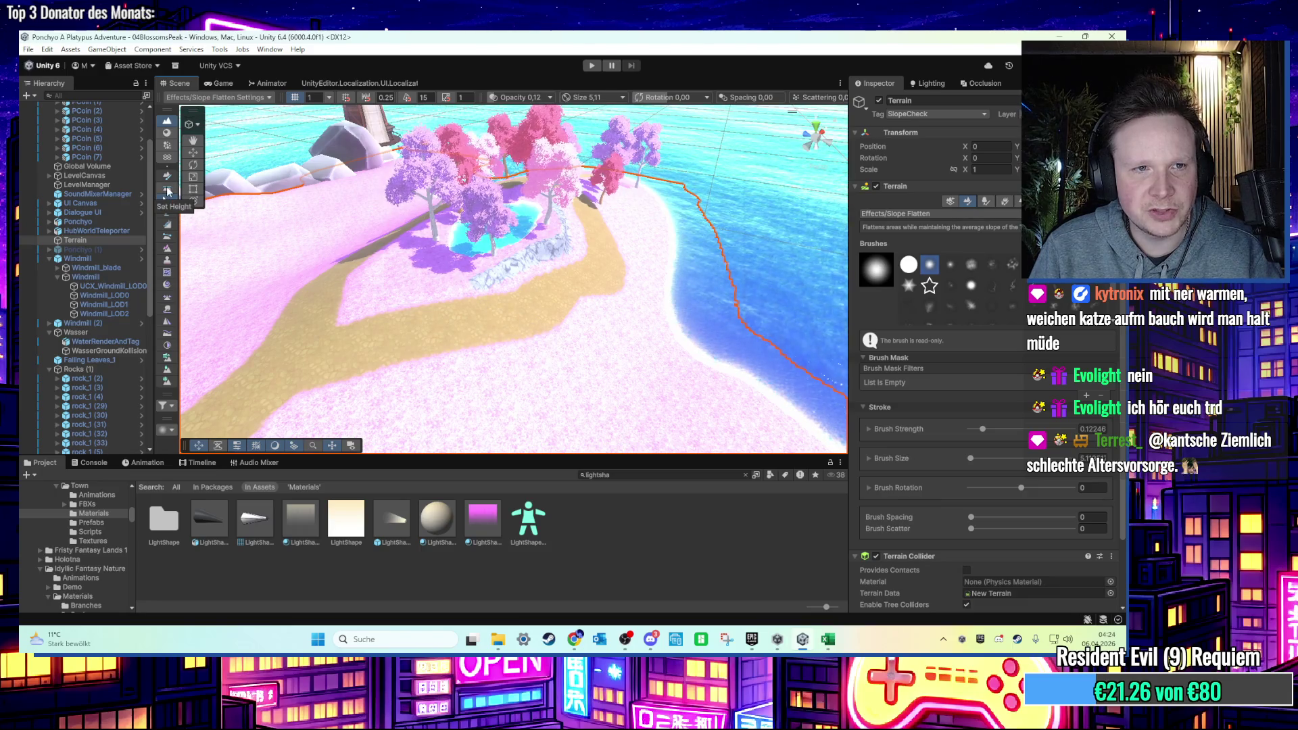
left_click(167, 237)
mouse_move(304, 304)
left_mouse_down()
mouse_move(594, 313)
mouse_move(502, 278)
mouse_move(408, 359)
mouse_move(500, 343)
left_mouse_up()
left_click(509, 342)
left_click(510, 342)
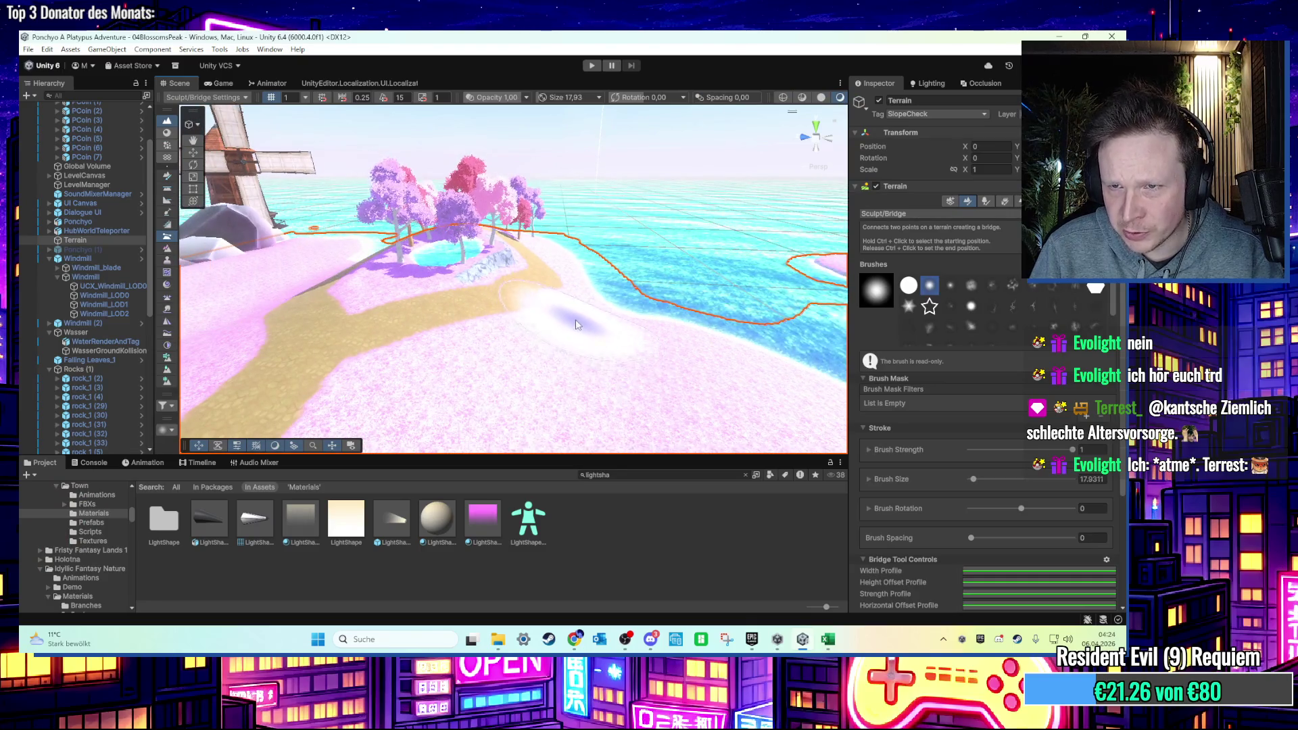
scroll(576, 325, "up", 2)
scroll(525, 306, "up", 2)
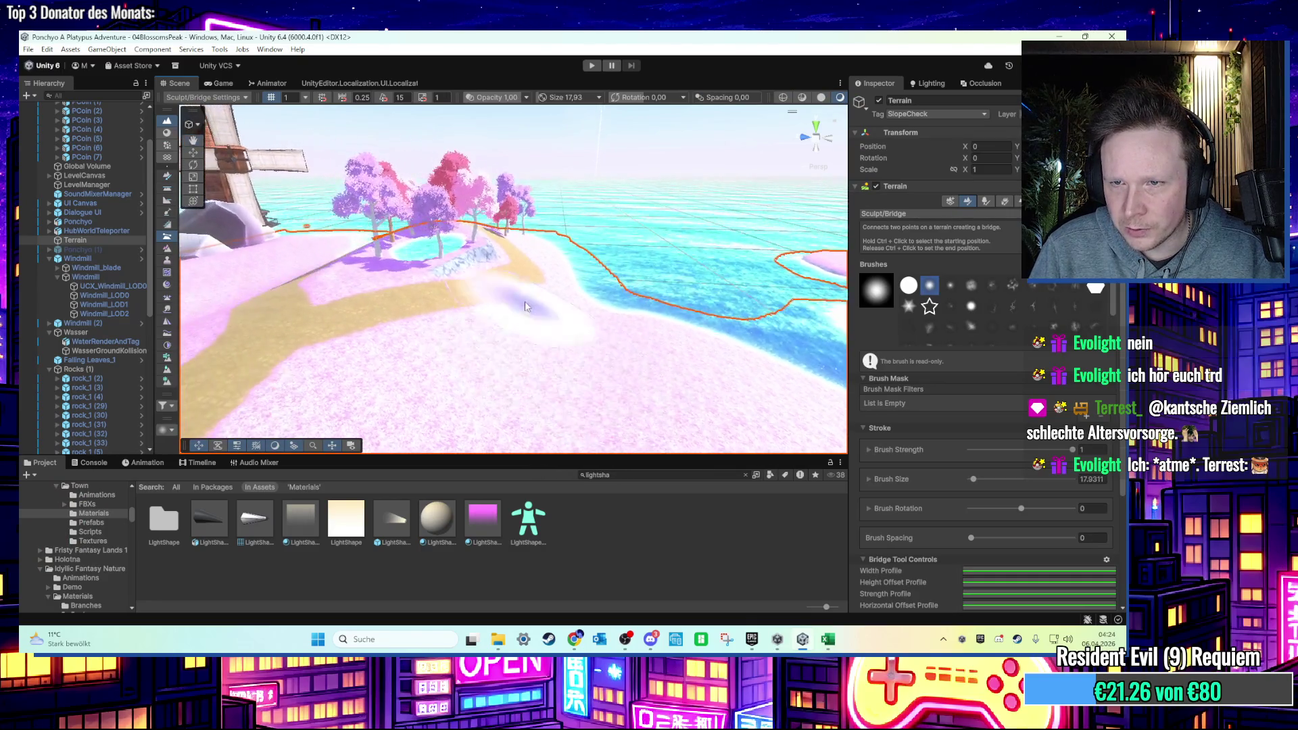
scroll(526, 306, "up", 3)
scroll(522, 298, "down", 3)
scroll(517, 289, "up", 2)
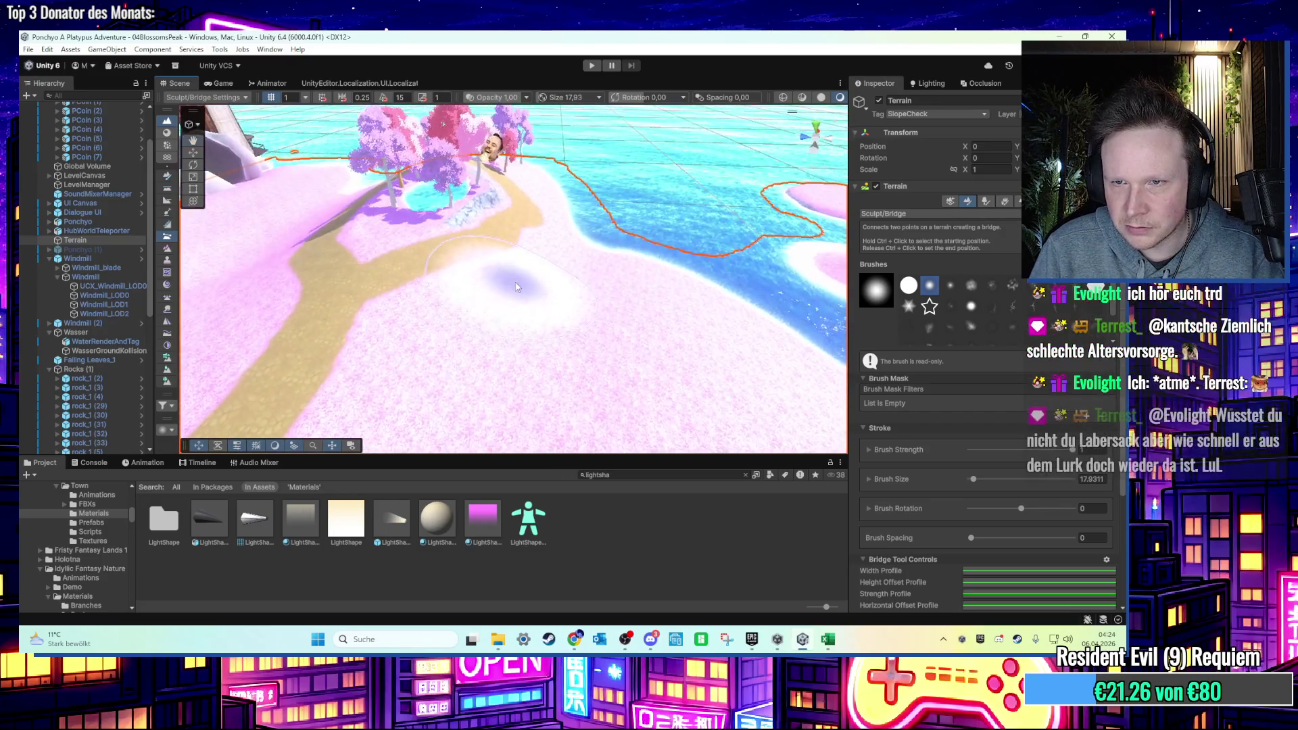
scroll(516, 286, "up", 4)
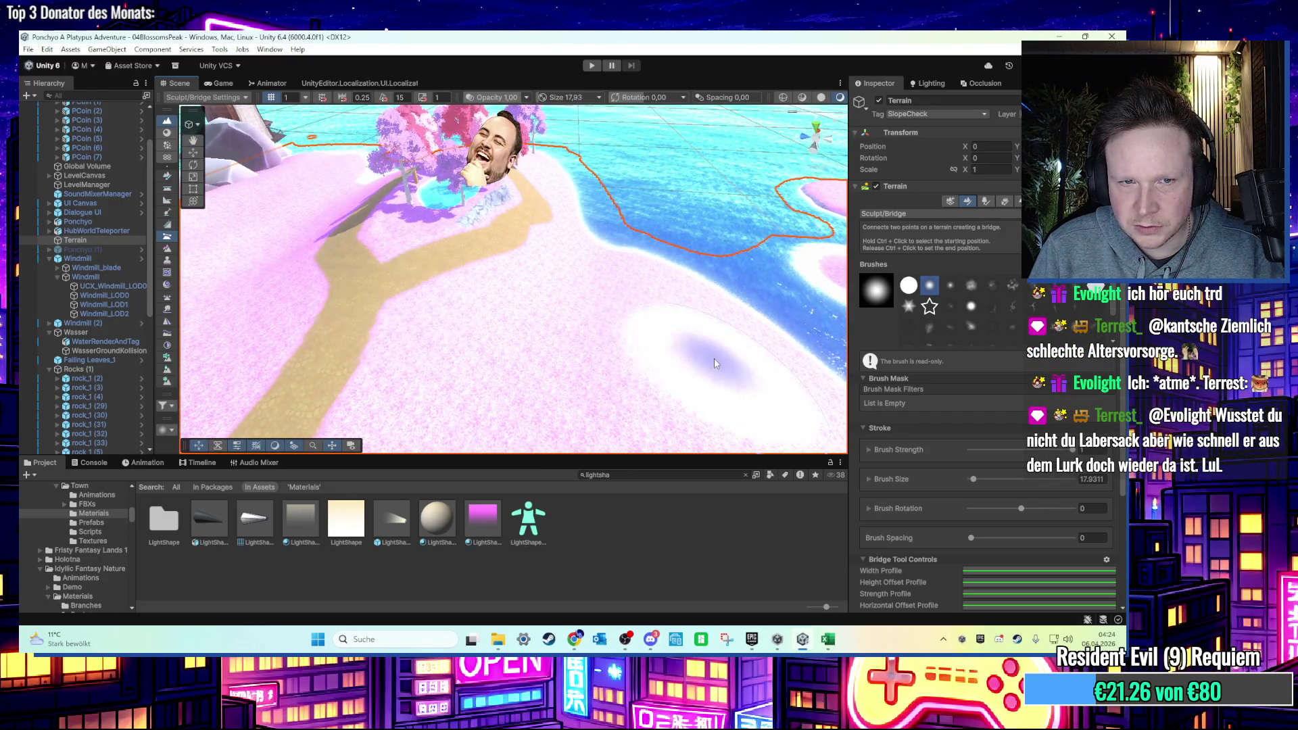
left_click_drag(714, 364, 670, 248)
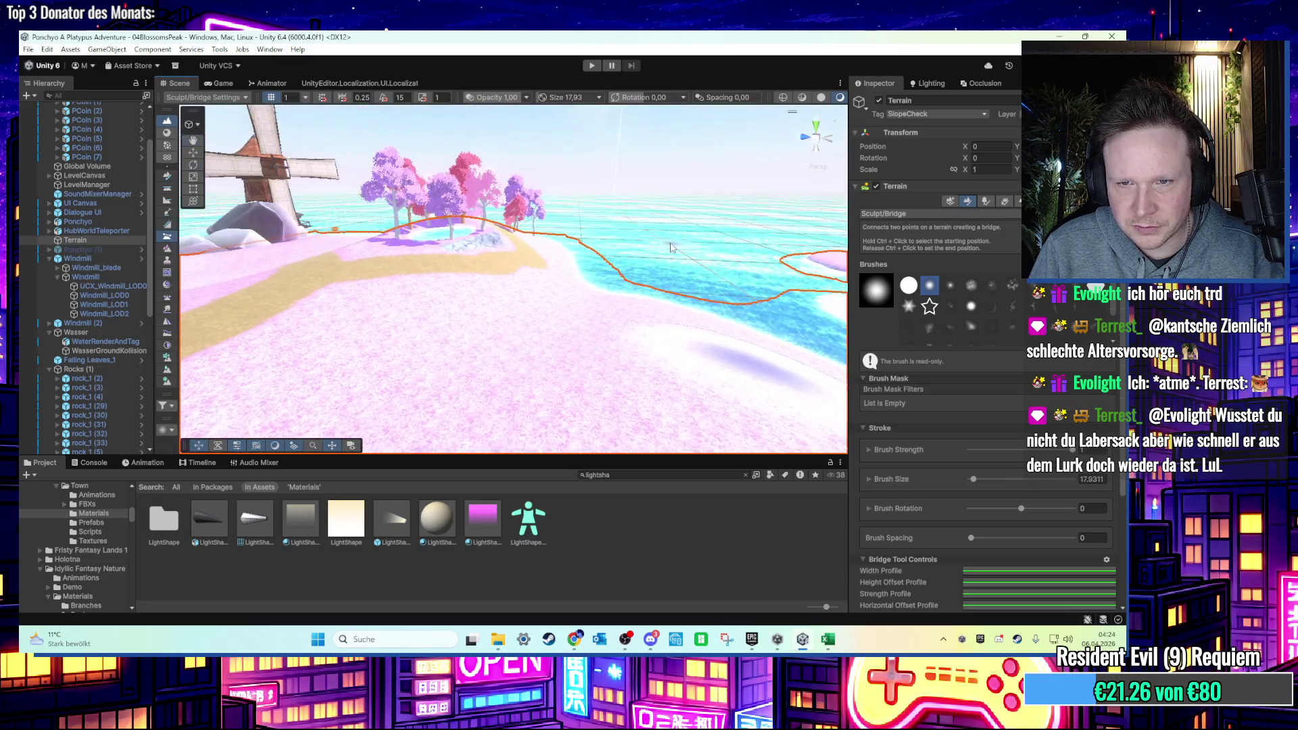
Place bridge points on the ground, then switch the terrain tool to Sculpt/Terrace with Terrace Count 150.
left_click(549, 332)
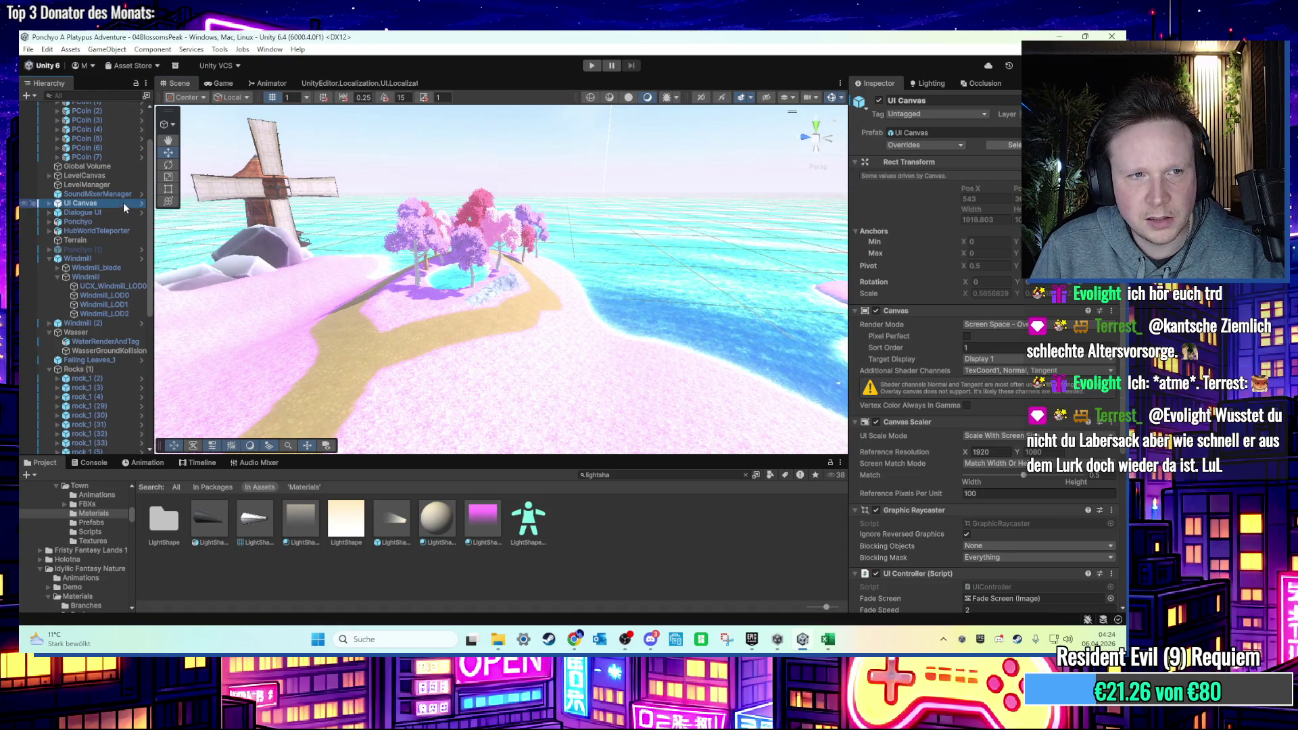
left_click(75, 240)
scroll(465, 388, "up", 5)
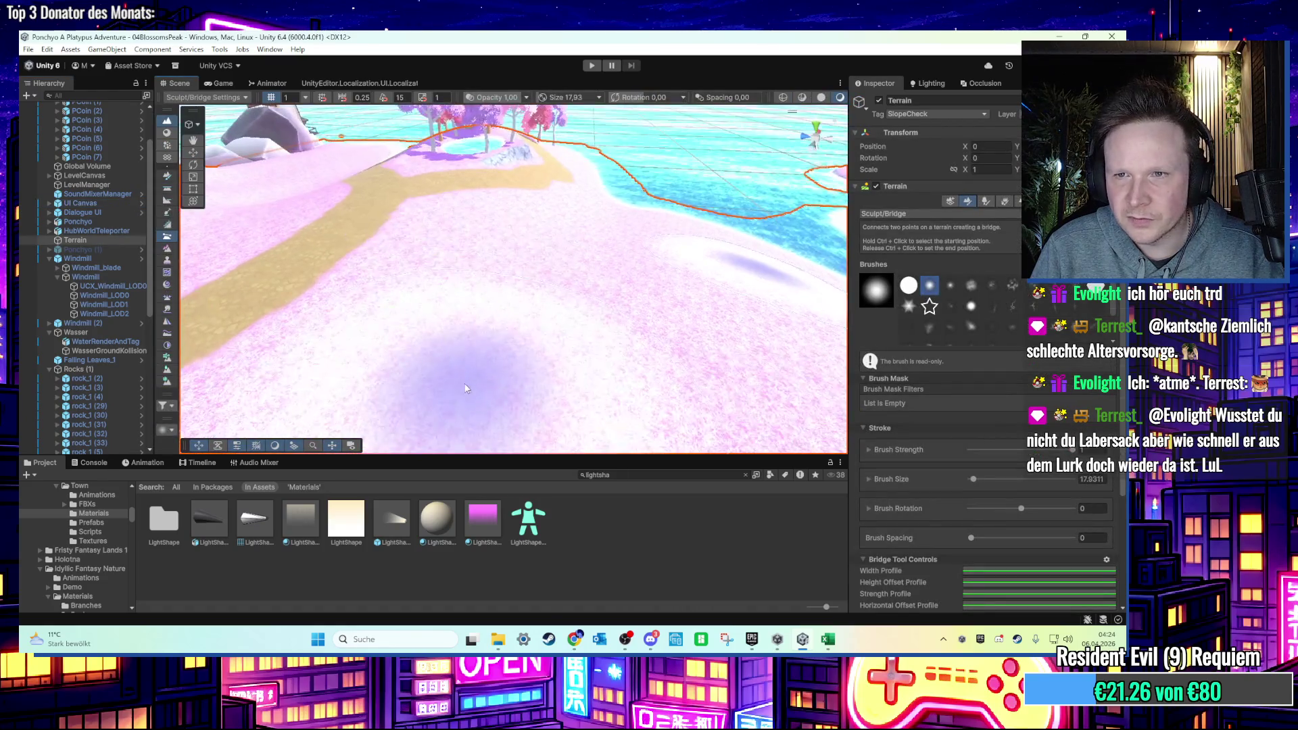
left_click(465, 389)
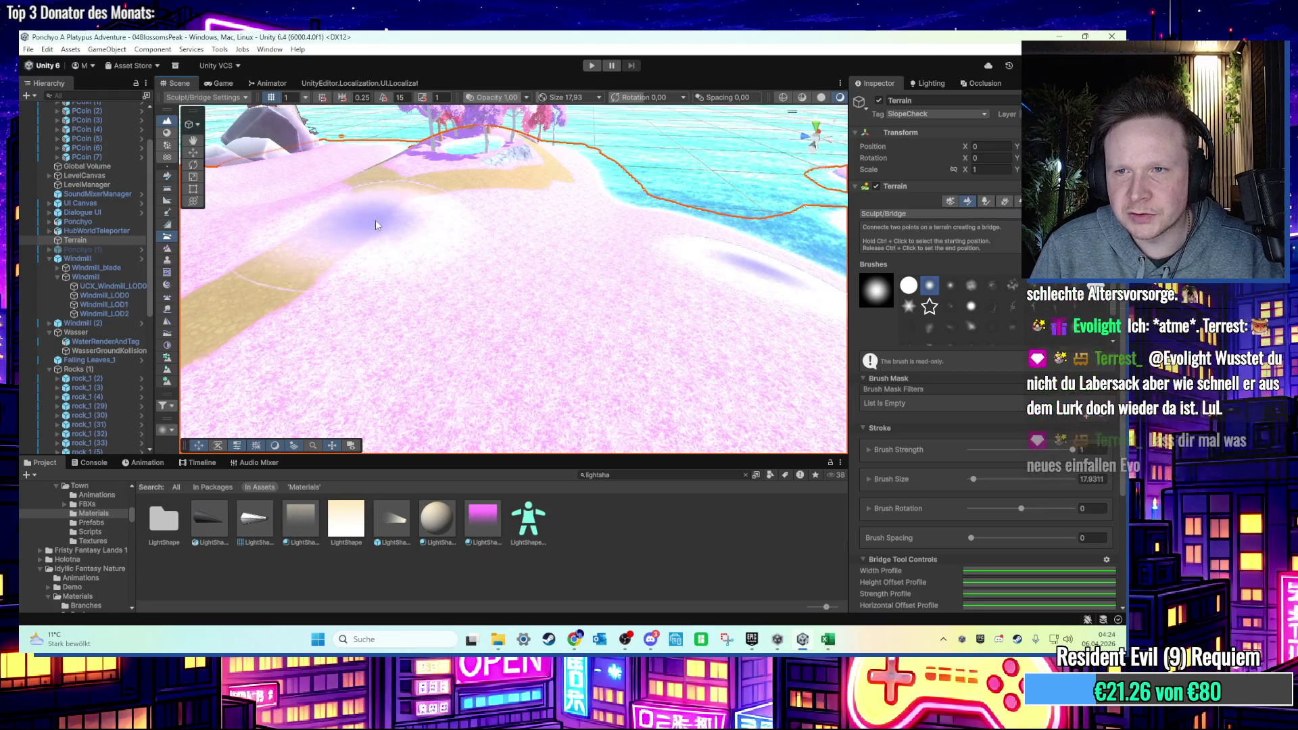
scroll(376, 227, "up", 2)
left_click(359, 245, "ctrl")
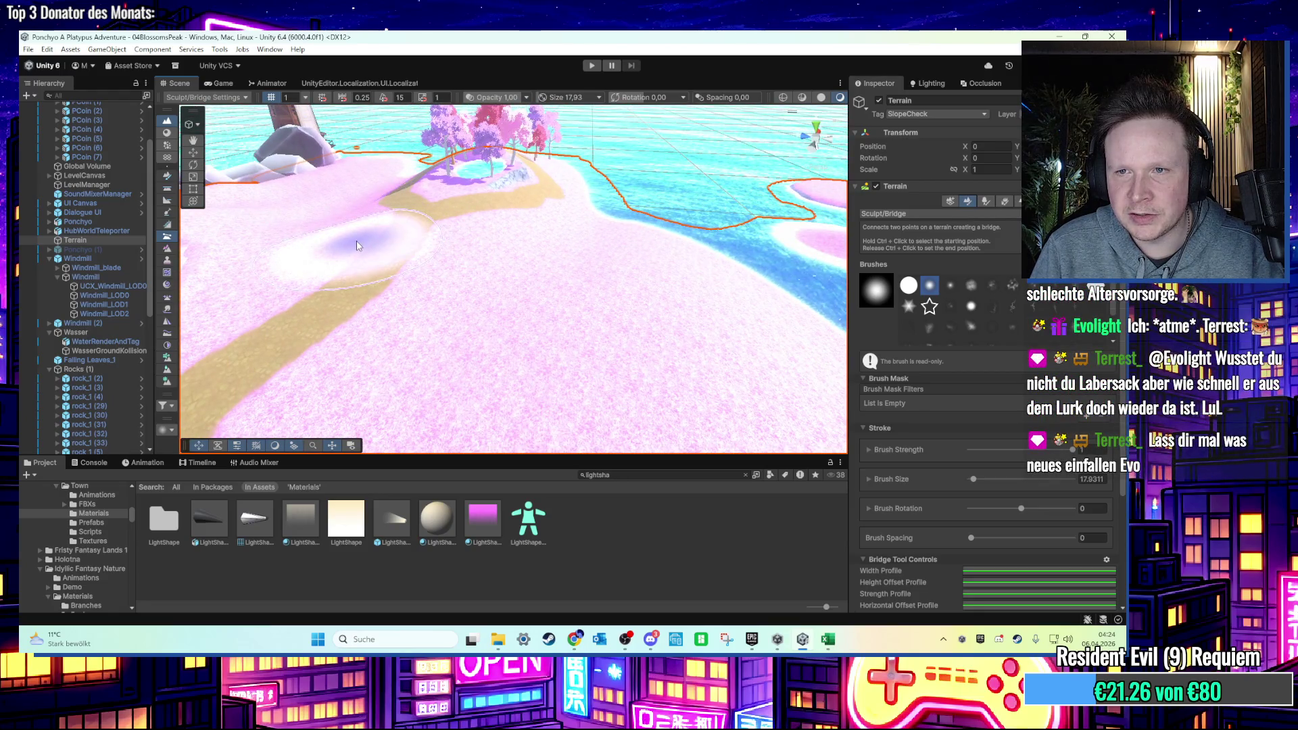
mouse_move(735, 353)
left_mouse_down()
mouse_move(517, 261)
mouse_move(598, 220)
mouse_move(638, 223)
mouse_move(599, 353)
mouse_move(552, 370)
mouse_move(553, 351)
mouse_move(412, 290)
left_mouse_up()
scroll(420, 325, "up", 5)
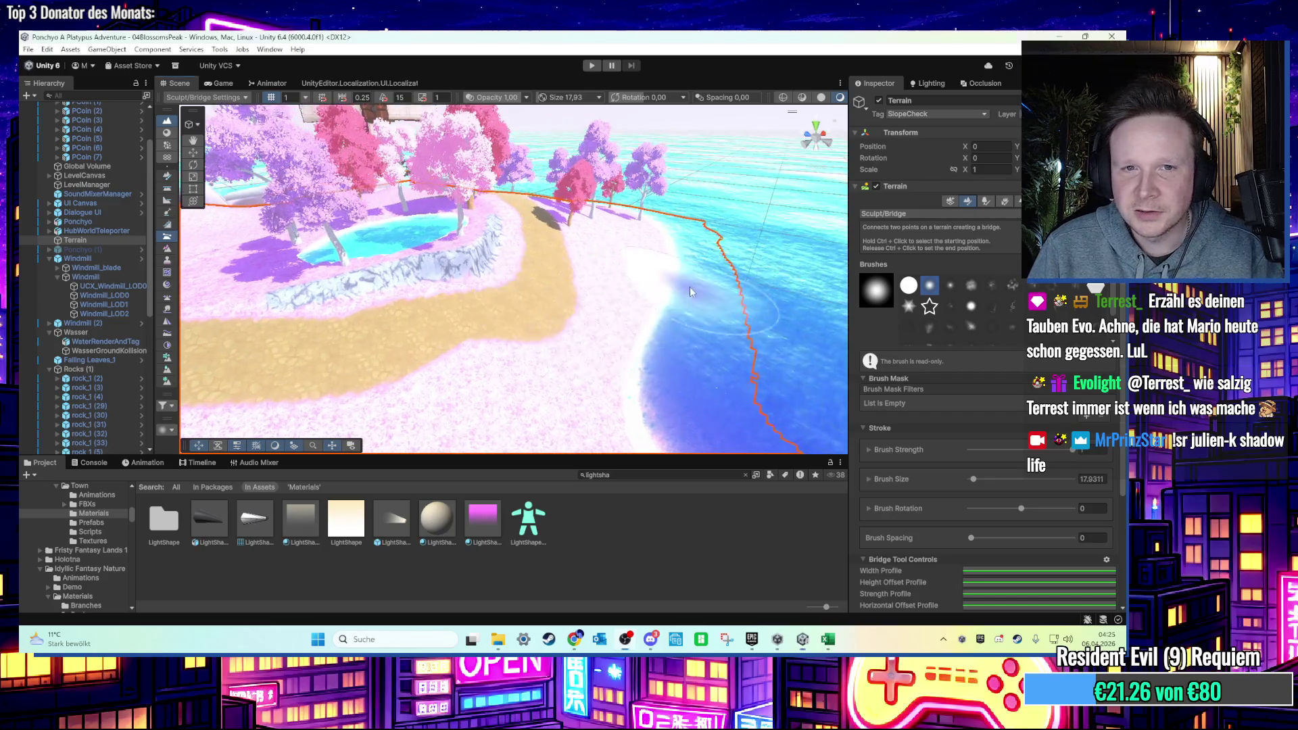
scroll(690, 287, "up", 5)
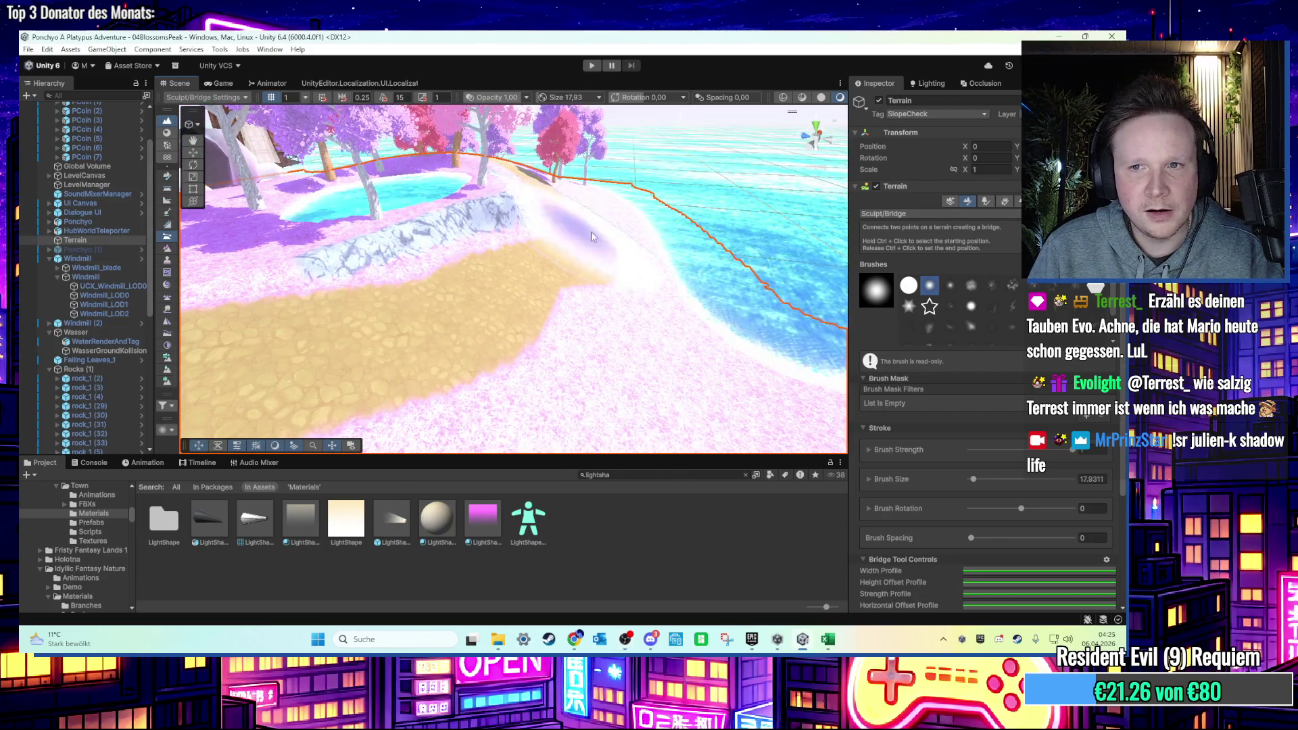
left_click(951, 215)
left_click(1009, 252)
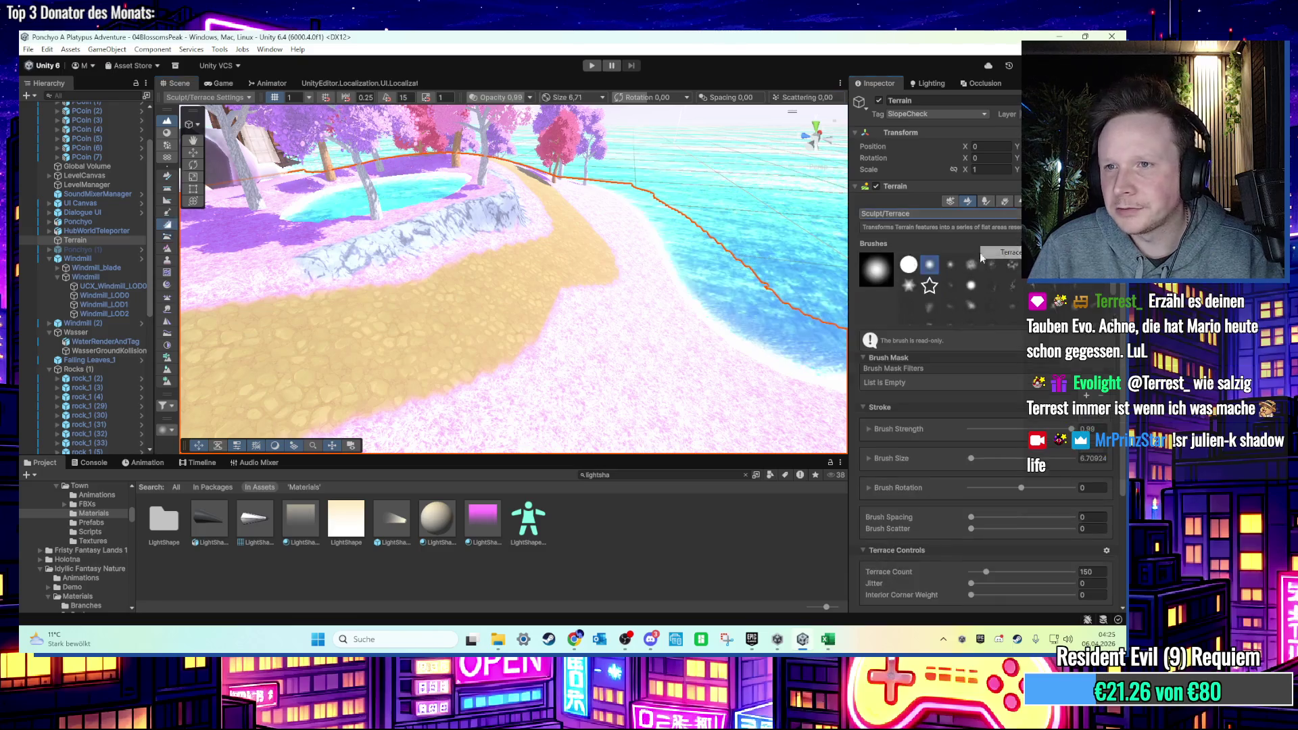
Try several terrace strokes across the sand path and undo each one.
scroll(435, 290, "up", 3)
mouse_move(372, 380)
left_mouse_down()
mouse_move(608, 297)
mouse_move(434, 353)
mouse_move(354, 313)
mouse_move(604, 291)
left_mouse_up()
key("ctrl+z")
key("ctrl+z")
key("ctrl+z")
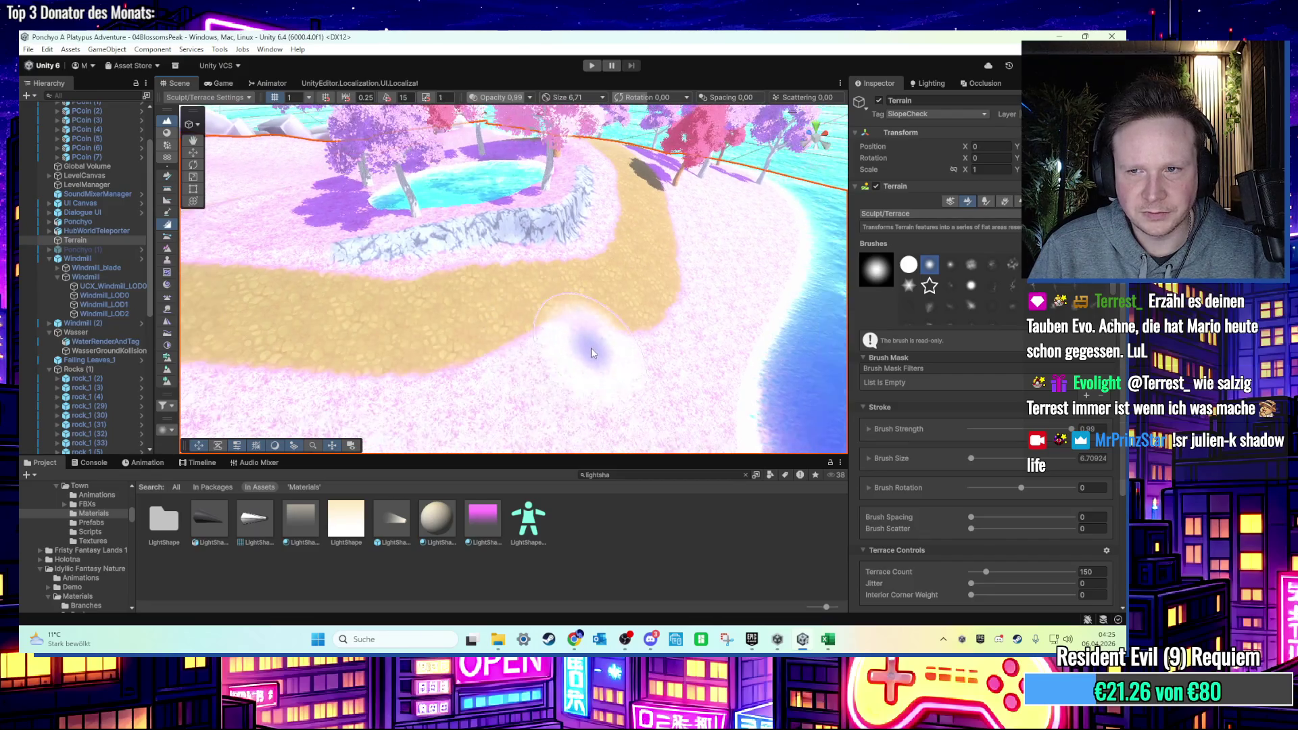
left_click_drag(490, 331, 700, 230)
mouse_move(429, 362)
left_mouse_down()
mouse_move(608, 318)
mouse_move(716, 223)
left_mouse_up()
key("ctrl+z")
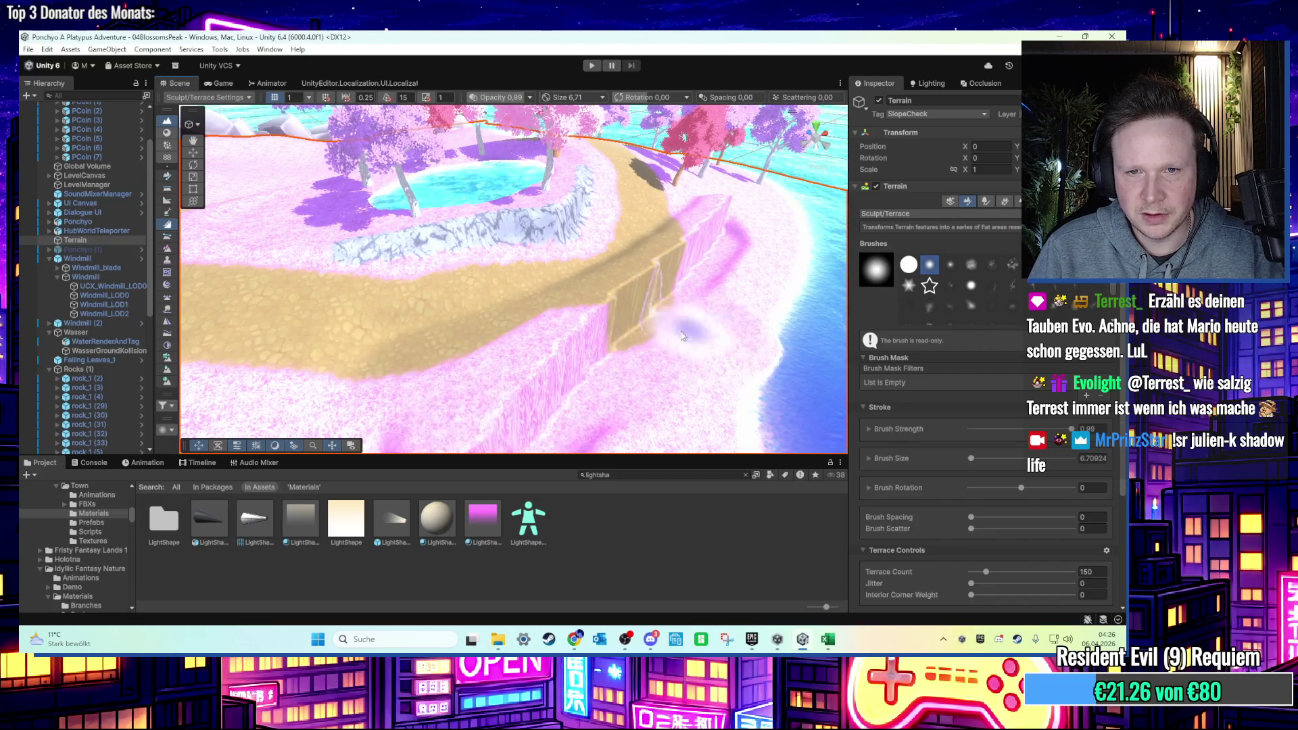
mouse_move(599, 311)
left_mouse_down()
mouse_move(448, 319)
mouse_move(435, 290)
left_mouse_up()
key("ctrl+z")
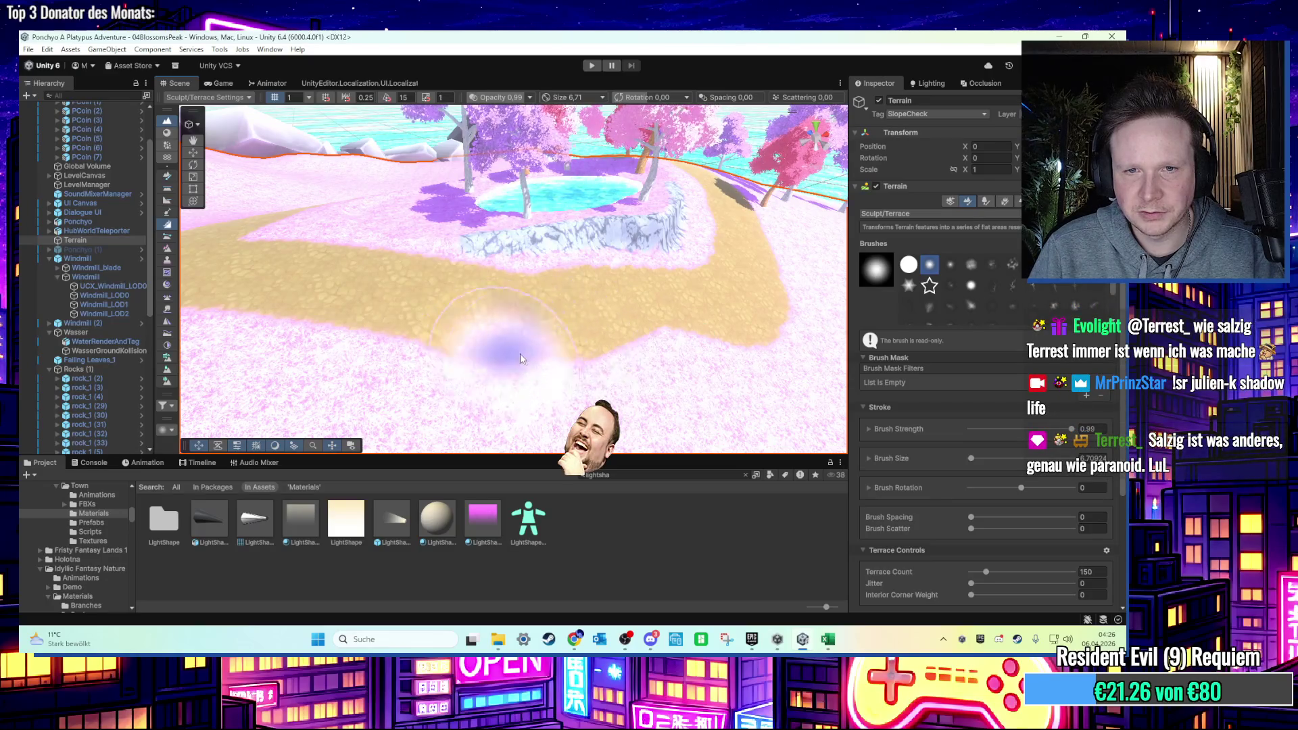
Lower terrace Brush Strength to 0.39, test and undo a stroke, then view the path from above.
left_click_drag(985, 433, 968, 433)
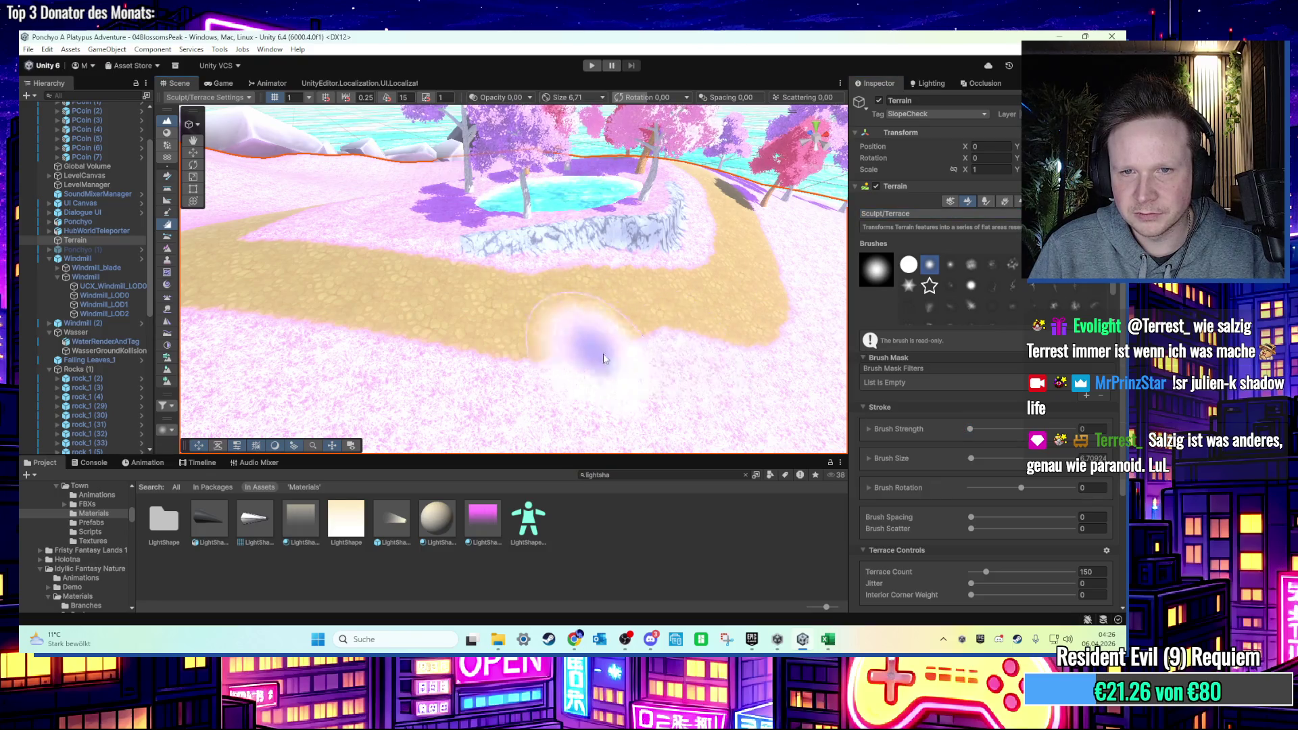
left_click_drag(548, 343, 751, 326)
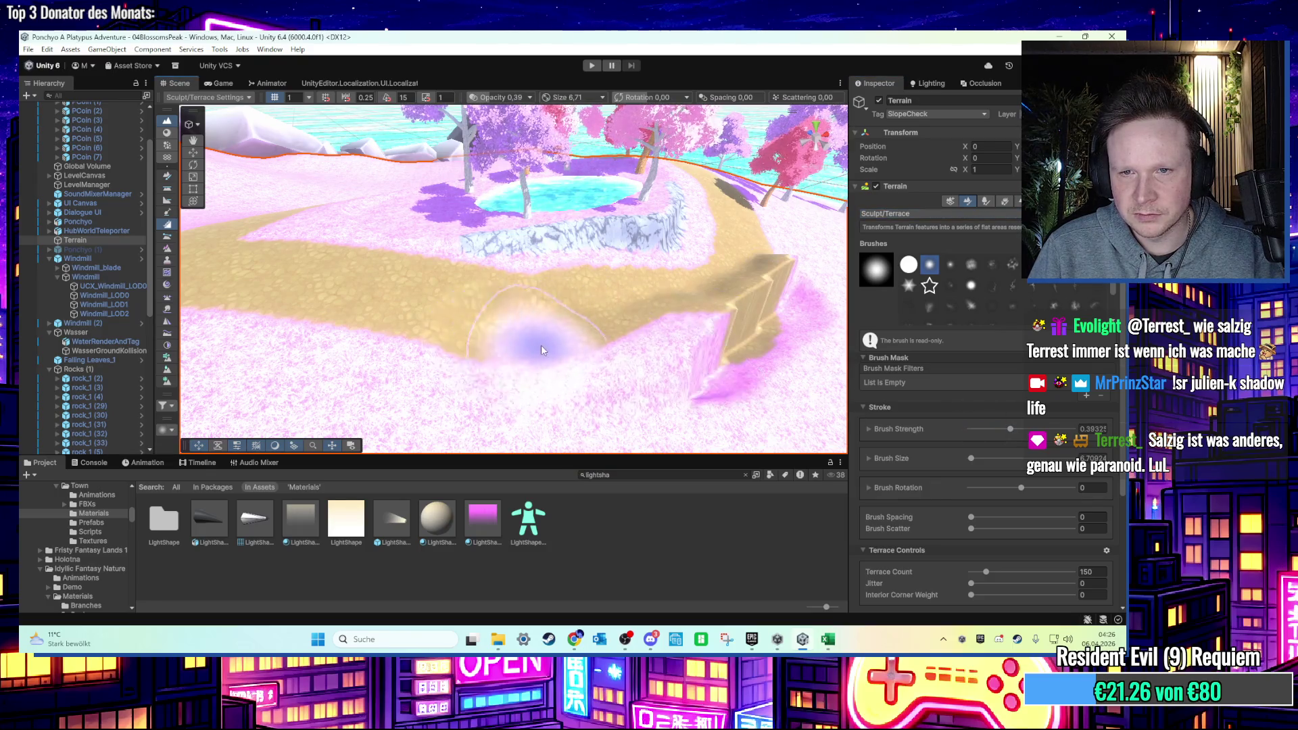
key("ctrl+z")
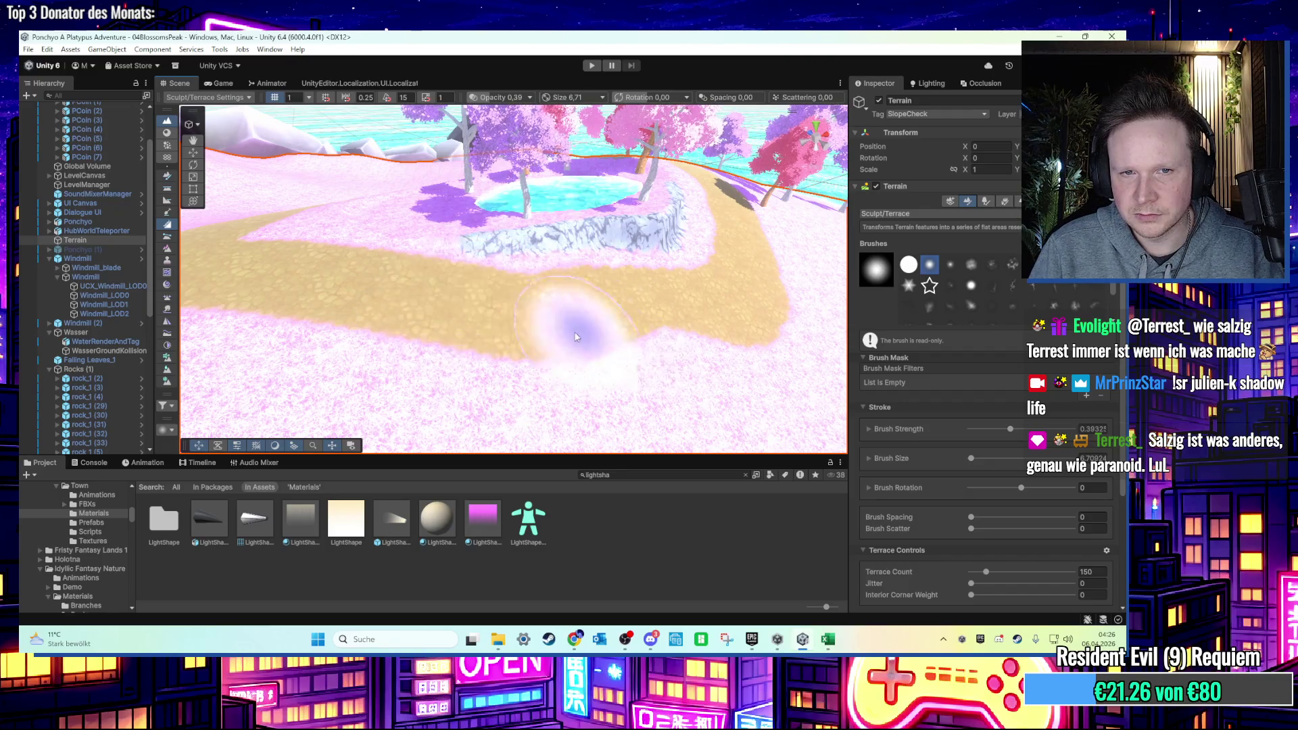
left_click_drag(766, 276, 661, 323, "alt")
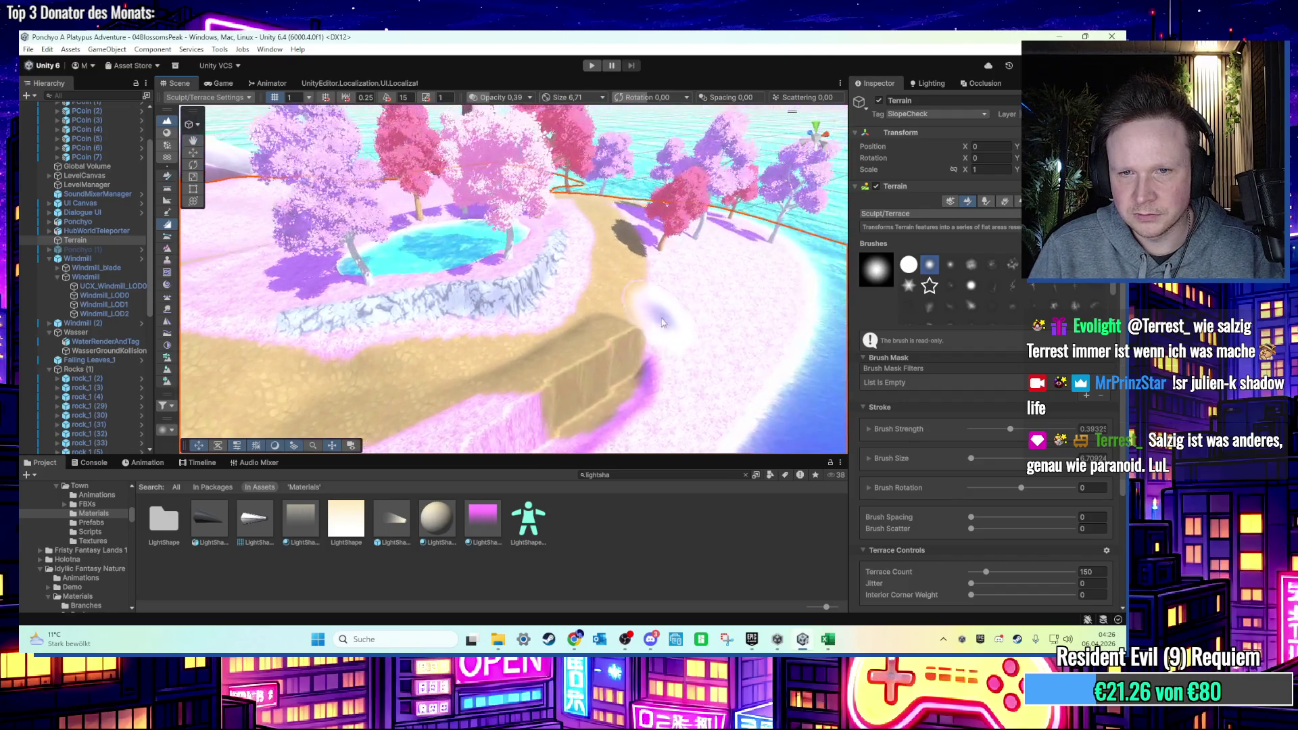
mouse_move(594, 362)
left_mouse_down("alt")
mouse_move(656, 337)
mouse_move(512, 372)
mouse_move(536, 354)
left_mouse_up("alt")
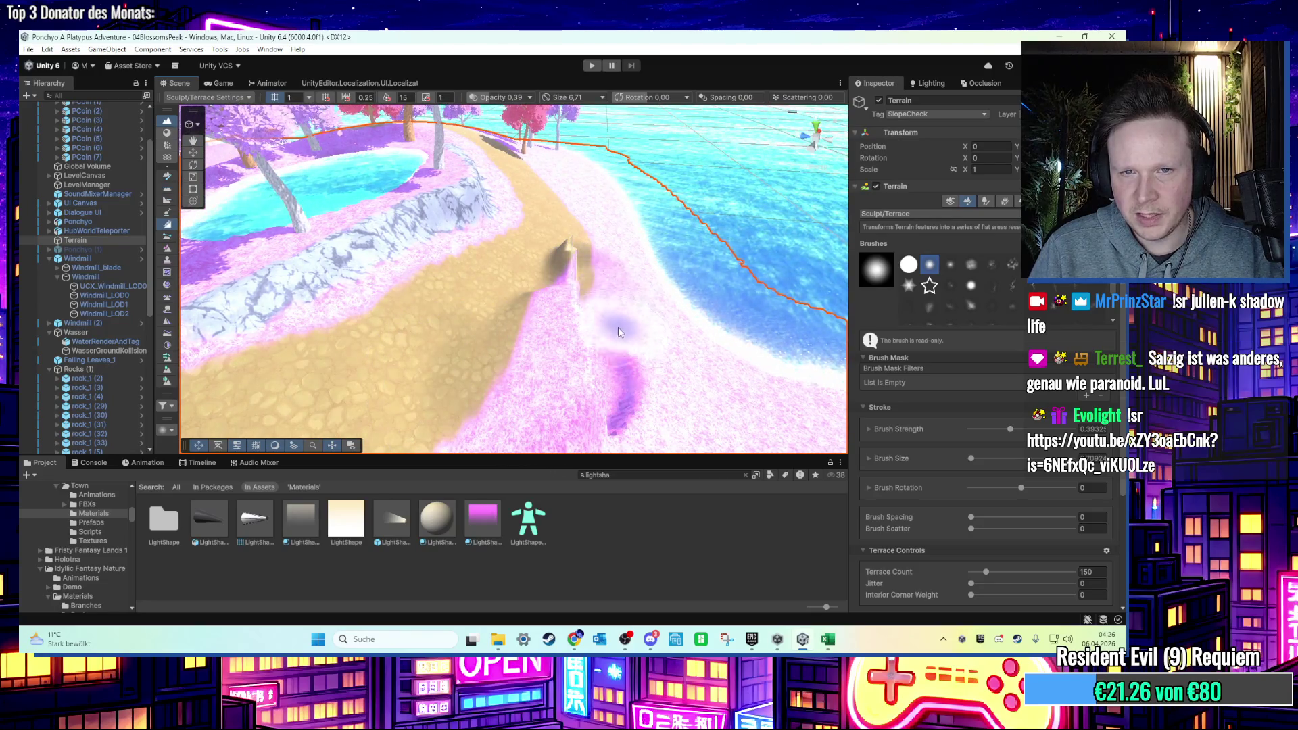
left_click_drag(587, 371, 569, 370, "alt")
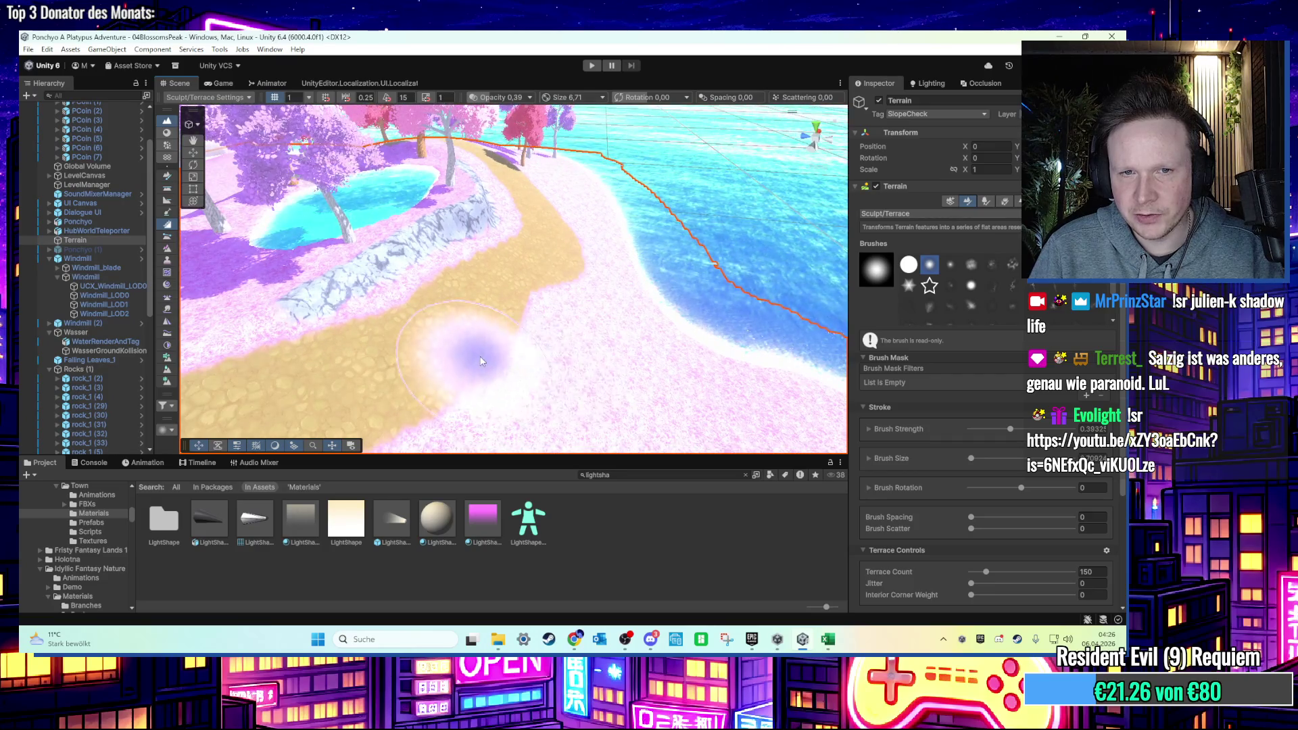
mouse_move(603, 255)
left_mouse_down("alt")
mouse_move(521, 435)
mouse_move(522, 354)
mouse_move(458, 346)
mouse_move(464, 328)
mouse_move(521, 318)
mouse_move(513, 297)
left_mouse_up("alt")
left_click(905, 213)
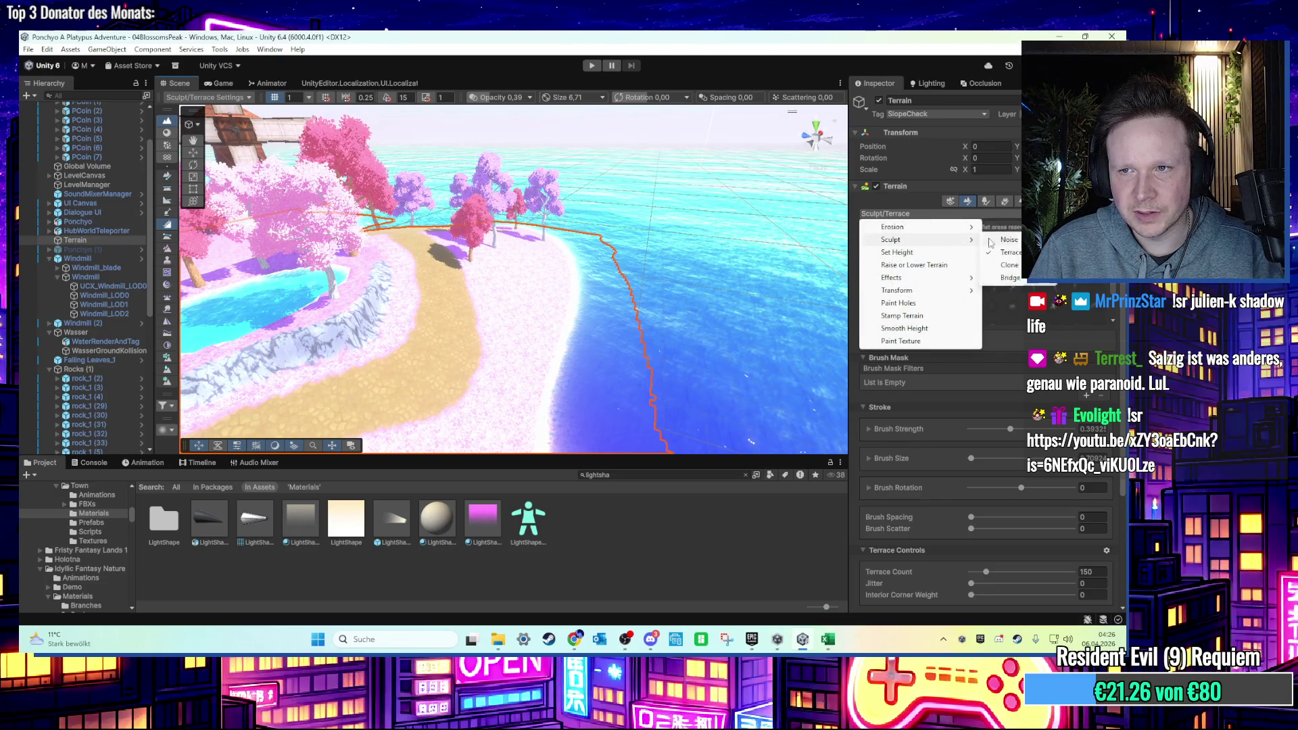
Switch to Sculpt/Noise and test noise spikes on the beach, undoing them.
left_click(1008, 239)
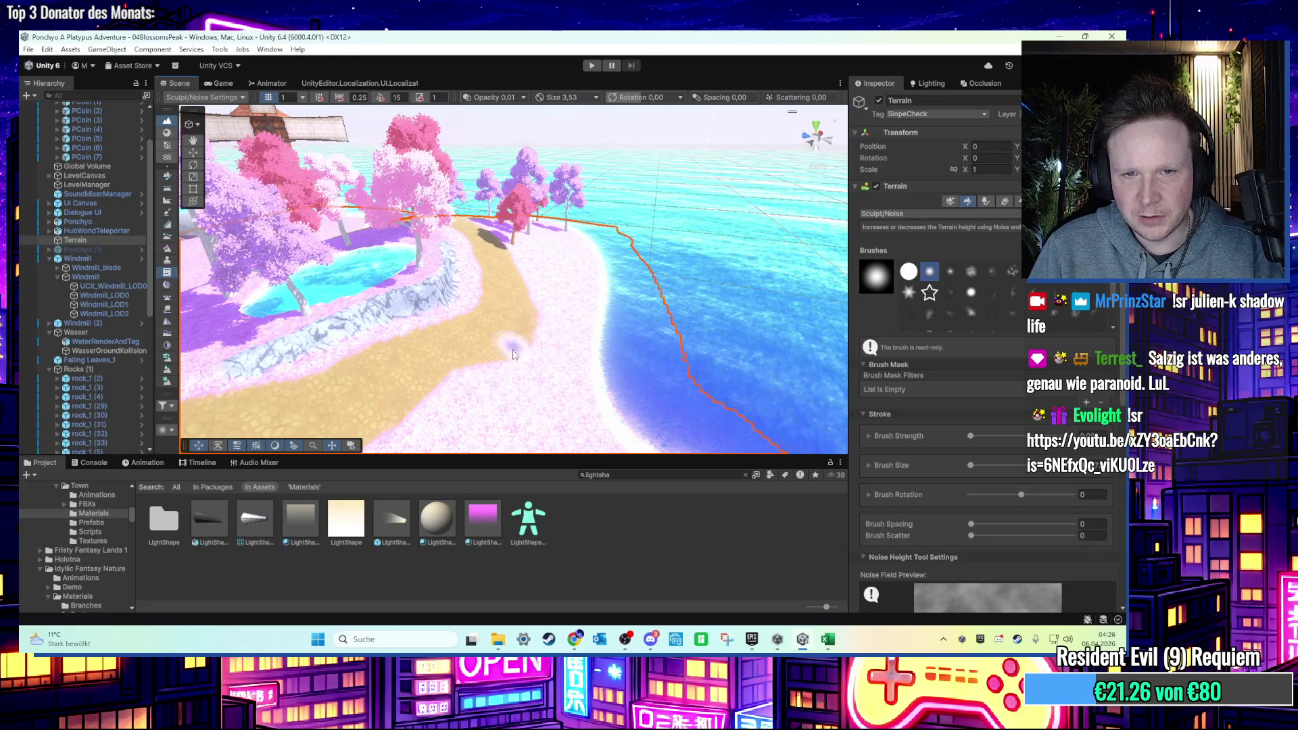
left_click_drag(970, 435, 1075, 435)
left_click_drag(351, 359, 561, 356)
scroll(561, 357, "down", 5)
key("ctrl+z")
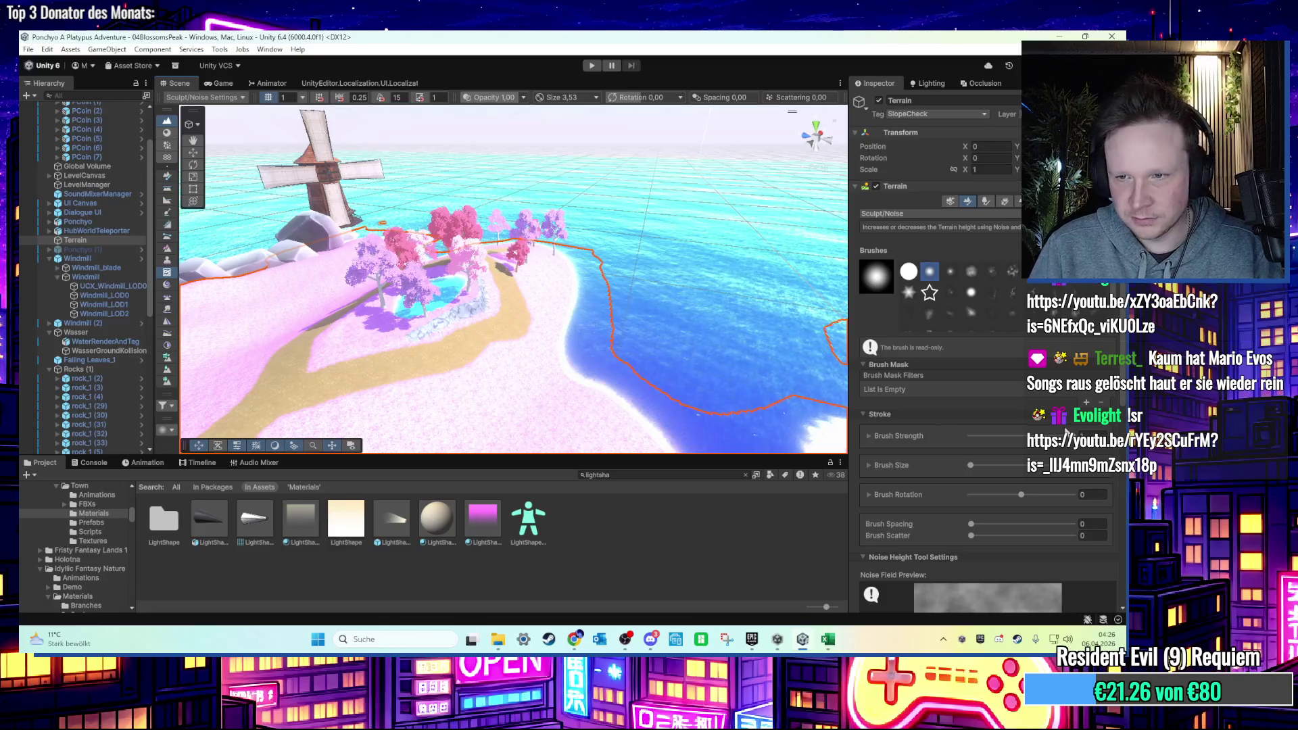
scroll(505, 348, "up", 5)
left_click_drag(507, 339, 508, 336)
key("ctrl+z")
Enlarge the noise brush to size 15.22 and undo its test spike.
key("a")
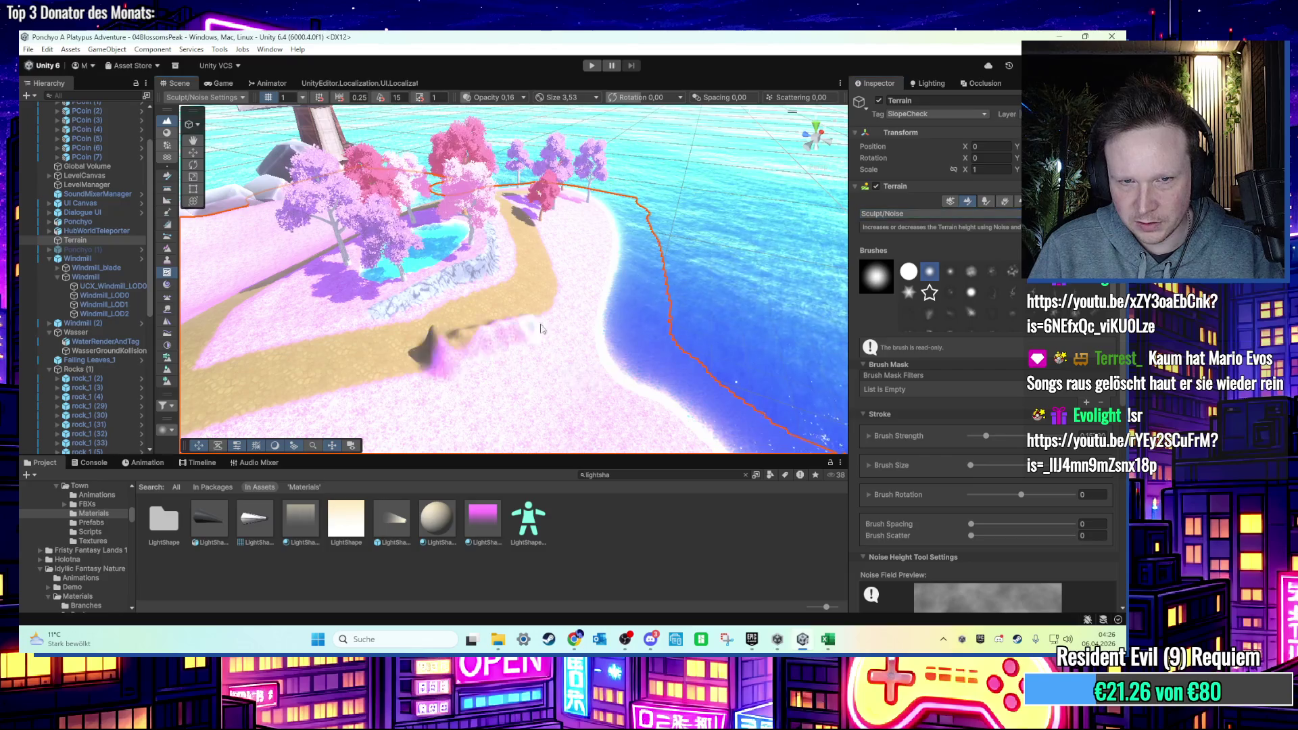
left_click_drag(527, 379, 529, 376)
key("ctrl+z")
scroll(481, 367, "up", 2)
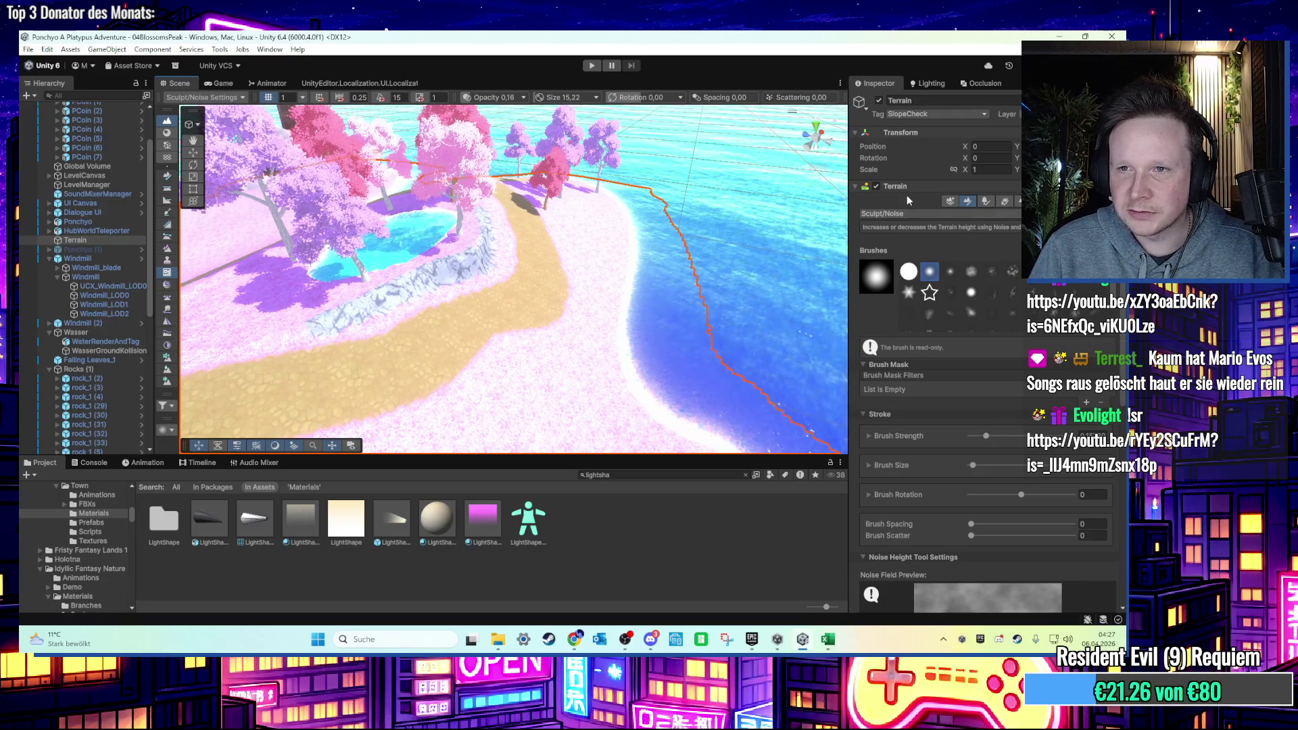
left_click(911, 212)
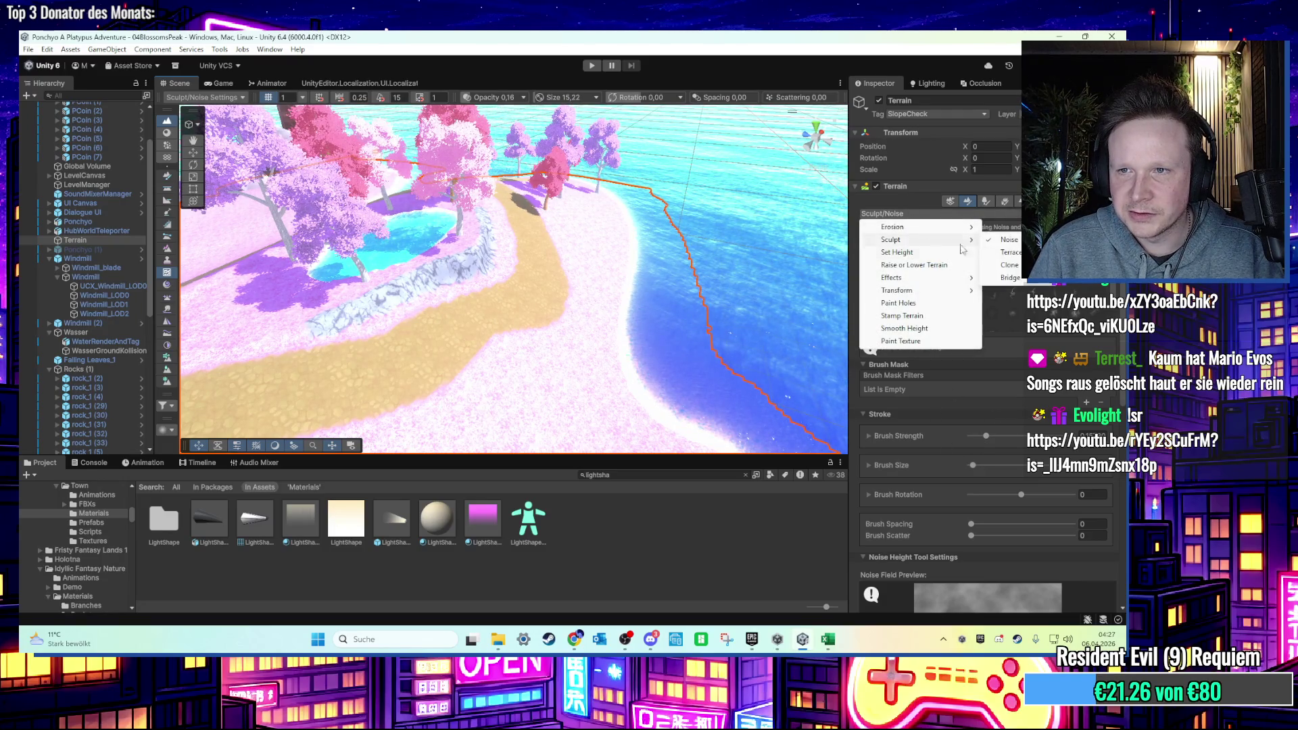
Return to Sculpt/Terrace, test terrace steps and a taller wall on the path slope, undoing each.
left_click(1007, 252)
mouse_move(413, 384)
left_mouse_down()
mouse_move(566, 278)
mouse_move(406, 435)
mouse_move(438, 443)
mouse_move(556, 329)
left_mouse_up()
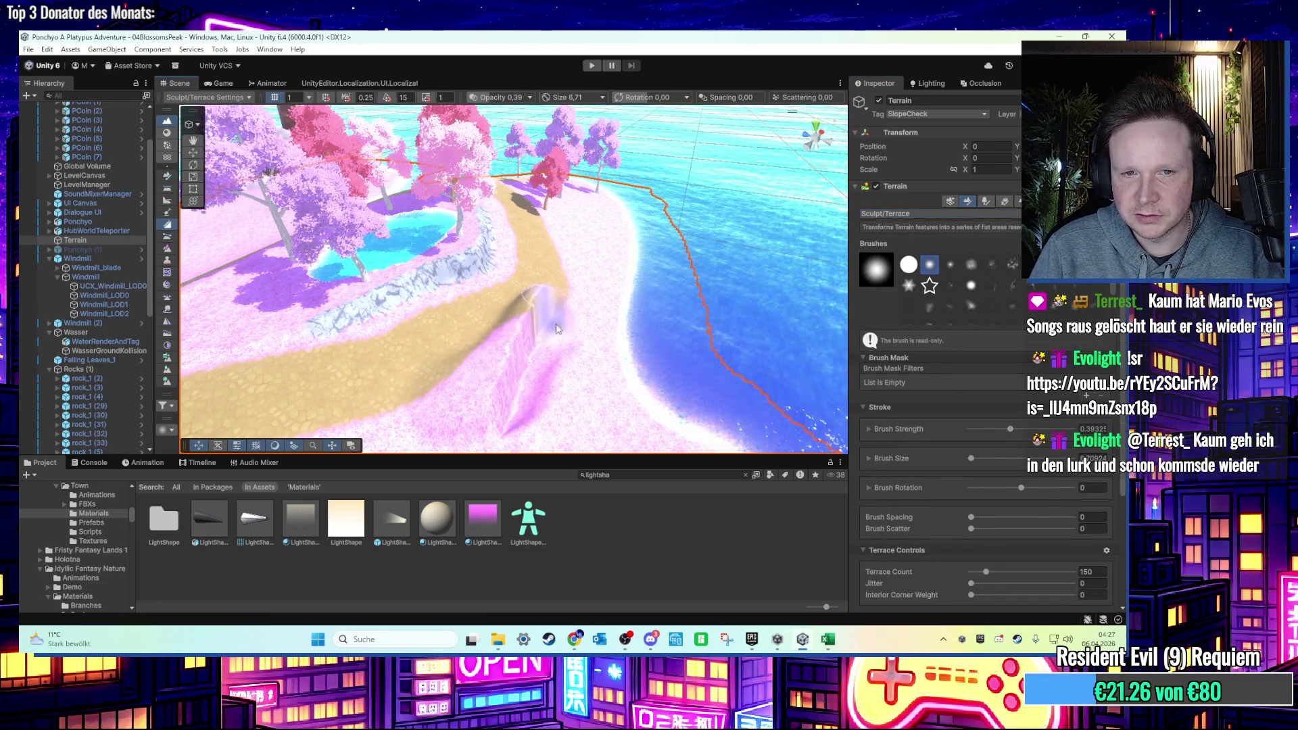
key("ctrl+z")
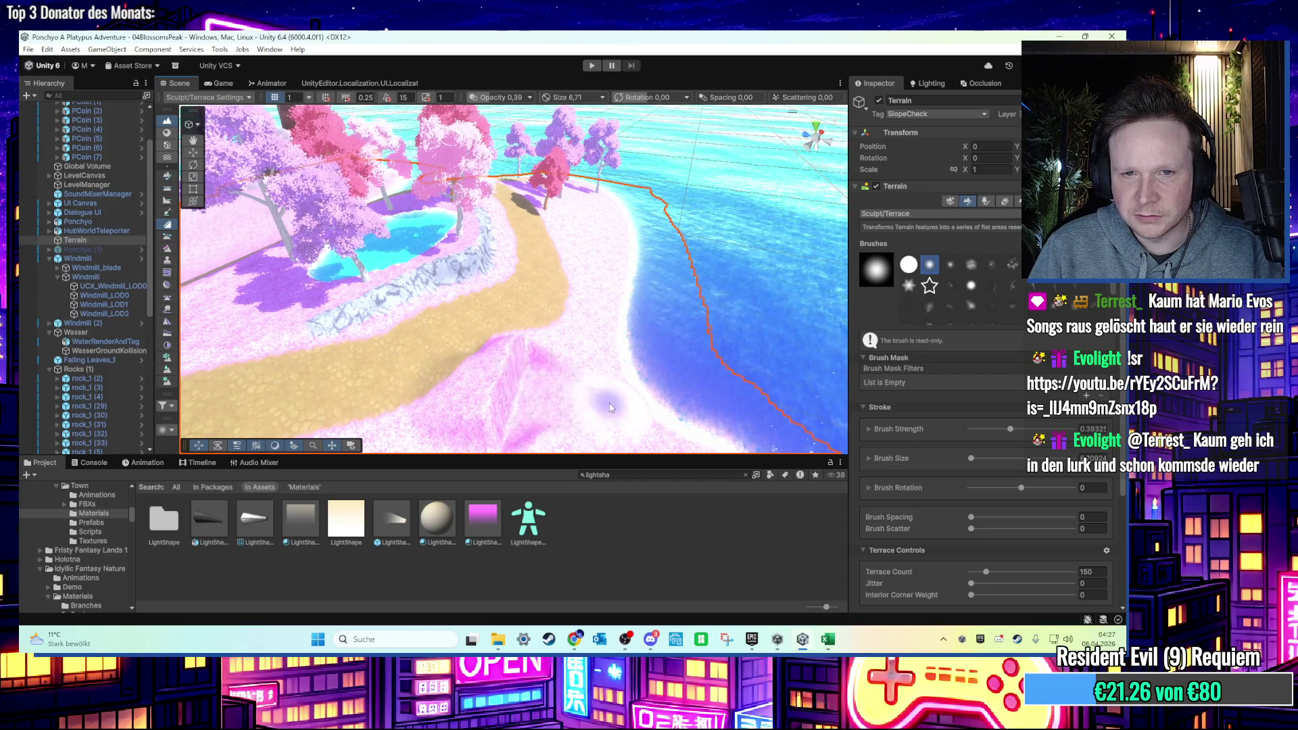
mouse_move(422, 362)
left_mouse_down()
mouse_move(440, 389)
mouse_move(598, 364)
left_mouse_up()
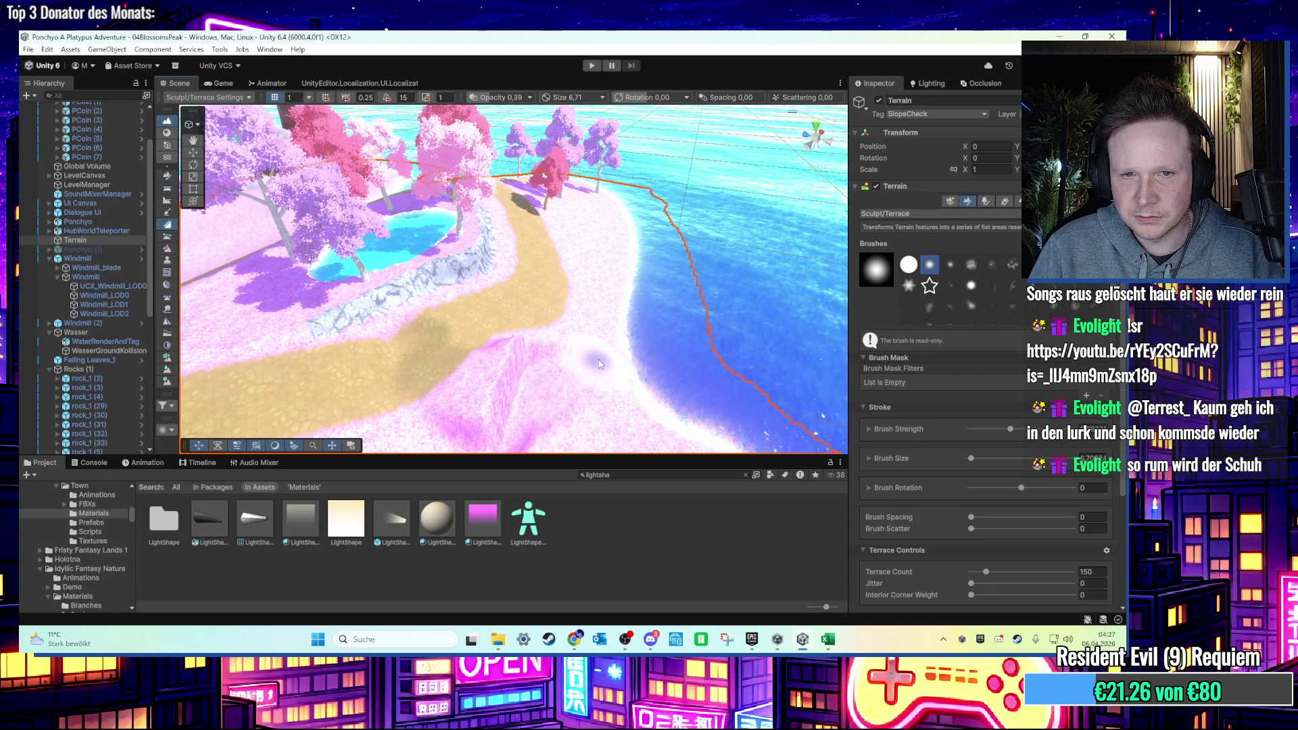
key("ctrl+z")
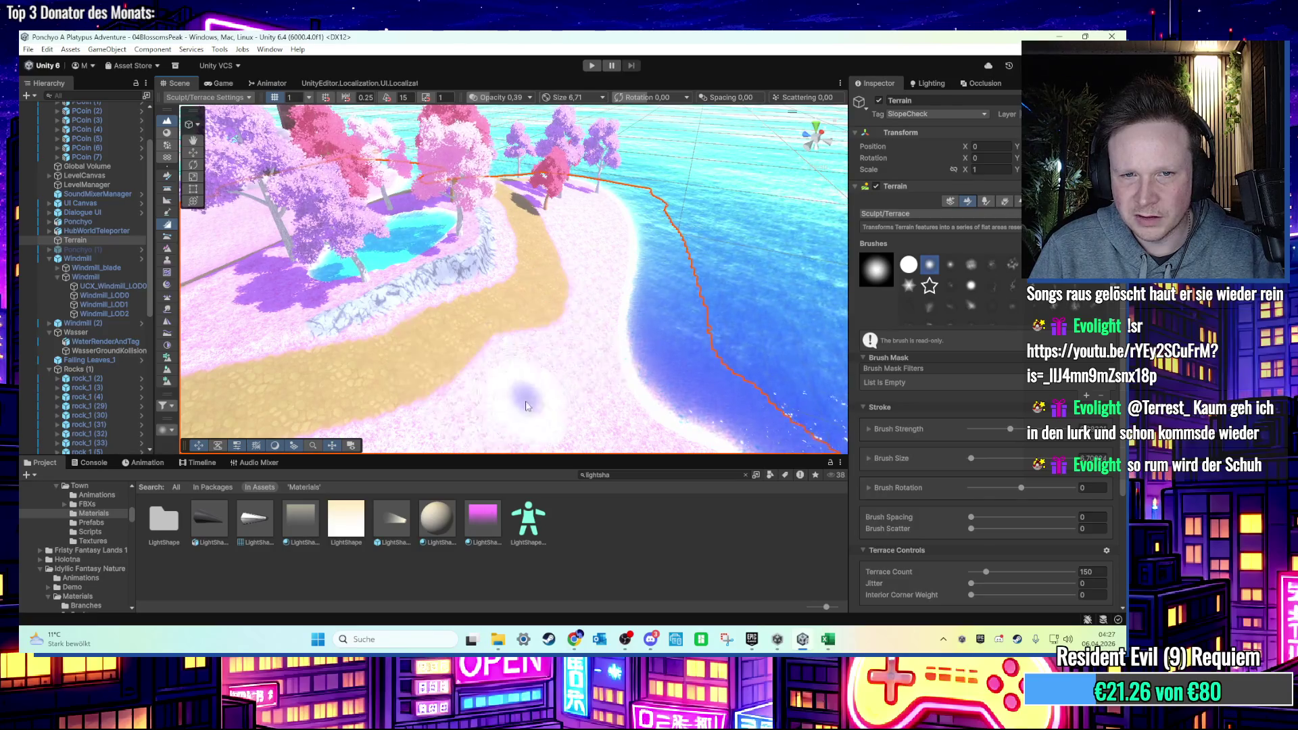
scroll(551, 360, "up", 5)
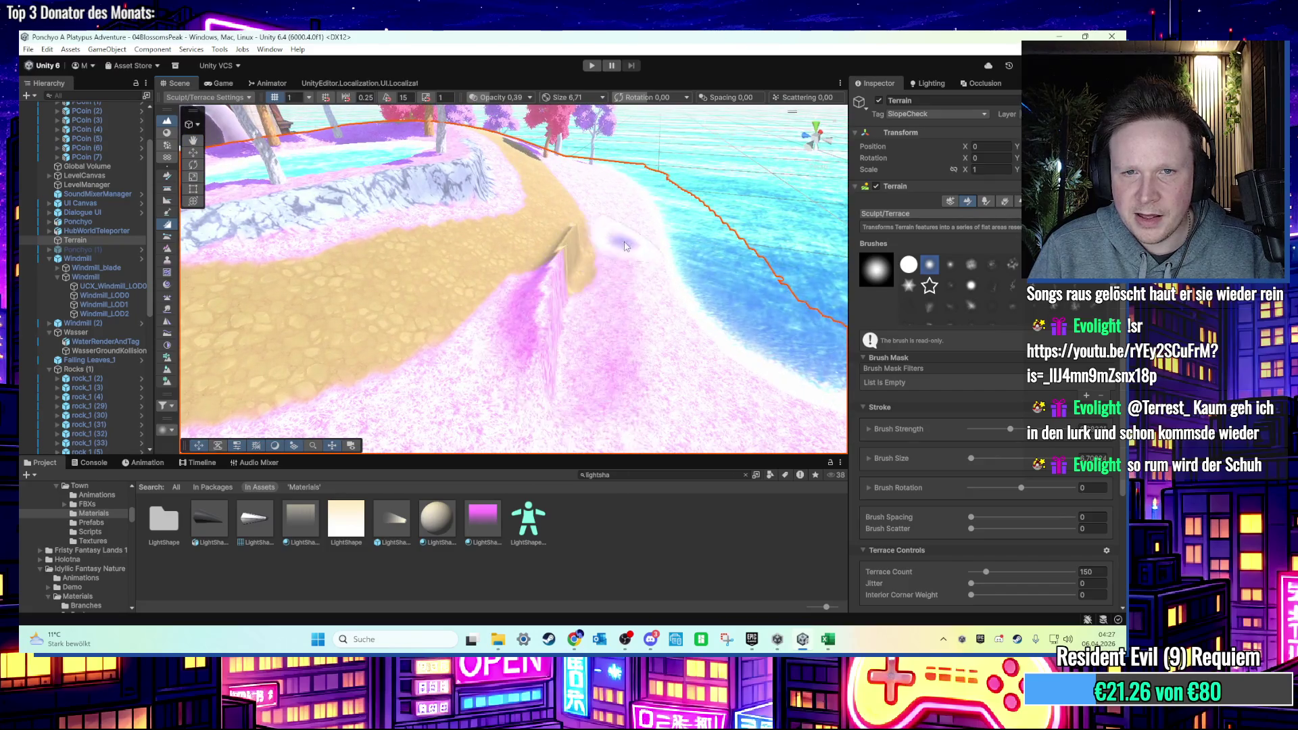
left_click_drag(588, 253, 629, 191)
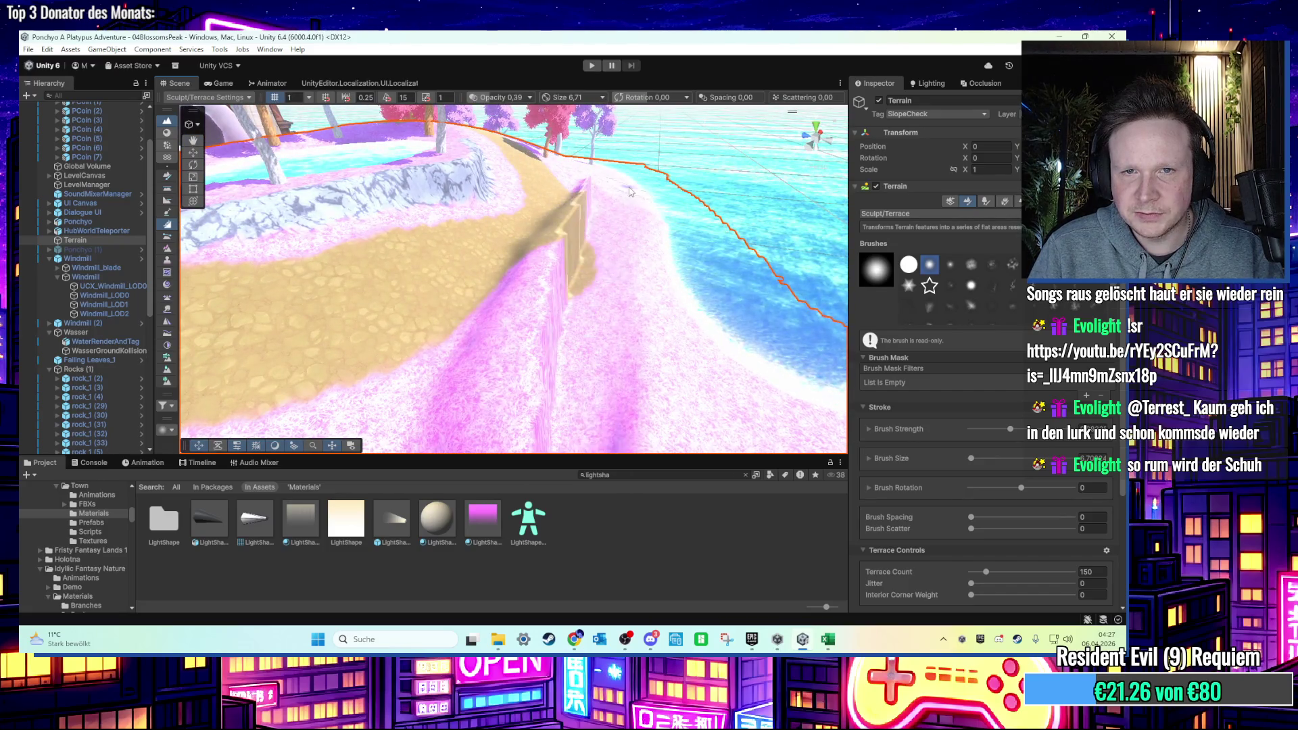
left_click_drag(586, 329, 409, 331)
key("ctrl+z")
left_click(914, 215)
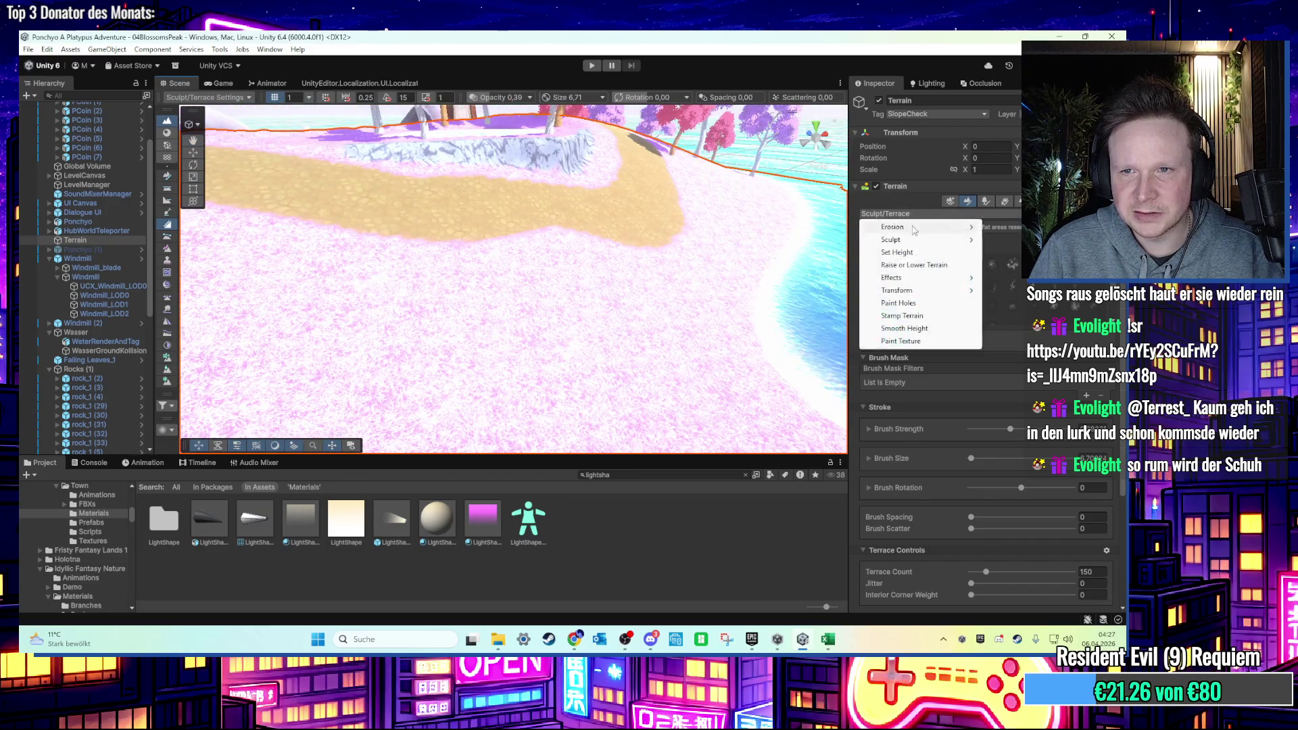
Switch to Set Height and try several plateau strokes, undoing each.
left_click(896, 252)
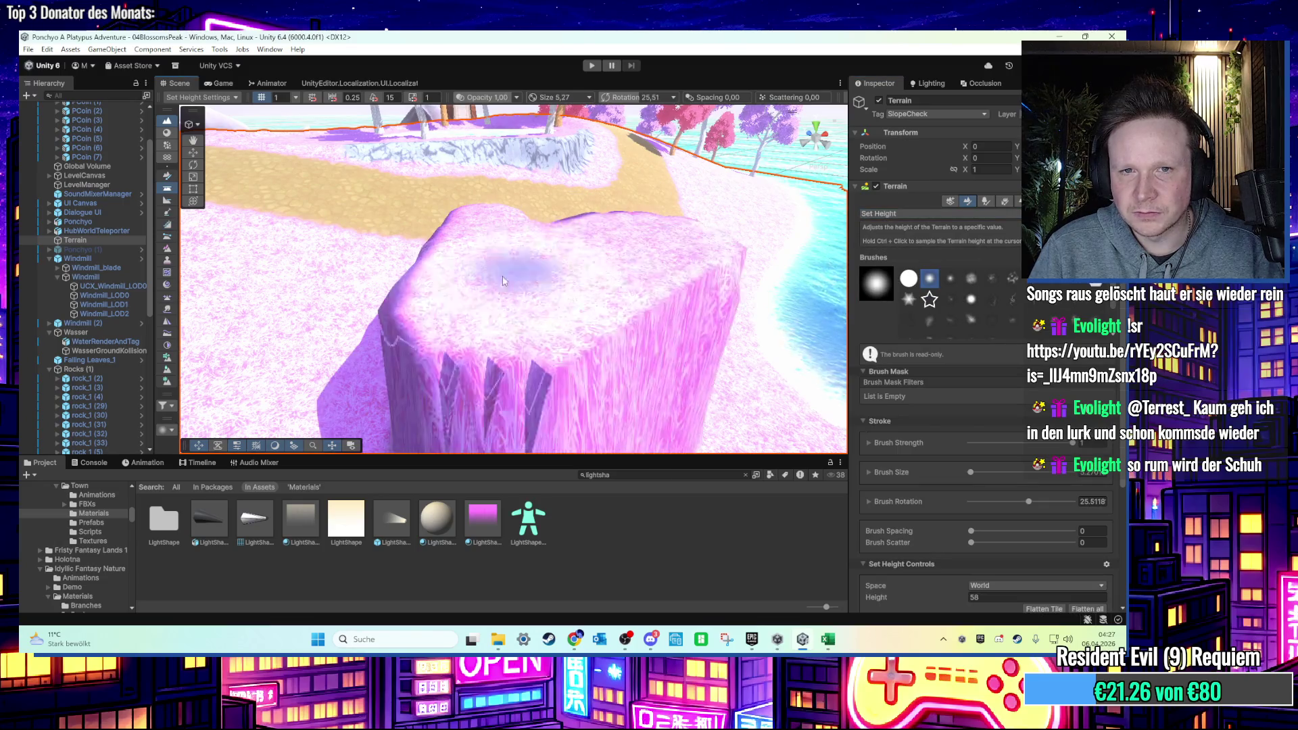
left_click(548, 330)
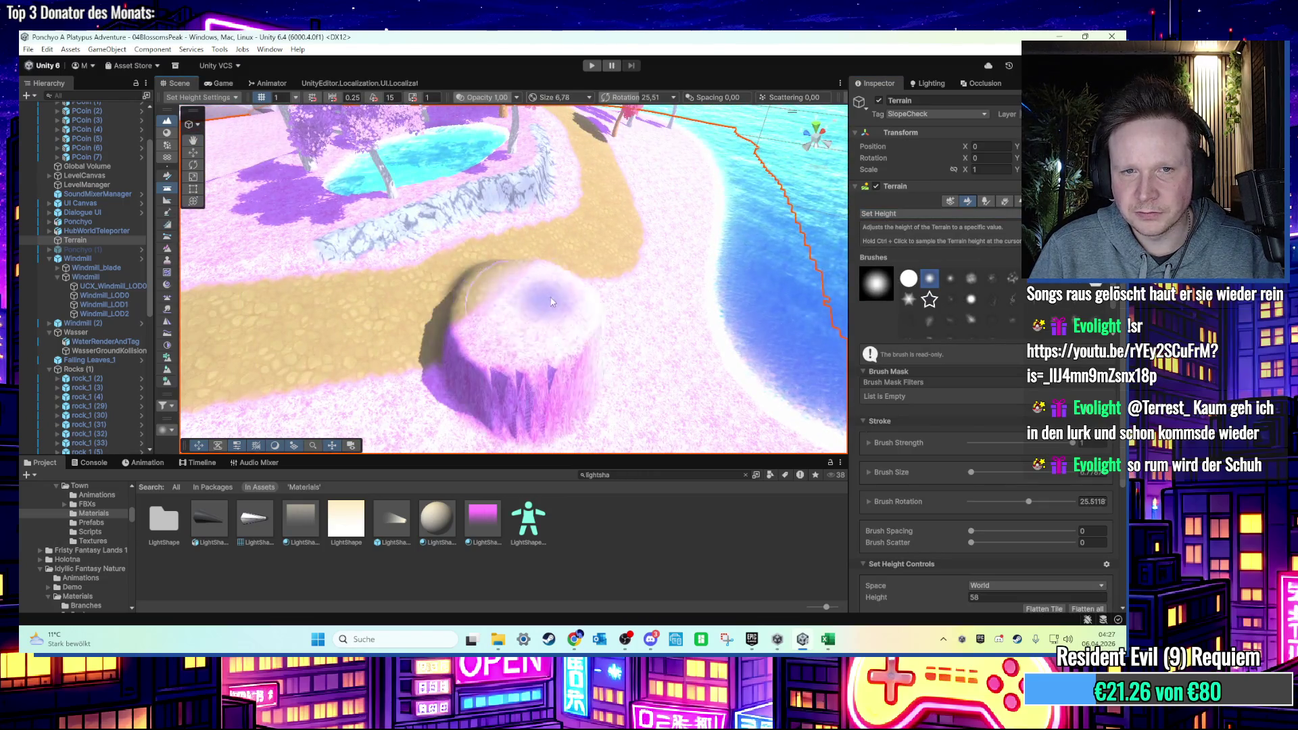
key("ctrl+z")
left_click_drag(494, 359, 595, 203)
key("ctrl+z")
scroll(974, 486, "down", 2)
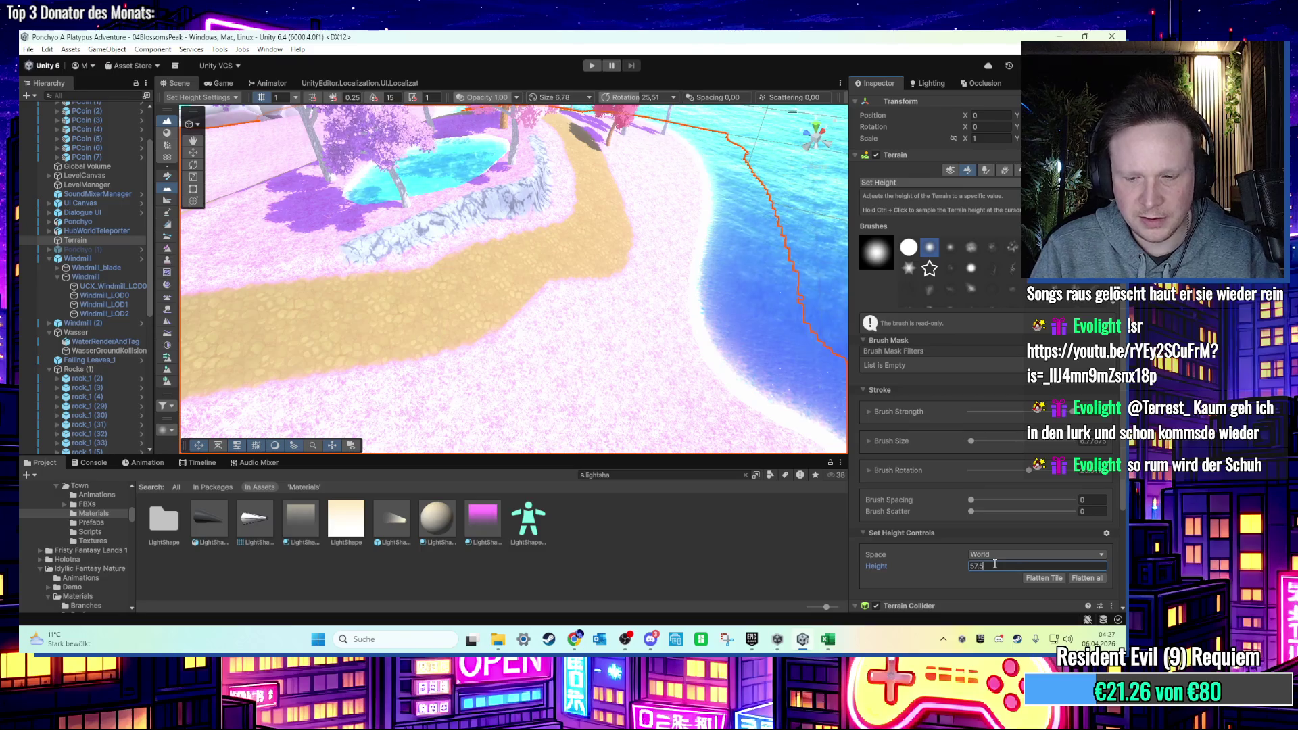
left_click_drag(496, 325, 595, 267)
key("ctrl+z")
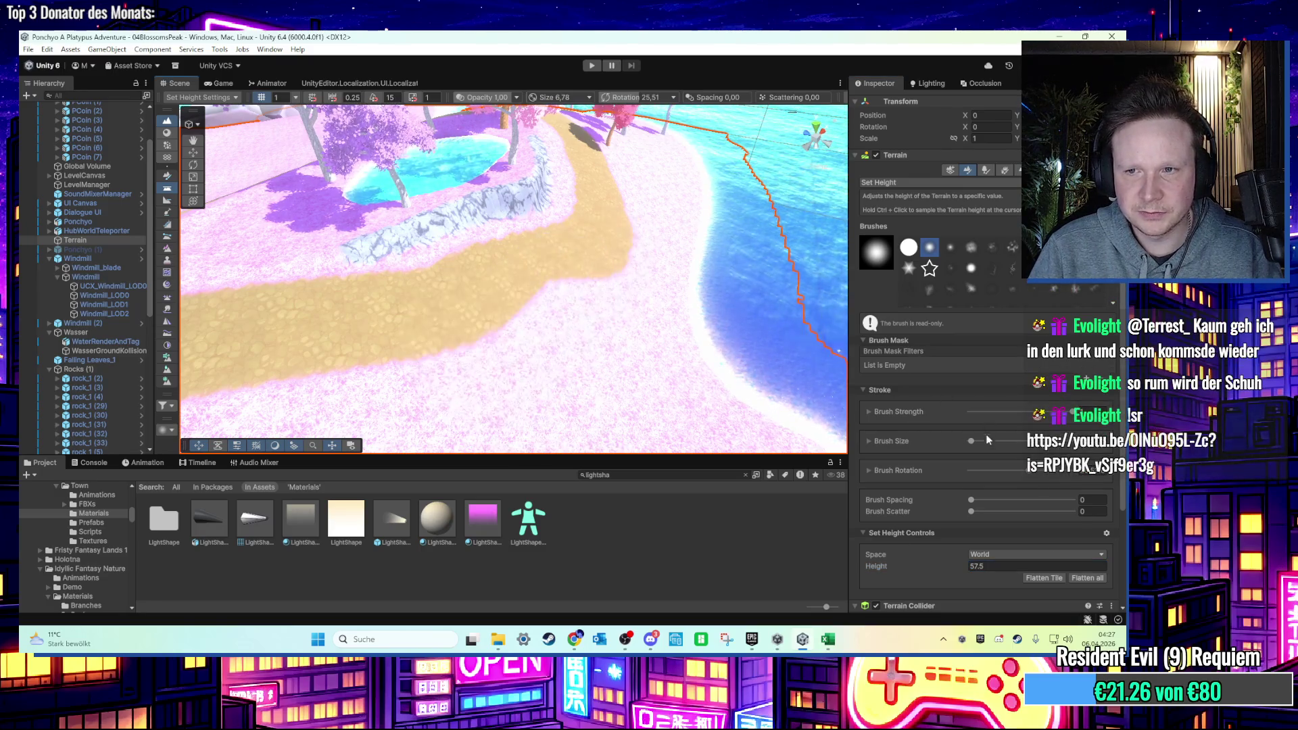
Set the target height to 57 and level the ground beside the sandy path.
mouse_move(764, 403)
left_mouse_down()
mouse_move(304, 406)
mouse_move(484, 329)
left_mouse_up()
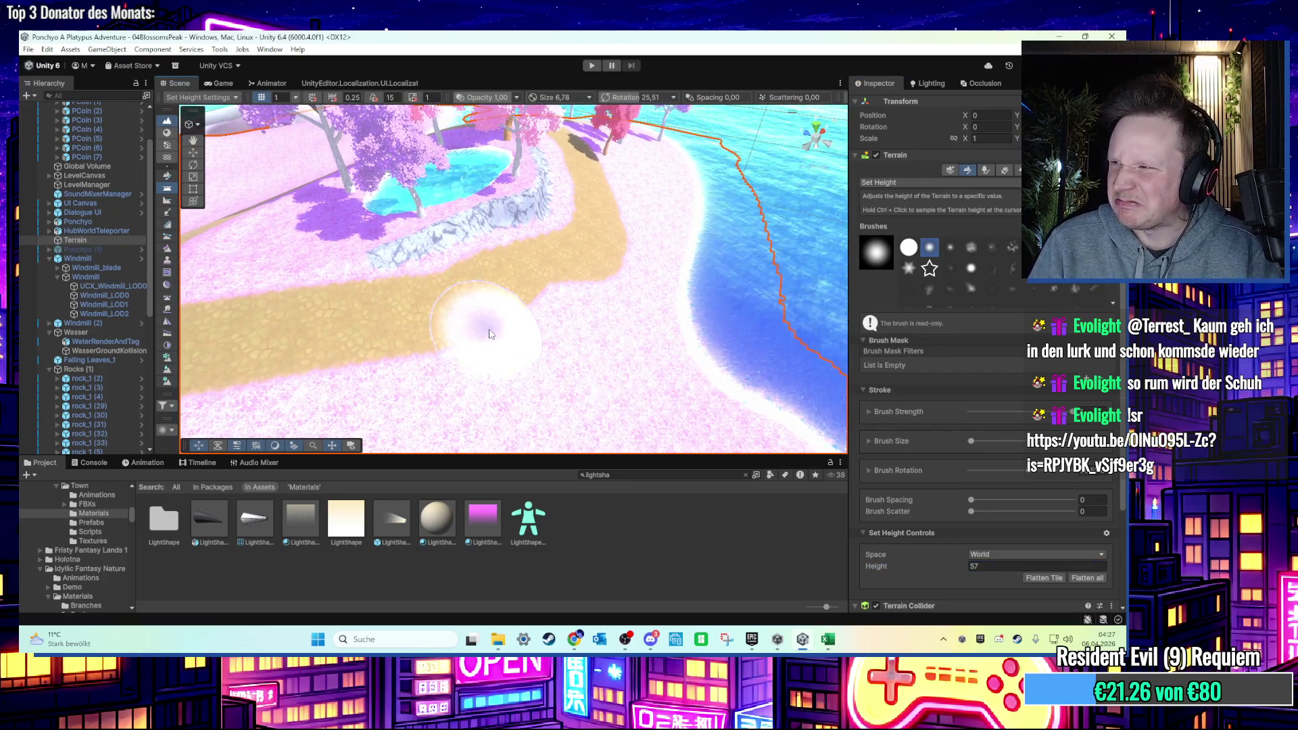
mouse_move(464, 314)
left_mouse_down()
mouse_move(541, 315)
mouse_move(453, 340)
mouse_move(385, 313)
mouse_move(549, 270)
mouse_move(617, 227)
mouse_move(541, 271)
left_mouse_up()
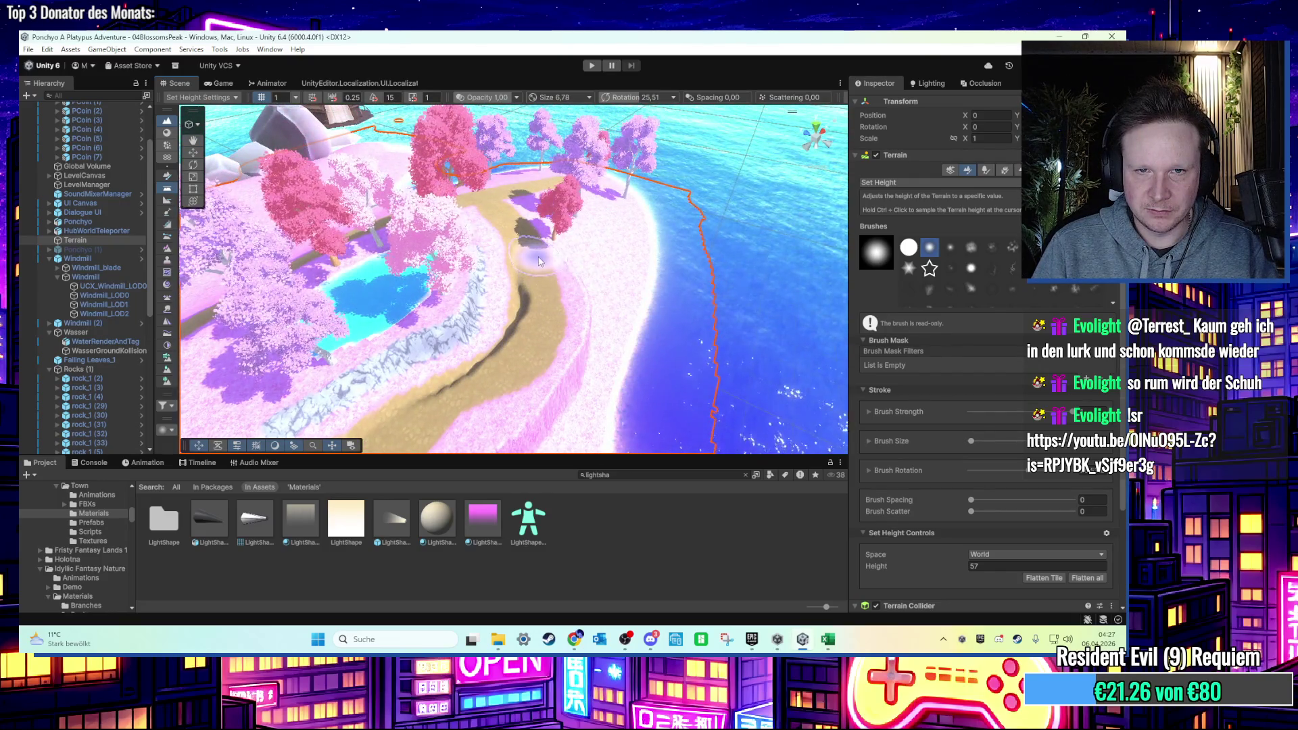
scroll(497, 355, "up", 3)
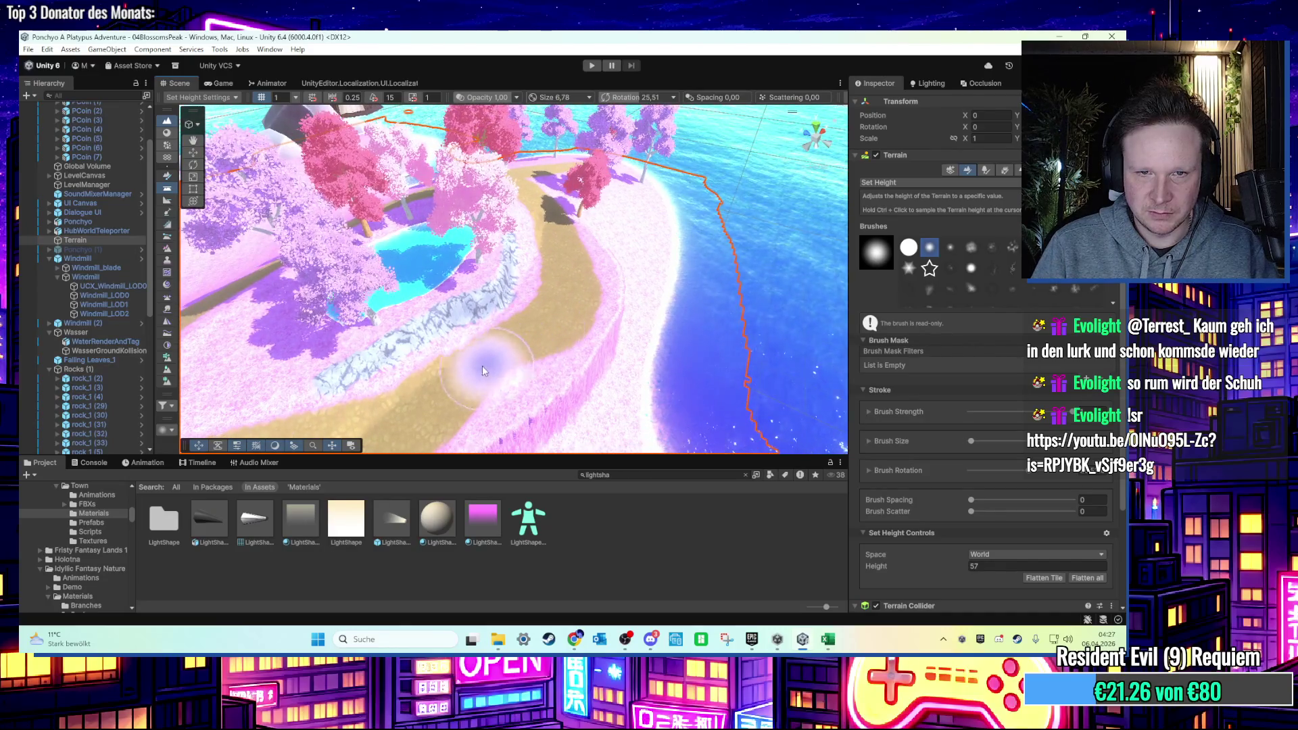
scroll(482, 367, "up", 5)
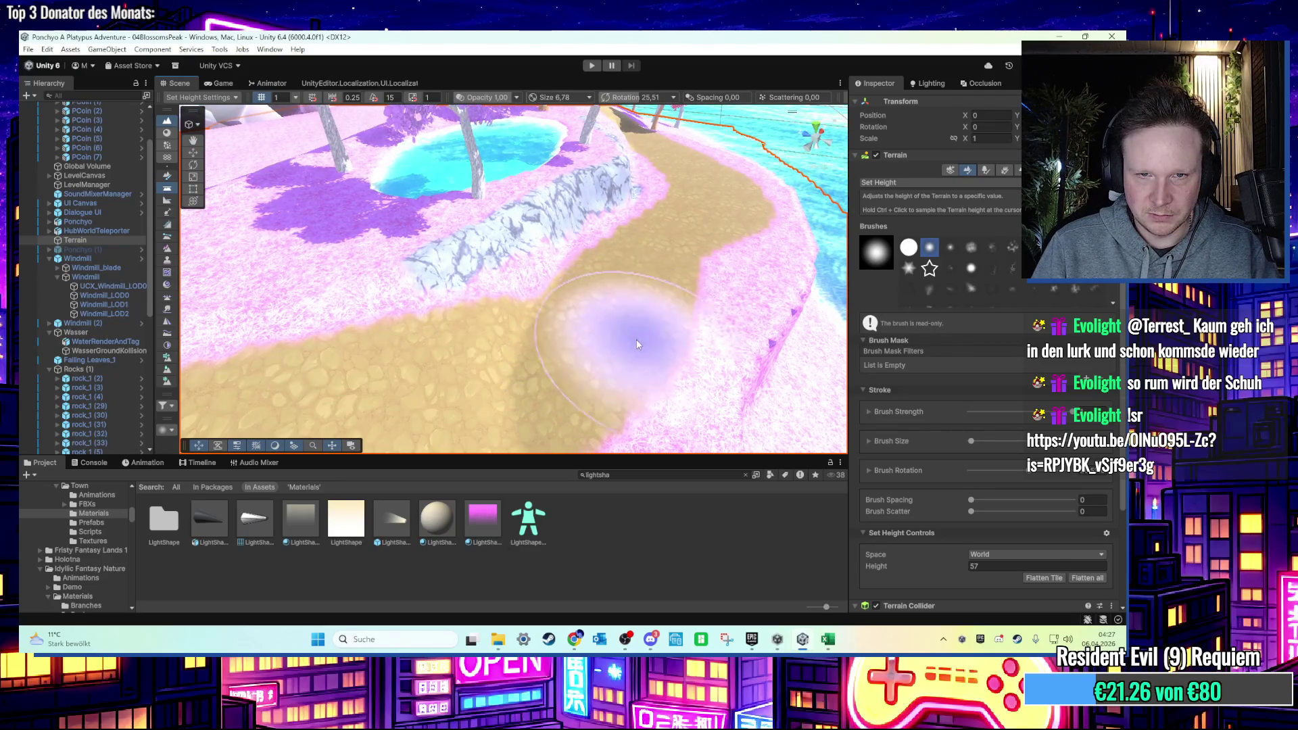
scroll(632, 311, "up", 3)
left_click(906, 182)
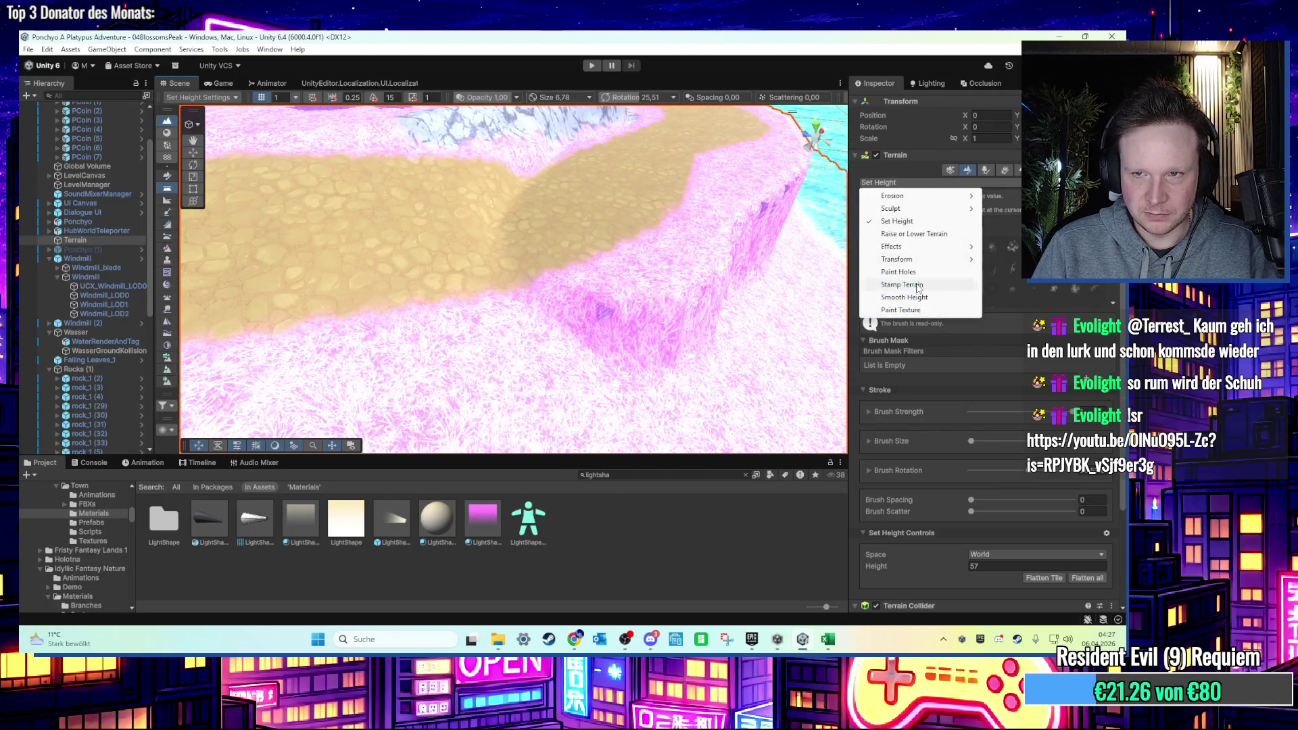
Select Smooth Height, then orbit the view around the path, pond and pink cliff.
left_click(904, 297)
scroll(493, 311, "down", 3)
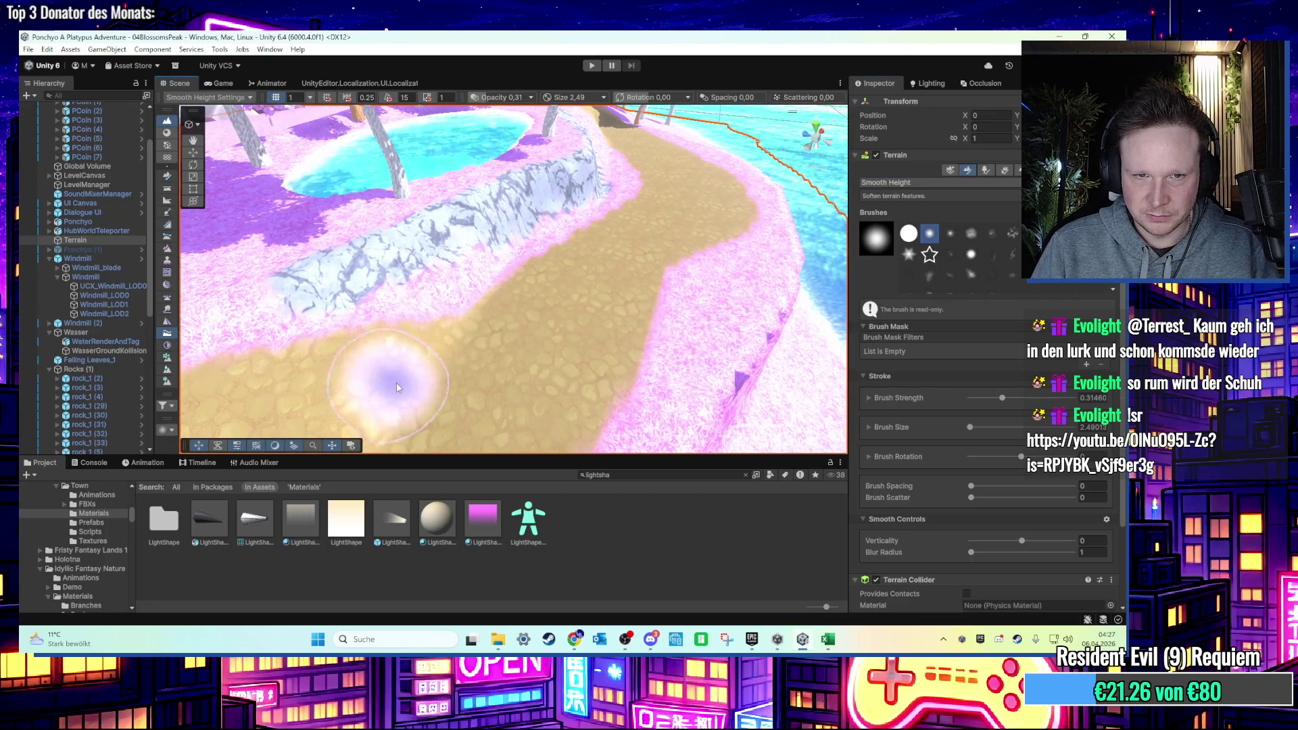
scroll(397, 388, "up", 3)
left_click_drag(666, 338, 426, 359)
left_click_drag(633, 318, 515, 355)
left_click_drag(604, 284, 531, 349)
left_click_drag(607, 235, 569, 293)
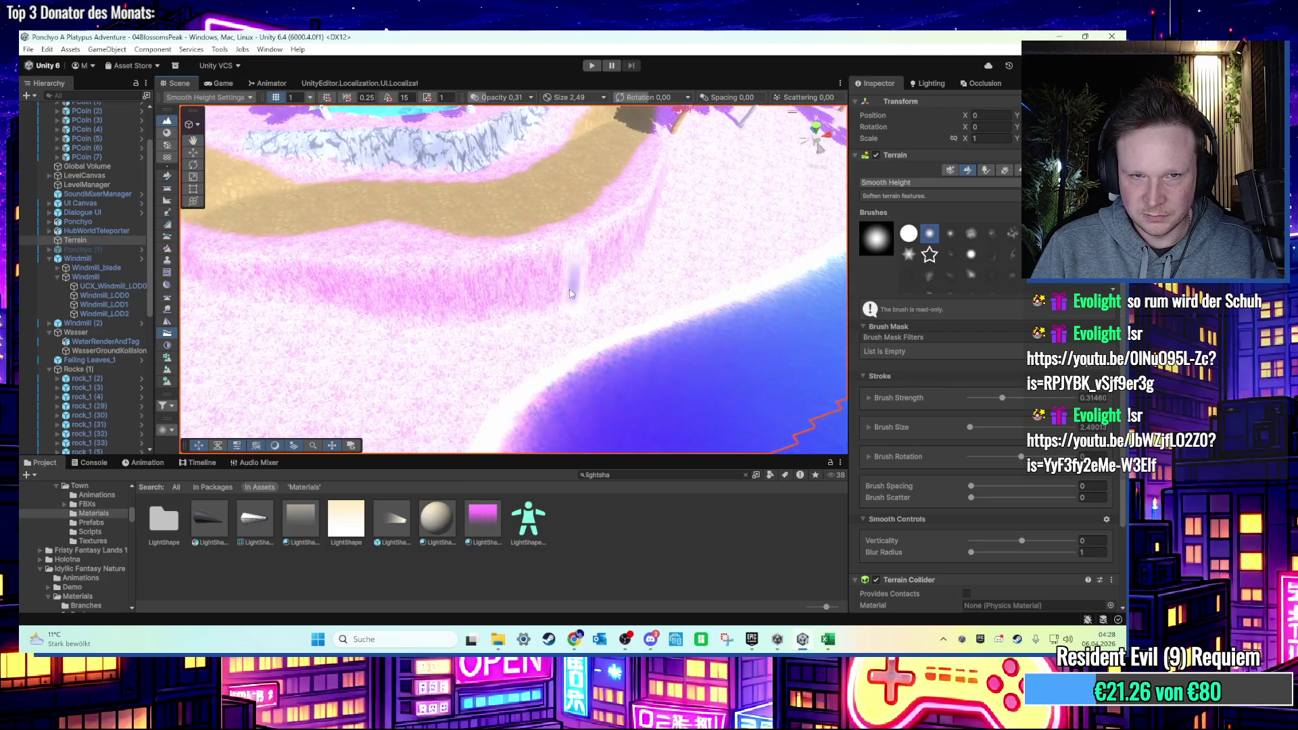
mouse_move(255, 293)
left_mouse_down()
mouse_move(449, 351)
mouse_move(501, 296)
mouse_move(426, 302)
left_mouse_up()
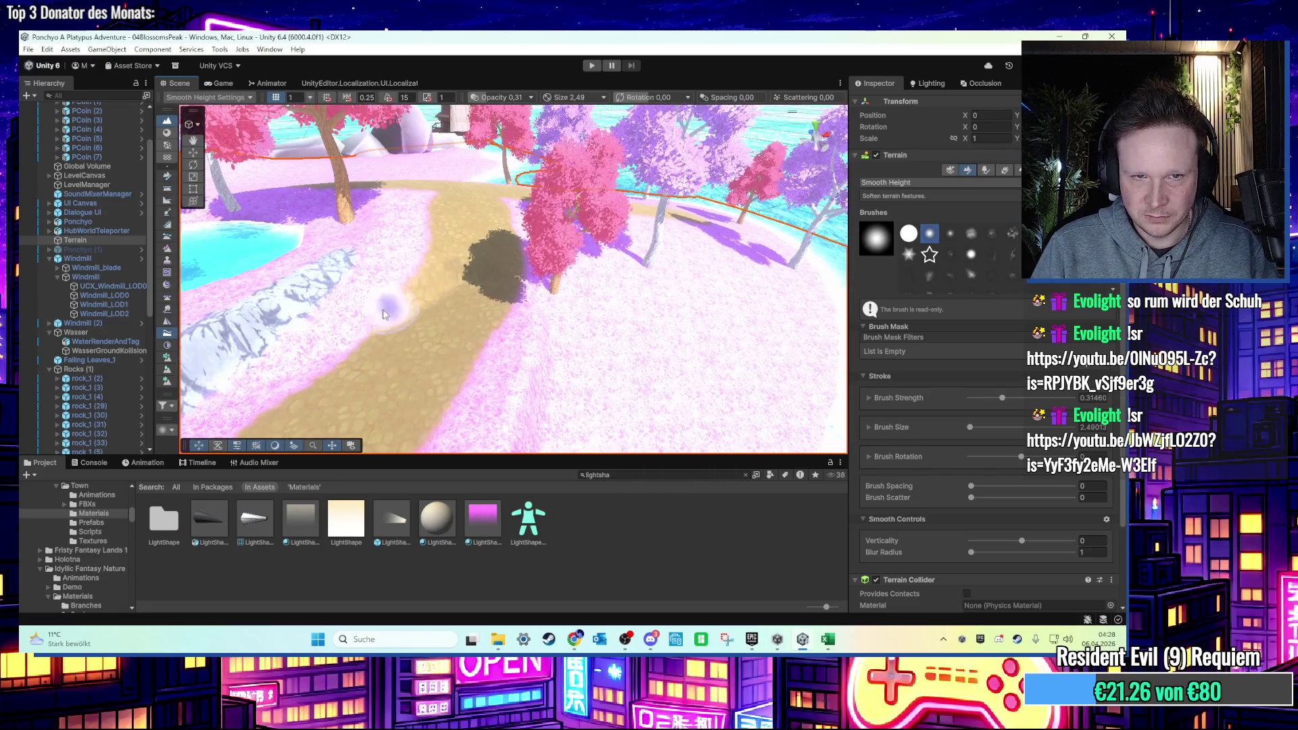
left_click_drag(531, 367, 812, 270)
left_click(913, 183)
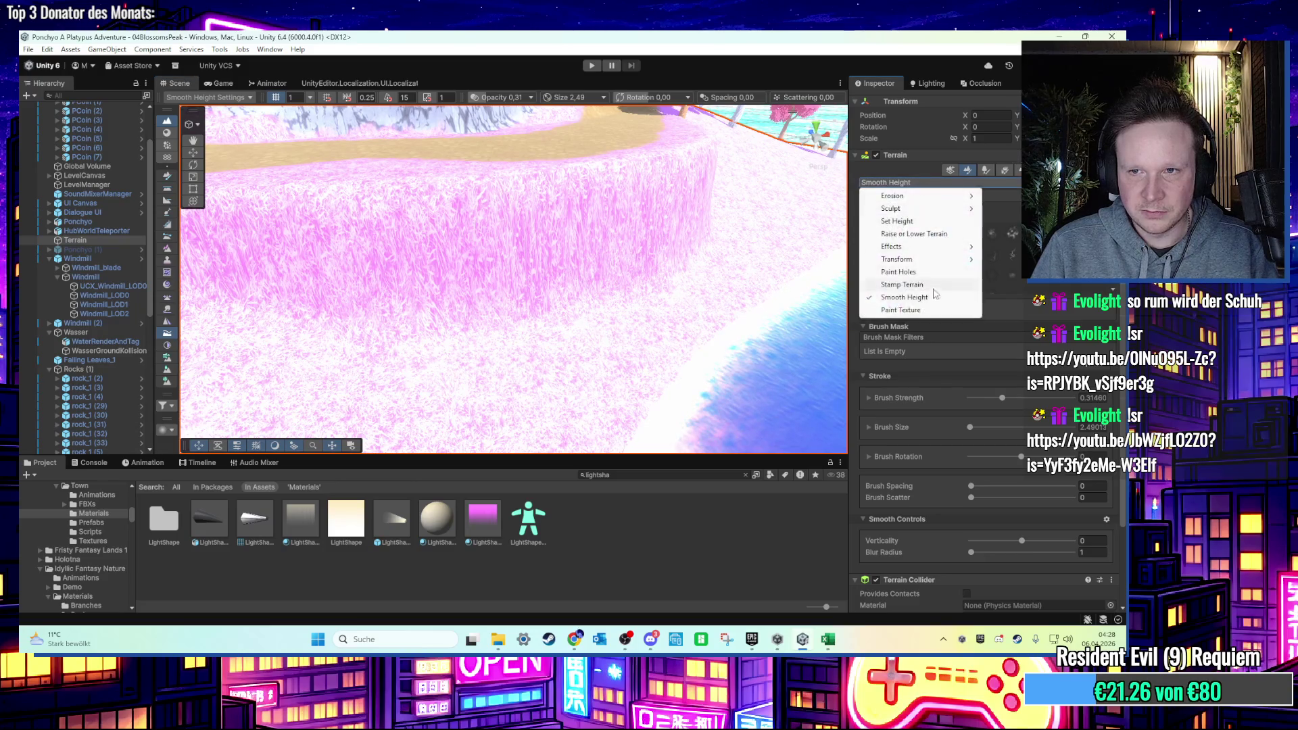
Switch to Paint Texture and paint rock texture across the cliff face.
left_click(922, 315)
scroll(957, 526, "down", 3)
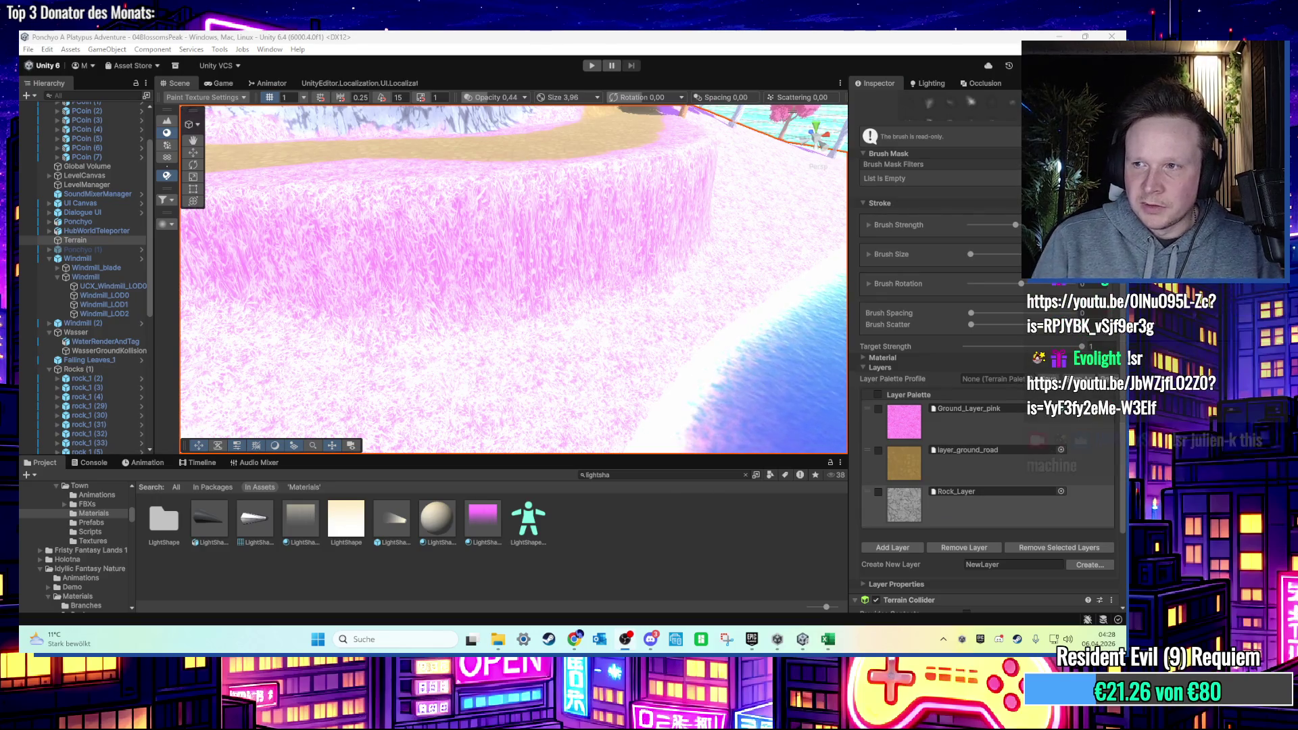
scroll(514, 279, "down", 2)
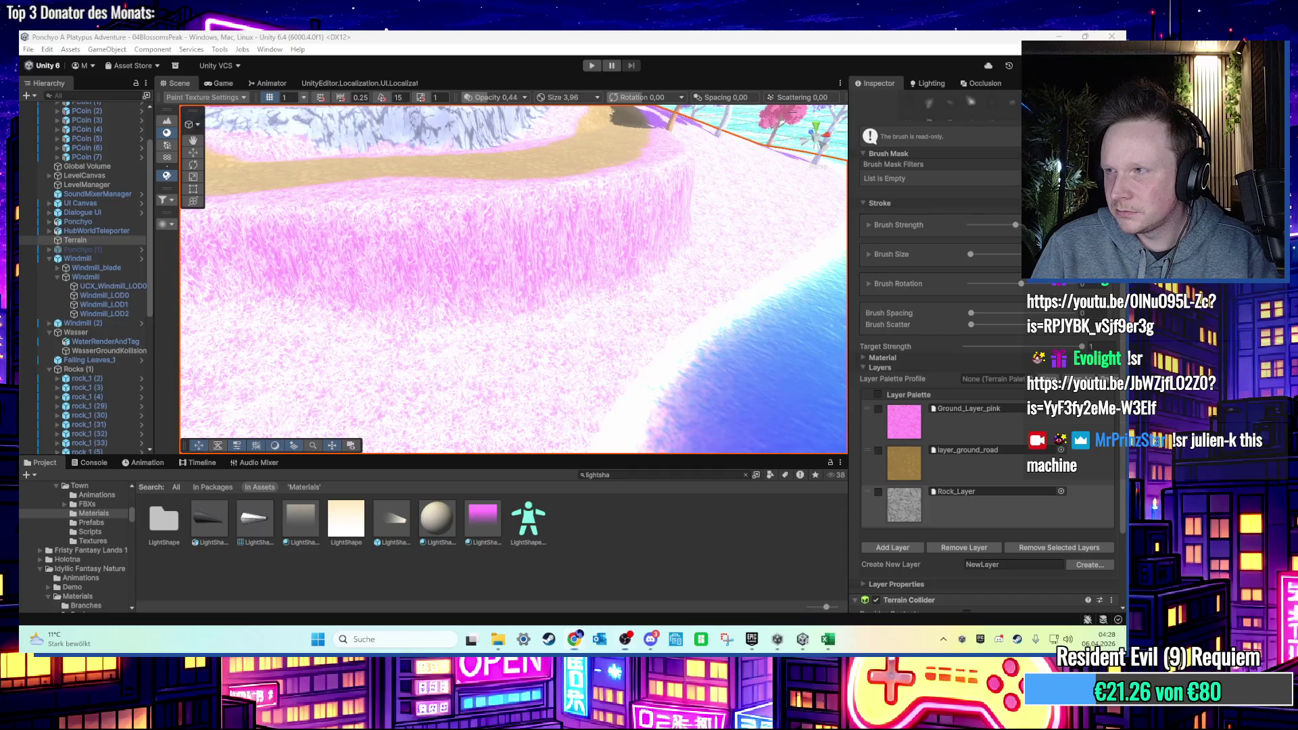
scroll(290, 342, "down", 3)
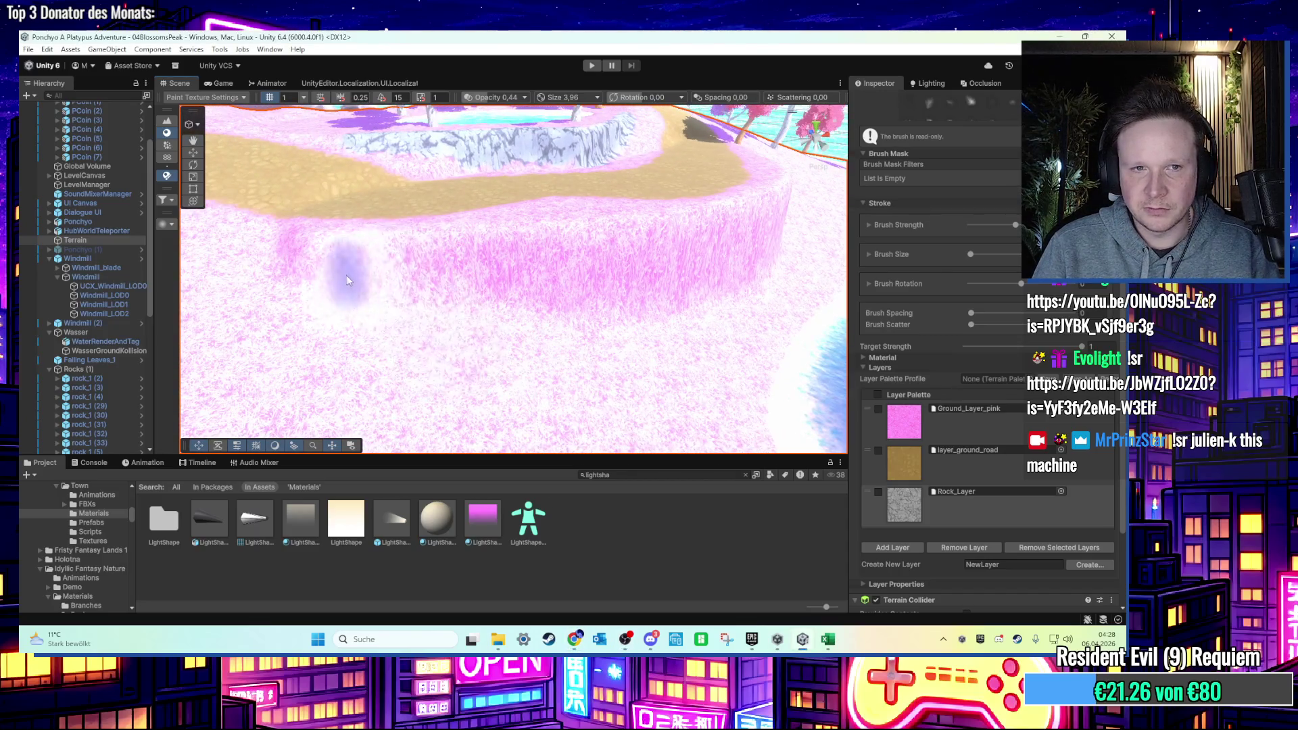
left_click_drag(347, 280, 552, 277)
Select the Rock_Layer texture and shrink the brush to 1.96 beside the cliff wall.
left_click_drag(728, 248, 420, 331)
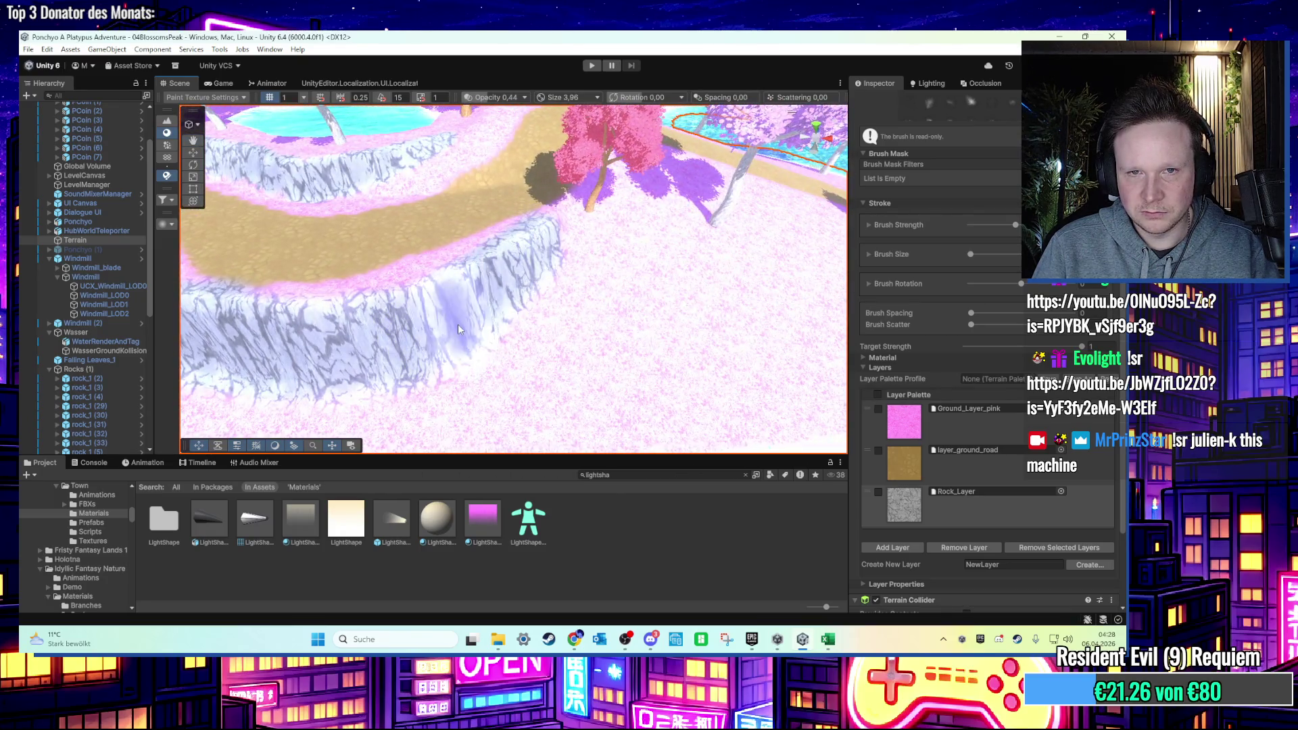
left_click_drag(554, 230, 522, 323)
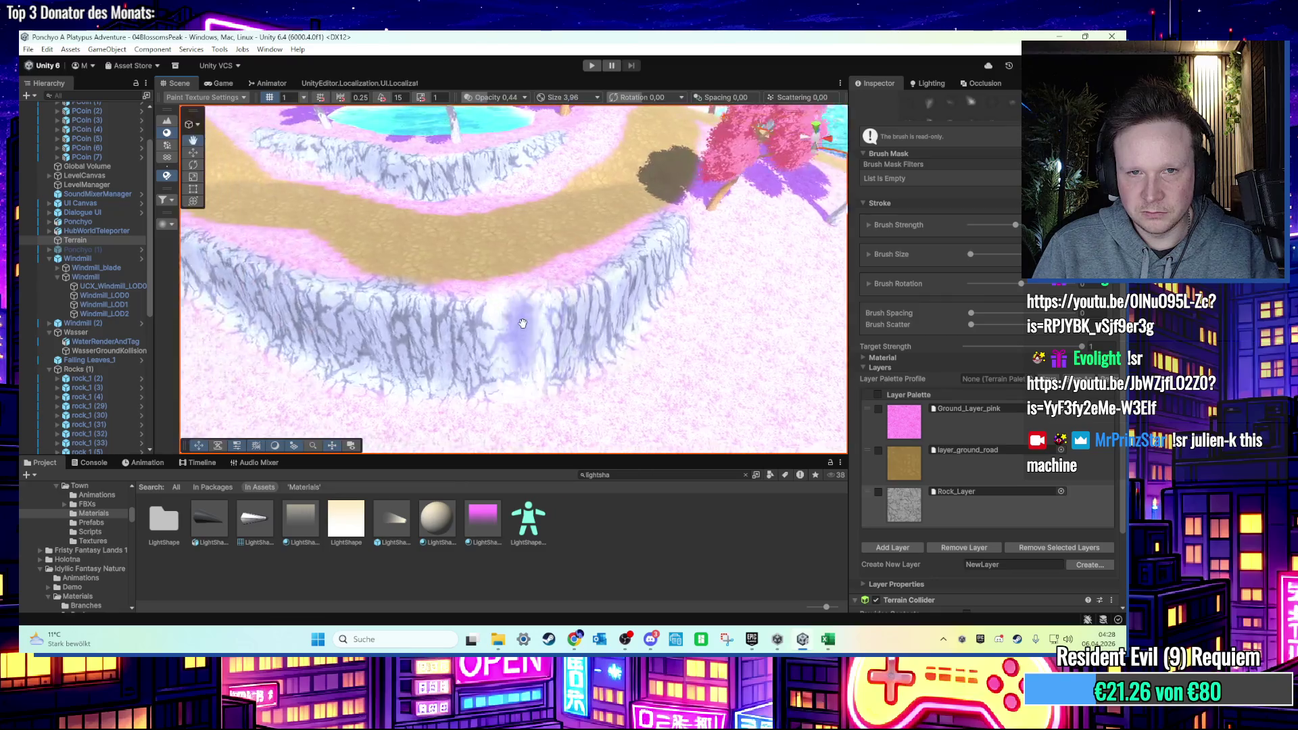
scroll(473, 323, "down", 5)
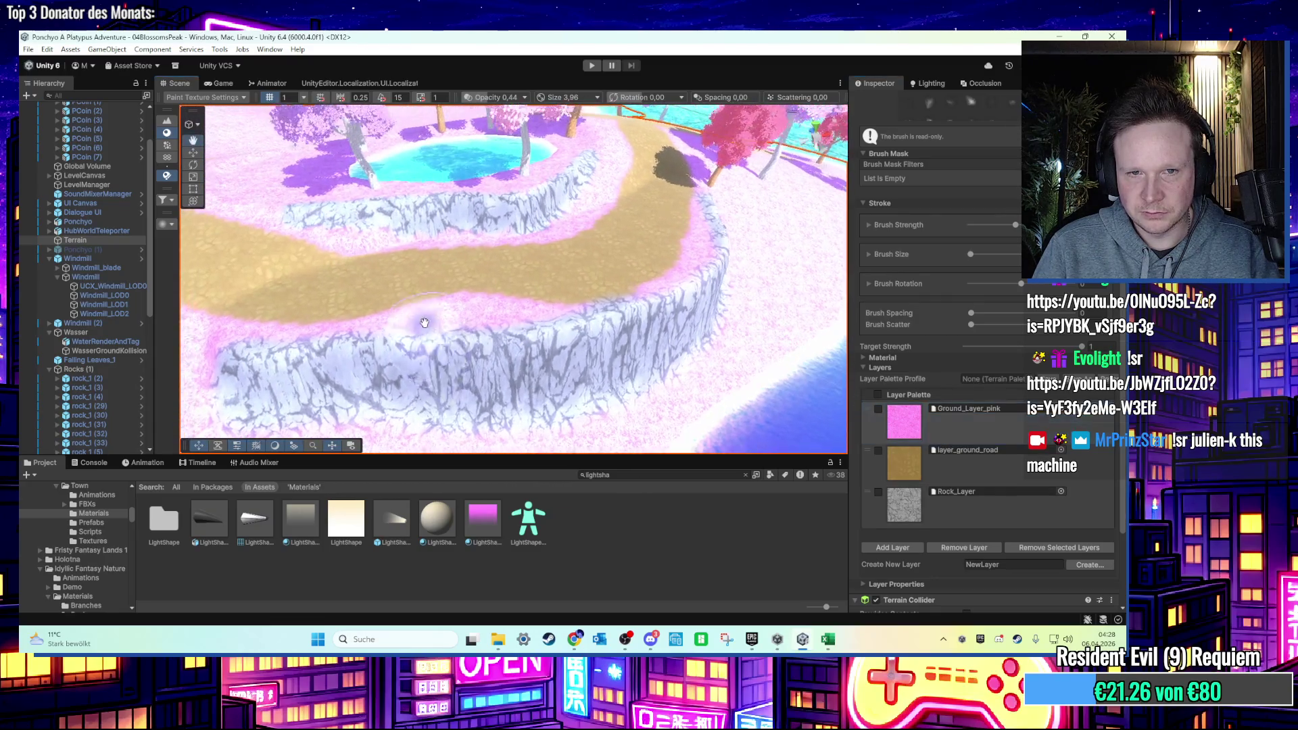
scroll(587, 329, "up", 3)
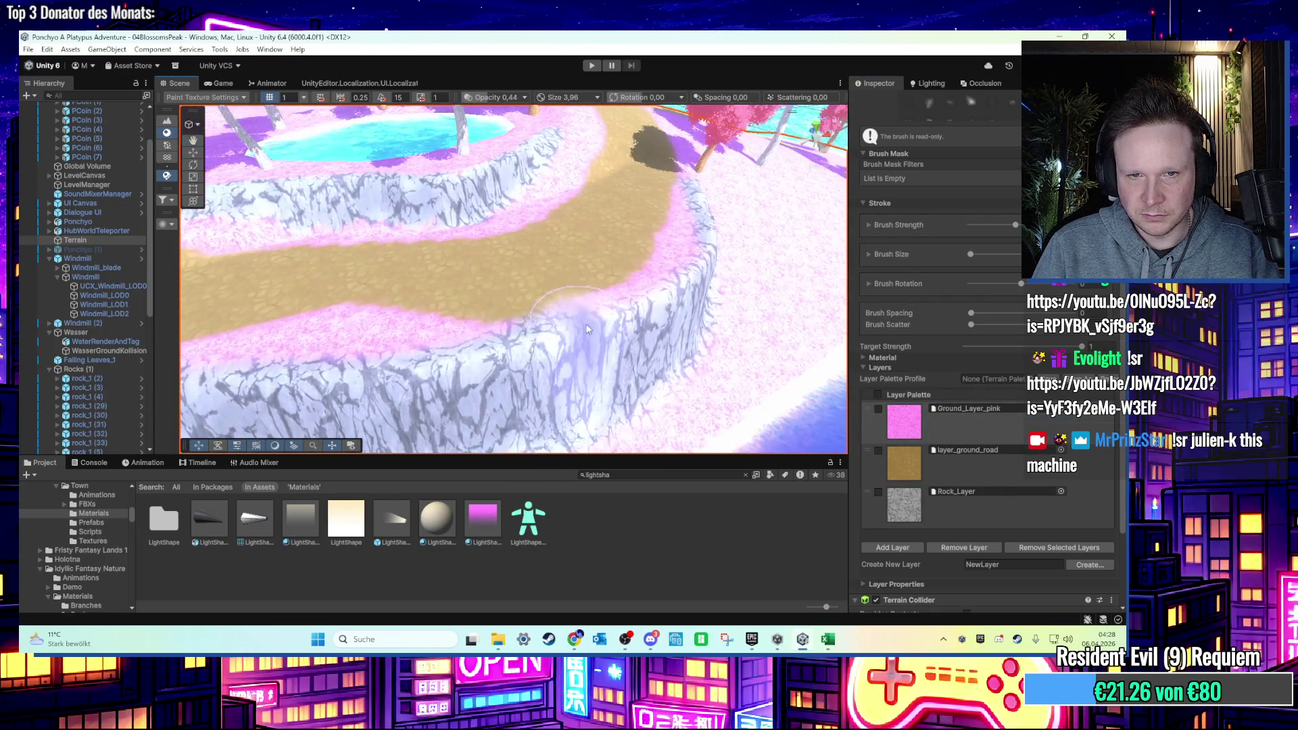
scroll(583, 311, "up", 5)
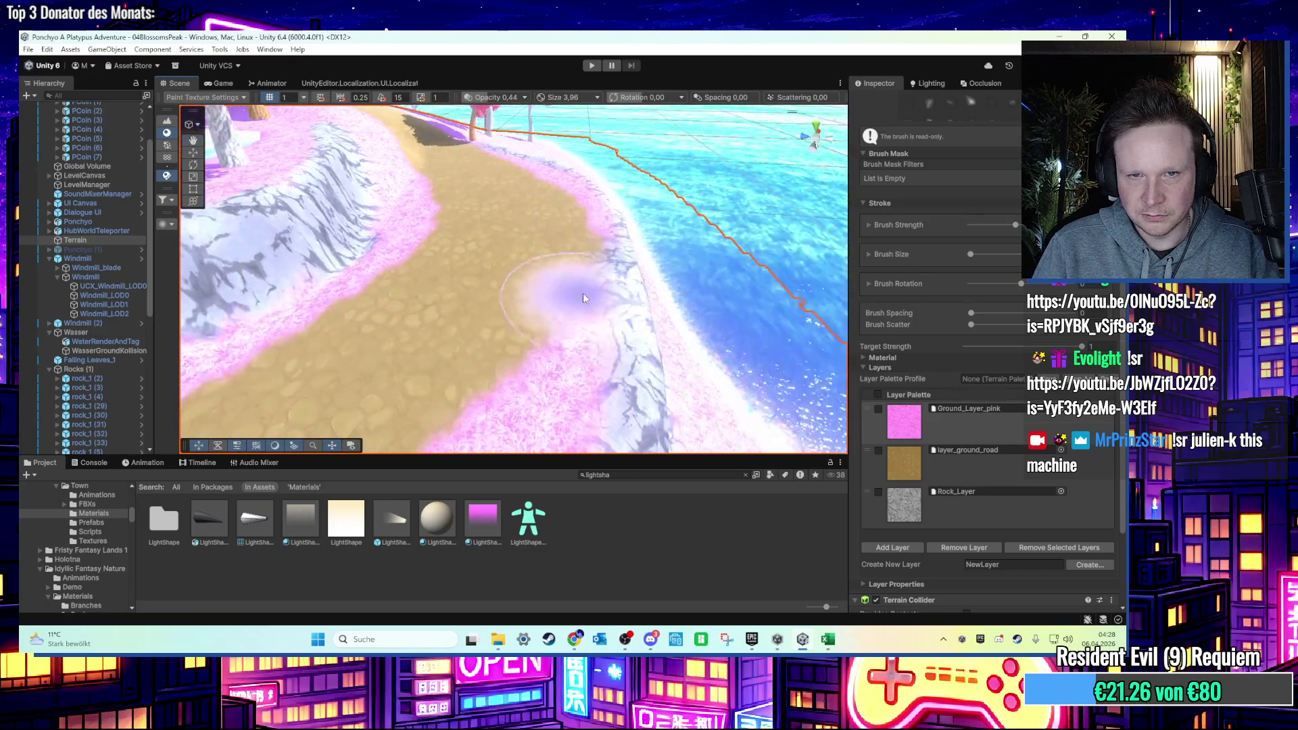
scroll(585, 298, "up", 5)
mouse_move(634, 277)
left_mouse_down()
mouse_move(353, 331)
mouse_move(554, 346)
left_mouse_up()
left_click(955, 504)
key("a")
Change the terrain tool to the Noise sculpting tool.
mouse_move(494, 329)
left_mouse_down()
mouse_move(396, 360)
mouse_move(473, 311)
left_mouse_up()
scroll(486, 318, "down", 10)
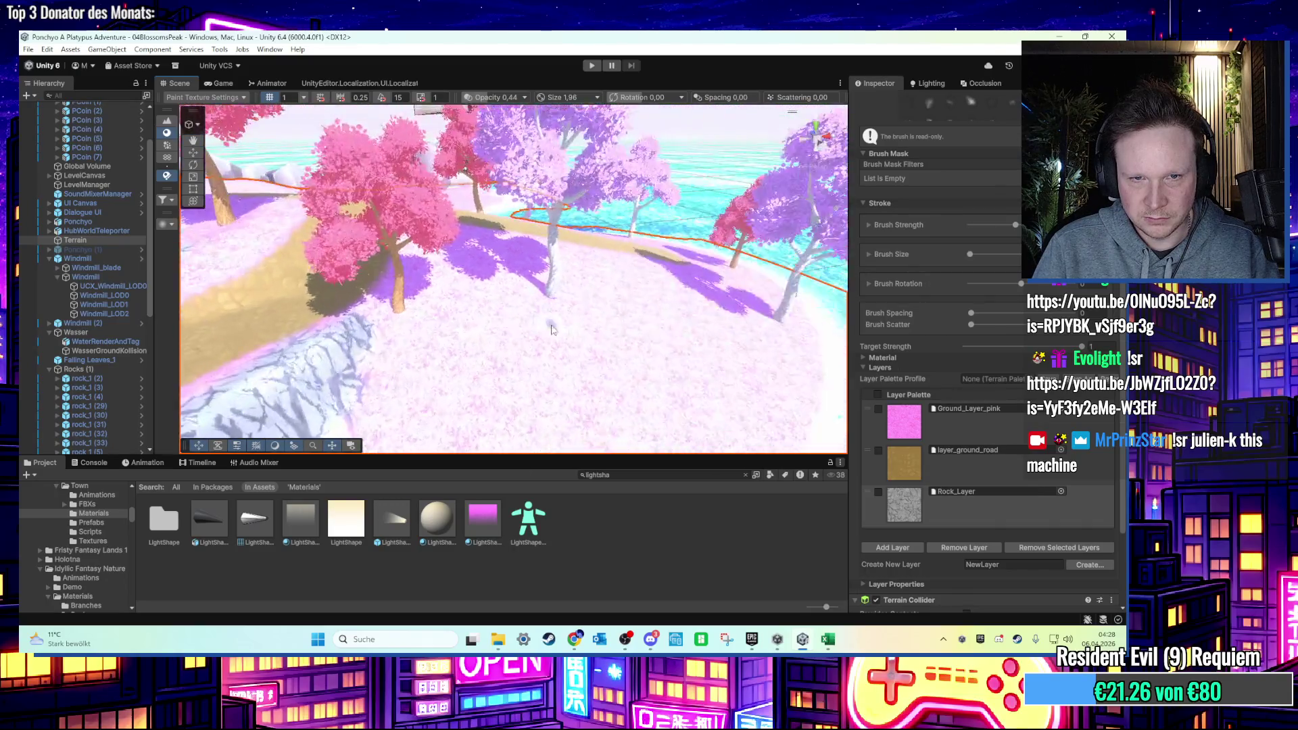
scroll(477, 358, "up", 10)
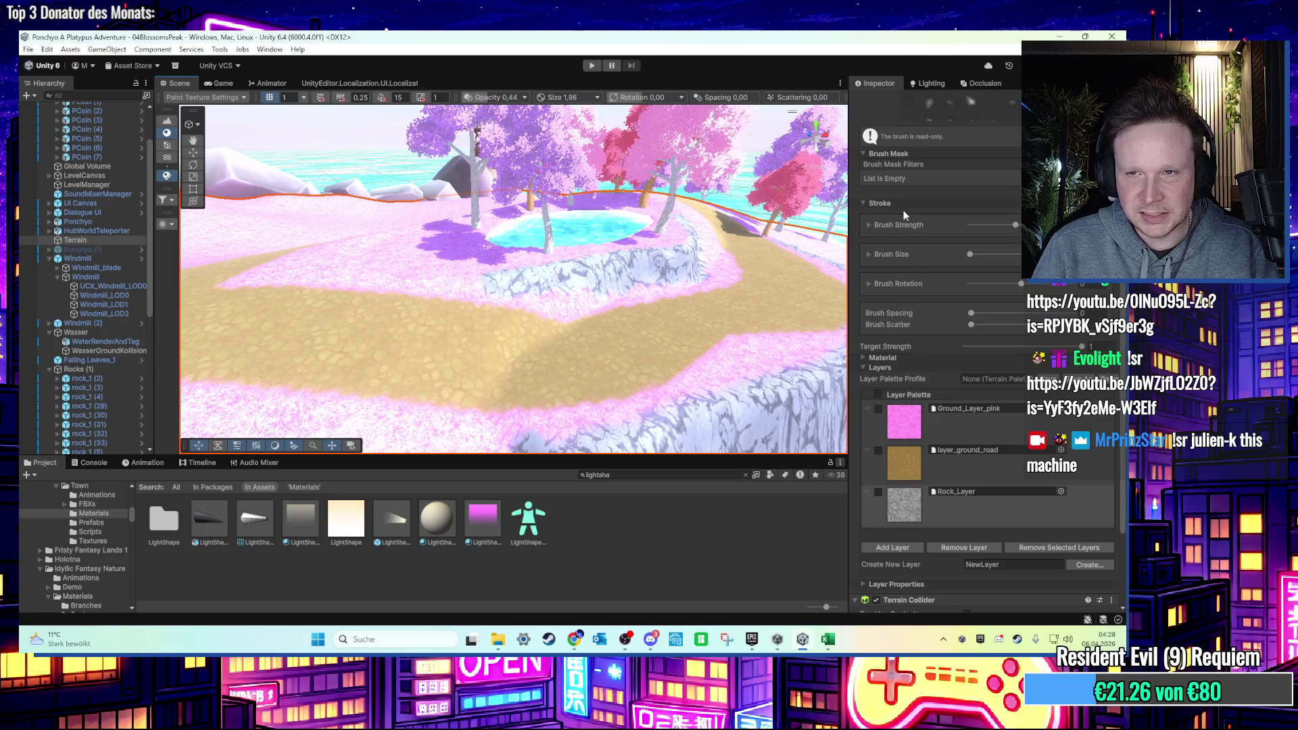
scroll(904, 214, "up", 4)
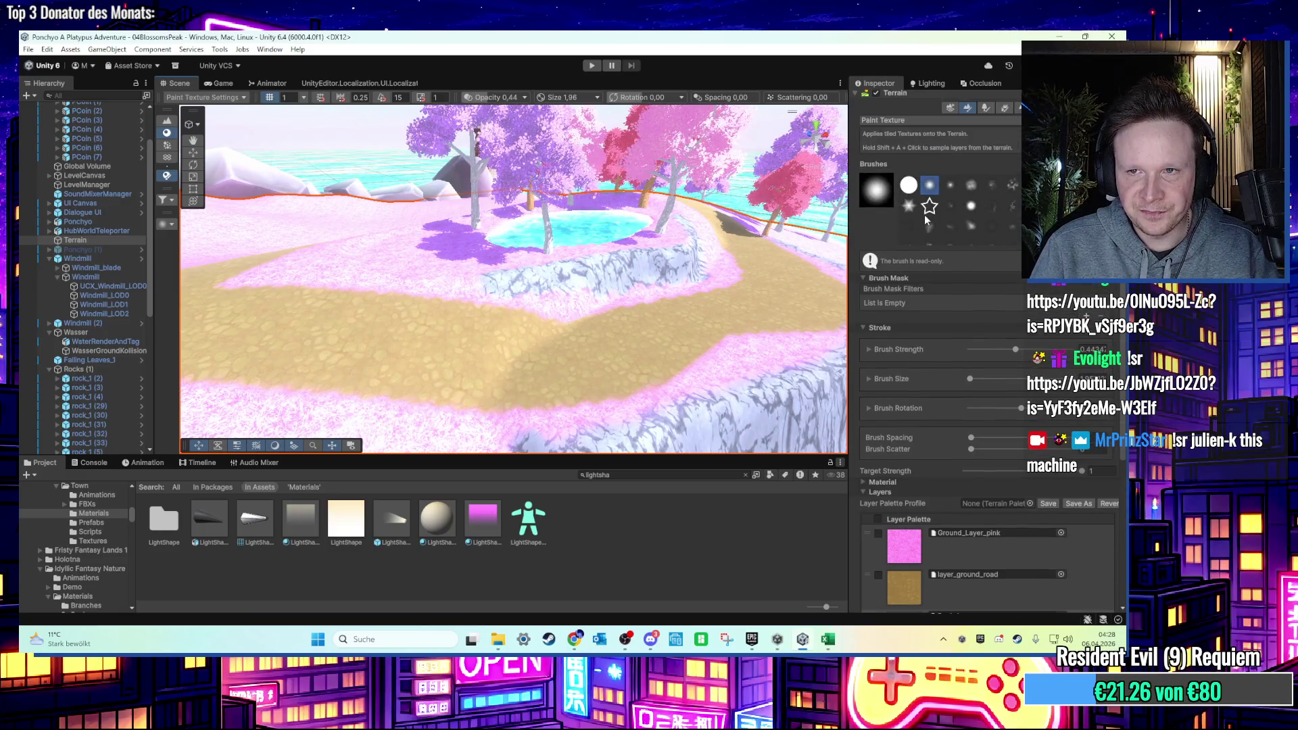
left_click(910, 121)
left_click(1009, 146)
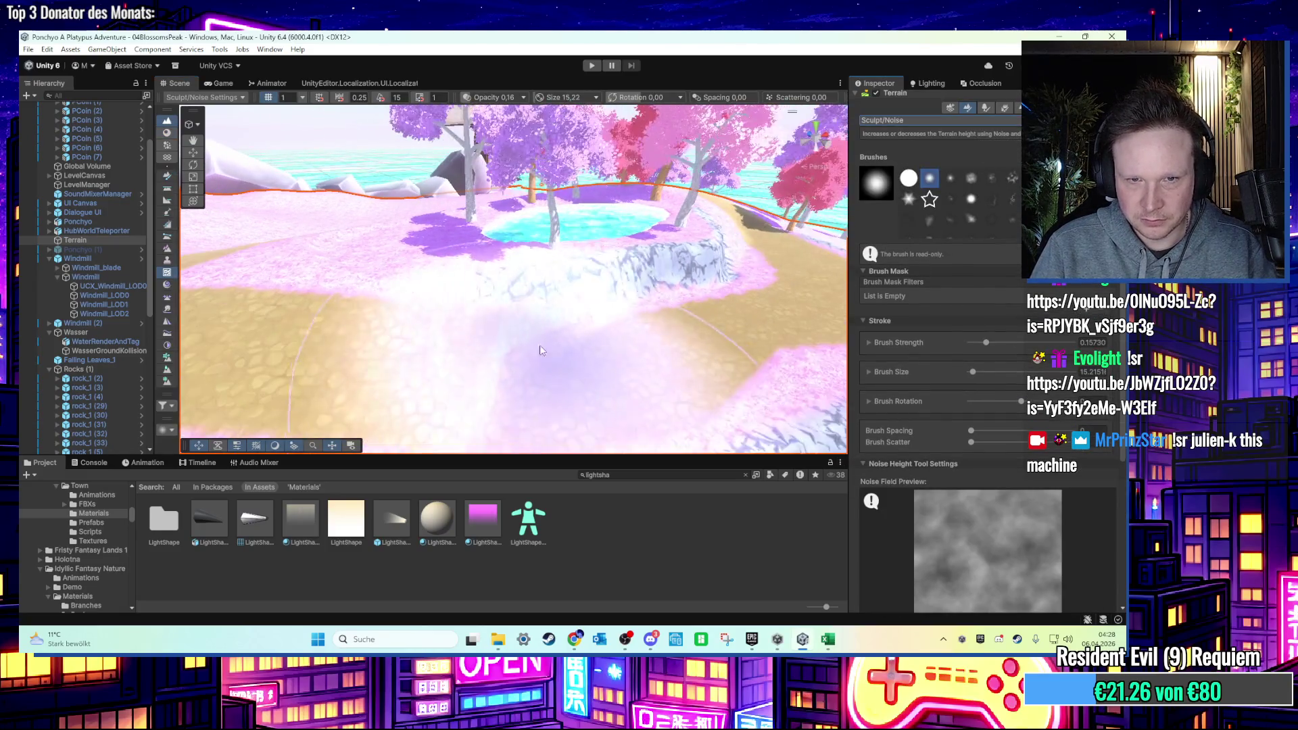